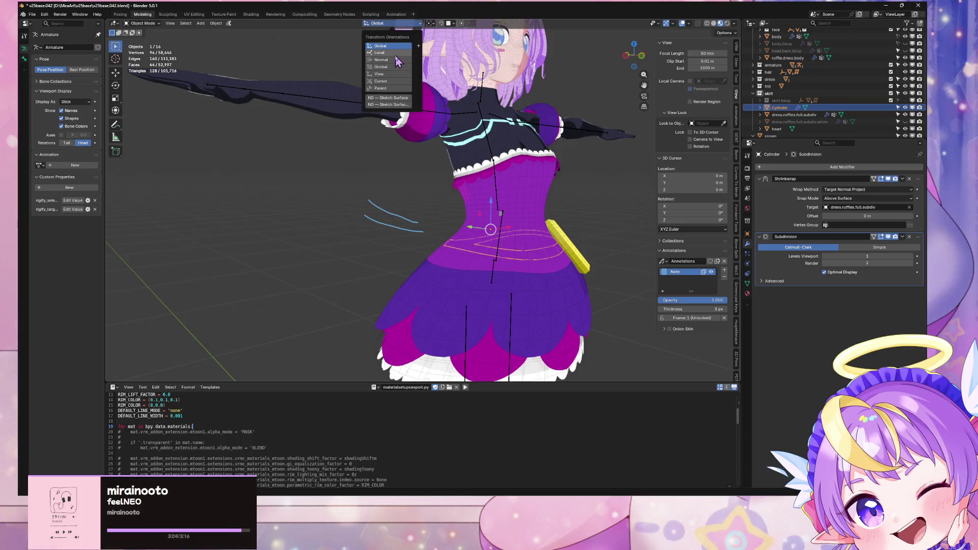
From the front view, rotate the ring in local Y, move it along local Z and scale it to 1.62
key(KP_1)
key(r)
key(y)
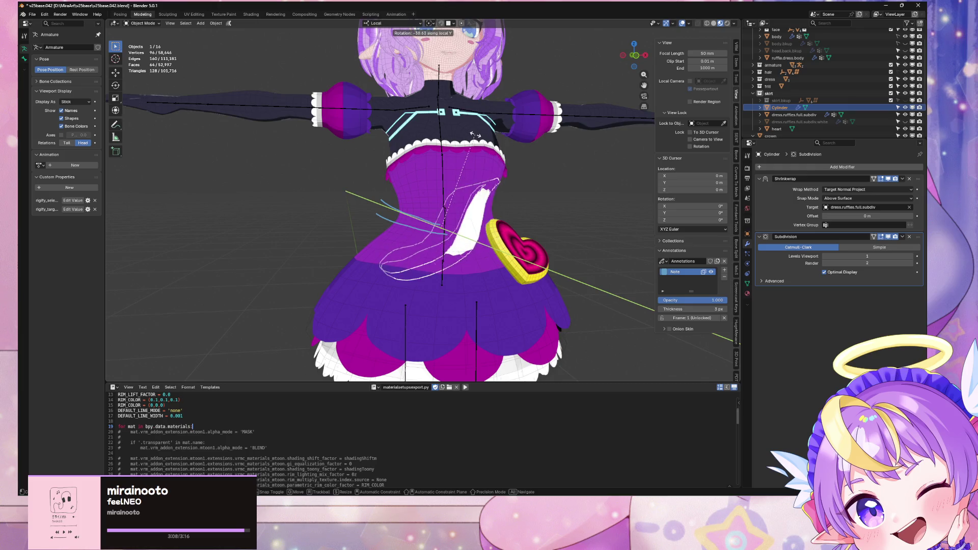
key(g)
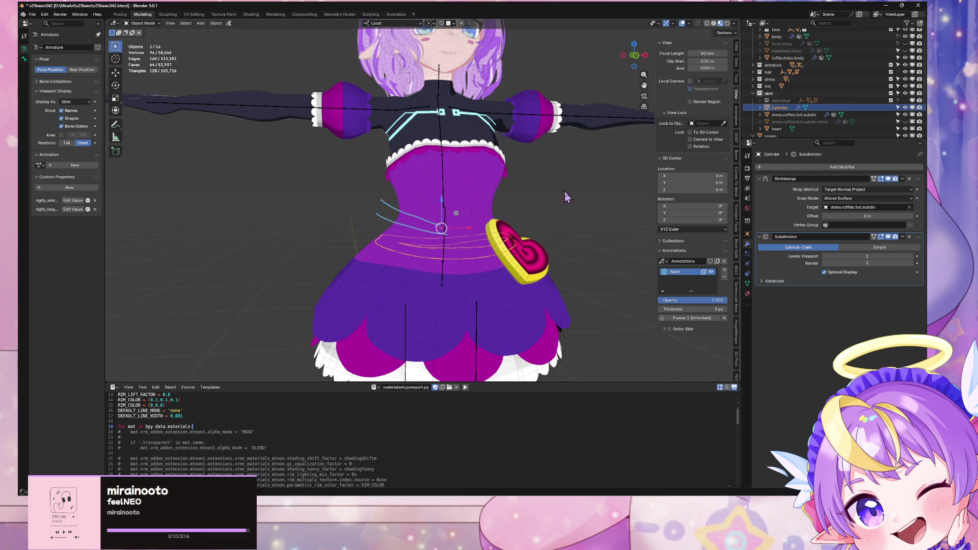
key(z)
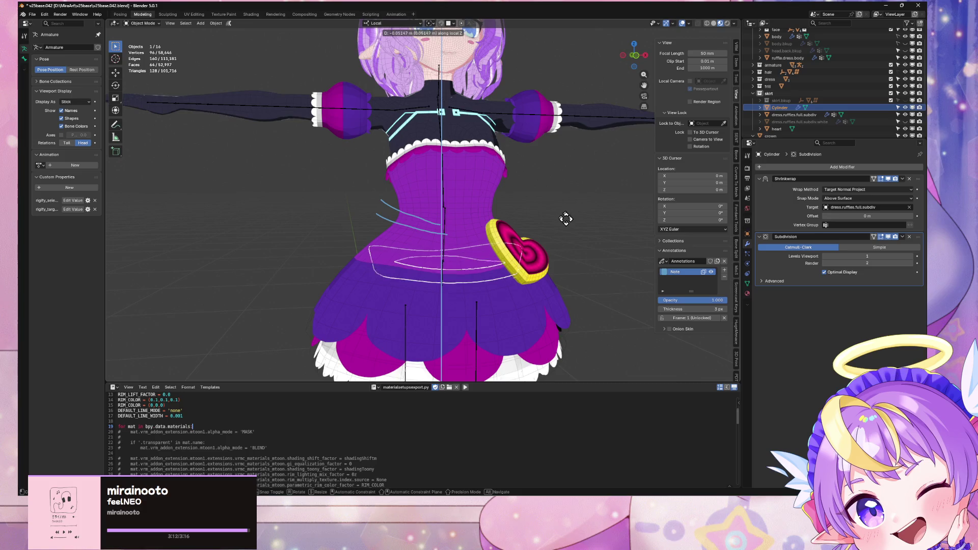
click(566, 219)
key(s)
click(641, 228)
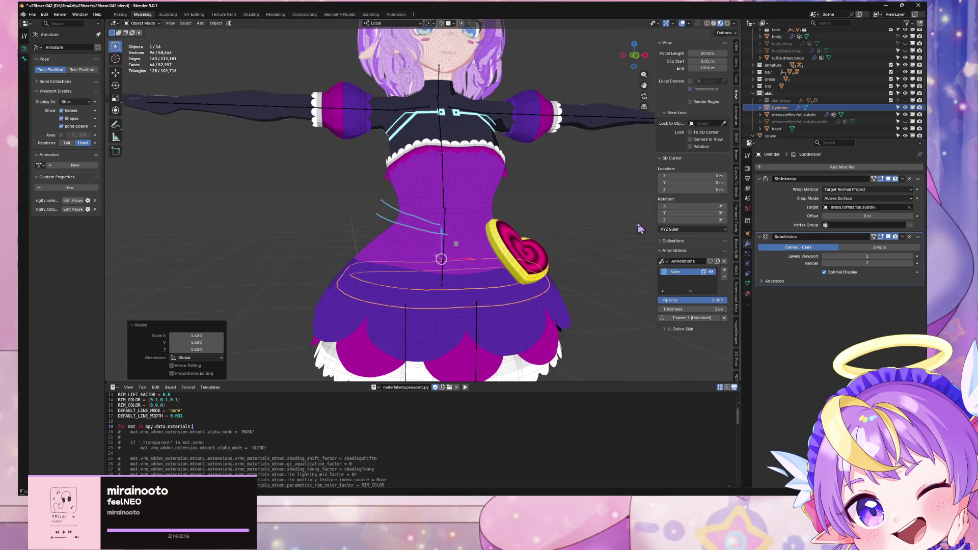
Tilt the ring 13.1° about local Y, raise it along local Z, and enter Edit Mode
key(r)
key(y)
key(y)
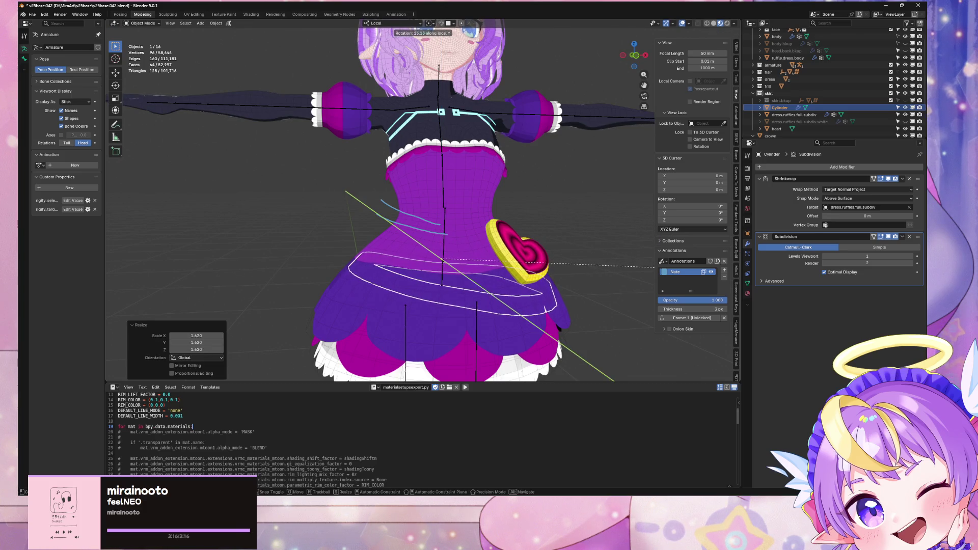
click(703, 273)
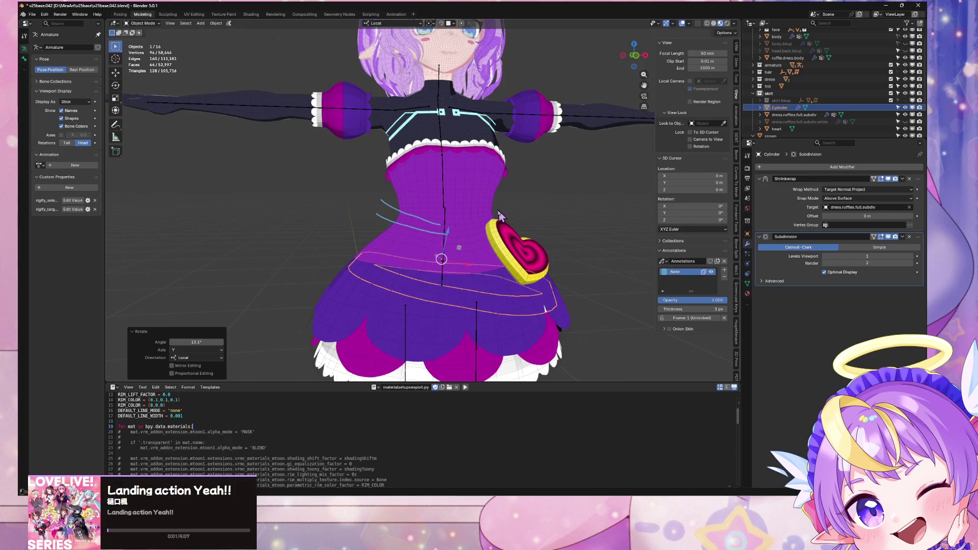
key(g)
key(z)
key(z)
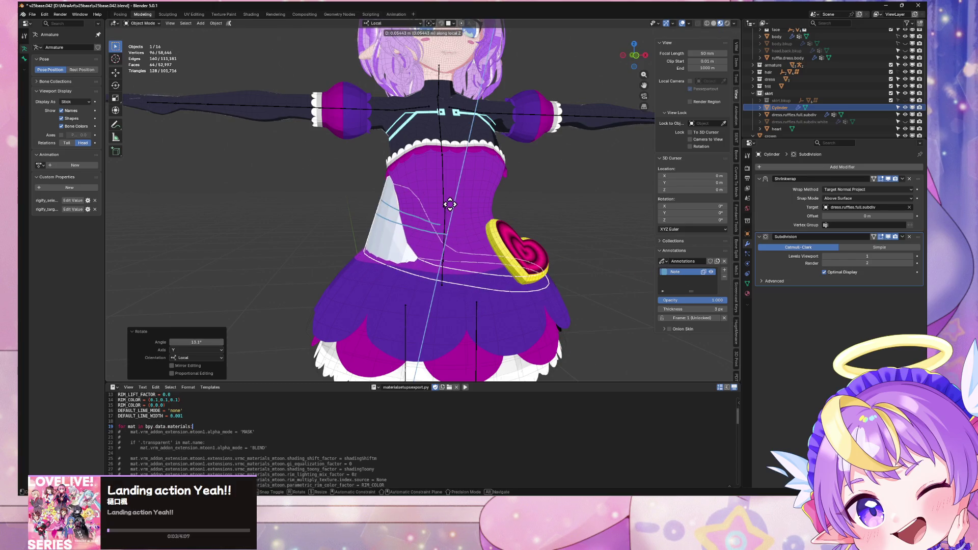
click(449, 204)
key(Tab)
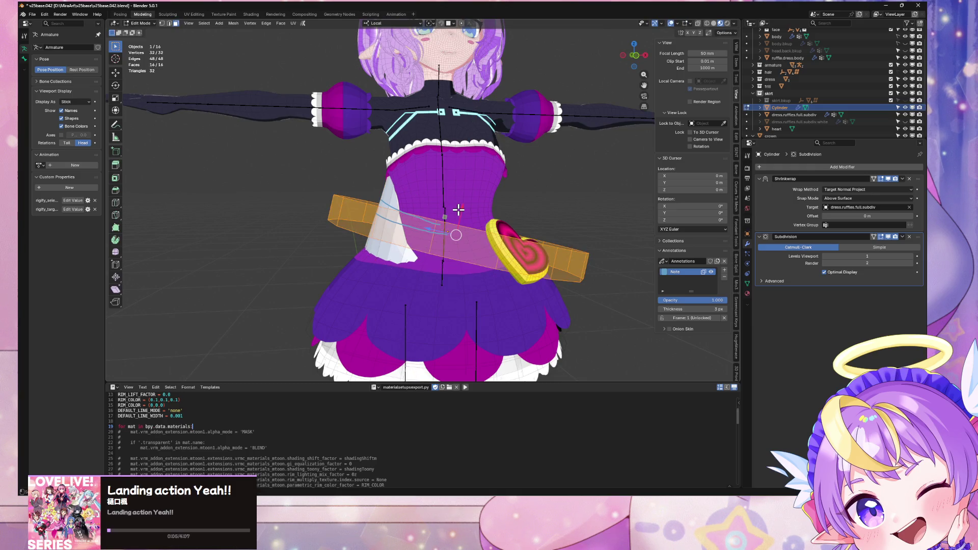
Shrink the sash mesh to 0.682
mouse_move(570, 194)
middle_down()
mouse_move(503, 212)
mouse_move(579, 184)
mouse_move(555, 172)
mouse_move(507, 184)
middle_up()
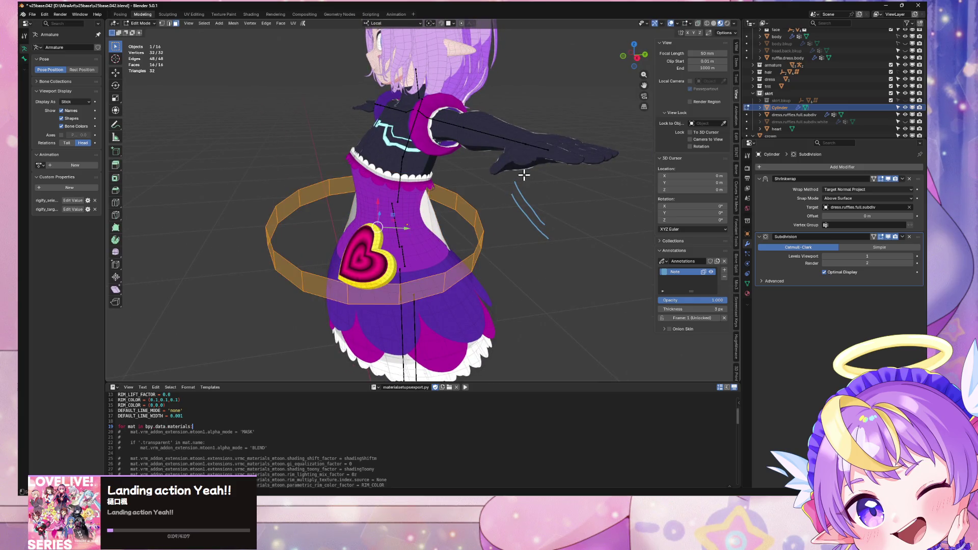
key(s)
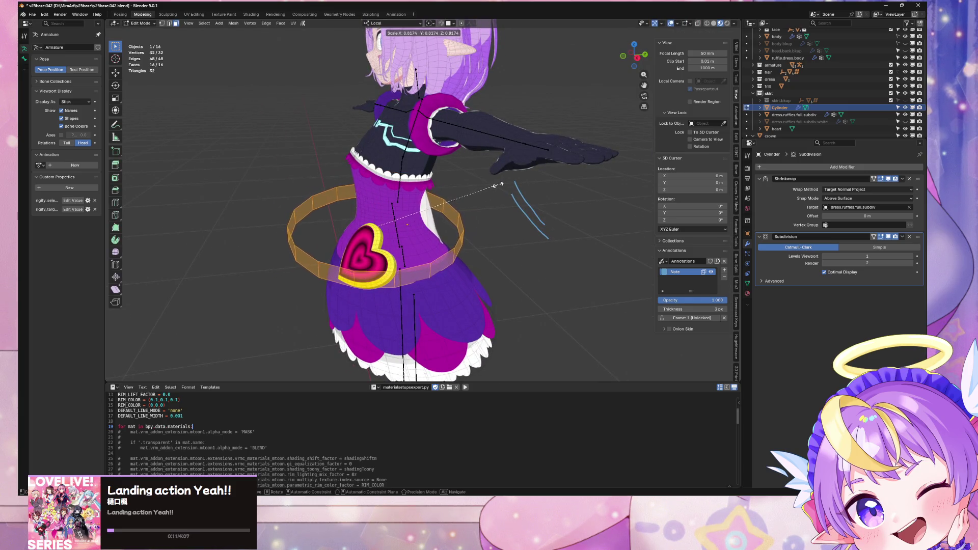
click(478, 190)
mouse_move(479, 190)
middle_down()
mouse_move(607, 182)
mouse_move(557, 194)
middle_up()
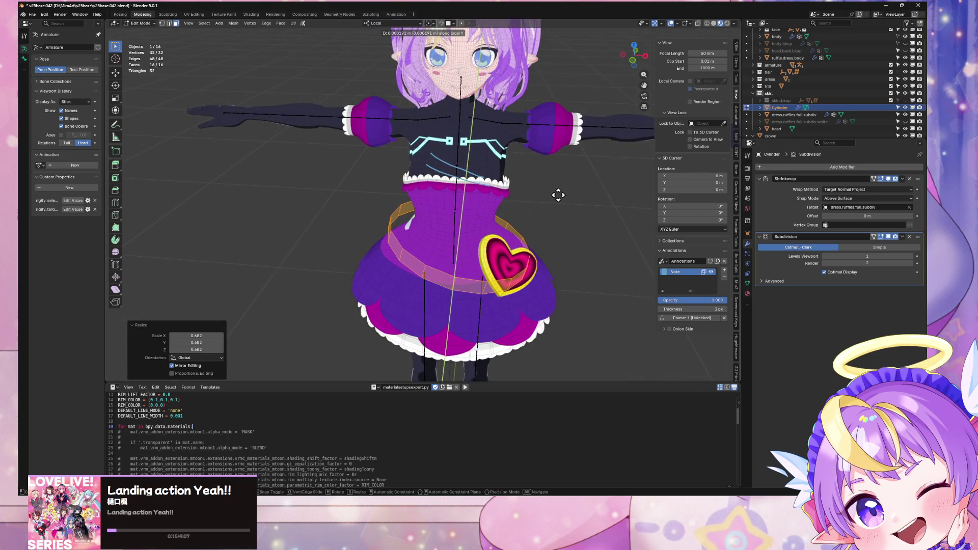
Nudge the sash mesh along its normal Z and then X axis, about −0.0371 m
key(g)
key(z)
key(z)
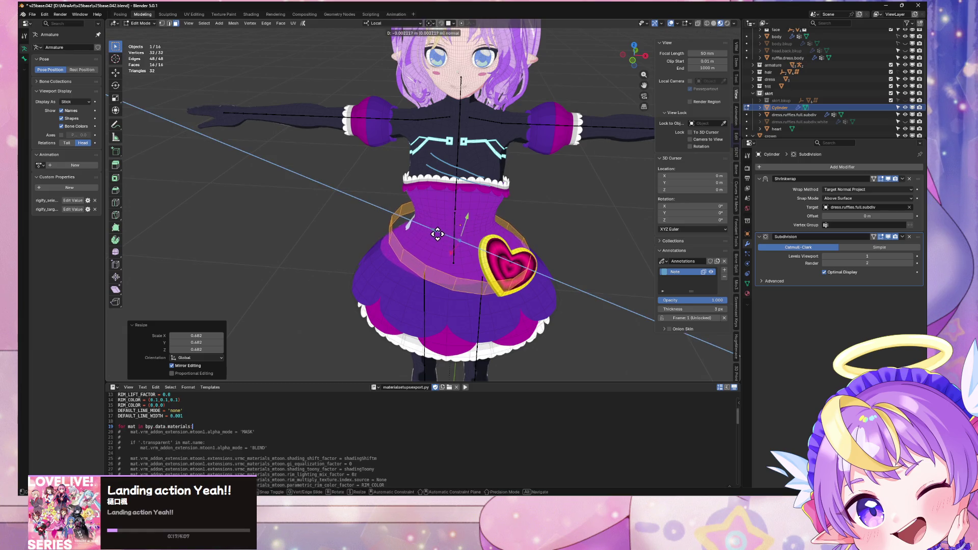
click(437, 234)
mouse_move(437, 233)
middle_down()
mouse_move(510, 194)
mouse_move(592, 222)
mouse_move(512, 194)
middle_up()
key(g)
key(x)
key(x)
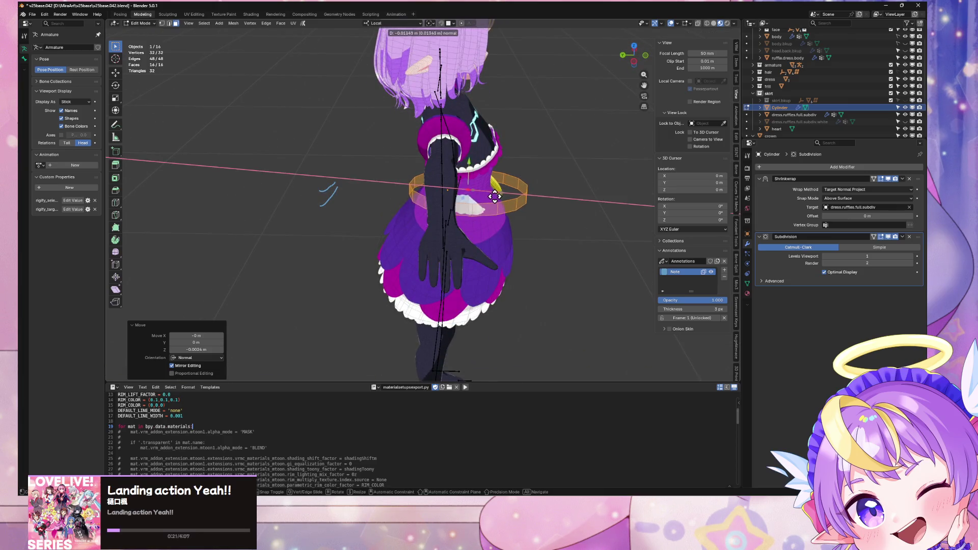
click(486, 197)
middle_drag(594, 194, 525, 165)
click(890, 190)
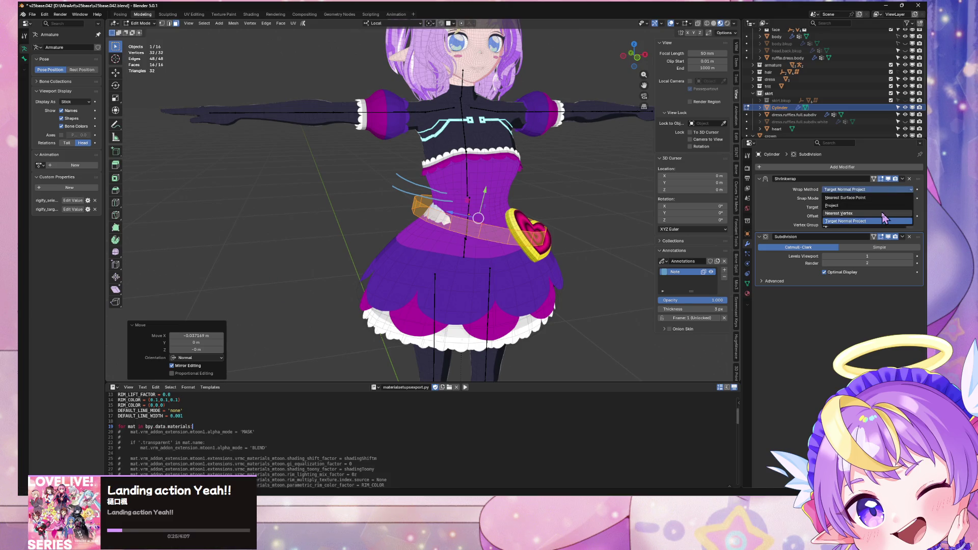
Set the shrinkwrap to Target Normal Project with Outside Surface snap and 0.01 m offset, then add a loop cut
click(866, 221)
click(882, 198)
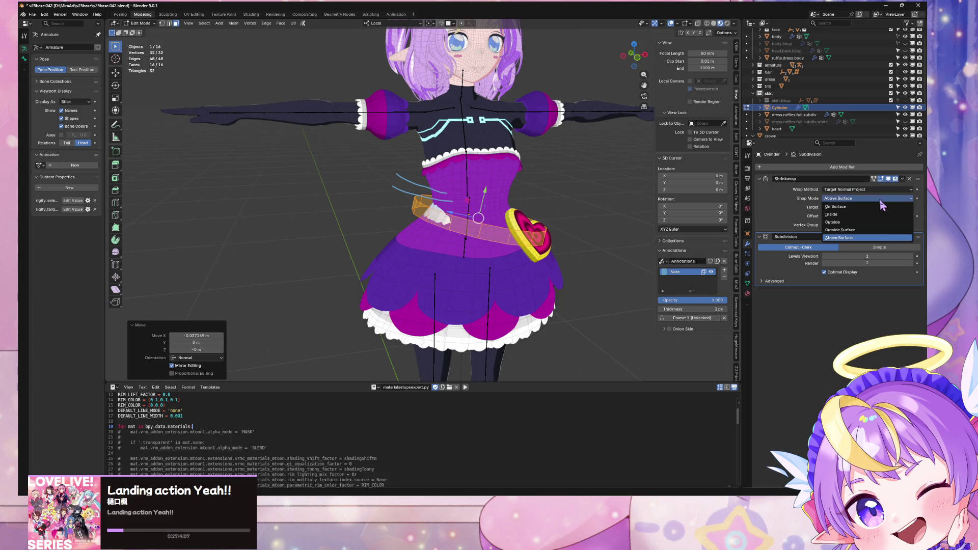
click(876, 229)
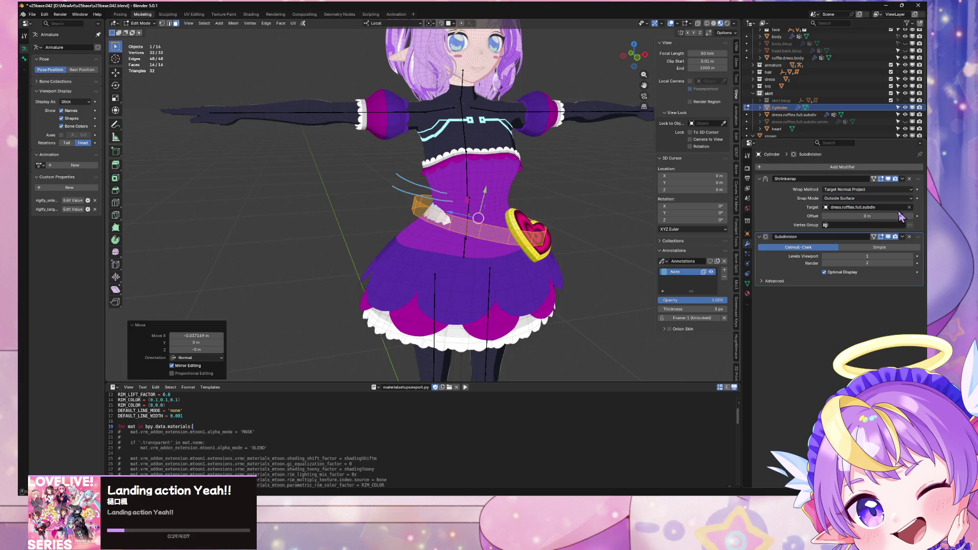
mouse_move(866, 216)
mouse_down()
mouse_move(897, 216)
mouse_move(872, 216)
mouse_up()
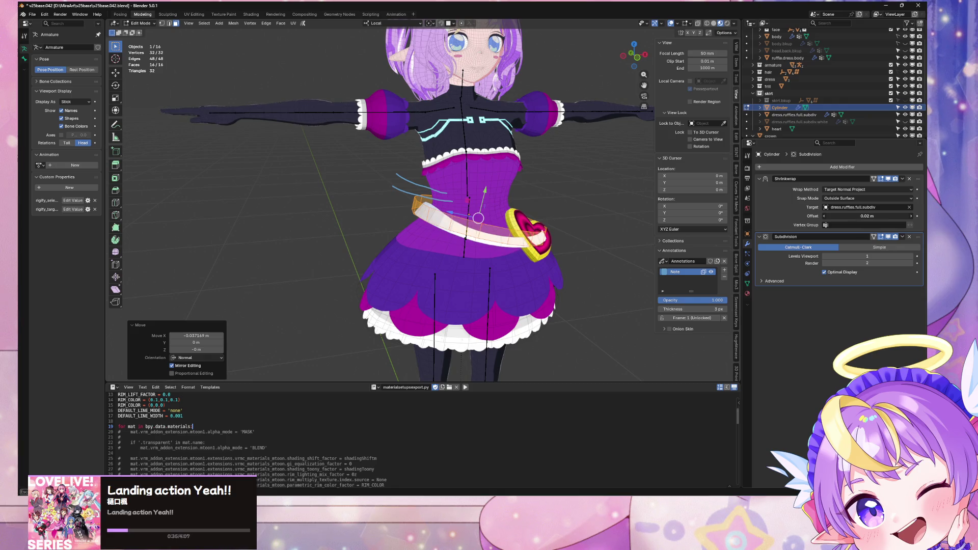
mouse_move(644, 166)
middle_down()
mouse_move(572, 175)
mouse_move(631, 166)
middle_up()
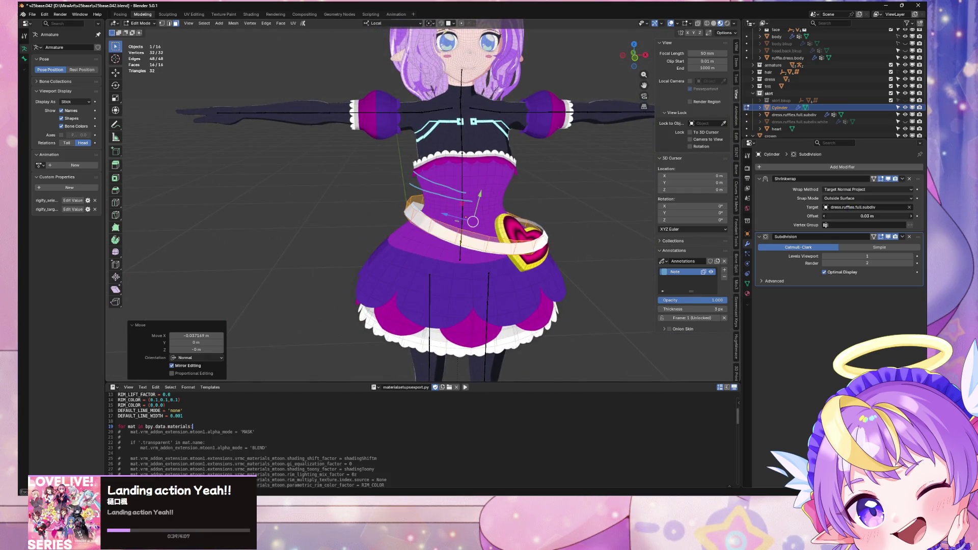
drag(871, 216, 856, 217)
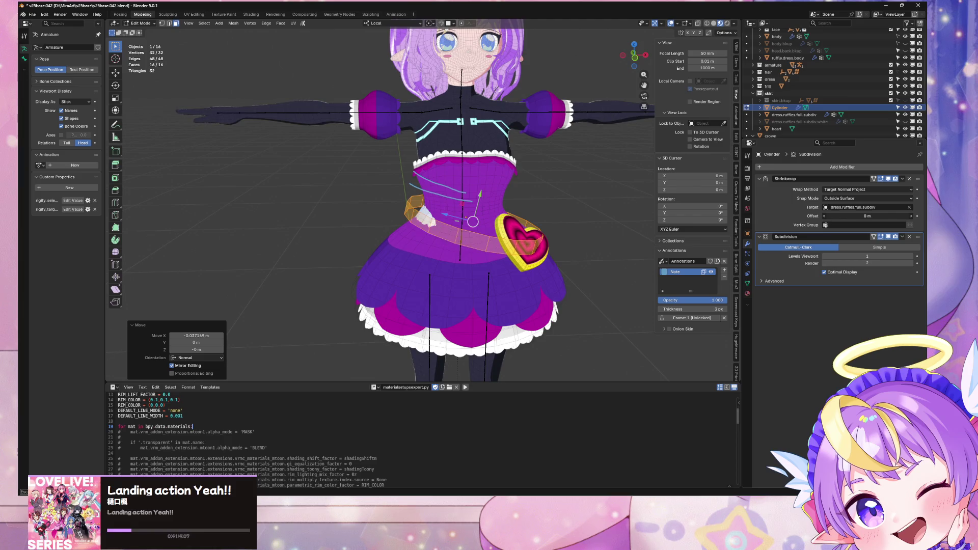
click(413, 217)
mouse_move(414, 217)
middle_down()
mouse_move(623, 182)
mouse_move(146, 188)
mouse_move(198, 199)
middle_up()
Undo the extra loop cut on the sash and check the belt from behind
middle_drag(497, 236, 552, 225)
scroll(581, 223, up, 3)
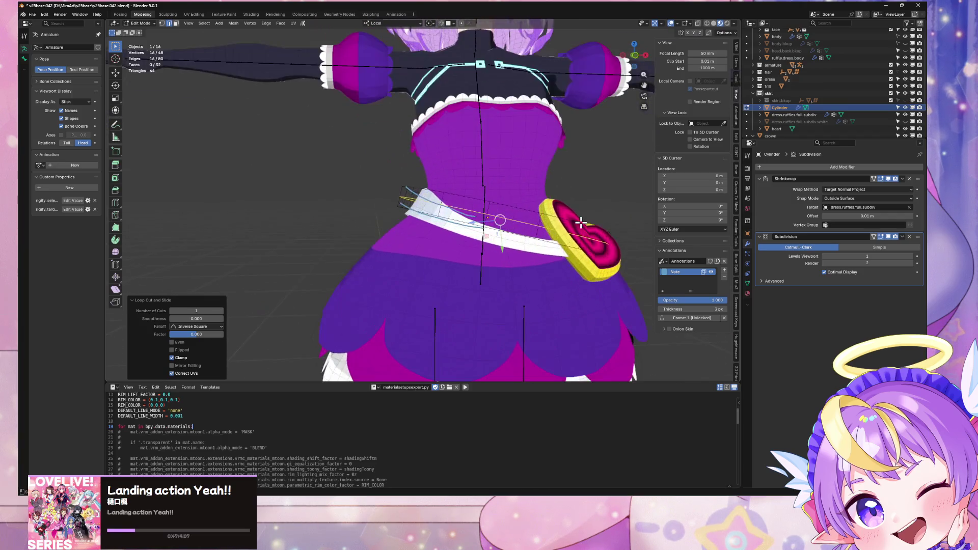
key(ctrl+z)
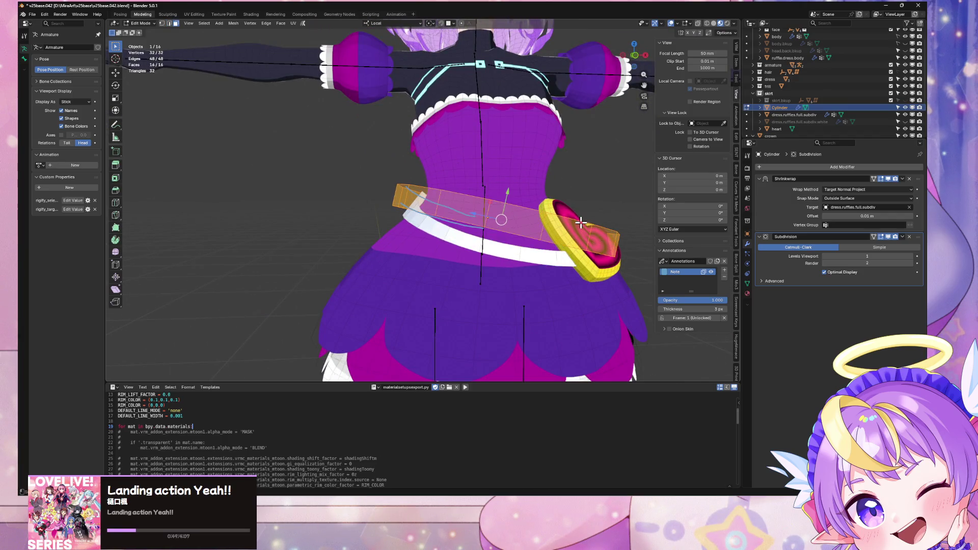
scroll(581, 223, down, 3)
mouse_move(581, 223)
middle_down()
mouse_move(631, 236)
mouse_move(500, 230)
mouse_move(590, 225)
mouse_move(607, 245)
mouse_move(660, 245)
middle_up()
mouse_move(511, 211)
middle_down()
mouse_move(595, 201)
mouse_move(602, 216)
mouse_move(519, 196)
mouse_move(592, 209)
middle_up()
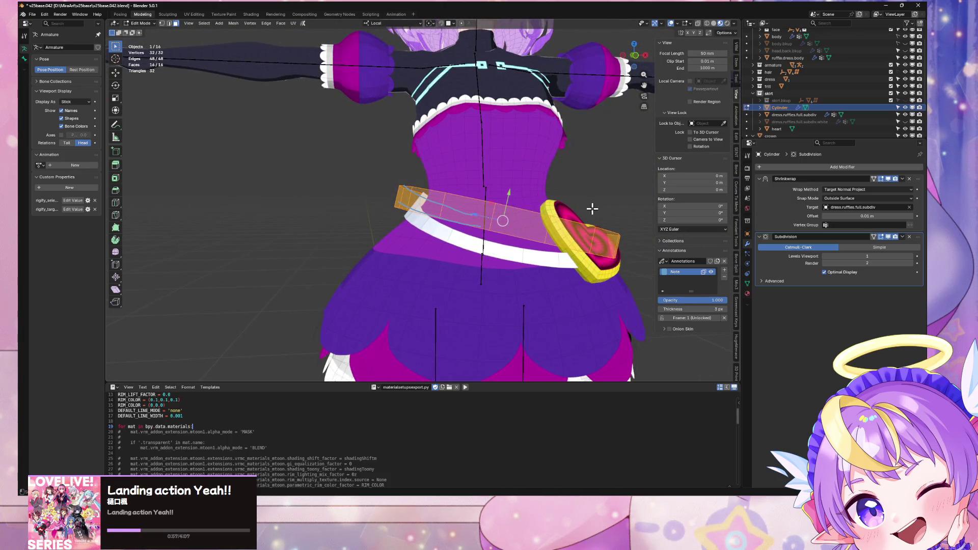
Push the sash mesh about 0.0116 m outward along its normal, returning to Object Mode
key(g)
key(z)
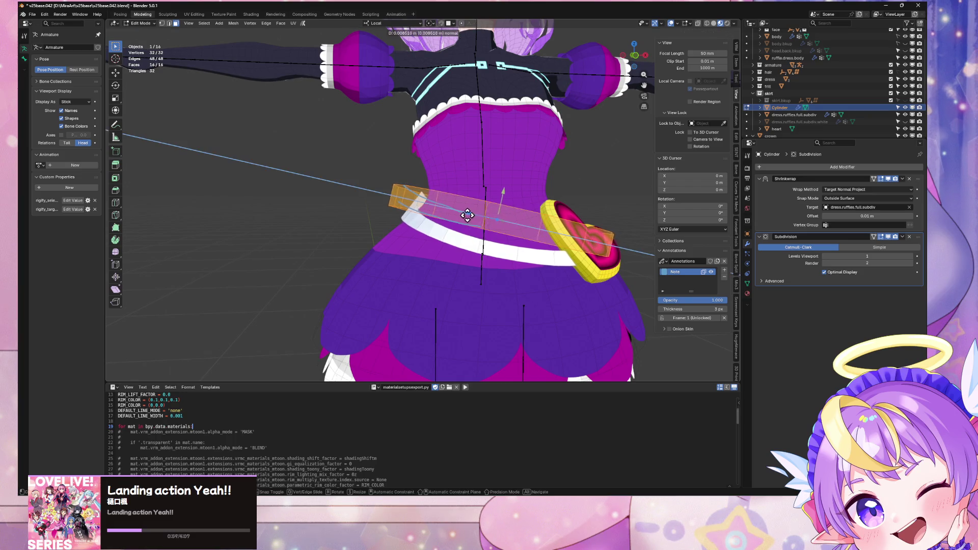
click(466, 217)
mouse_move(466, 217)
middle_down()
mouse_move(618, 240)
mouse_move(565, 225)
mouse_move(447, 236)
mouse_move(474, 174)
middle_up()
key(Tab)
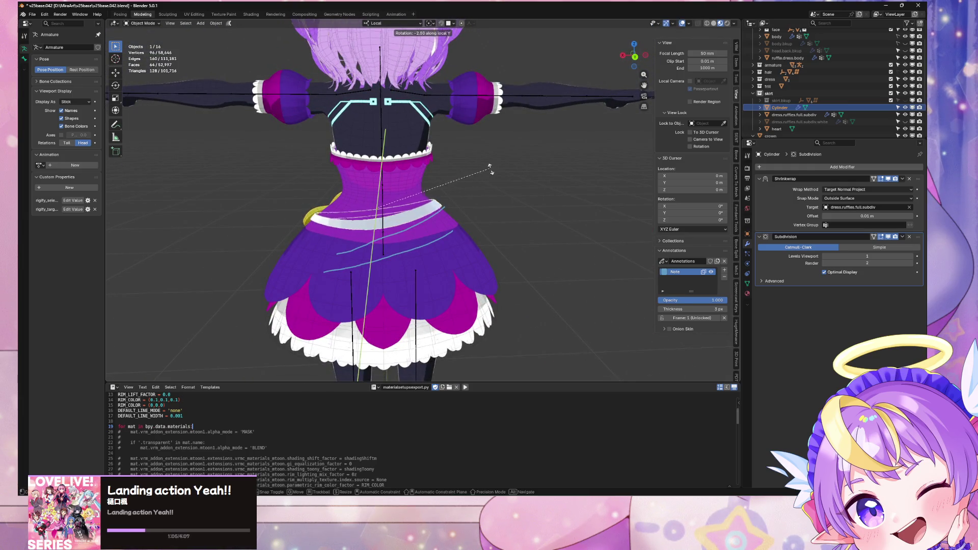
Tilt the sash by -5.5° and then 7.82° about local Y, and lower it slightly
click(494, 173)
mouse_move(494, 174)
middle_down()
mouse_move(570, 201)
mouse_move(609, 188)
mouse_move(631, 209)
mouse_move(604, 184)
mouse_move(539, 187)
middle_up()
key(r)
key(y)
key(y)
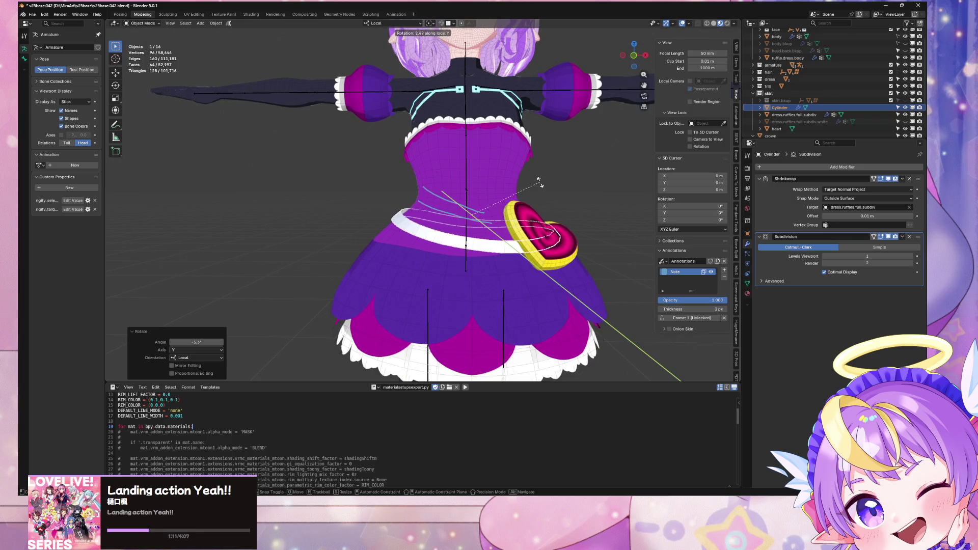
click(549, 186)
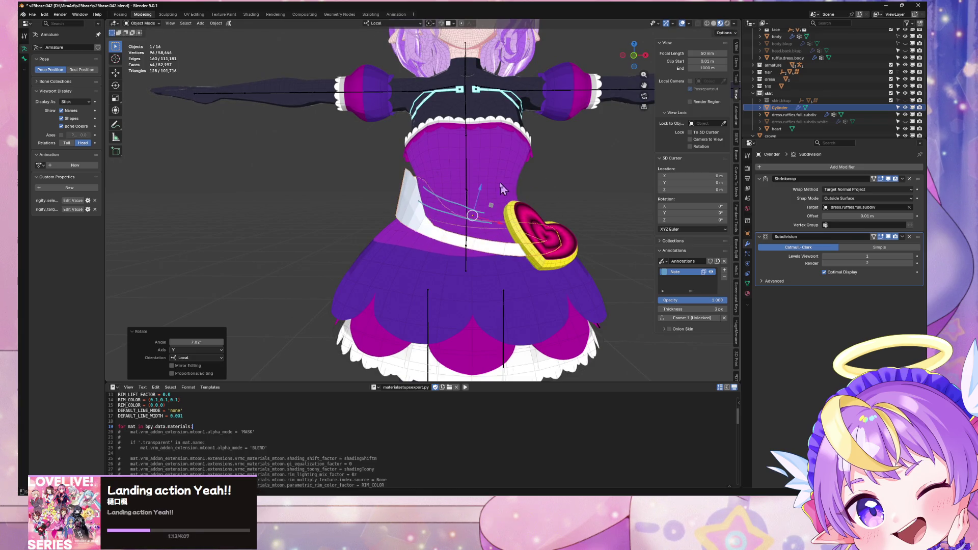
key(g)
key(z)
key(z)
click(479, 192)
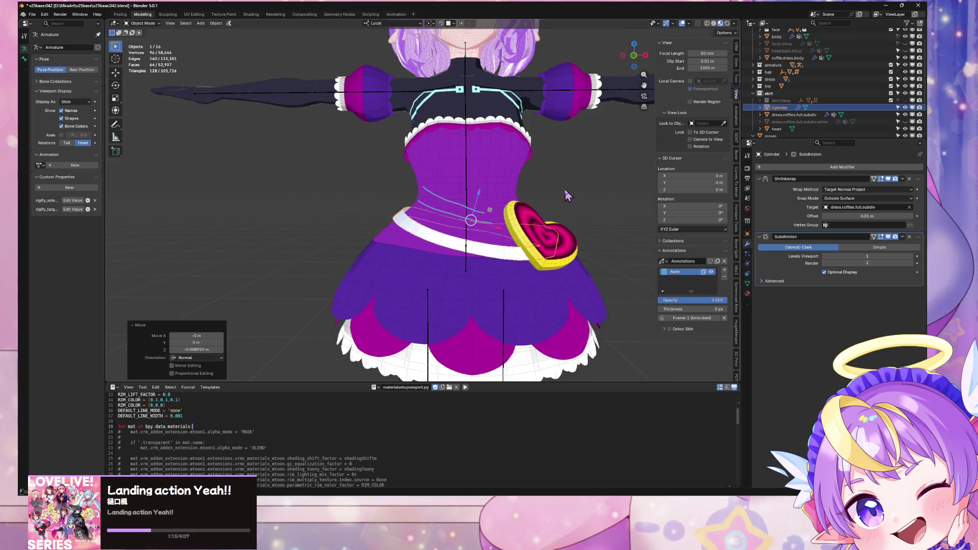
Tilt the sash a further 4.4° about local Y and adjust its height along the normal
key(r)
key(y)
key(y)
click(539, 200)
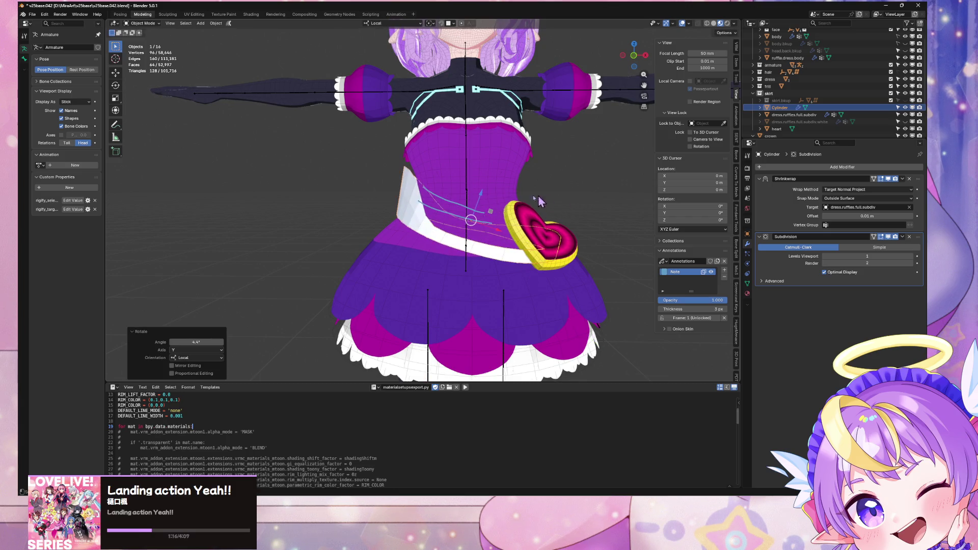
key(g)
key(z)
key(z)
click(480, 200)
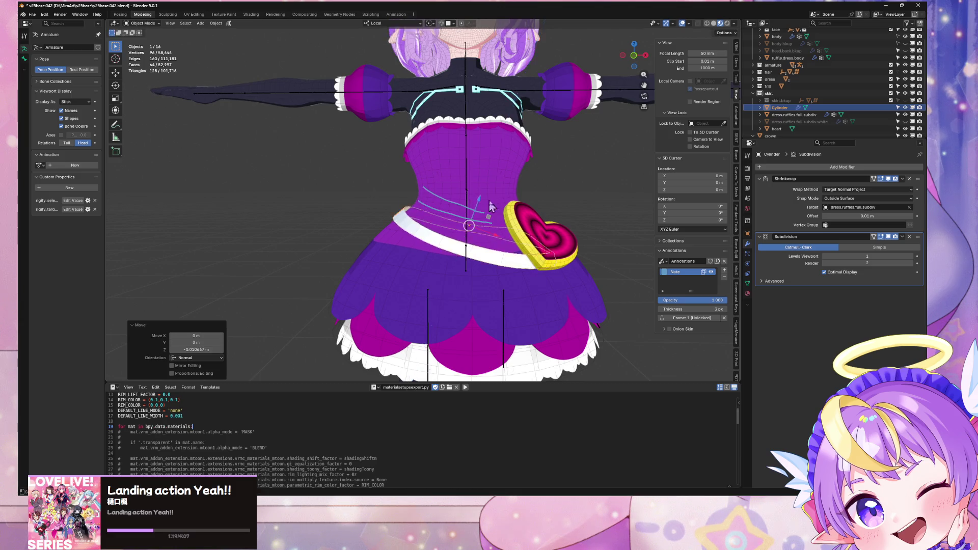
scroll(509, 184, down, 3)
Tilt the sash 5.55° about local Y, shift it about −0.015 m along the normal, and reopen Edit Mode
key(r)
key(y)
key(y)
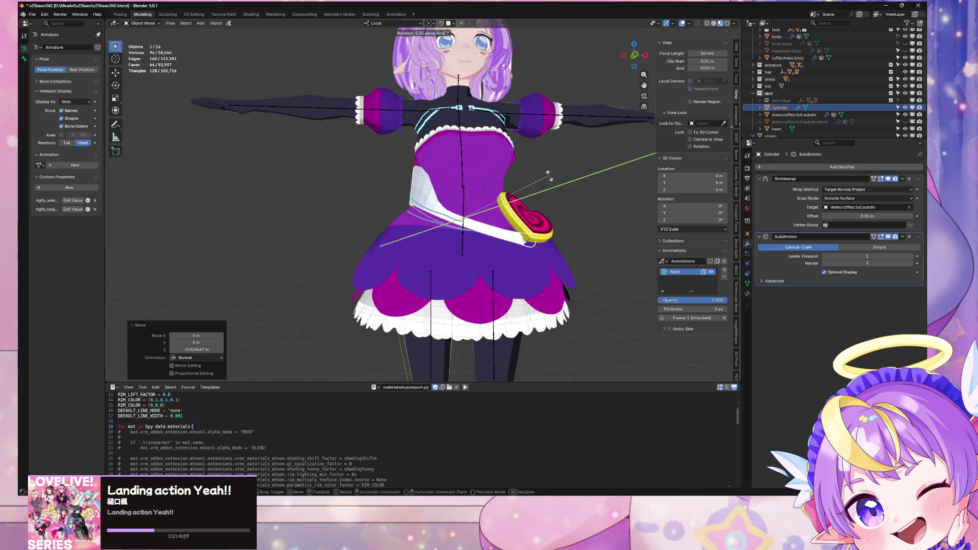
click(549, 176)
key(g)
key(z)
key(z)
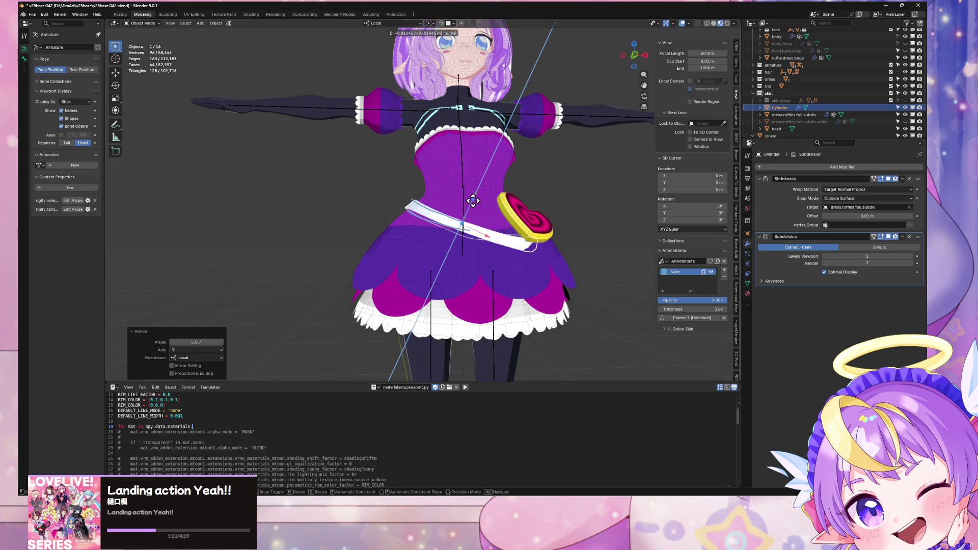
click(473, 200)
key(Tab)
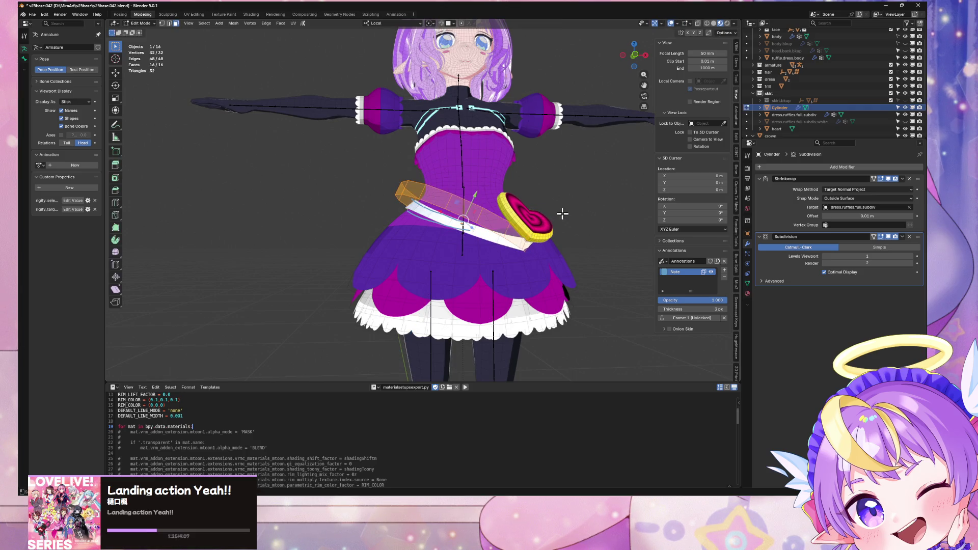
Widen the sash band to 1.218 along its local X axis
key(y)
key(x)
click(586, 226)
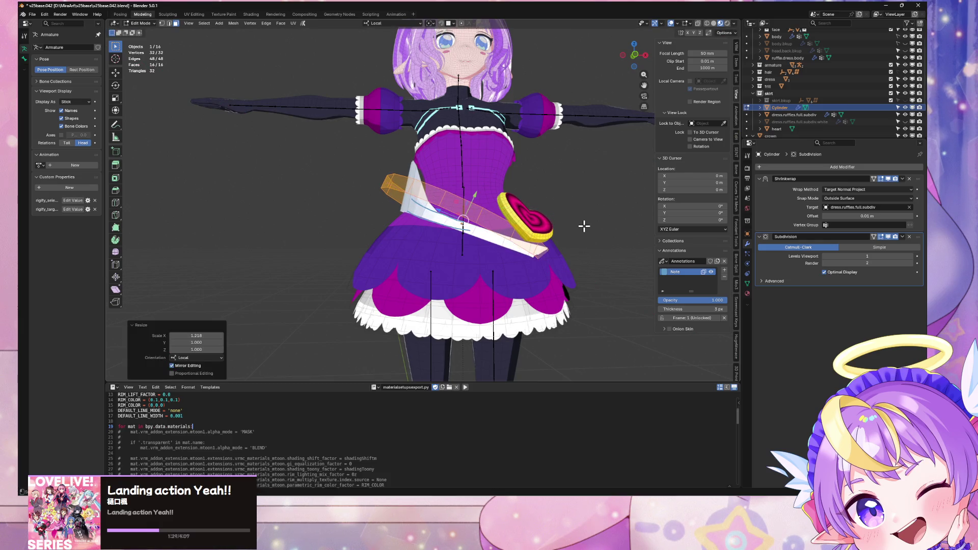
key(Tab)
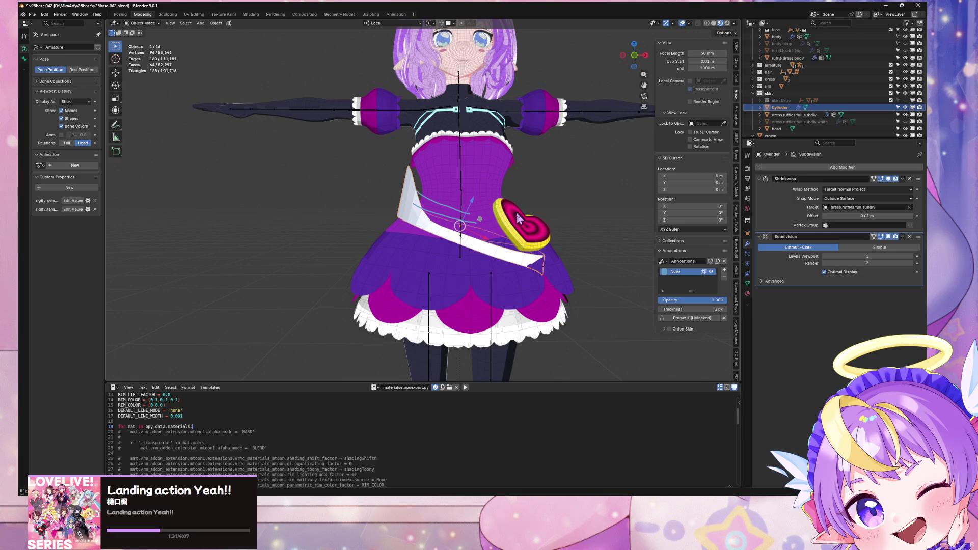
Lower the band about −0.014 m along local Z and tilt it roughly −8.3° about local Y
key(g)
key(z)
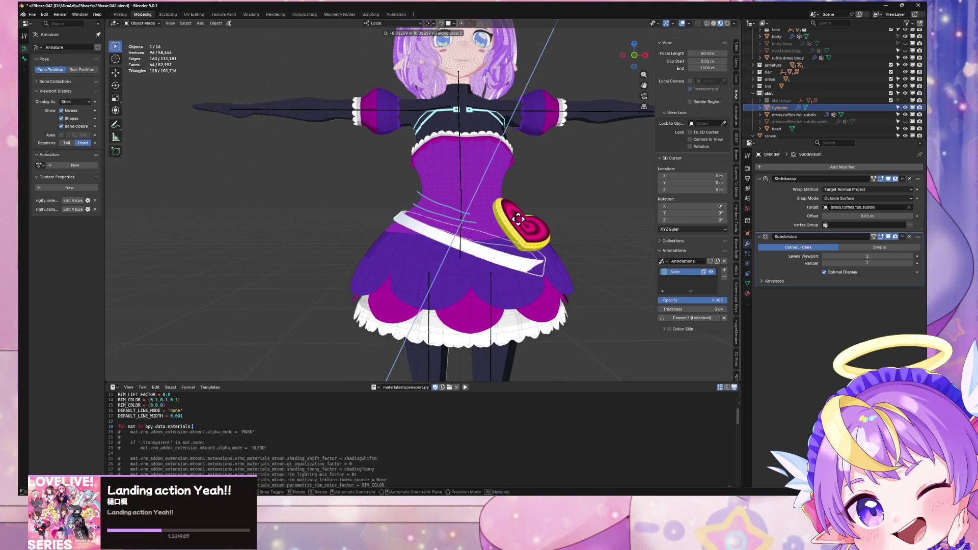
click(518, 219)
mouse_move(546, 214)
middle_down()
mouse_move(507, 218)
mouse_move(556, 211)
mouse_move(540, 203)
mouse_move(434, 206)
mouse_move(542, 201)
middle_up()
key(r)
key(y)
click(555, 201)
key(Tab)
key(Tab)
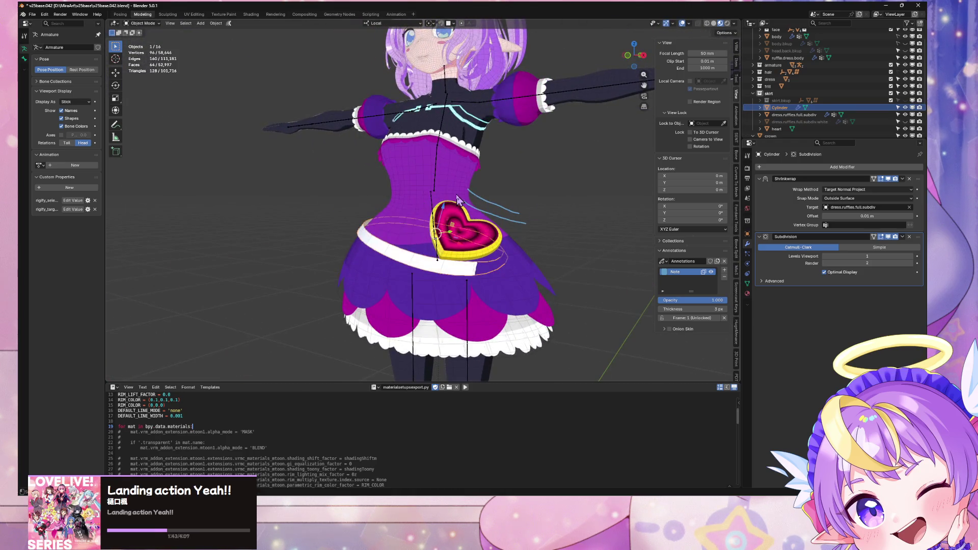
Select the Cylinder sash and move its mesh sideways along local X
click(457, 194)
key(Tab)
key(Tab)
key(Tab)
key(Tab)
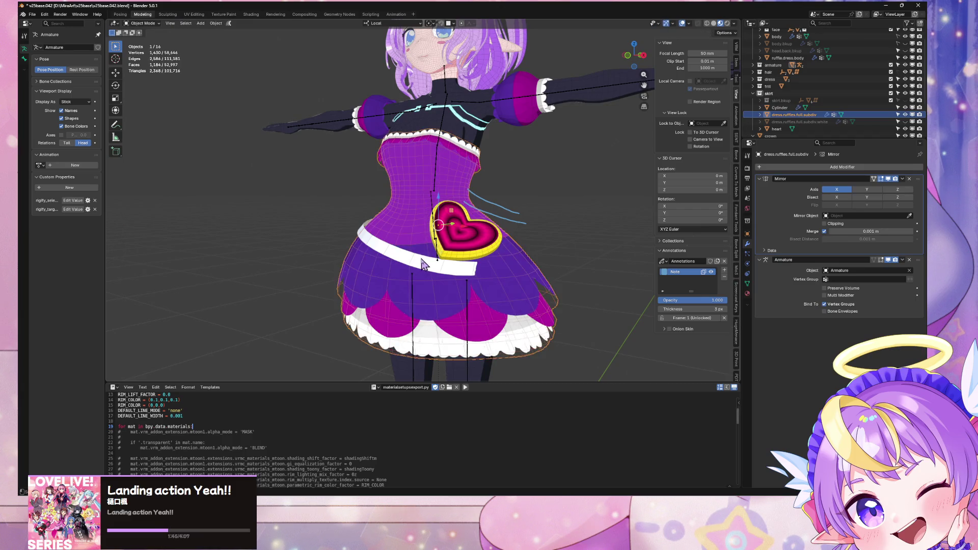
click(490, 225)
middle_drag(489, 224, 564, 216)
key(Tab)
key(g)
key(x)
key(x)
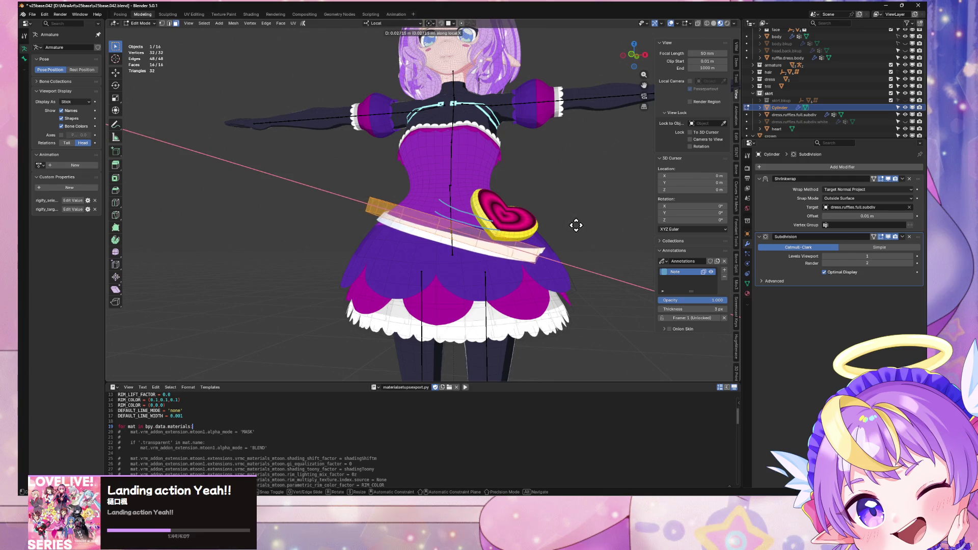
click(585, 232)
mouse_move(586, 232)
middle_down()
mouse_move(583, 221)
mouse_move(601, 231)
mouse_move(621, 267)
mouse_move(695, 237)
mouse_move(549, 231)
middle_up()
Shift the sash mesh 0.03478 m along local Y and tilt it slightly about local Y
key(g)
key(y)
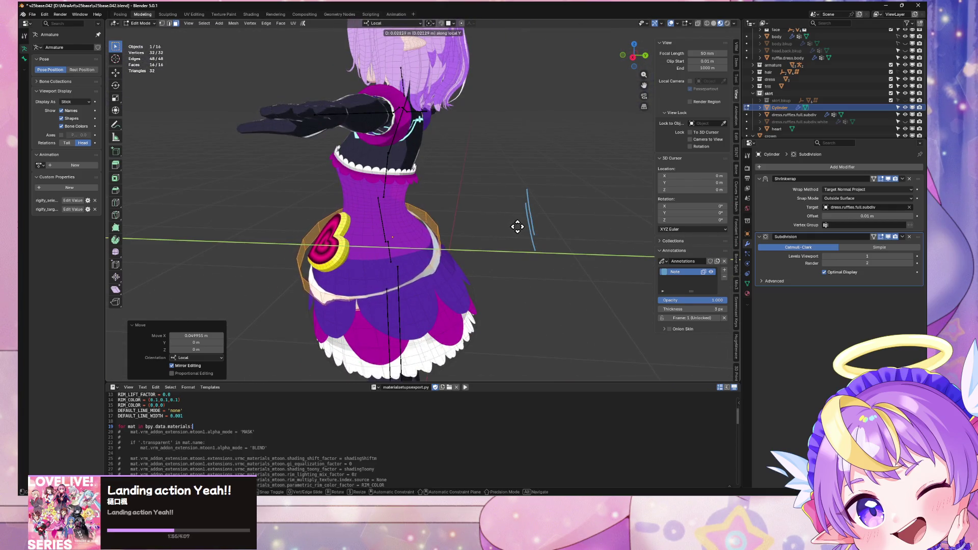
click(523, 228)
mouse_move(463, 224)
middle_down()
mouse_move(539, 227)
mouse_move(522, 216)
mouse_move(439, 226)
mouse_move(485, 188)
middle_up()
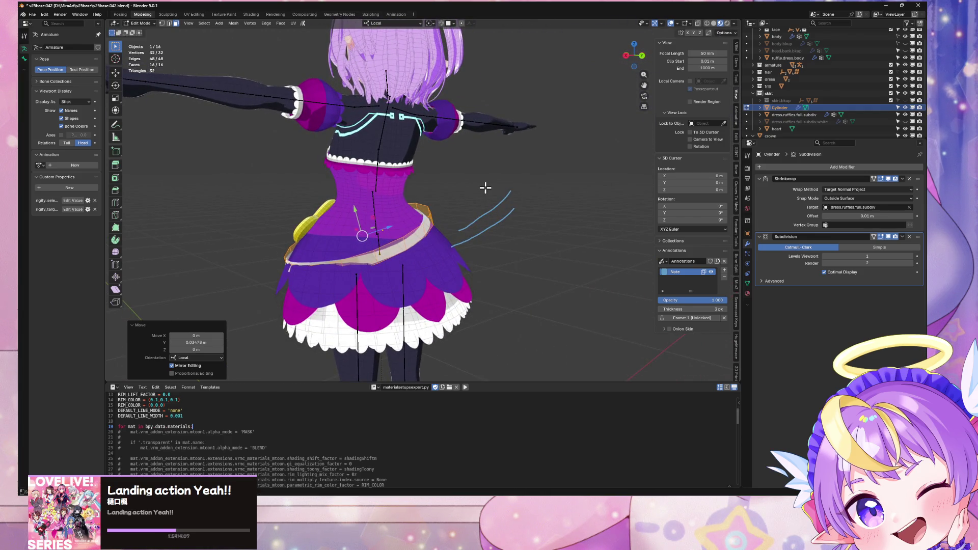
key(r)
key(y)
click(499, 198)
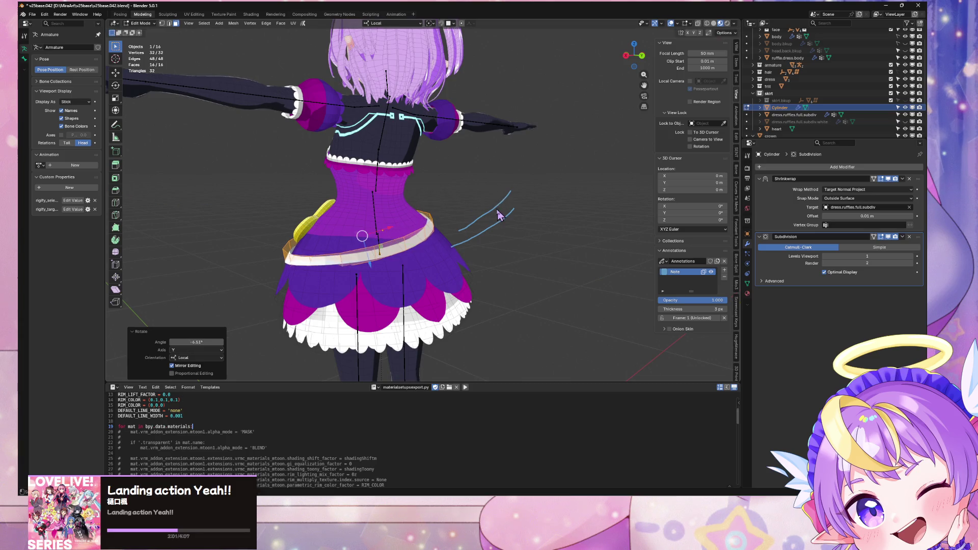
key(Tab)
mouse_move(499, 199)
middle_down()
mouse_move(281, 213)
mouse_move(575, 215)
middle_up()
key(KP_1)
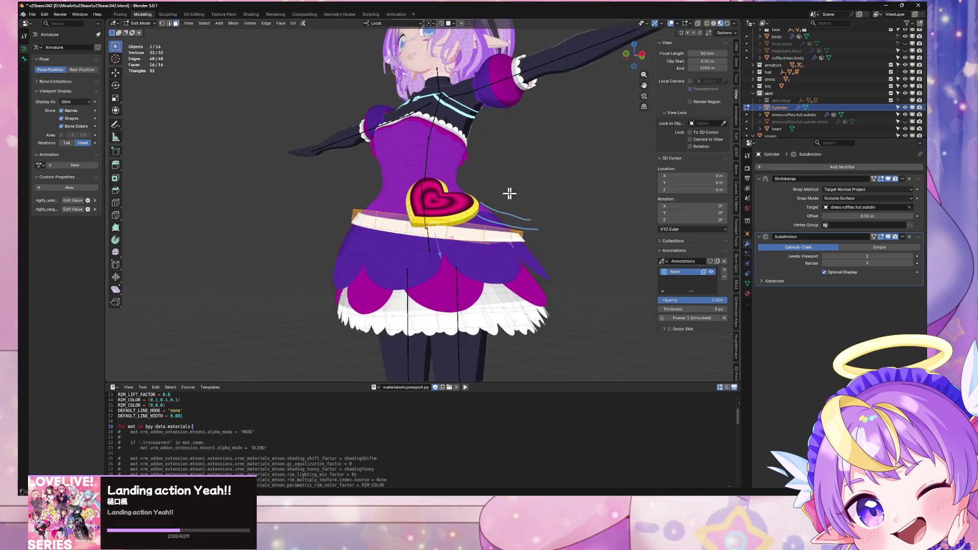
Raise the belt 0.011648 m along local Z, then nudge it slightly along local Z again
key(Tab)
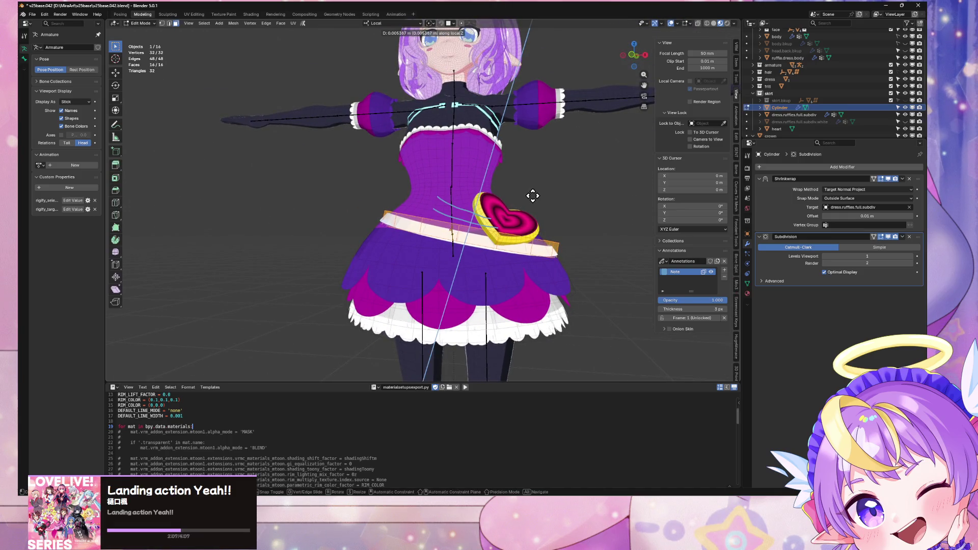
click(541, 194)
mouse_move(570, 199)
middle_down()
mouse_move(424, 201)
mouse_move(572, 203)
middle_up()
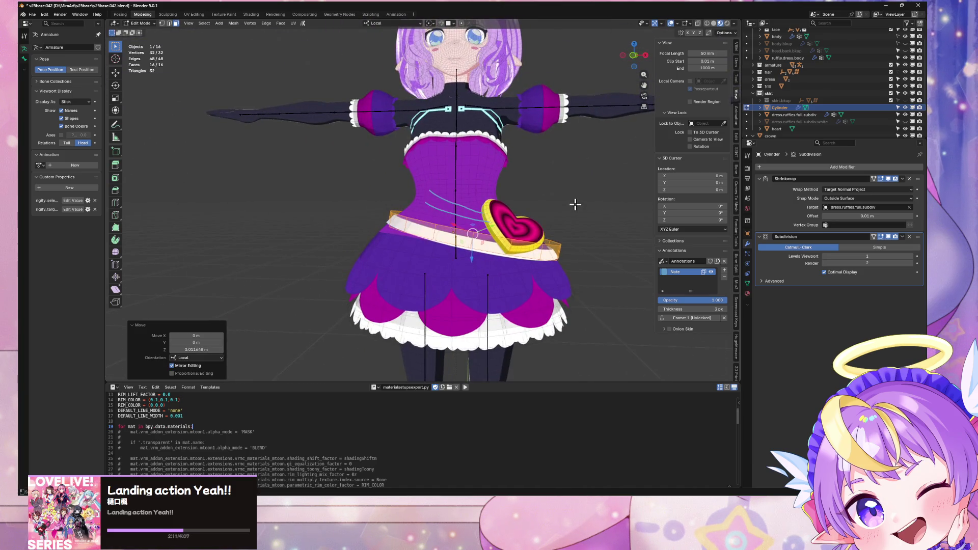
key(g)
key(z)
click(576, 202)
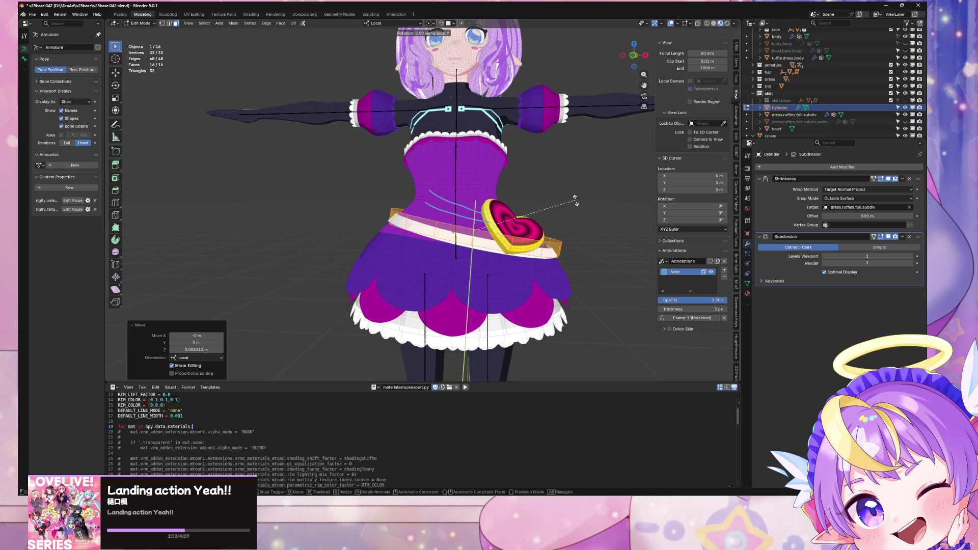
key(Tab)
Tilt the sash 4.54° about its local Y axis
key(y)
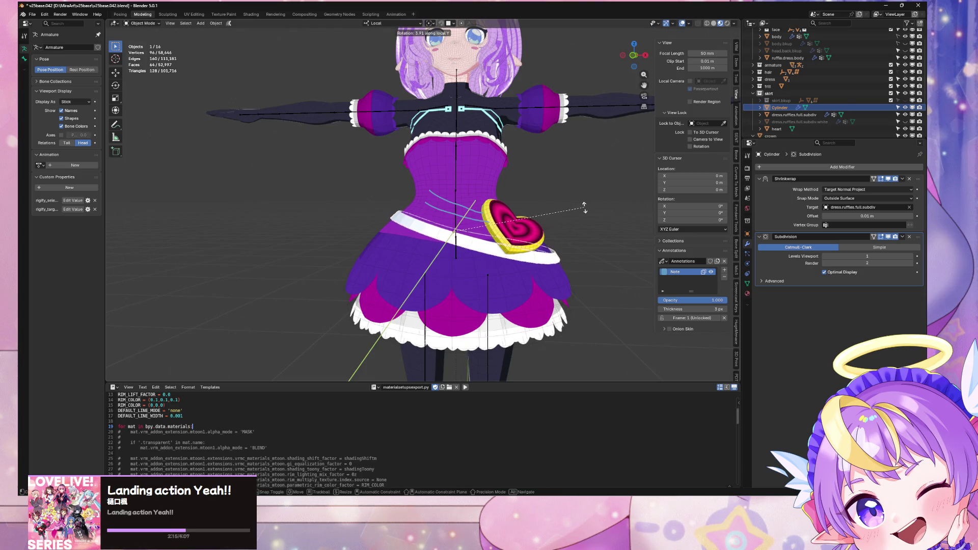
click(585, 209)
mouse_move(585, 209)
middle_down()
mouse_move(469, 218)
mouse_move(566, 209)
mouse_move(603, 224)
mouse_move(630, 254)
mouse_move(338, 201)
mouse_move(524, 210)
mouse_move(521, 203)
middle_up()
scroll(570, 209, down, 6)
scroll(600, 215, up, 5)
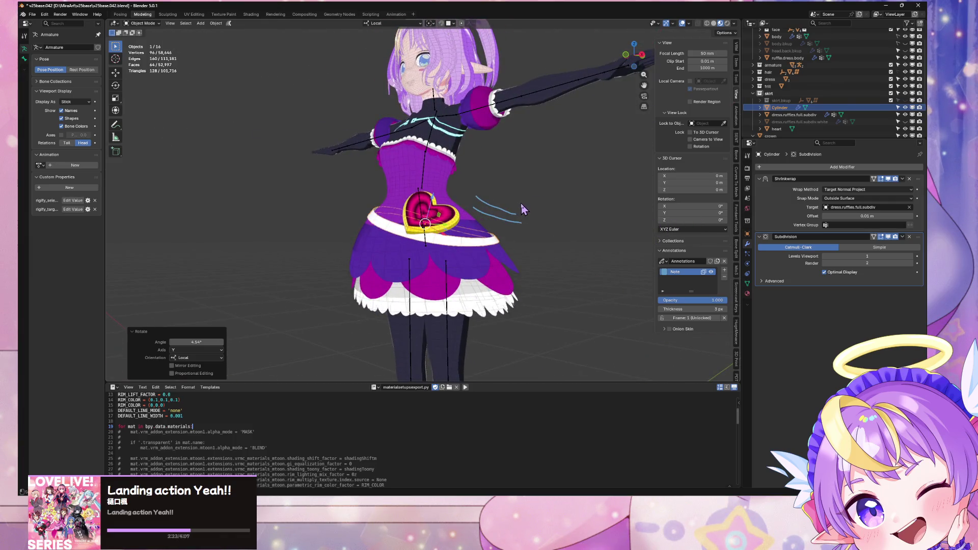
Tilt the heart slightly about local Y and move it along local Z
key(y)
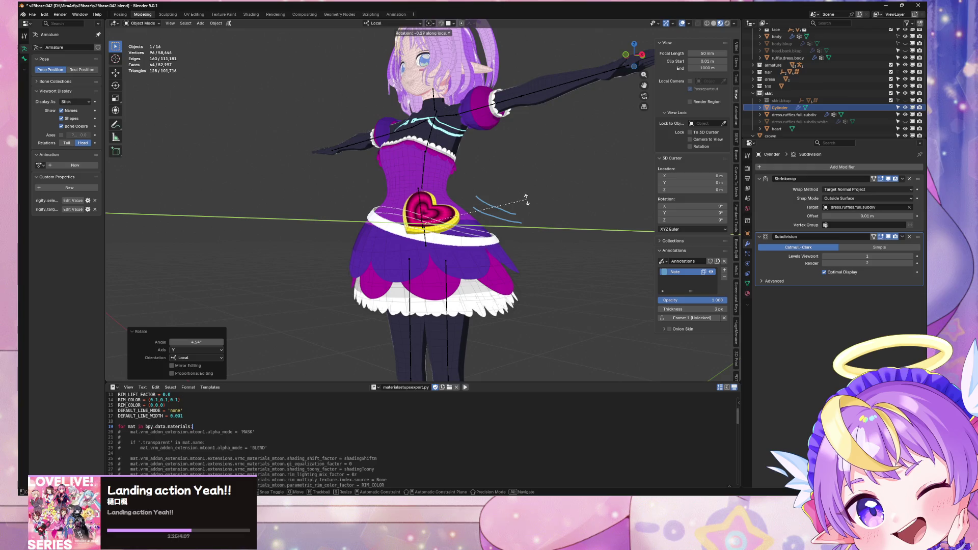
click(526, 198)
mouse_move(526, 199)
middle_down()
mouse_move(561, 212)
mouse_move(512, 194)
middle_up()
key(g)
key(z)
click(549, 201)
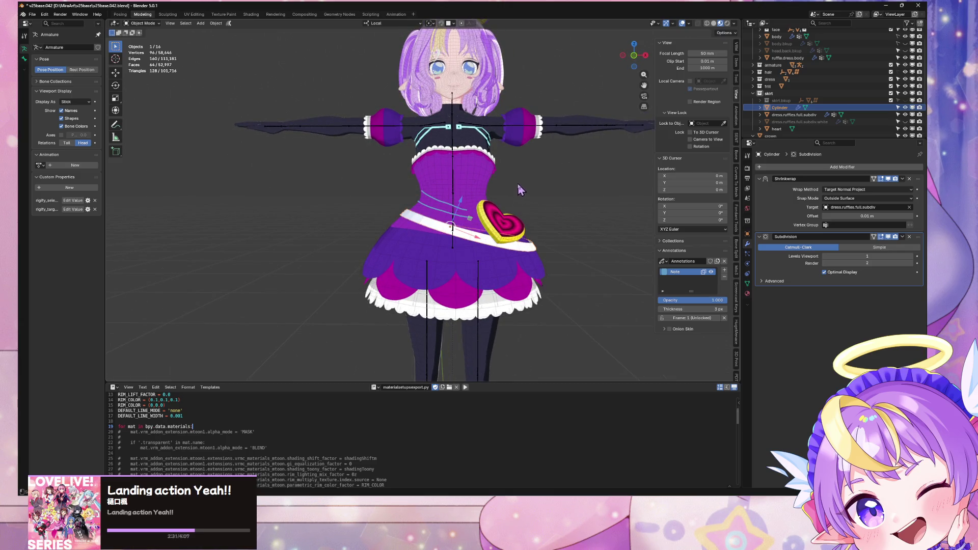
Re-tilt the heart about local Y, checking it from behind
key(r)
key(y)
key(y)
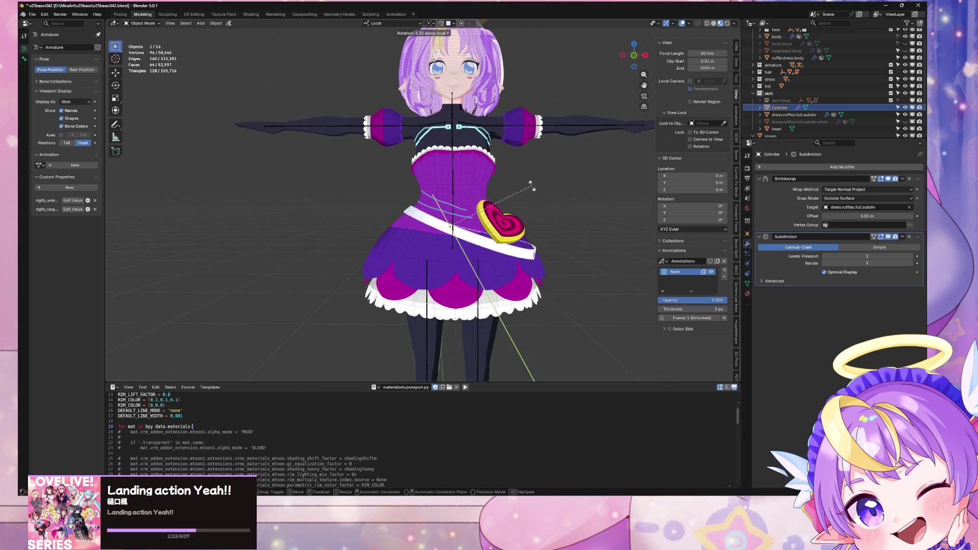
click(523, 185)
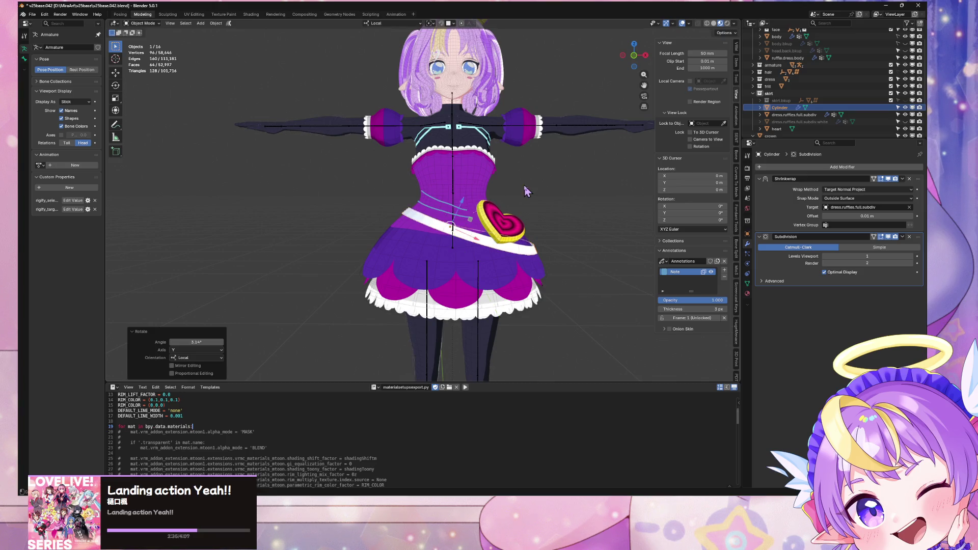
mouse_move(527, 188)
middle_down()
mouse_move(588, 197)
mouse_move(464, 190)
mouse_move(565, 196)
mouse_move(491, 192)
mouse_move(494, 201)
middle_up()
key(Tab)
scroll(495, 203, up, 3)
key(Tab)
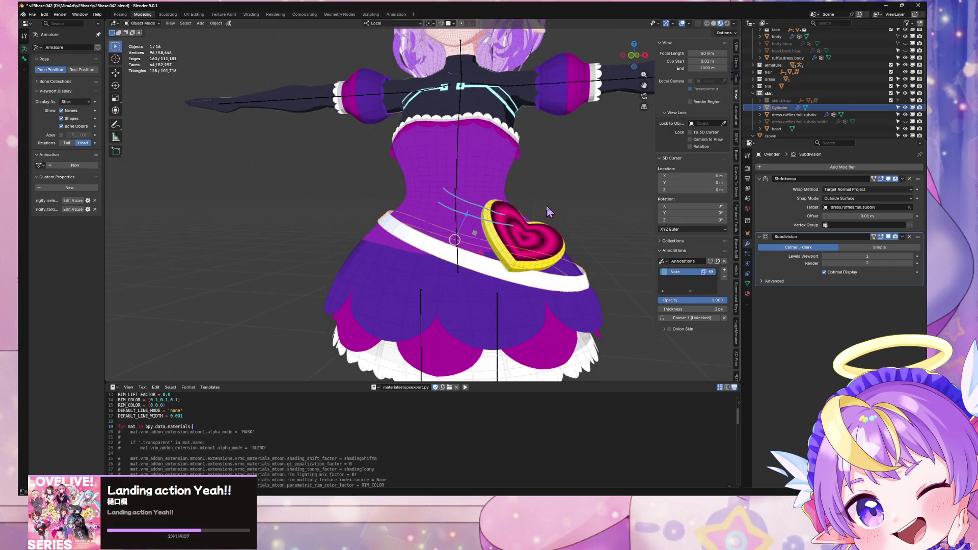
Slide the heart sideways along local X, about 0.017 m over two moves
key(g)
key(x)
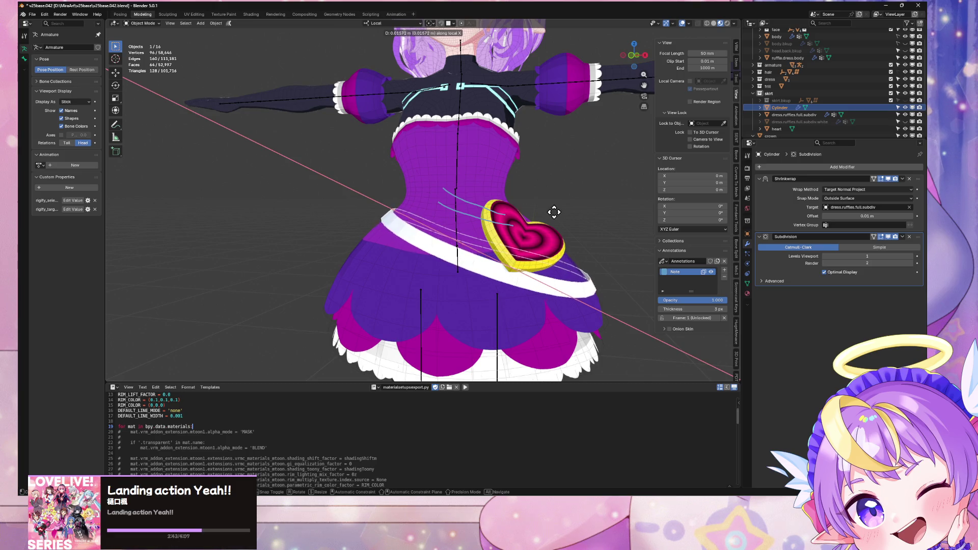
click(553, 213)
scroll(582, 226, down, 3)
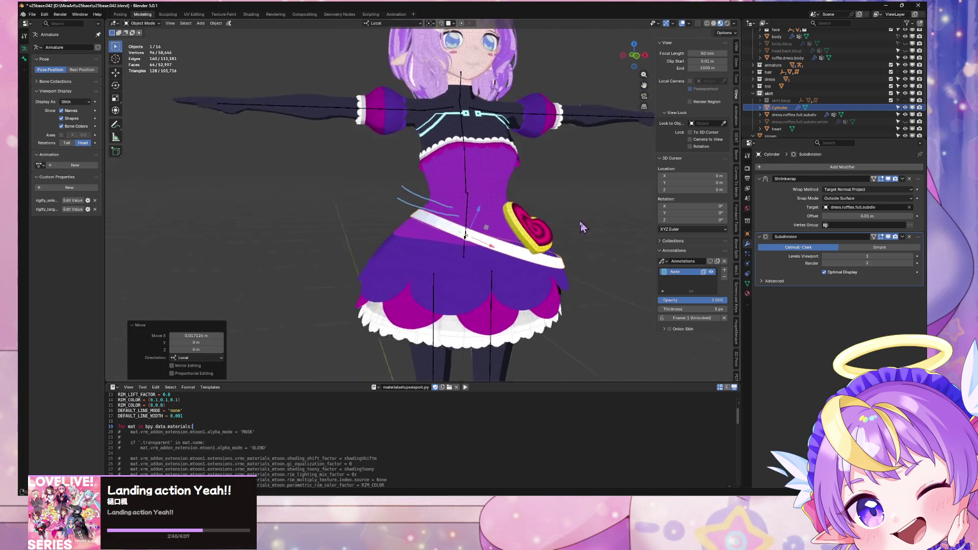
key(g)
key(x)
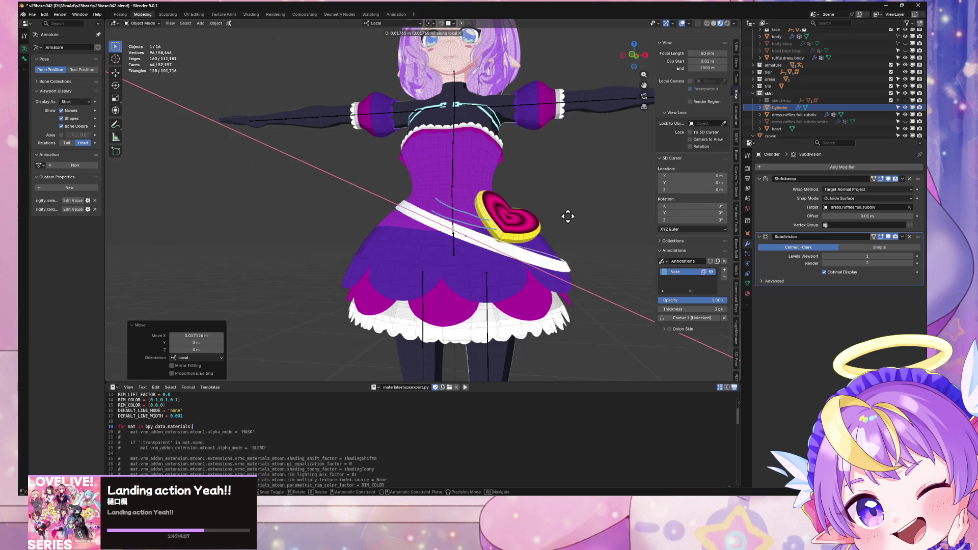
click(567, 218)
Reselect the Cylinder and enter Edit Mode on its mesh
mouse_move(567, 218)
middle_down()
mouse_move(505, 238)
mouse_move(556, 247)
mouse_move(589, 221)
mouse_move(540, 240)
middle_up()
click(524, 239)
scroll(518, 245, up, 3)
click(517, 245)
key(Tab)
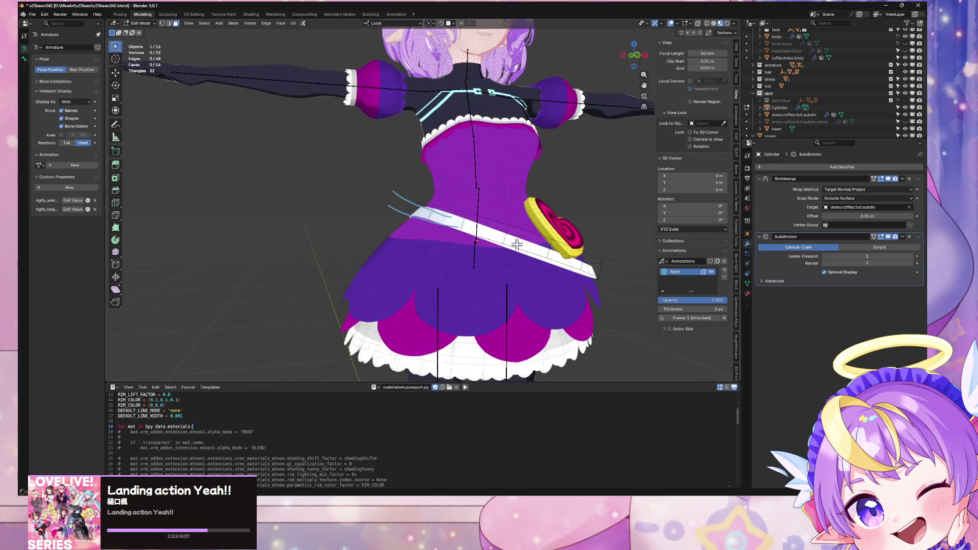
Apply a context-menu action to the whole belt mesh, inspect the sash, then re-enter edit mode facing the heart
key(a)
right_click(508, 236)
click(508, 240)
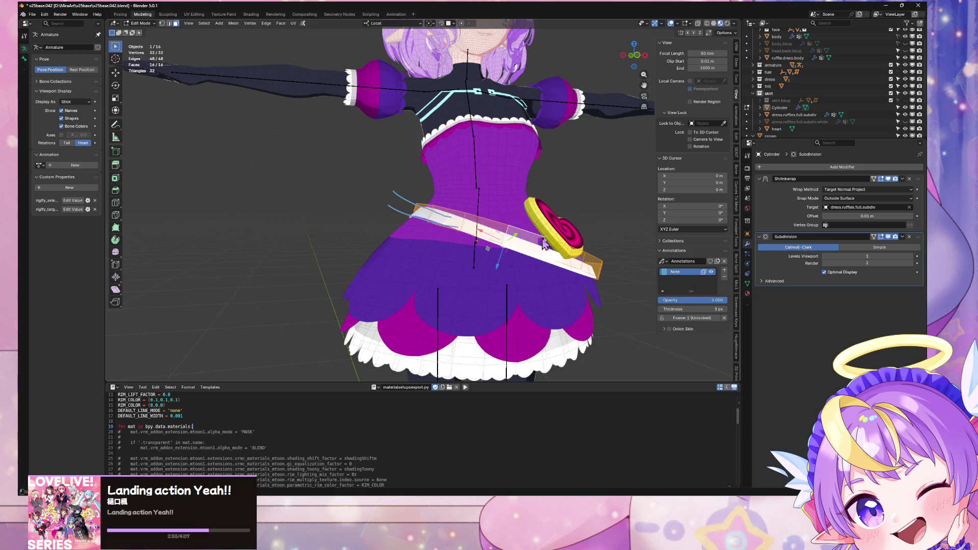
key(Tab)
click(599, 189)
scroll(559, 173, down, 6)
scroll(579, 212, up, 3)
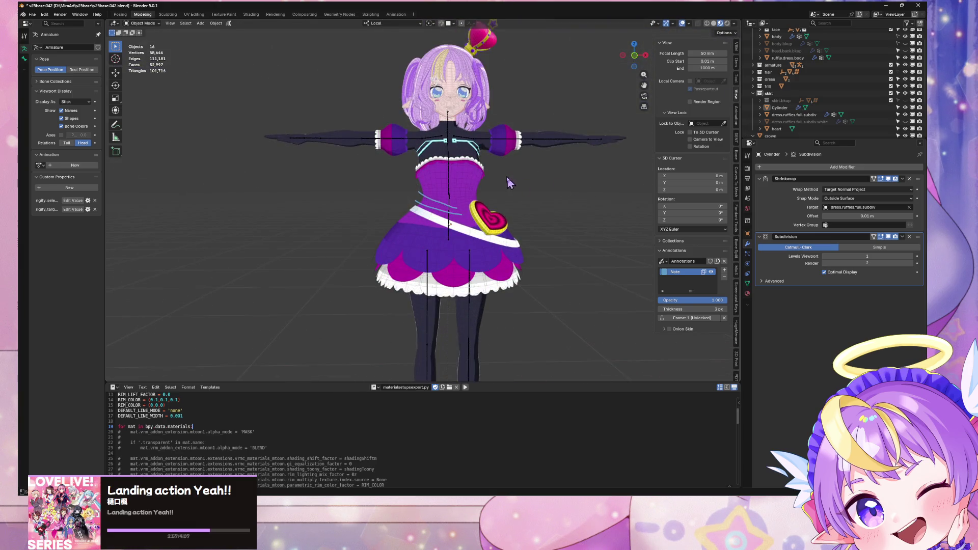
scroll(498, 180, up, 4)
mouse_move(500, 190)
middle_down()
mouse_move(545, 196)
mouse_move(577, 175)
mouse_move(459, 203)
mouse_move(457, 194)
middle_up()
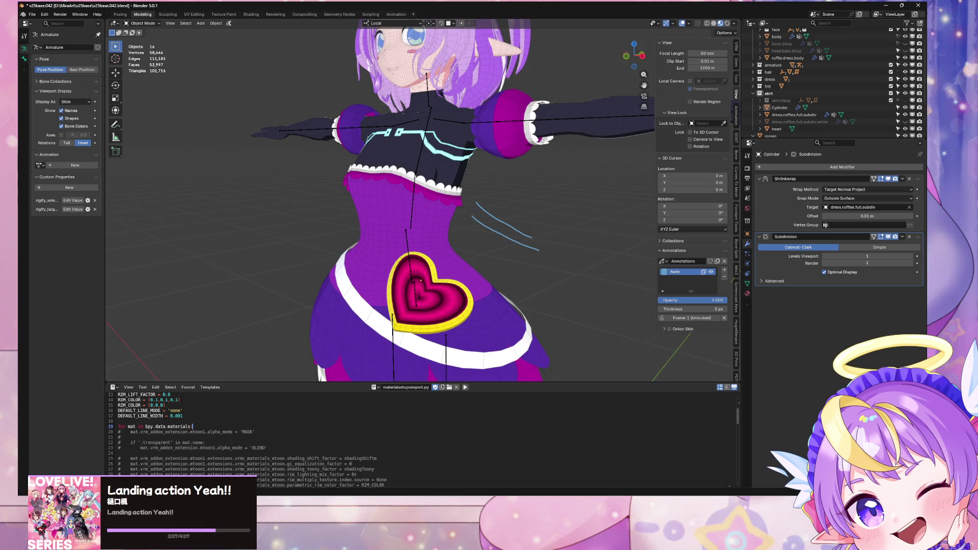
middle_drag(422, 266, 404, 277)
key(Tab)
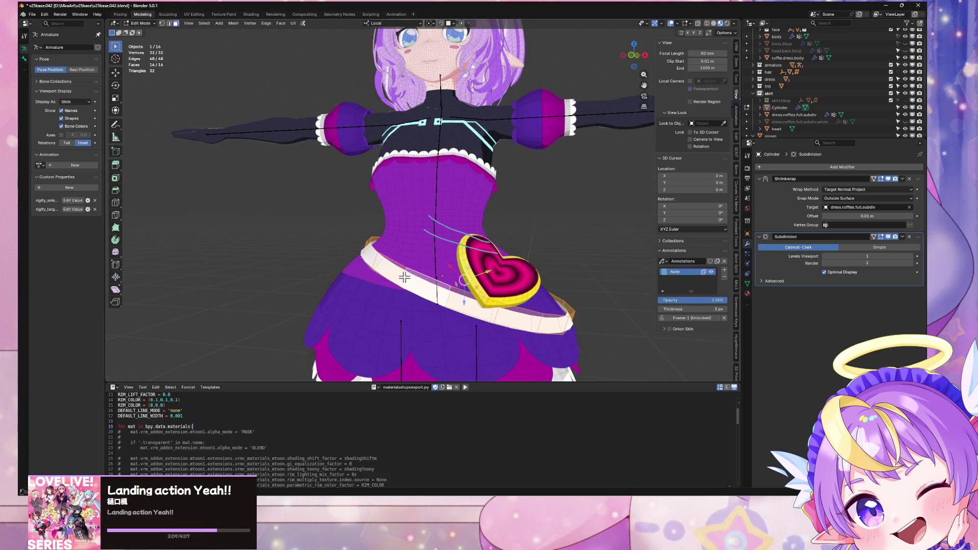
middle_drag(453, 251, 492, 239)
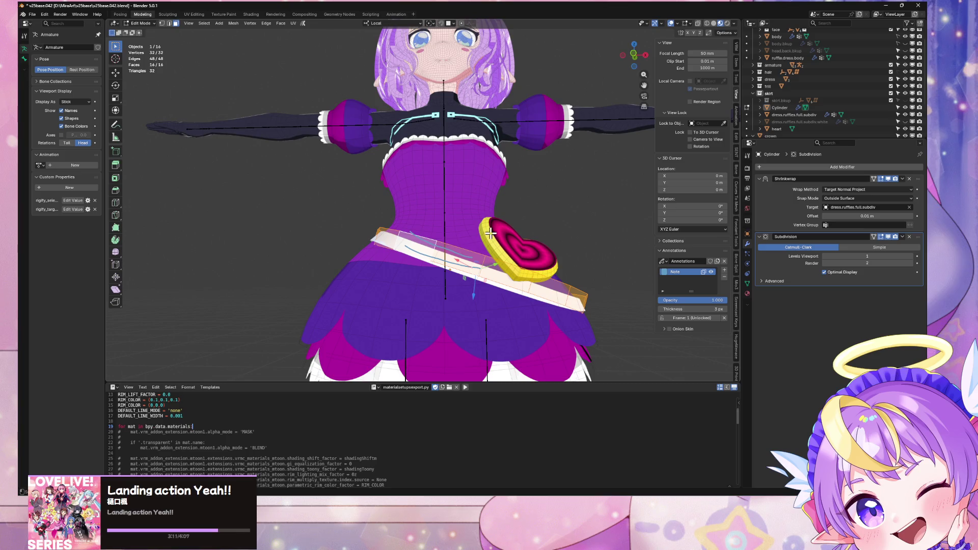
Scale the sash band along its local Z axis to roughly double its height
key(s)
key(z)
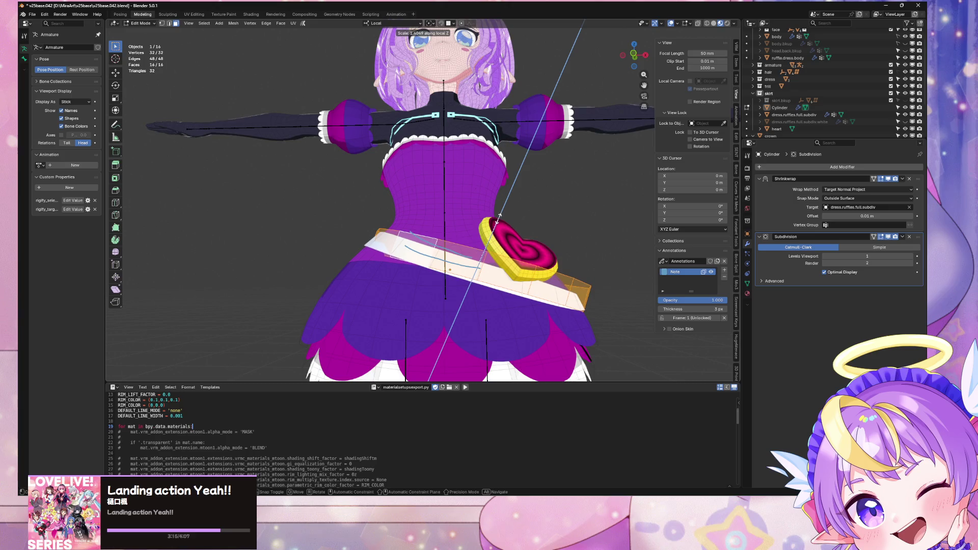
click(496, 232)
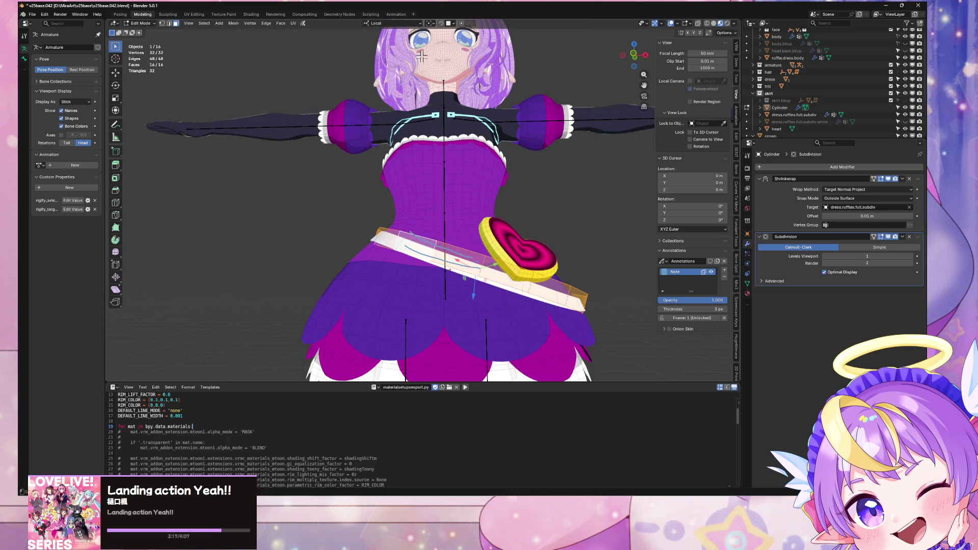
mouse_move(422, 56)
middle_down()
mouse_move(552, 231)
mouse_move(546, 219)
middle_up()
key(s)
key(z)
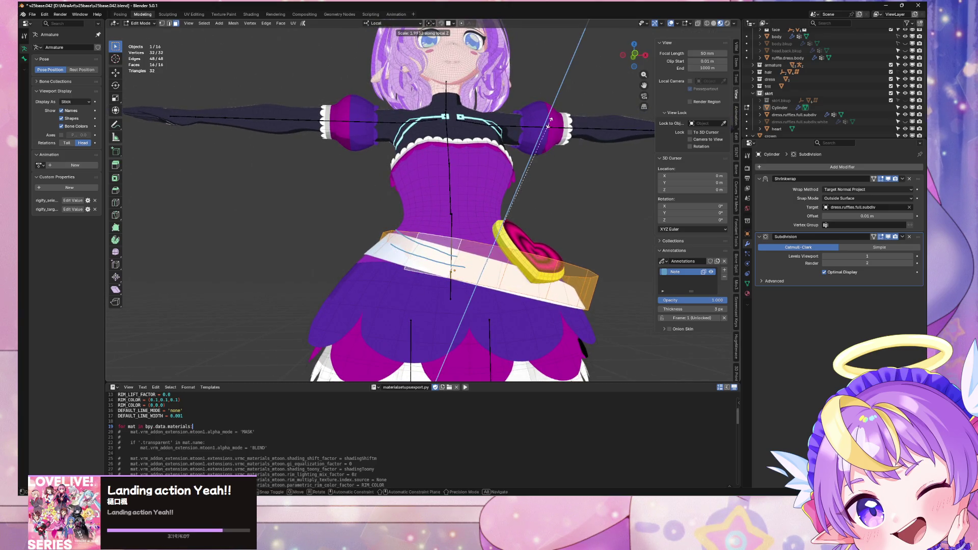
click(549, 124)
mouse_move(549, 125)
middle_down()
mouse_move(554, 229)
mouse_move(558, 204)
mouse_move(571, 218)
middle_up()
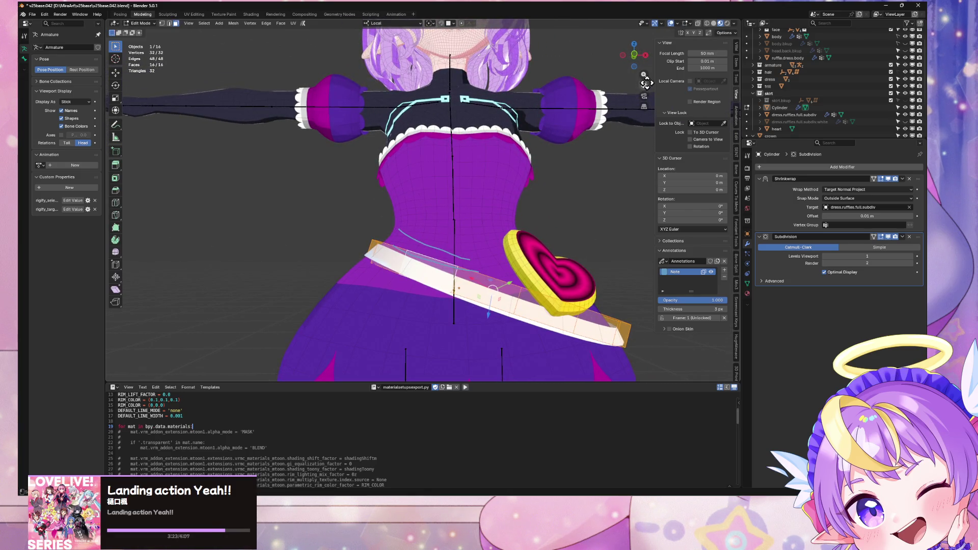
Toggle the Shrinkwrap on-cage display off and back on while checking the band from below
click(880, 179)
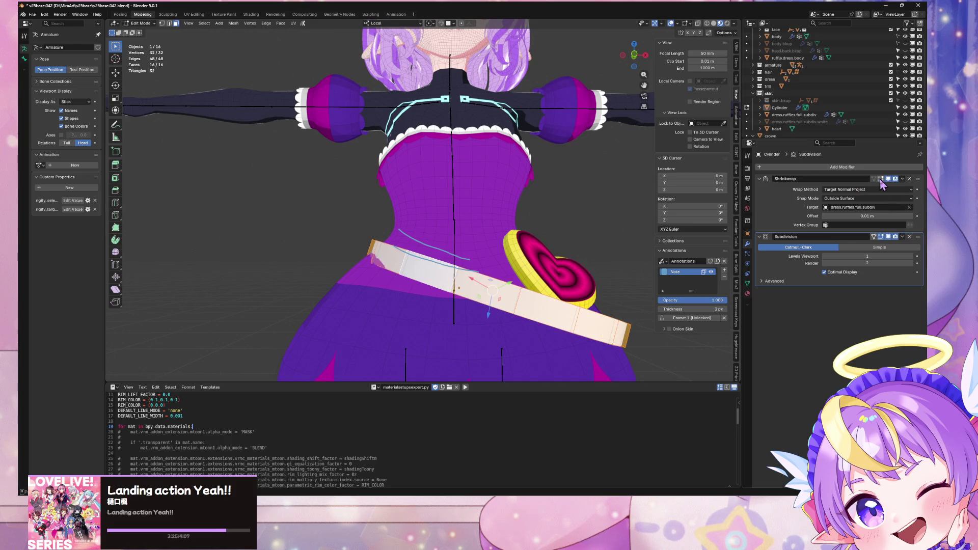
middle_drag(547, 267, 600, 237)
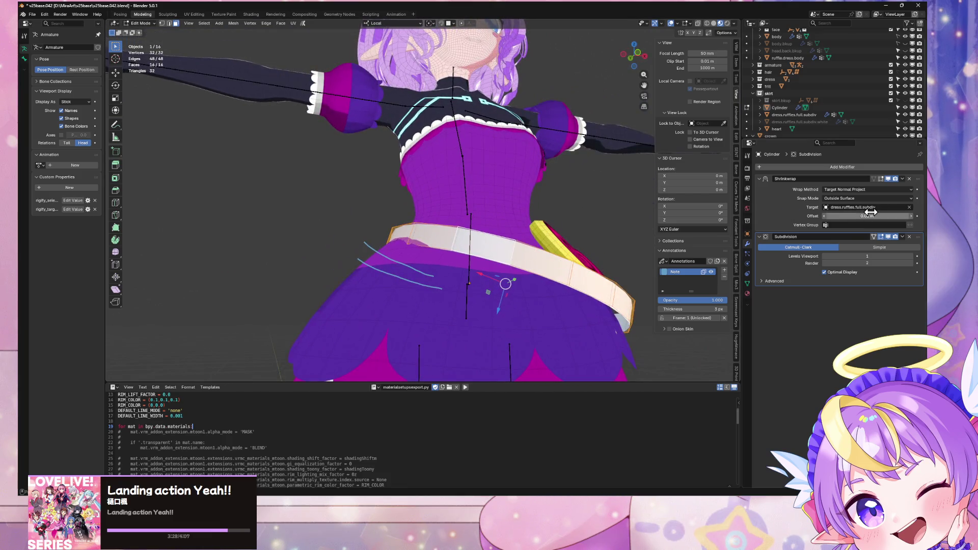
click(877, 179)
key(KP_1)
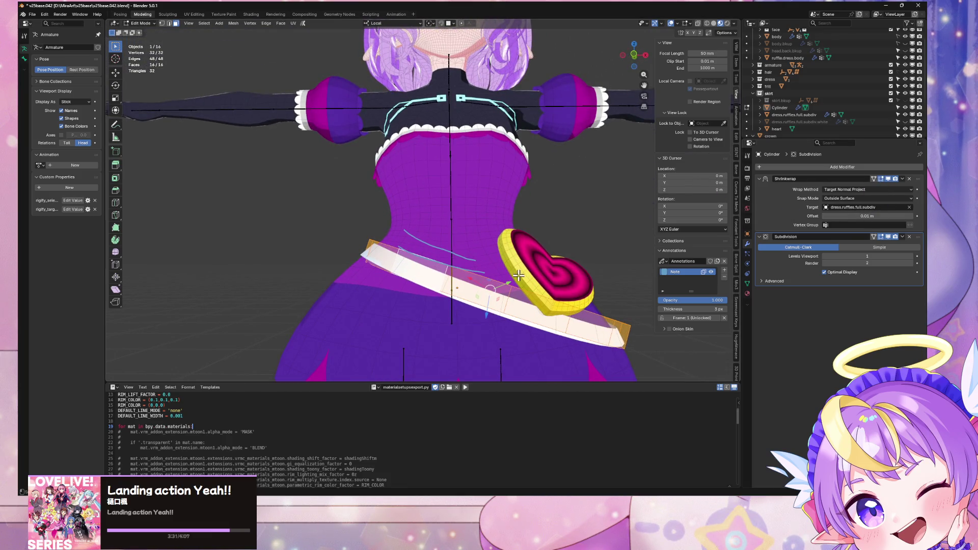
Pull the band's top rim loop slightly inward along Normal orientation so it hugs the dress
key(alt+a)
alt+click(488, 276)
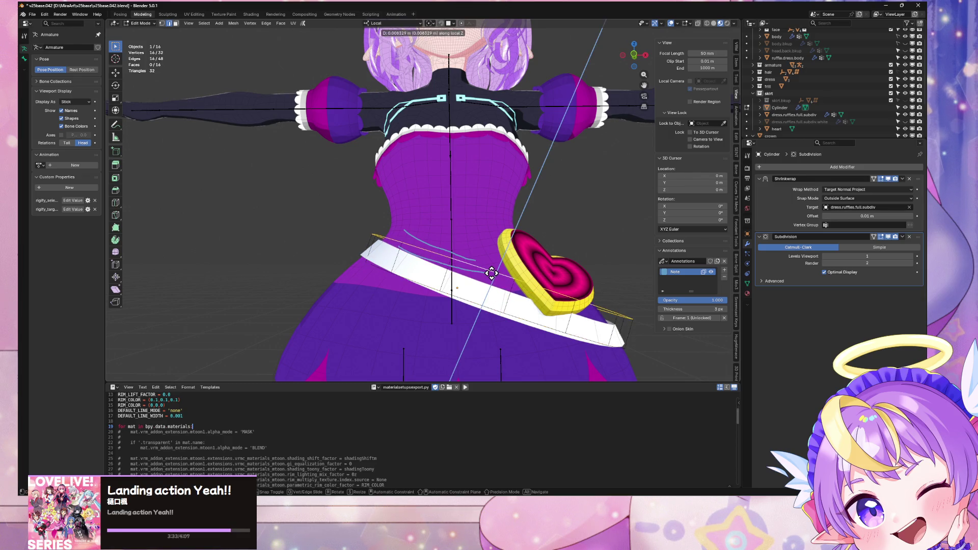
alt+click(492, 274)
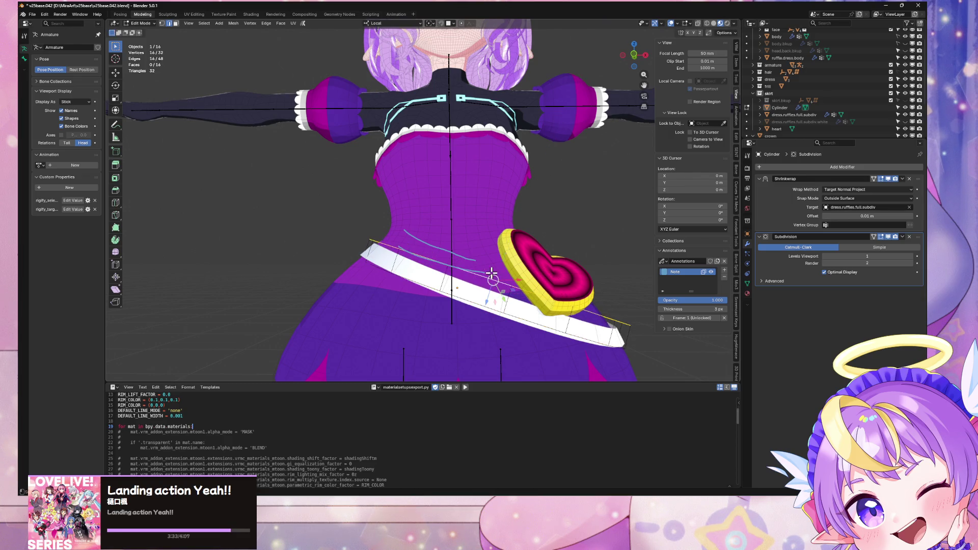
click(397, 23)
key(g)
key(z)
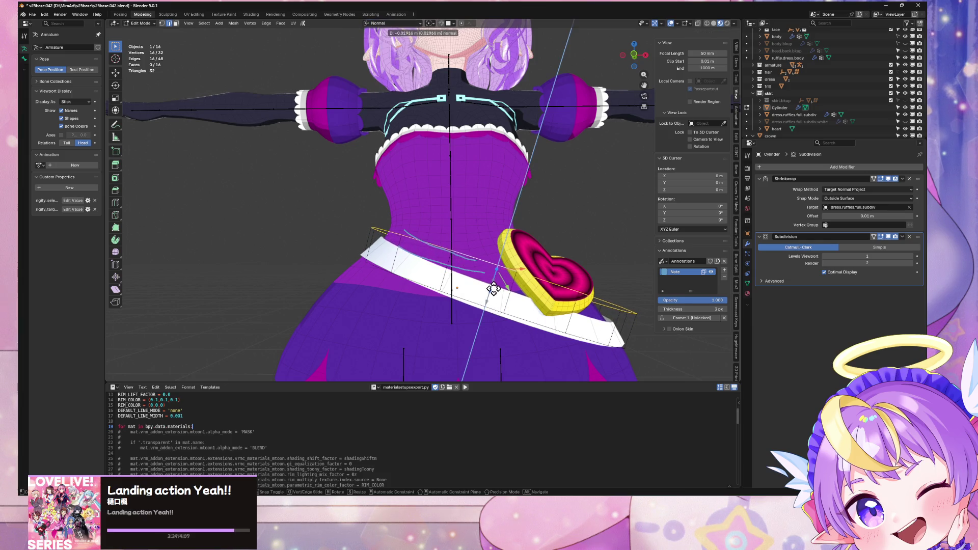
click(490, 293)
click(479, 304)
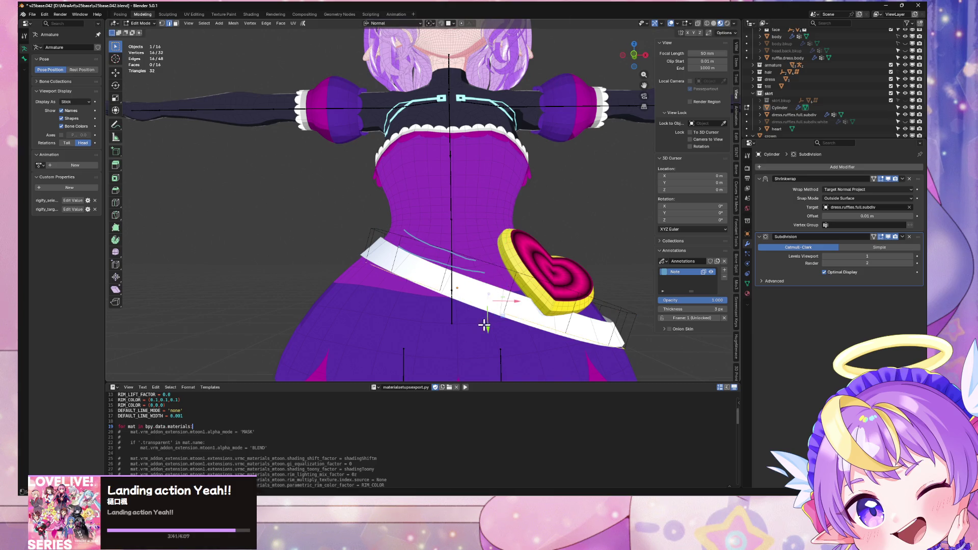
middle_drag(493, 321, 530, 286)
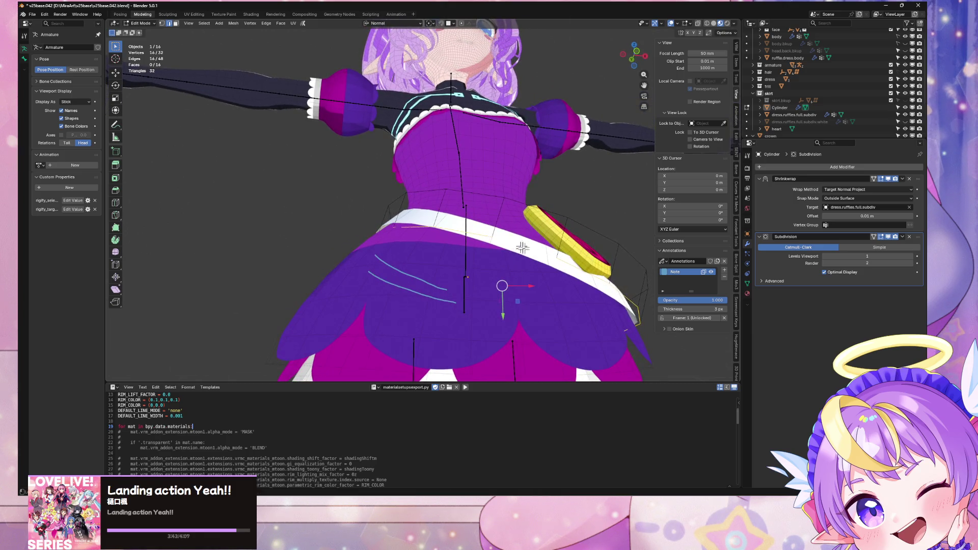
mouse_move(522, 247)
middle_down()
mouse_move(530, 280)
mouse_move(542, 209)
mouse_move(554, 199)
mouse_move(650, 204)
mouse_move(605, 236)
mouse_move(556, 224)
mouse_move(553, 163)
middle_up()
Select the belt's bottom rim loop and move it downward
key(a)
alt+click(500, 203)
alt+click(500, 203)
middle_drag(507, 206, 532, 187)
click(664, 24)
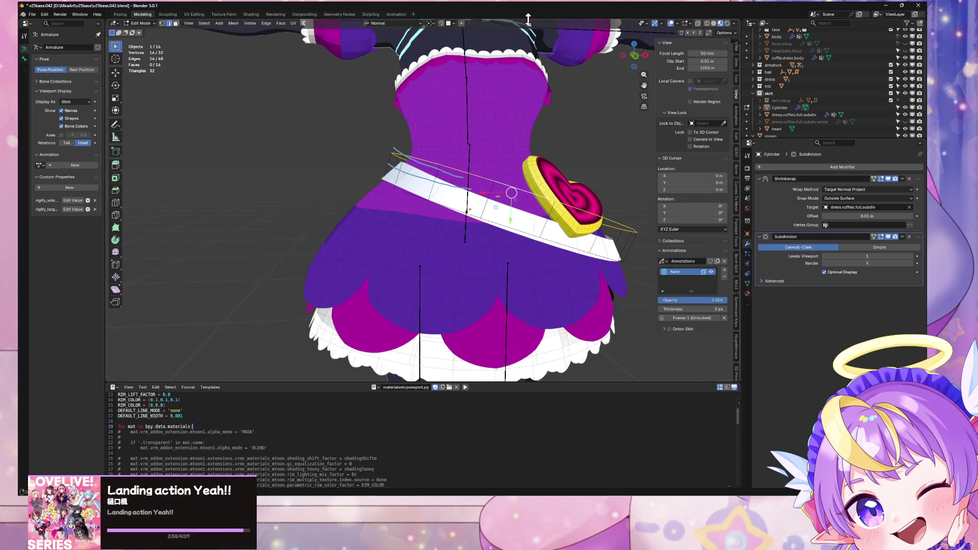
middle_drag(545, 47, 559, 145)
key(ctrl+i)
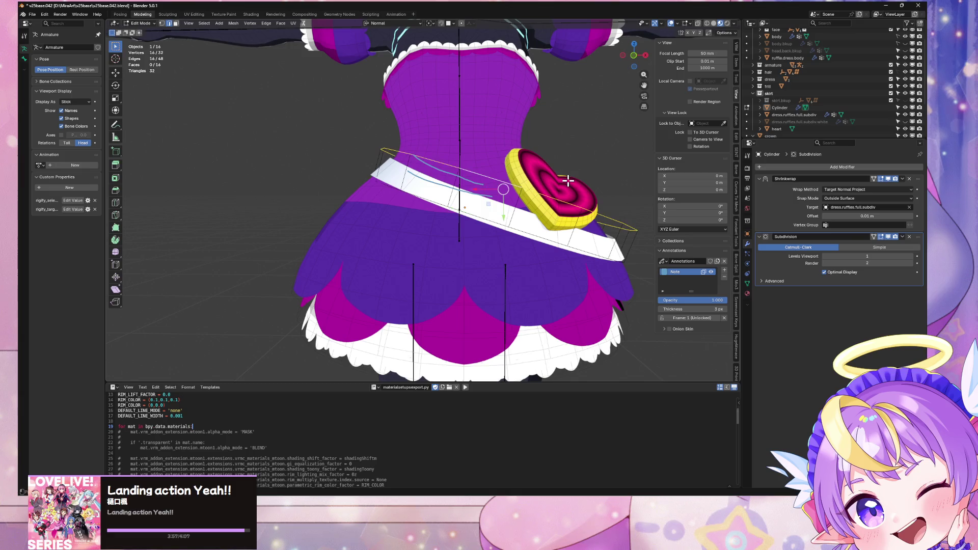
key(g)
Fill the selected edge loop with a new cap face
mouse_move(518, 227)
middle_down()
mouse_move(506, 247)
mouse_move(535, 209)
mouse_move(594, 205)
middle_up()
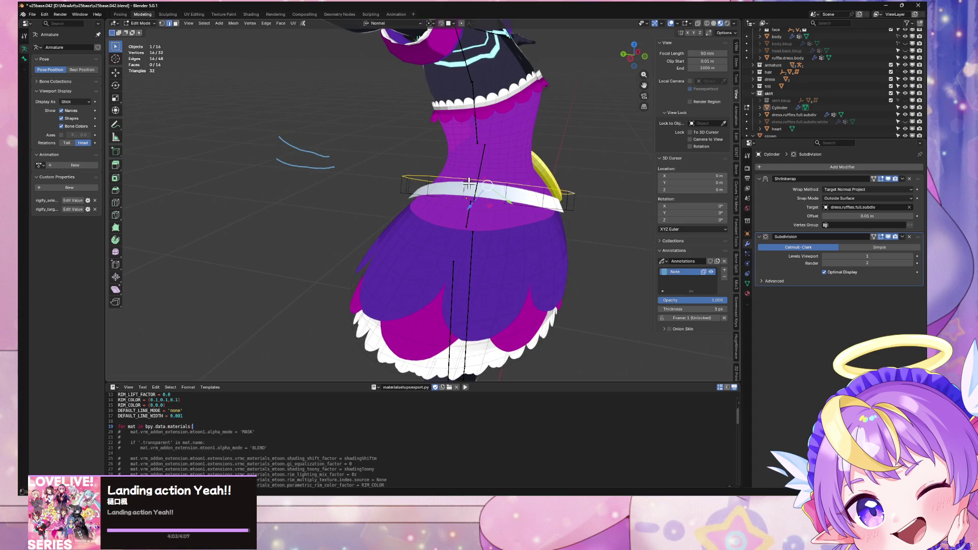
middle_drag(446, 186, 554, 210)
right_click(448, 193)
click(448, 193)
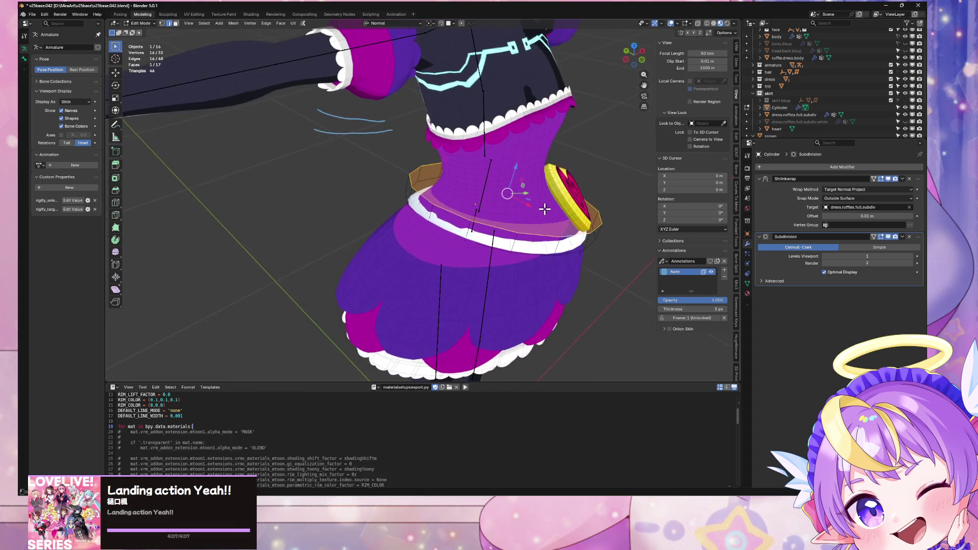
Isolate the belt in local view and create the View Align sketch surface orientation from the ND menu
key(KP_Divide)
key(f)
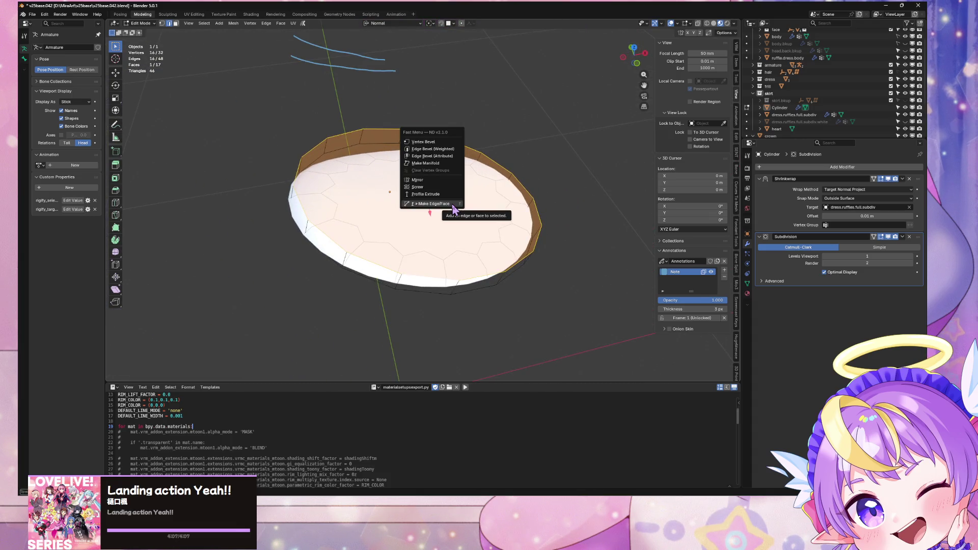
click(452, 204)
key(Tab)
key(f)
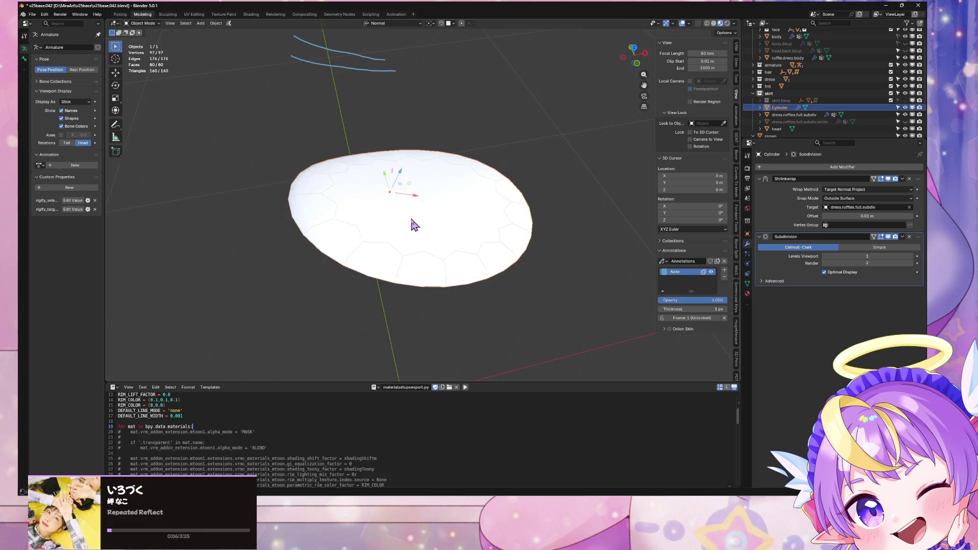
key(f)
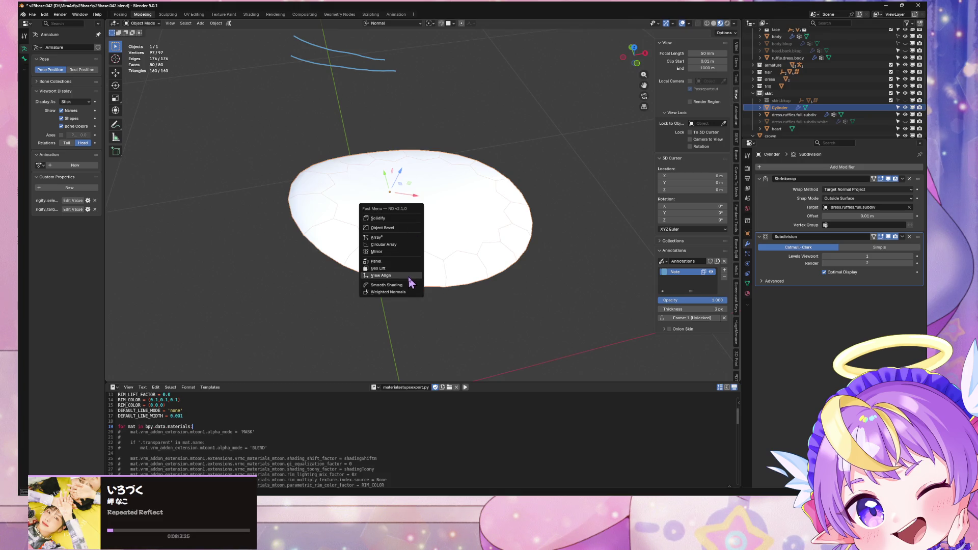
click(388, 276)
key(space)
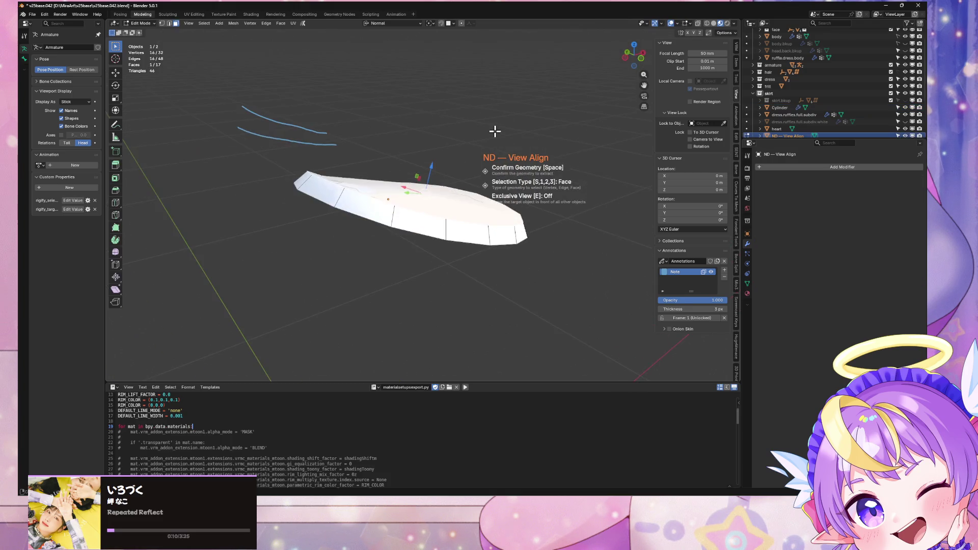
Select the sash Cylinder object and enter edit mode on it
mouse_move(489, 147)
middle_down()
mouse_move(489, 109)
mouse_move(465, 81)
mouse_move(465, 144)
middle_up()
click(486, 204)
key(Tab)
middle_drag(486, 204, 481, 200)
Delete the temporary cap face and raise the sash's top ring along Z
key(x)
click(479, 195)
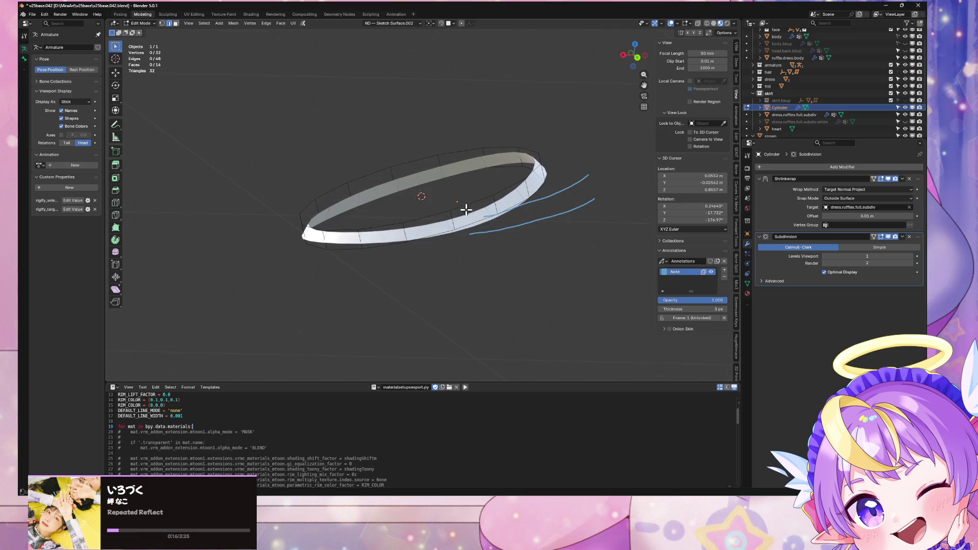
mouse_move(452, 182)
middle_down()
mouse_move(443, 178)
mouse_move(461, 197)
mouse_move(506, 195)
middle_up()
key(g)
key(z)
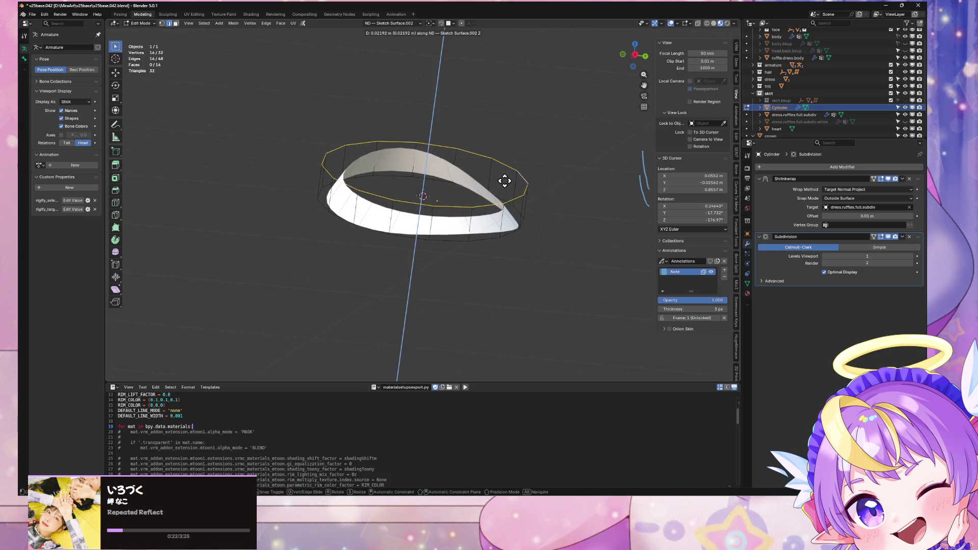
click(510, 187)
mouse_move(515, 188)
middle_down()
mouse_move(568, 198)
mouse_move(542, 234)
mouse_move(486, 217)
mouse_move(438, 178)
mouse_move(342, 164)
mouse_move(497, 167)
mouse_move(553, 180)
mouse_move(288, 164)
mouse_move(420, 160)
middle_up()
Exit local view, try a loop cut around the sash, then undo it and return to object mode
key(Tab)
key(KP_Divide)
key(Tab)
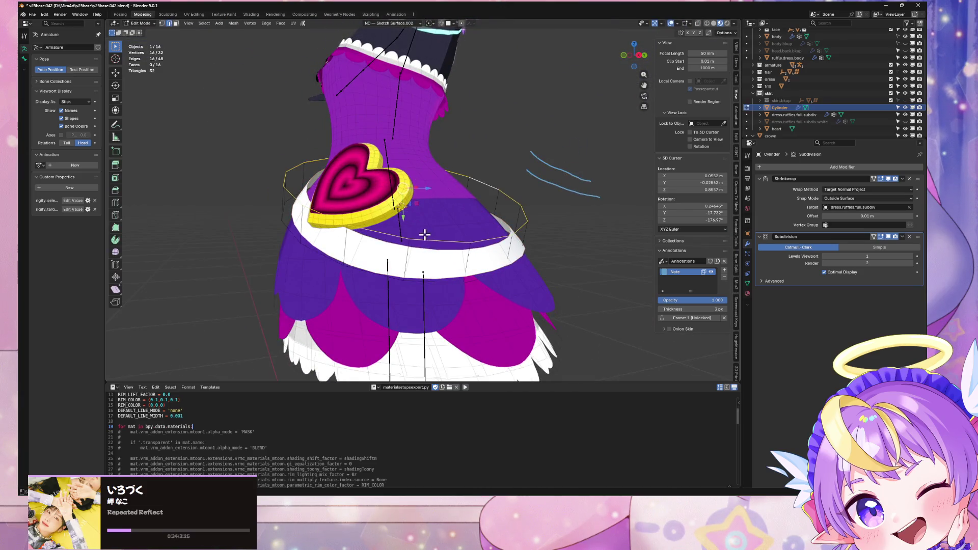
click(346, 236)
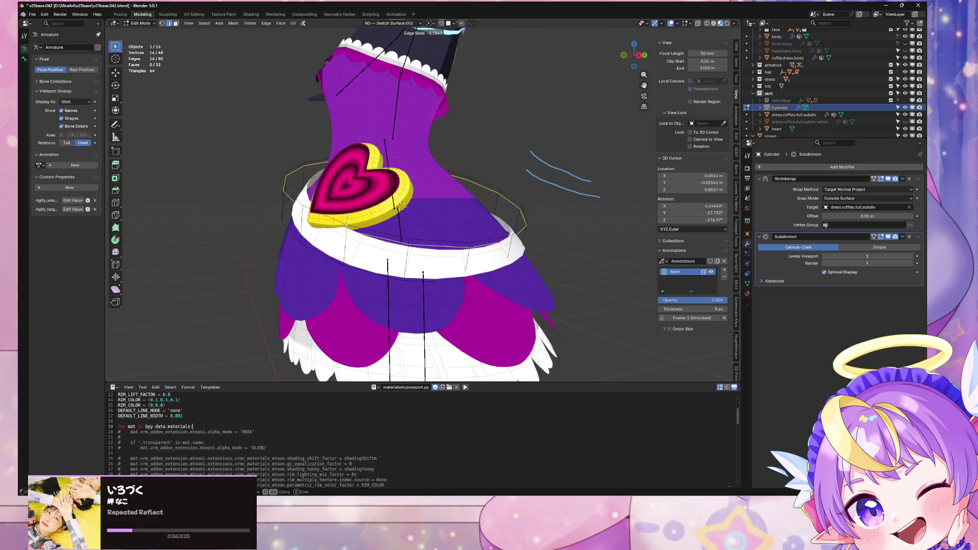
click(342, 234)
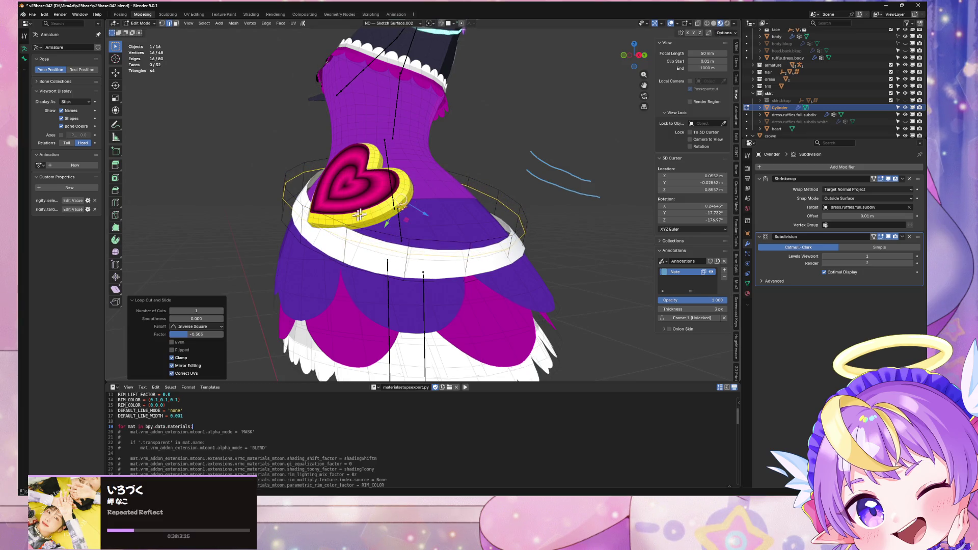
middle_drag(343, 234, 474, 212)
key(ctrl+z)
scroll(474, 212, down, 5)
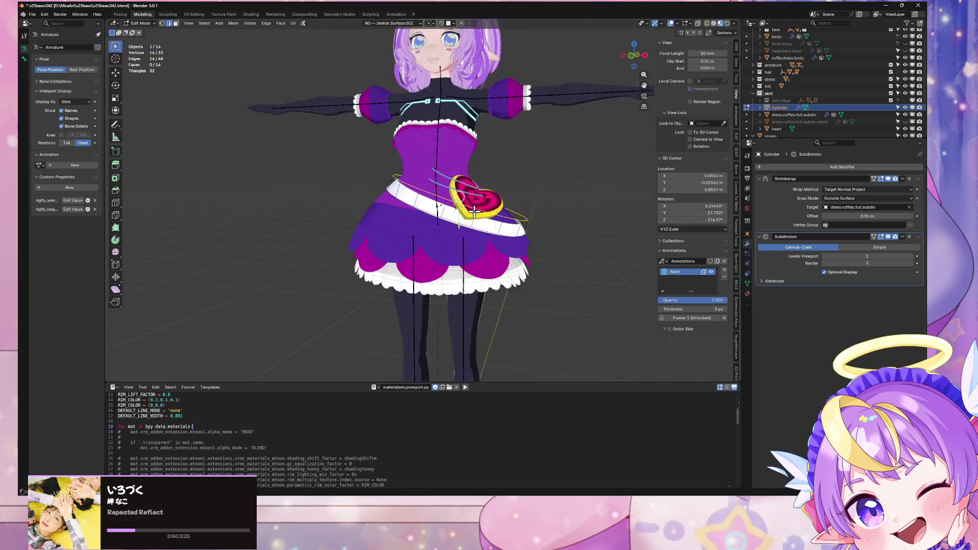
key(Tab)
Bring the full character into front orthographic view and select the heart buckle
mouse_move(562, 181)
middle_down()
mouse_move(607, 216)
mouse_move(485, 235)
middle_up()
click(485, 235)
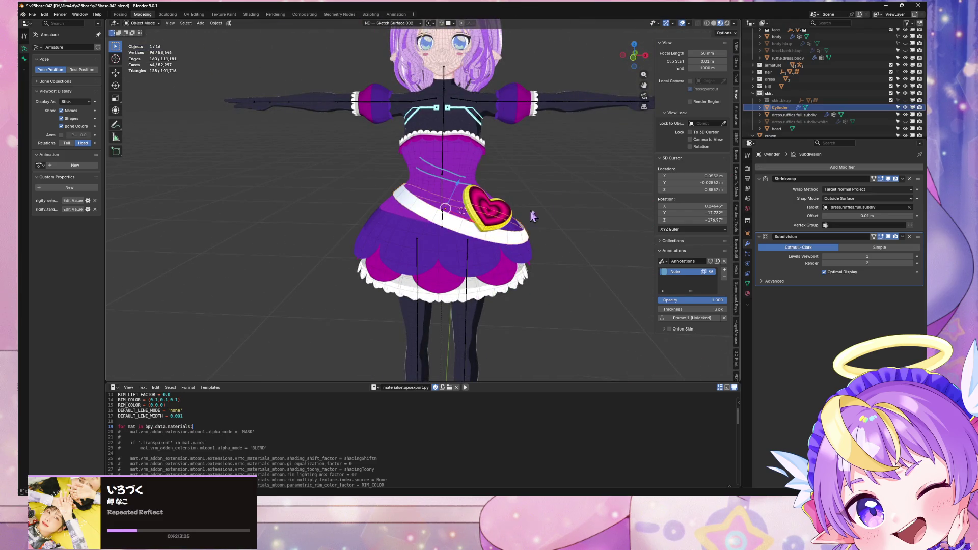
scroll(607, 185, up, 4)
mouse_move(607, 185)
middle_down()
mouse_move(605, 145)
mouse_move(613, 180)
middle_up()
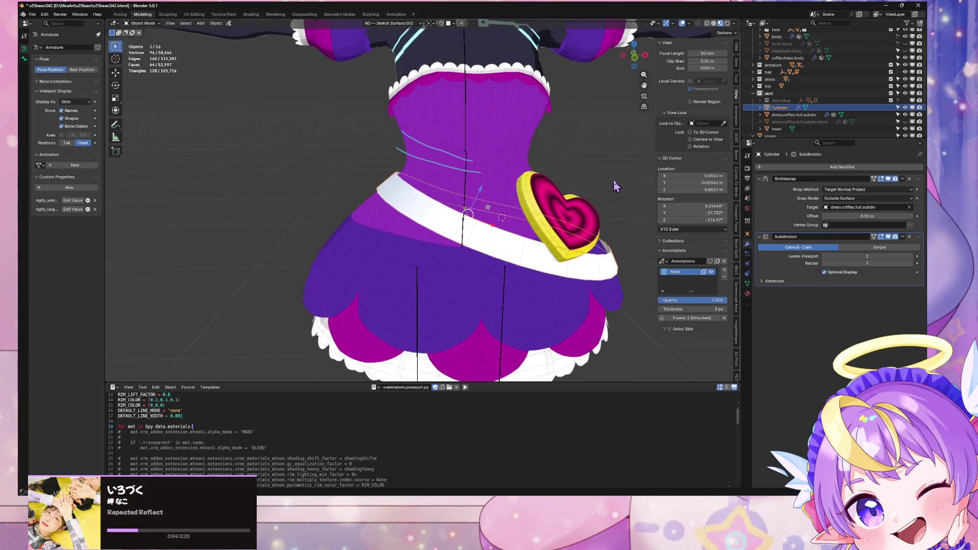
click(643, 61)
scroll(598, 132, down, 5)
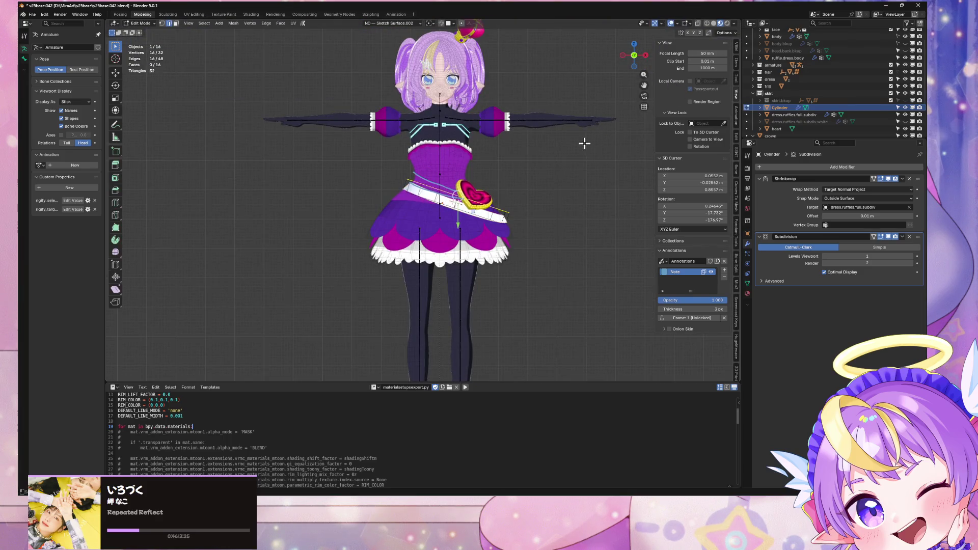
click(587, 149)
scroll(587, 149, up, 4)
click(538, 197)
middle_drag(537, 196, 512, 118)
click(418, 23)
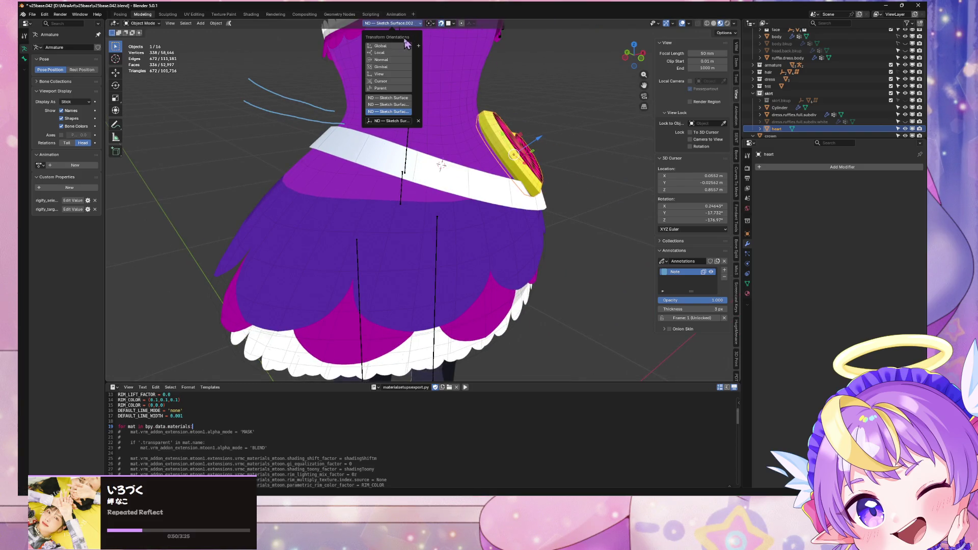
Move the heart buckle onto the belt and inspect it from a low angle
key(g)
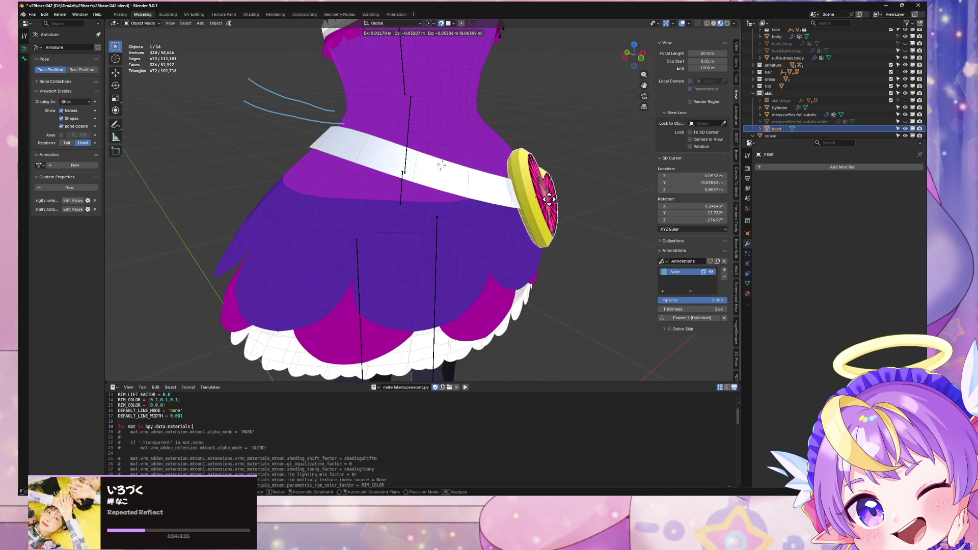
click(553, 193)
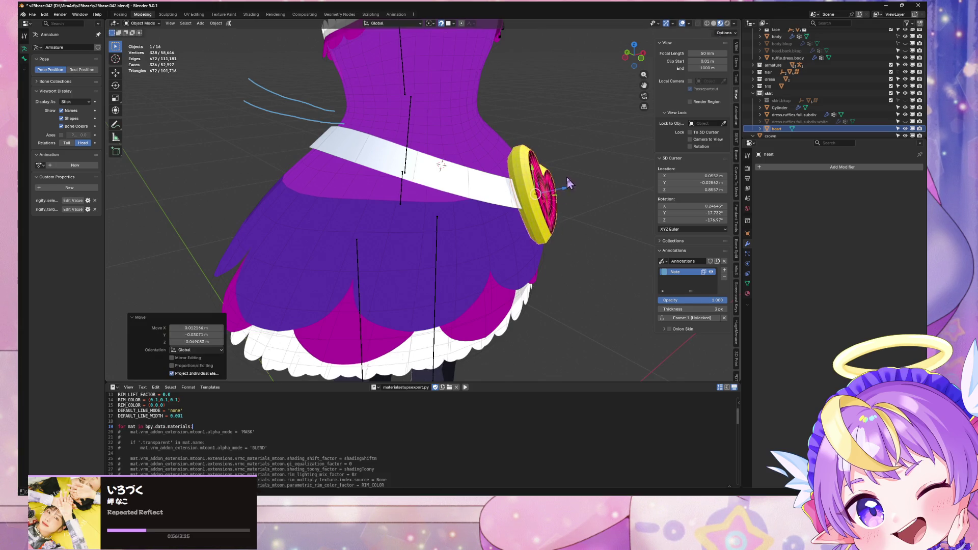
middle_drag(558, 188, 541, 176)
scroll(541, 176, down, 5)
mouse_move(539, 142)
middle_down()
mouse_move(519, 94)
mouse_move(354, 100)
mouse_move(449, 204)
mouse_move(564, 186)
mouse_move(559, 228)
middle_up()
scroll(518, 95, up, 5)
scroll(448, 204, up, 4)
Isolate the heart, snap the 3D cursor to the selection, and set the heart's origin
click(456, 202)
key(Tab)
key(Tab)
click(530, 271)
mouse_move(530, 272)
middle_down()
mouse_move(578, 226)
mouse_move(520, 212)
middle_up()
key(Tab)
key(KP_Divide)
key(shift+s)
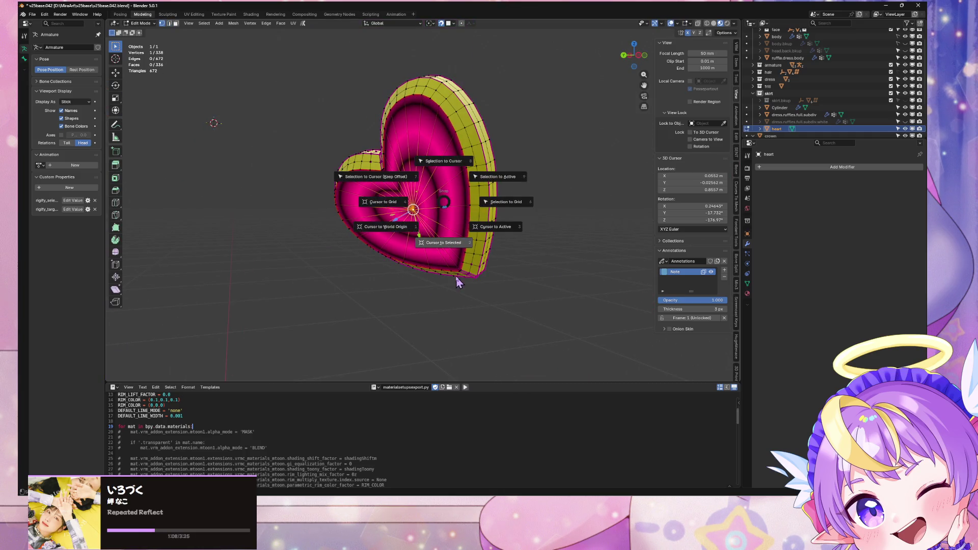
click(415, 243)
key(Tab)
click(220, 26)
mouse_move(235, 39)
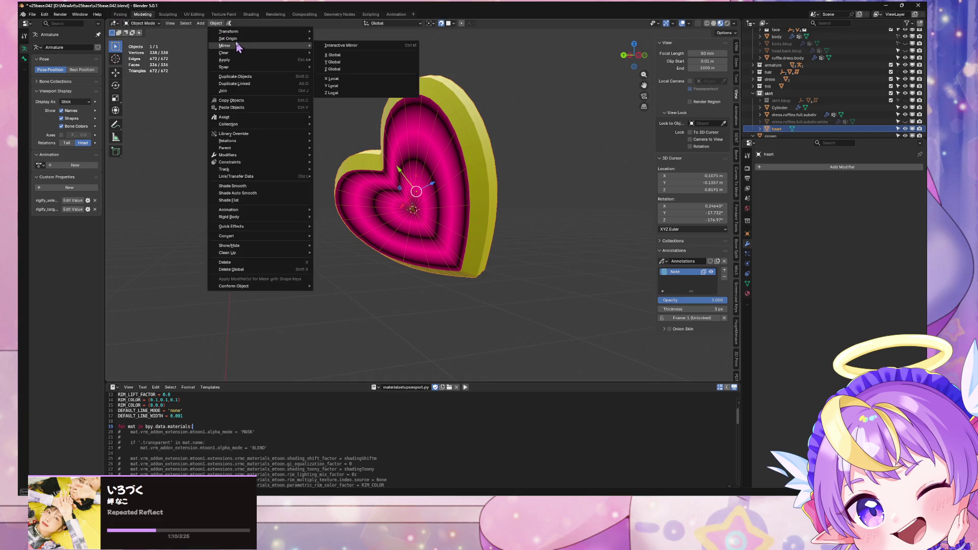
click(382, 54)
middle_drag(519, 142, 482, 142)
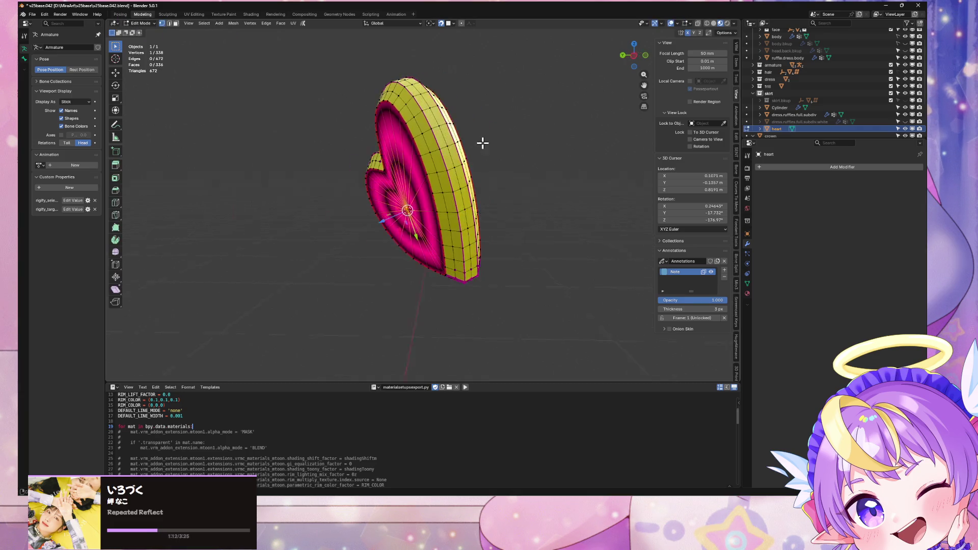
Leave local view, nudge the heart onto the sash front, and select the sash
key(KP_Divide)
key(Tab)
key(Tab)
middle_drag(556, 261, 557, 221)
key(g)
click(557, 216)
scroll(509, 211, down, 3)
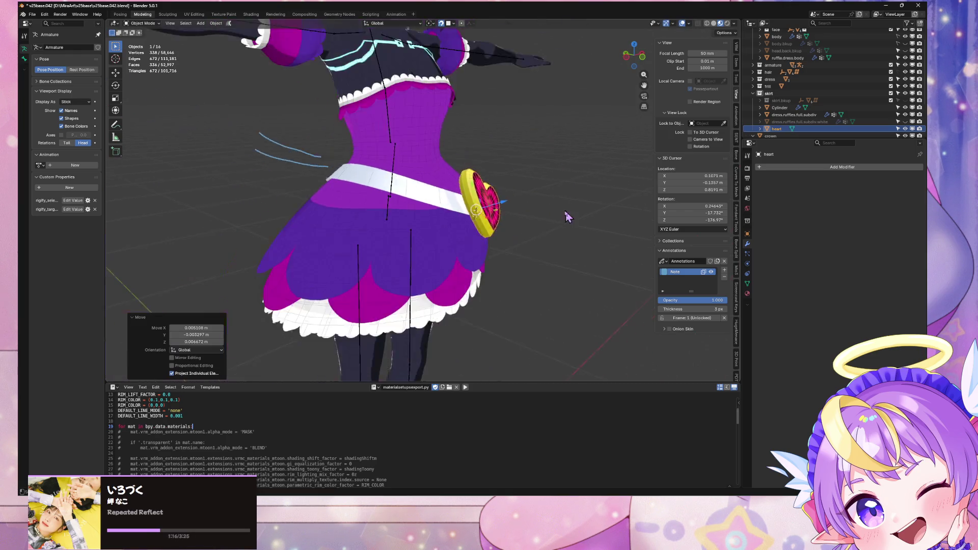
key(KP_1)
mouse_move(509, 211)
middle_down()
mouse_move(612, 206)
mouse_move(502, 199)
mouse_move(524, 197)
middle_up()
scroll(502, 193, down, 4)
scroll(502, 199, up, 4)
click(385, 179)
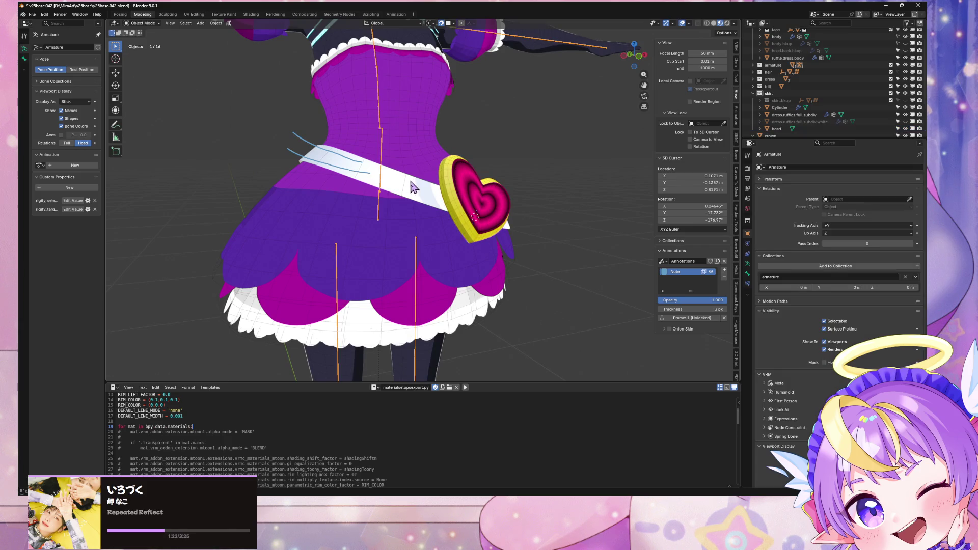
scroll(414, 173, down, 4)
mouse_move(508, 162)
middle_down()
mouse_move(571, 160)
mouse_move(504, 156)
middle_up()
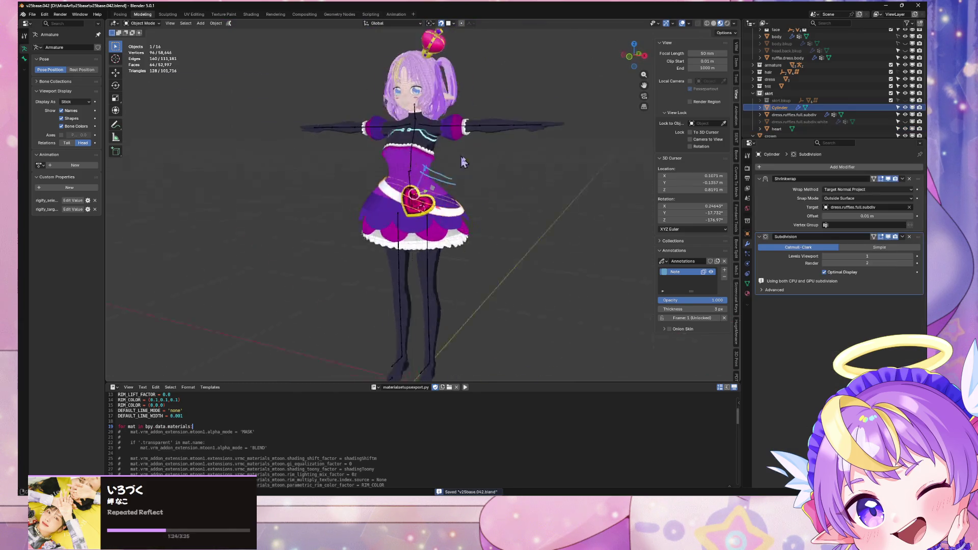
Save the .blend file
scroll(483, 148, up, 6)
key(ctrl+s)
scroll(525, 277, down, 3)
mouse_move(548, 252)
middle_down()
mouse_move(586, 300)
mouse_move(394, 300)
middle_up()
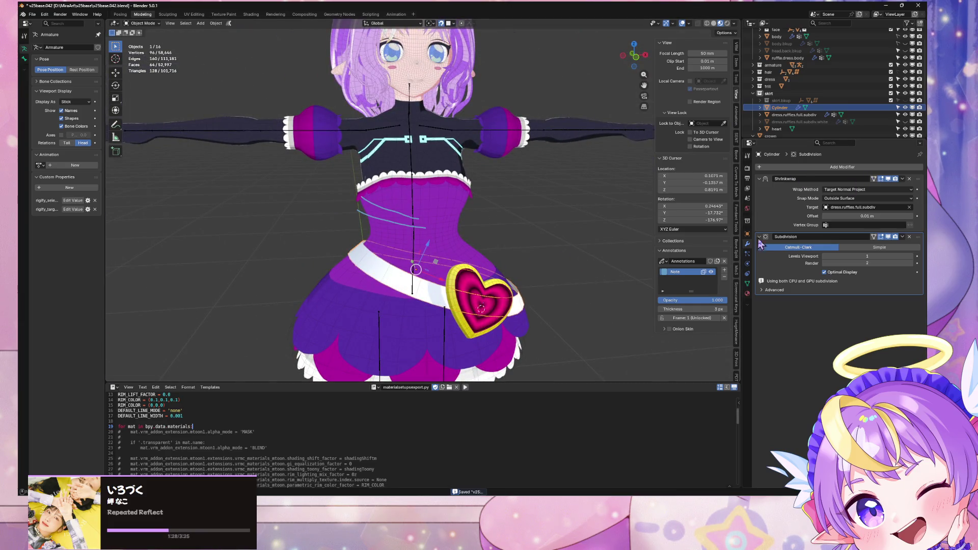
Add a material slot to the sash and assign gem.yellow to it
click(747, 293)
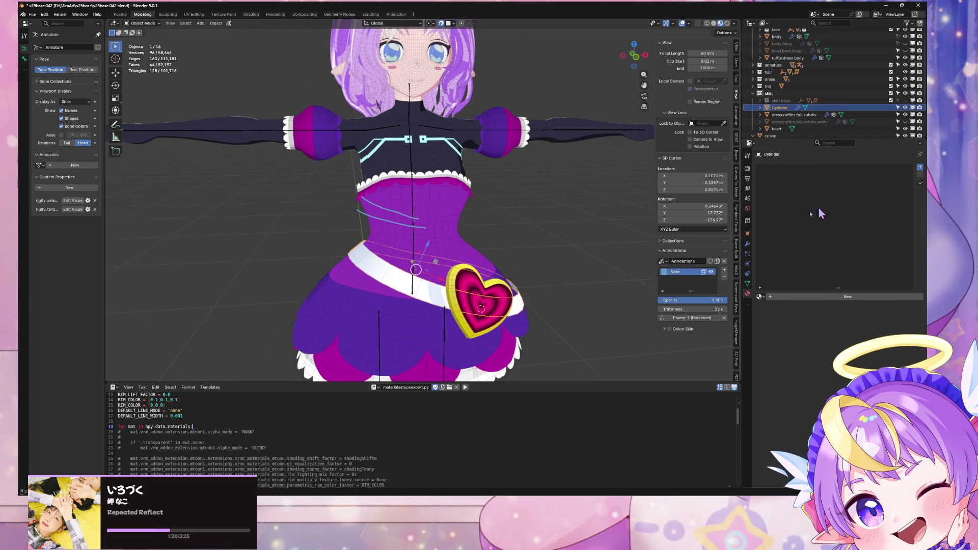
click(920, 167)
click(759, 297)
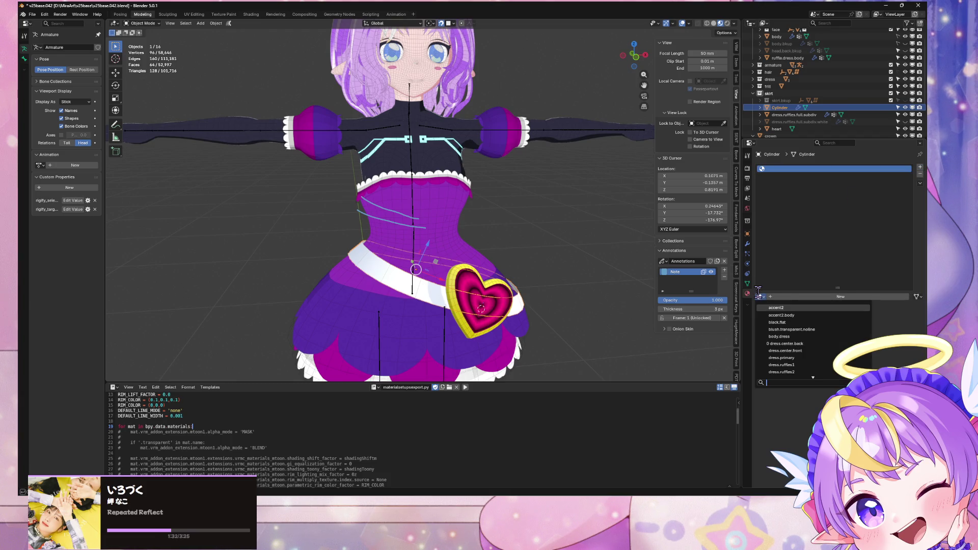
text(ge)
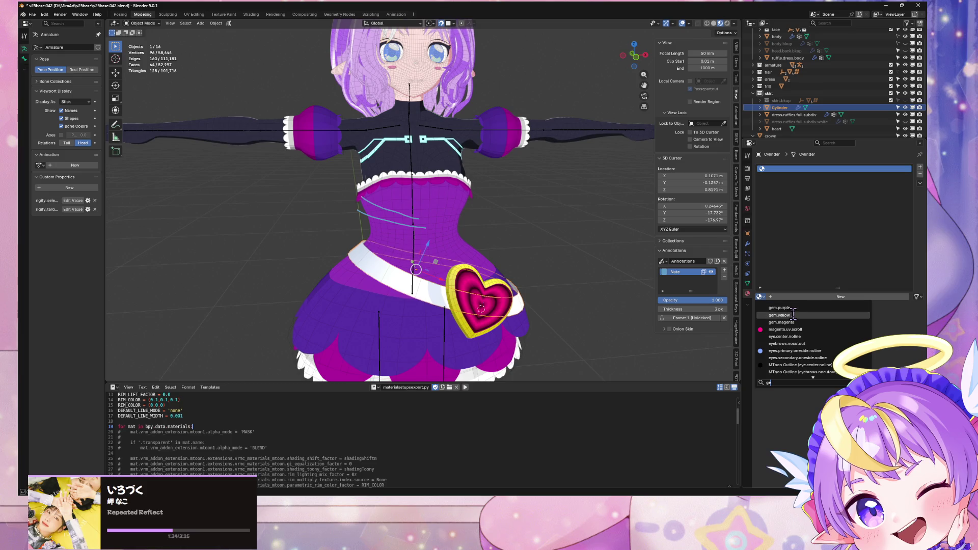
click(793, 315)
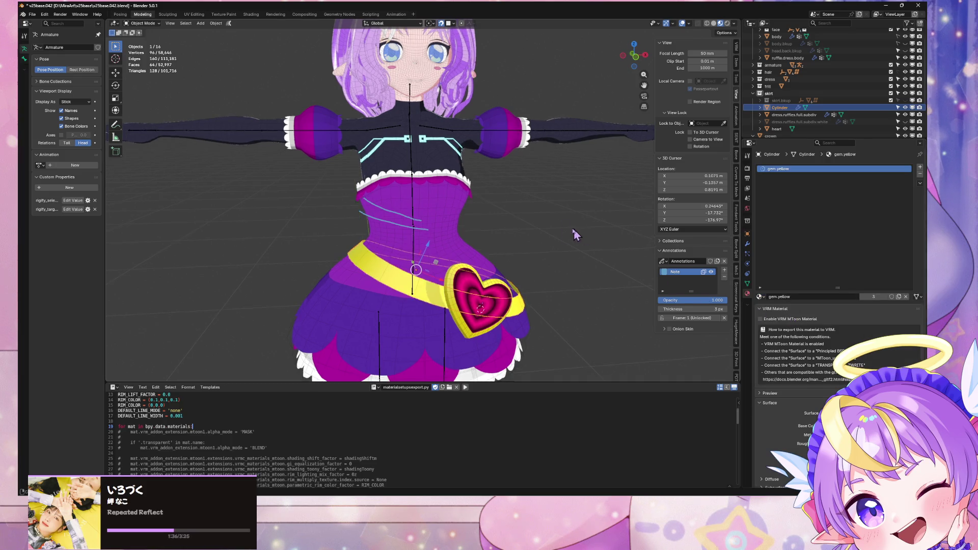
mouse_move(616, 243)
middle_down()
mouse_move(445, 258)
mouse_move(561, 235)
mouse_move(596, 240)
middle_up()
scroll(560, 236, down, 3)
scroll(599, 237, up, 2)
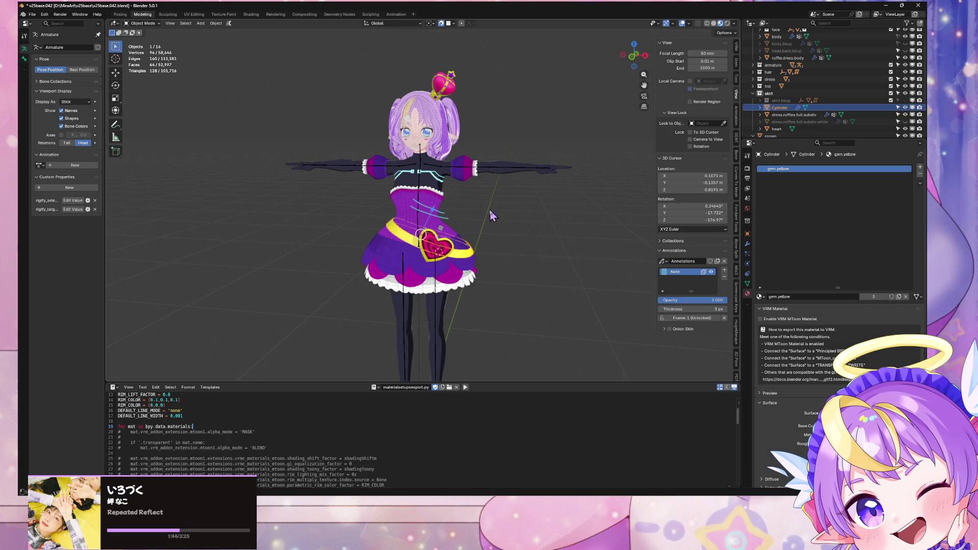
Orbit around the character to view the yellow sash from the back and front
mouse_move(492, 212)
middle_down()
mouse_move(541, 212)
mouse_move(586, 191)
mouse_move(473, 242)
mouse_move(555, 232)
middle_up()
scroll(475, 239, up, 3)
mouse_move(476, 239)
middle_down()
mouse_move(562, 257)
mouse_move(652, 255)
mouse_move(363, 252)
mouse_move(546, 249)
middle_up()
scroll(547, 250, down, 4)
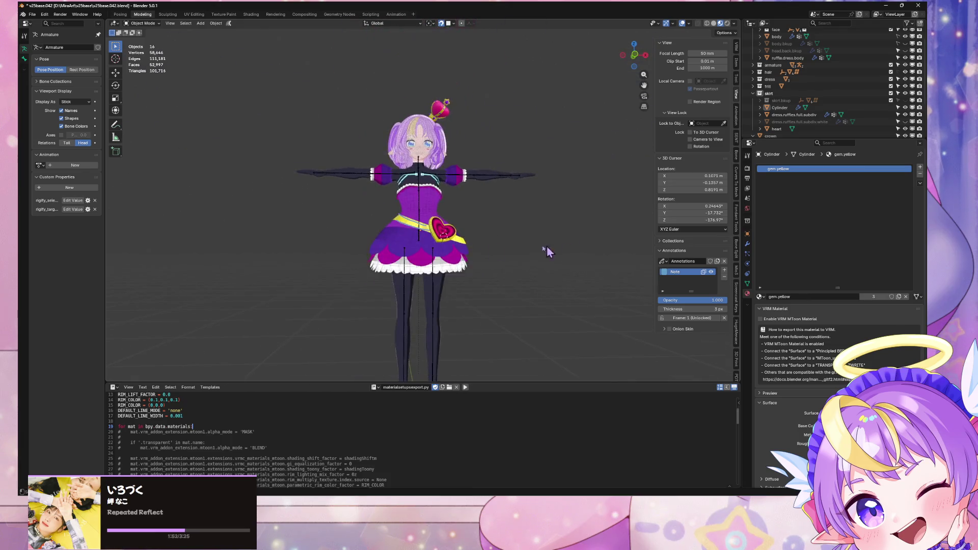
scroll(546, 252, up, 4)
Select the yellow sash, toggle its Edit Mode, and save v25base.042.blend
click(427, 265)
mouse_move(427, 265)
middle_down()
mouse_move(563, 221)
mouse_move(579, 210)
mouse_move(578, 173)
mouse_move(552, 239)
mouse_move(651, 234)
middle_up()
key(Tab)
key(Tab)
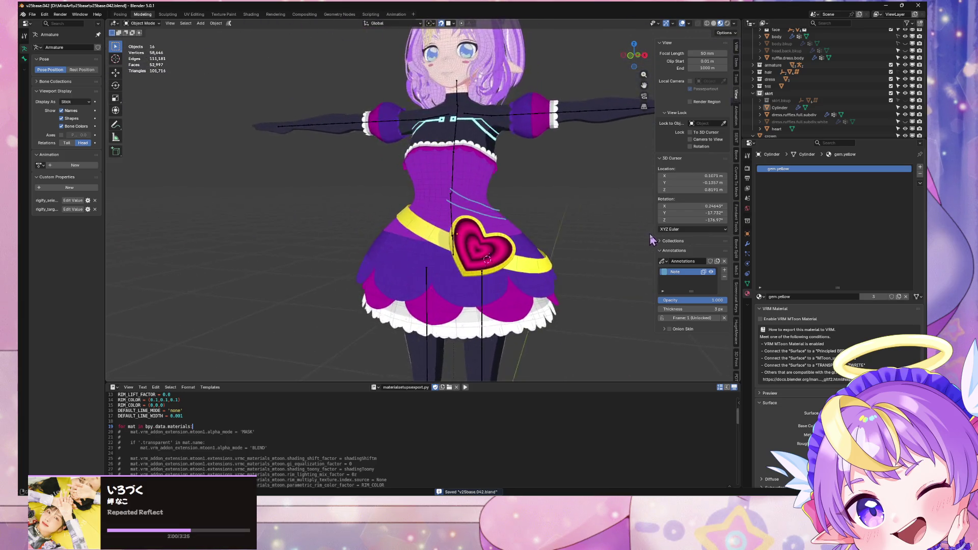
scroll(538, 234, down, 5)
scroll(555, 225, up, 3)
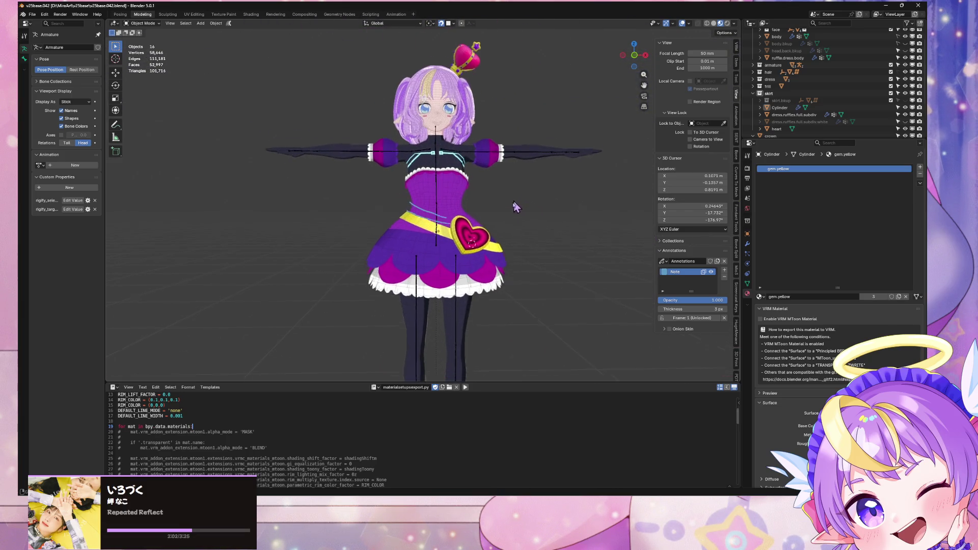
middle_drag(553, 225, 497, 232)
scroll(497, 233, up, 1)
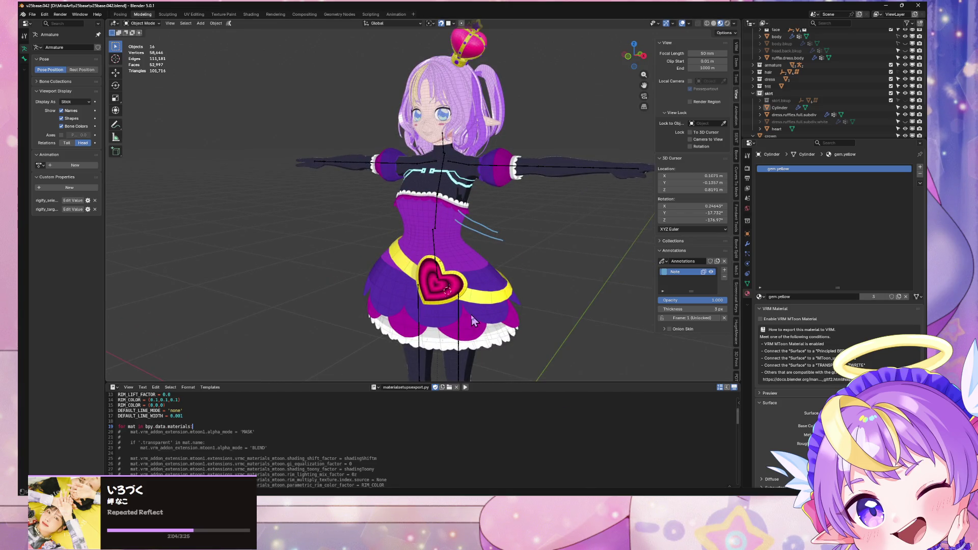
click(33, 14)
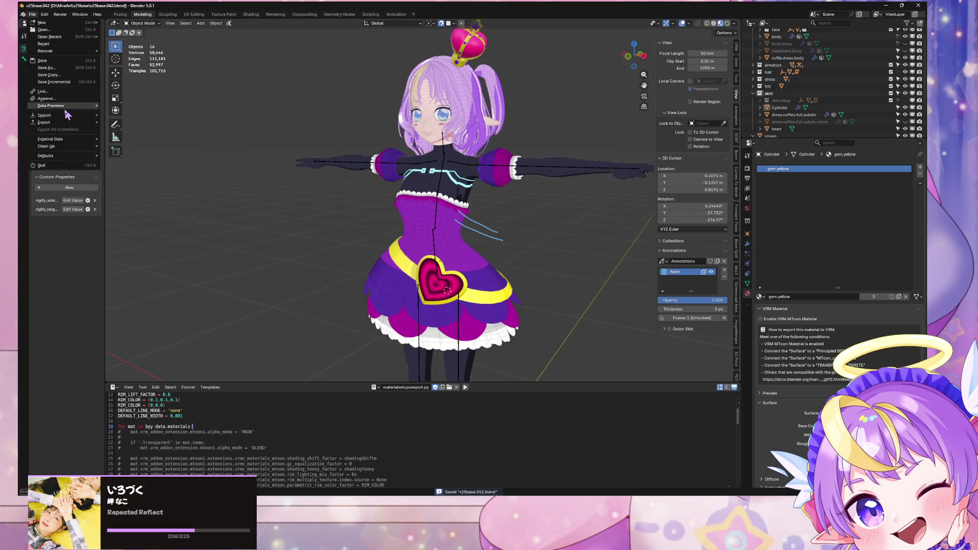
Export the character as glTF 2.0, overwriting v25baseGLTF.glb in the Mira25Base folder
mouse_move(83, 125)
click(140, 186)
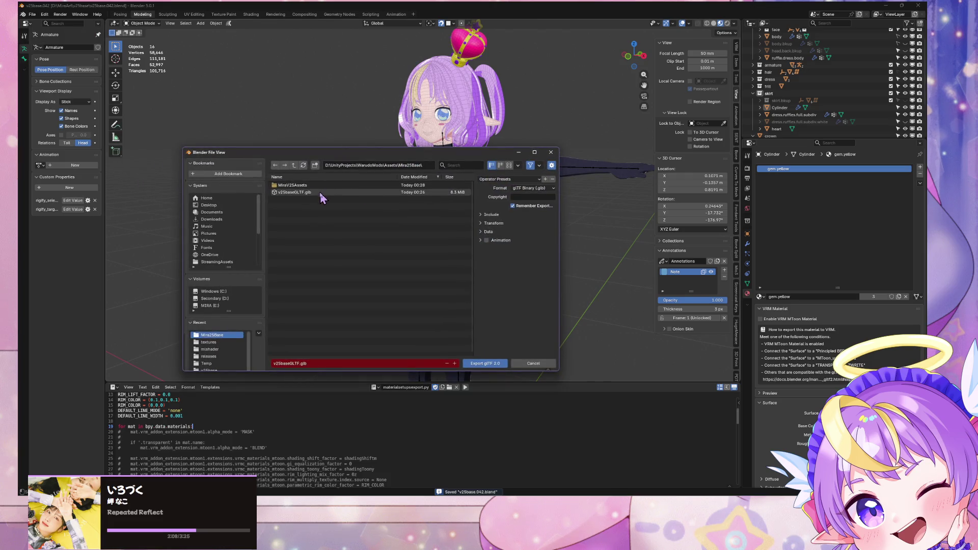
double_click(321, 194)
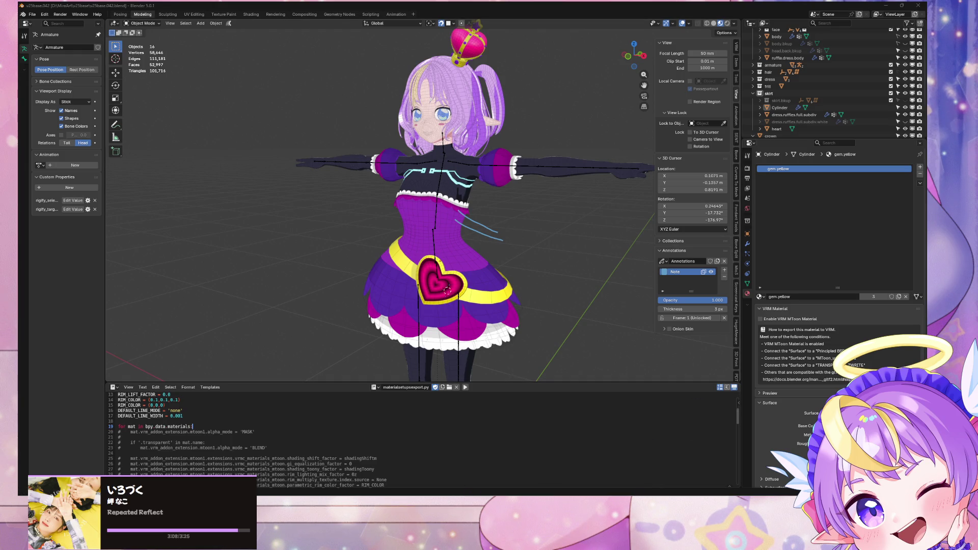
key(alt+Tab)
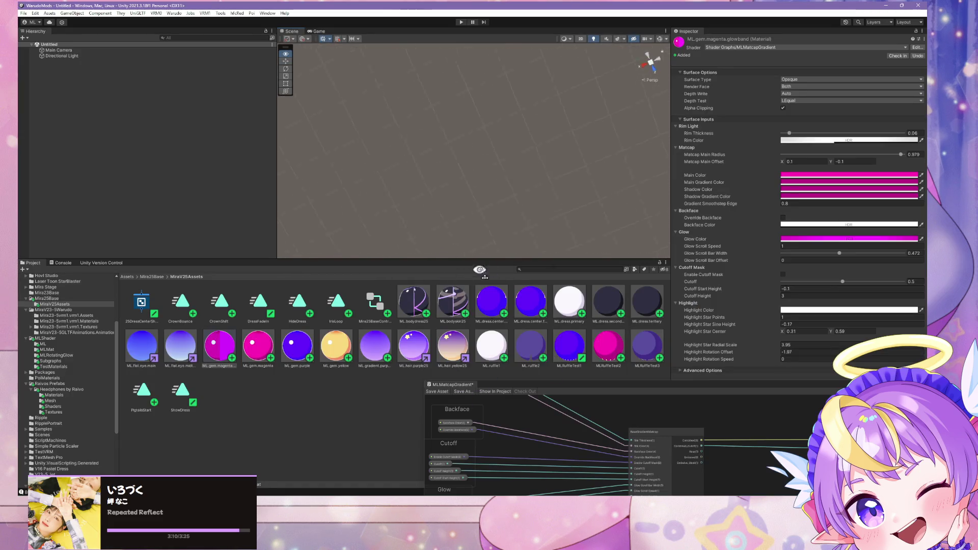
Drag the Character prefab from Mira25Base into the scene and fly the camera toward it
mouse_move(480, 270)
right_down()
mouse_move(598, 199)
mouse_move(428, 142)
mouse_move(313, 120)
mouse_move(320, 132)
mouse_move(304, 170)
right_up()
click(63, 298)
click(181, 311)
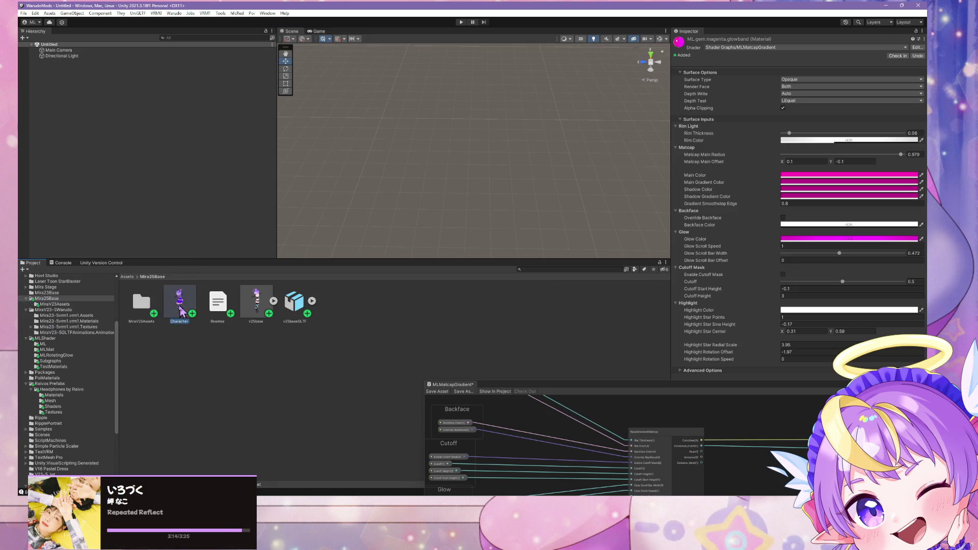
drag(180, 311, 268, 179)
mouse_move(306, 184)
right_down()
mouse_move(424, 195)
mouse_move(391, 168)
mouse_move(627, 146)
mouse_move(662, 100)
mouse_move(635, 69)
mouse_move(649, 72)
mouse_move(579, 86)
mouse_move(382, 92)
mouse_move(480, 97)
mouse_move(658, 82)
mouse_move(553, 131)
mouse_move(568, 109)
mouse_move(644, 120)
mouse_move(528, 124)
mouse_move(560, 128)
mouse_move(552, 149)
mouse_move(565, 129)
mouse_move(534, 191)
mouse_move(553, 191)
right_up()
key(w)
key(w)
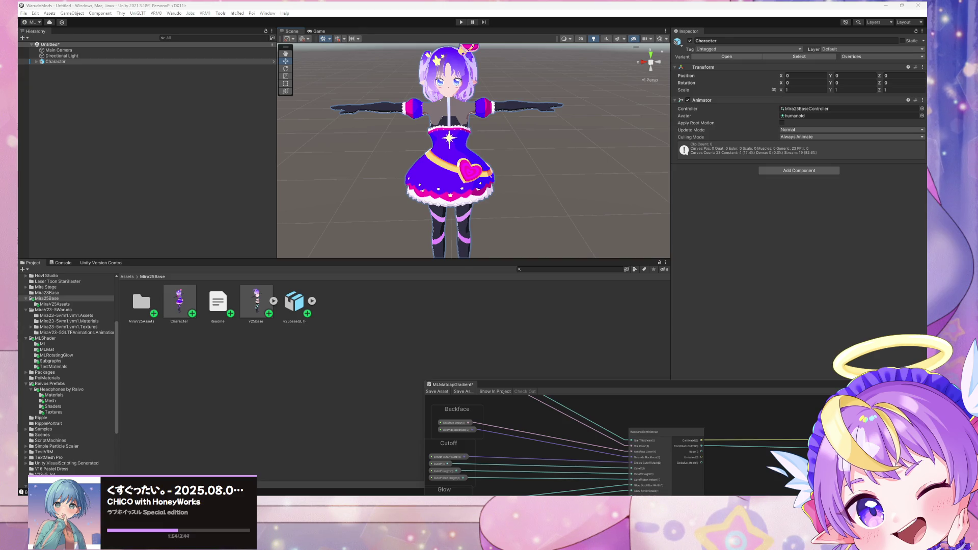
Glance at the browser window, then return to the Unity editor
key(alt+Tab)
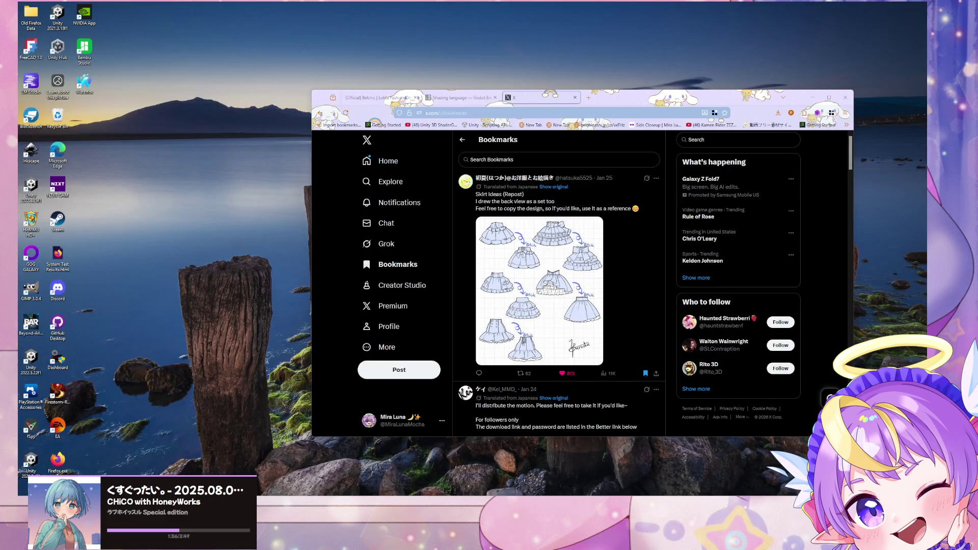
scroll(502, 312, down, 3)
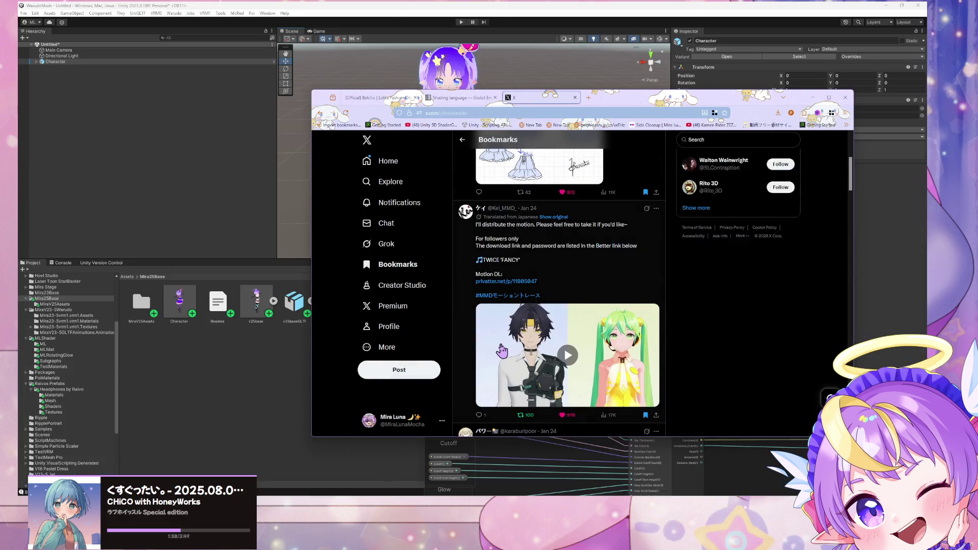
scroll(502, 311, up, 3)
key(alt+Tab)
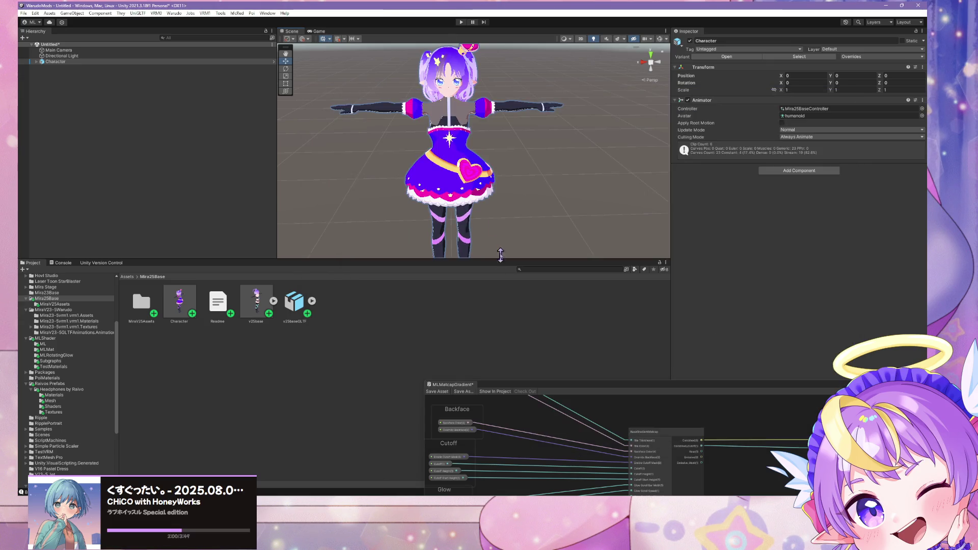
Make the Scene view slightly taller and reposition the camera on the T-posed character
mouse_move(498, 258)
right_down()
mouse_move(486, 177)
mouse_move(435, 175)
mouse_move(463, 182)
right_up()
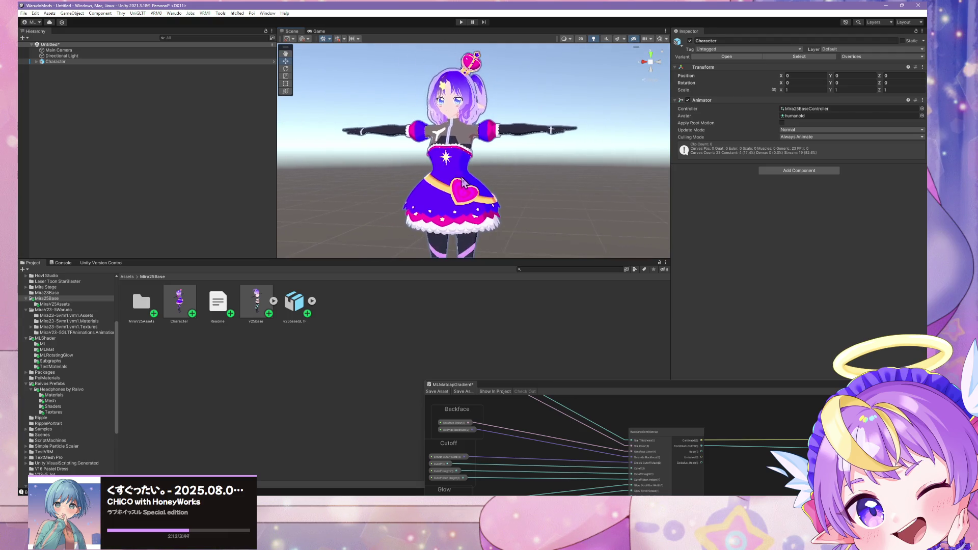
drag(533, 265, 535, 272)
mouse_move(544, 332)
right_down()
mouse_move(531, 304)
mouse_move(553, 310)
mouse_move(490, 310)
mouse_move(554, 311)
right_up()
key(s)
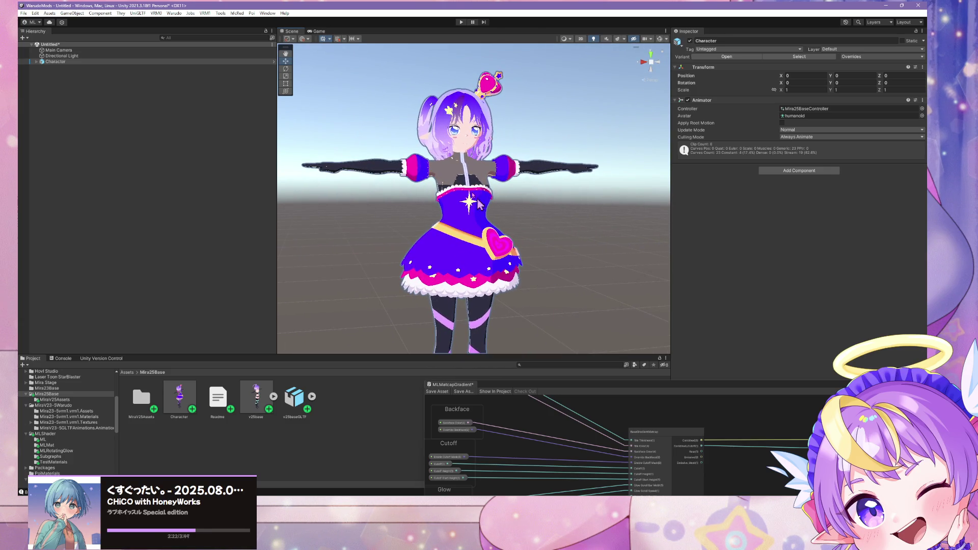
Capture a screenshot of the Scene view region with the avatar, then swing the camera toward her face
key(super+shift+s)
mouse_move(296, 51)
mouse_down()
mouse_move(531, 284)
mouse_move(622, 347)
mouse_up()
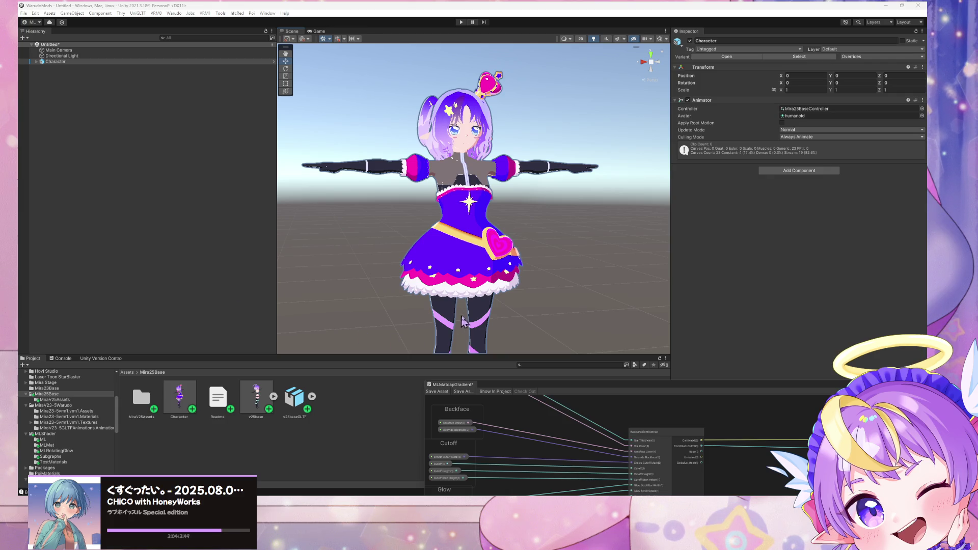
mouse_move(492, 297)
right_down()
mouse_move(513, 268)
mouse_move(386, 240)
mouse_move(157, 250)
mouse_move(323, 232)
mouse_move(476, 225)
mouse_move(489, 234)
right_up()
key(alt+Tab)
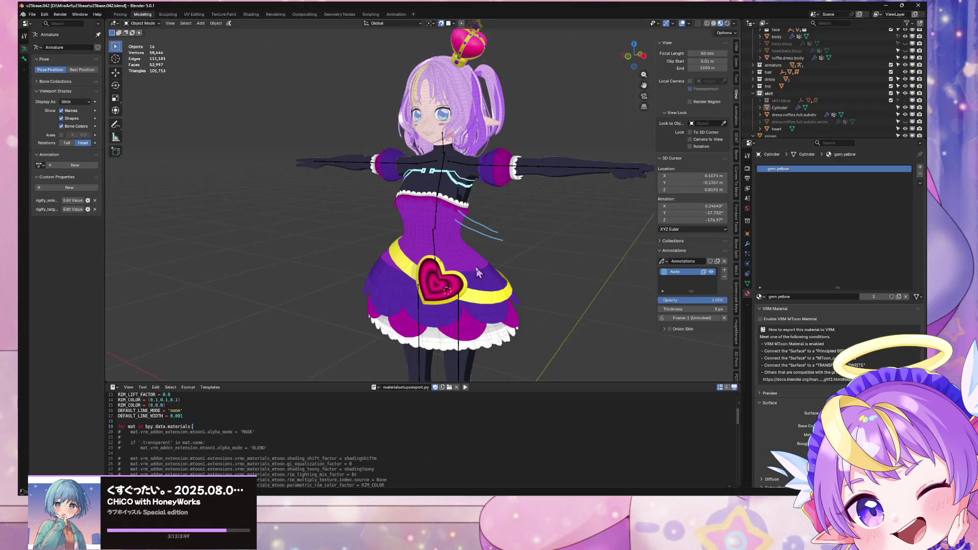
key(KP_1)
click(497, 280)
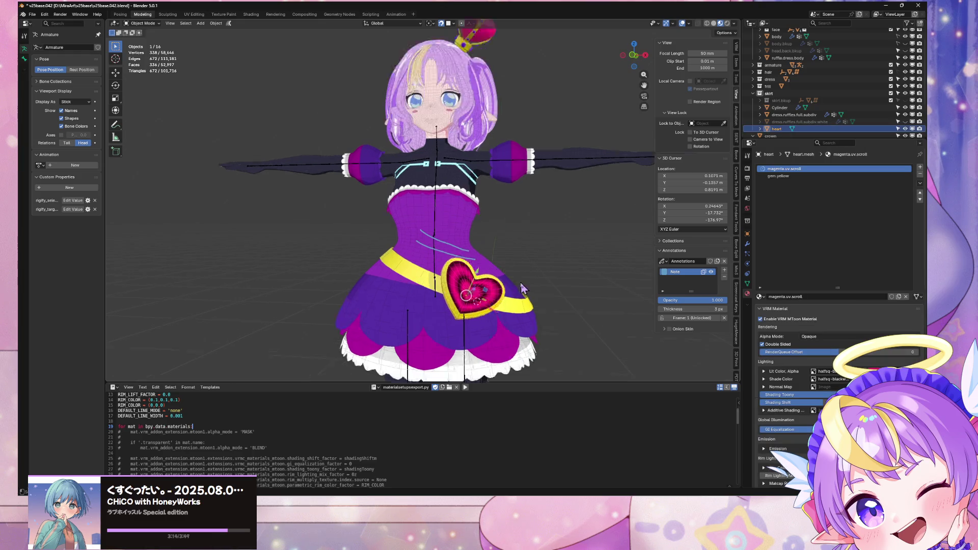
scroll(523, 289, up, 3)
middle_drag(524, 289, 270, 73)
key(ctrl+s)
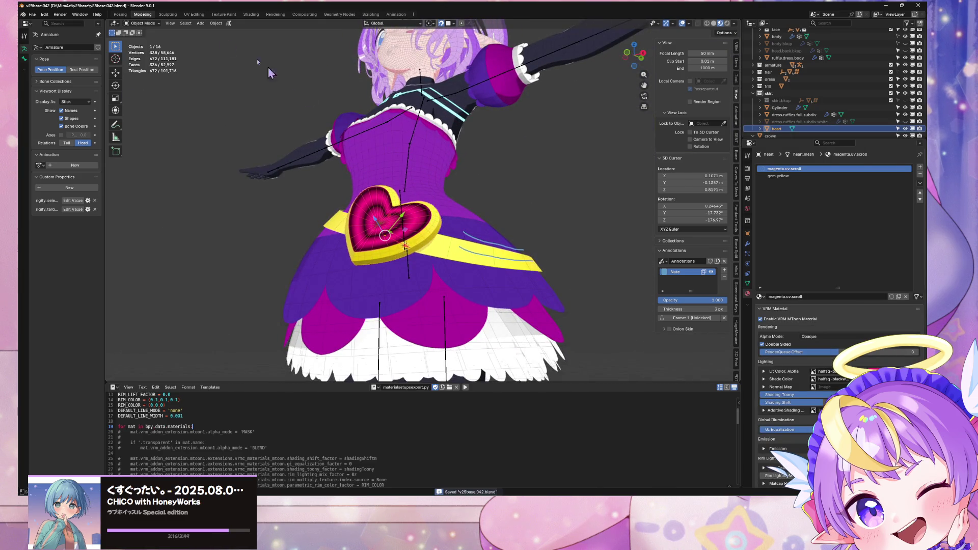
click(32, 15)
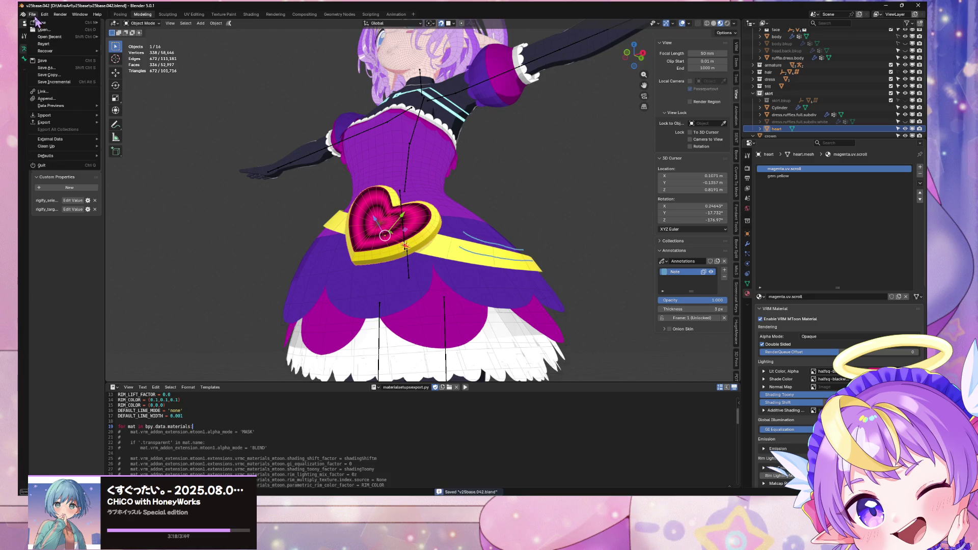
click(60, 83)
mouse_move(448, 181)
middle_down()
mouse_move(472, 226)
mouse_move(485, 220)
middle_up()
scroll(486, 223, down, 5)
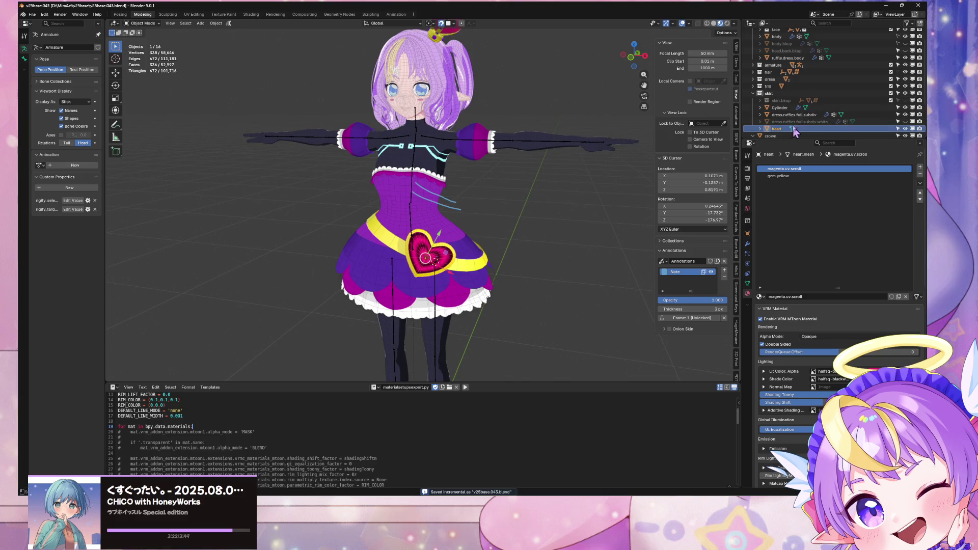
scroll(476, 238, up, 4)
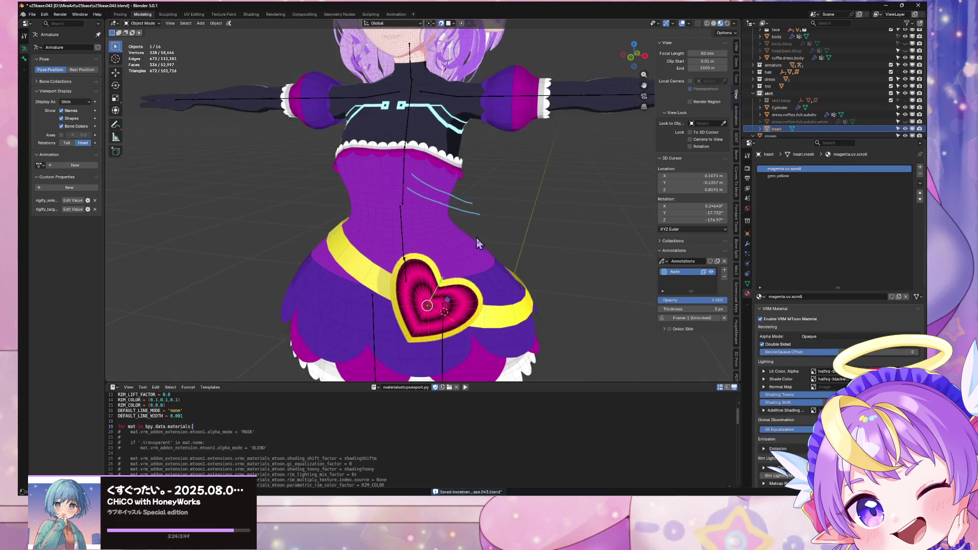
mouse_move(476, 237)
middle_down()
mouse_move(461, 207)
mouse_move(637, 214)
mouse_move(463, 227)
middle_up()
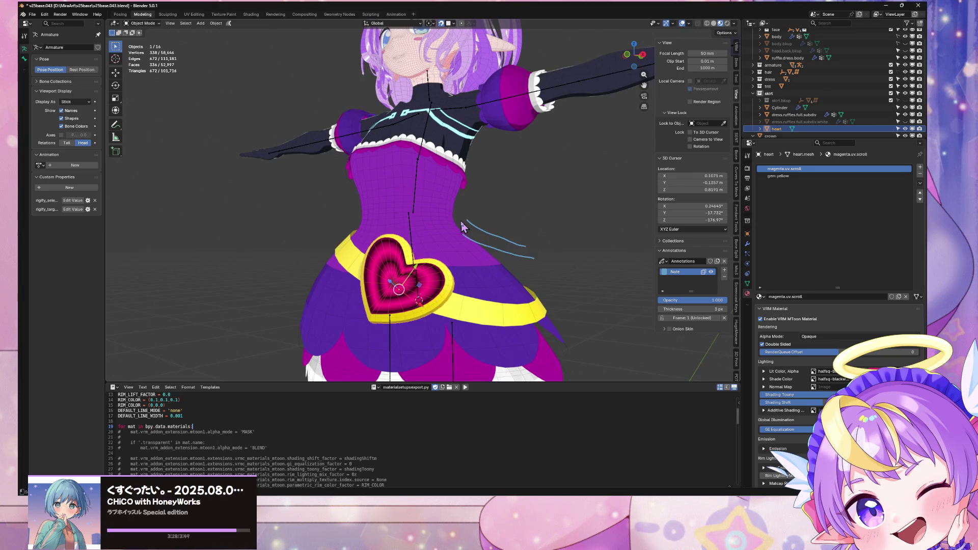
scroll(474, 193, down, 3)
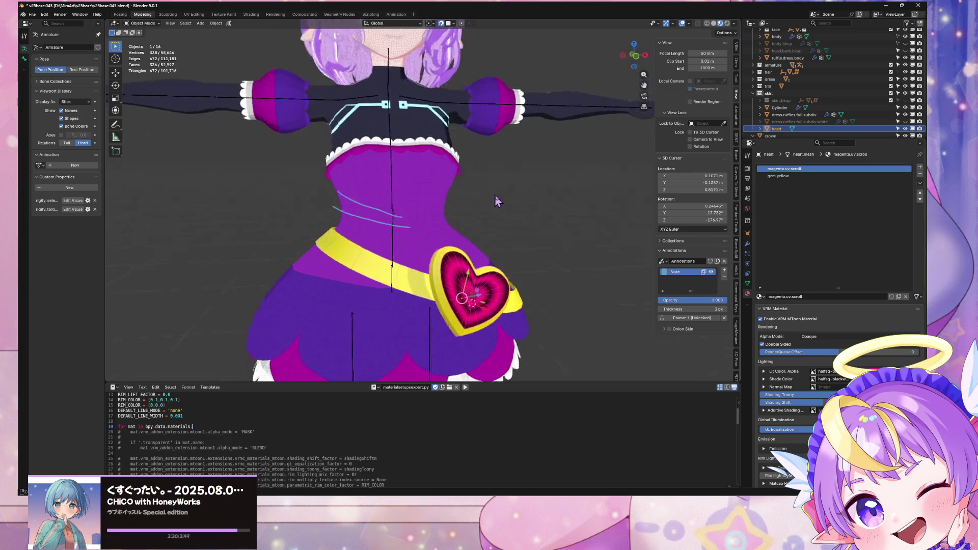
Select the yellow belt and add a Solidify modifier to it
mouse_move(498, 201)
middle_down()
mouse_move(408, 272)
mouse_move(479, 190)
mouse_move(535, 228)
mouse_move(321, 214)
mouse_move(511, 228)
mouse_move(473, 225)
middle_up()
click(409, 272)
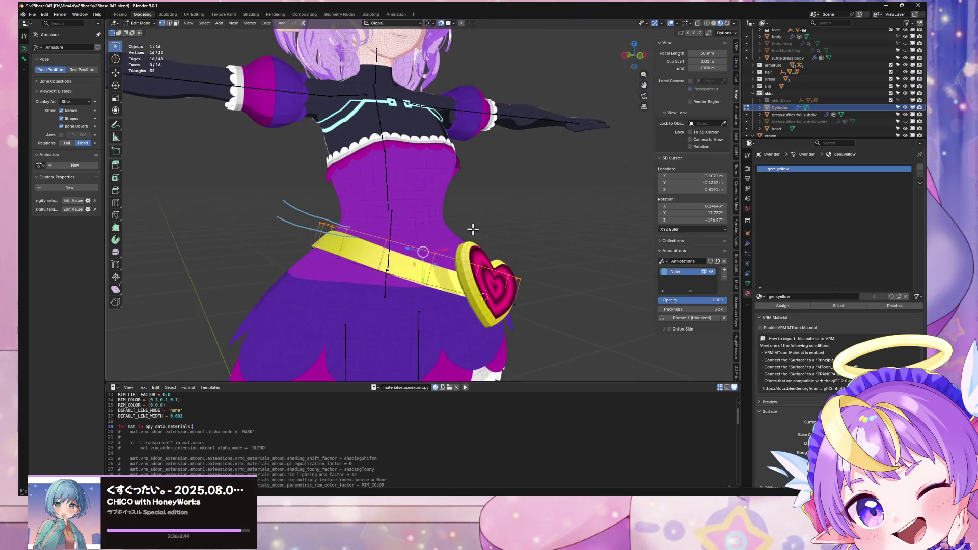
click(748, 244)
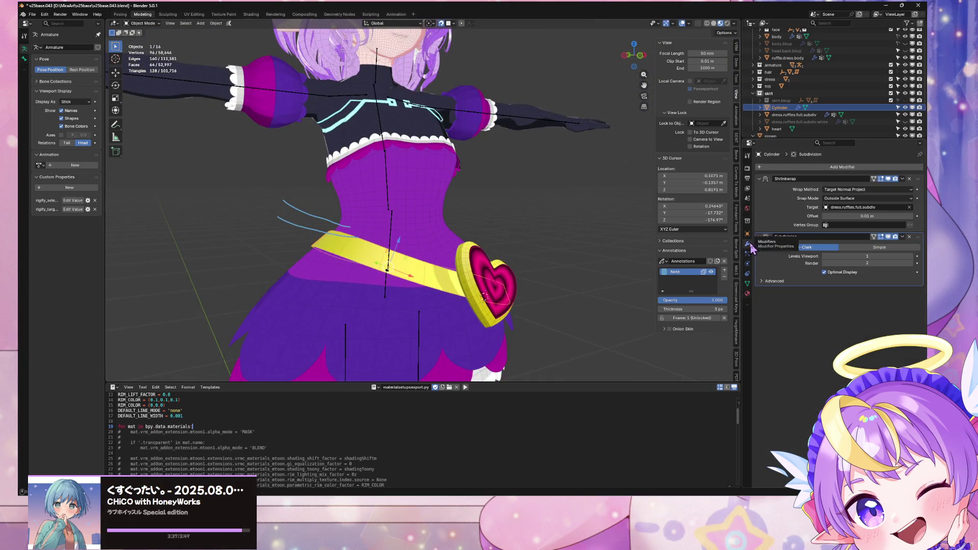
click(806, 166)
mouse_move(807, 172)
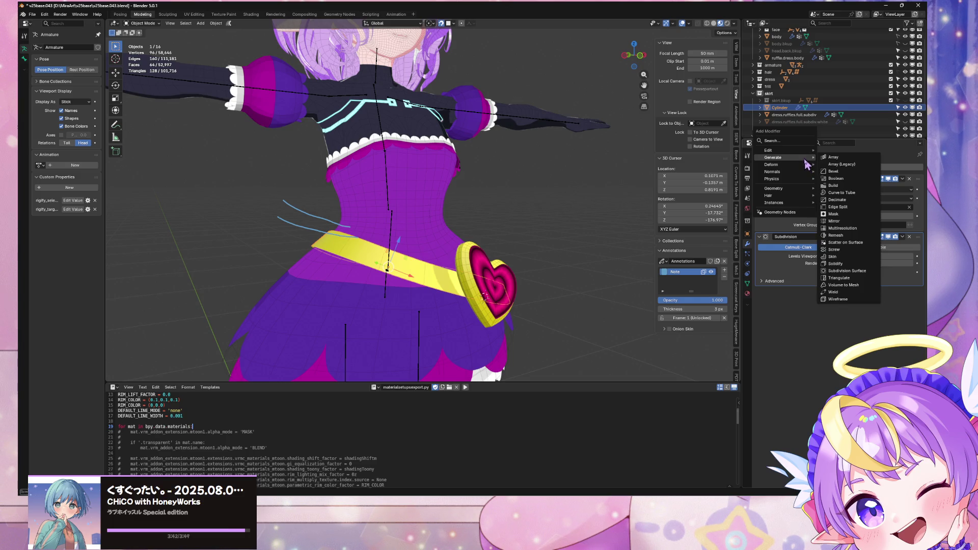
click(849, 265)
Set the Solidify offset to 0 and the thickness to 0.005 m
mouse_move(509, 239)
middle_down()
mouse_move(485, 195)
mouse_move(506, 190)
middle_up()
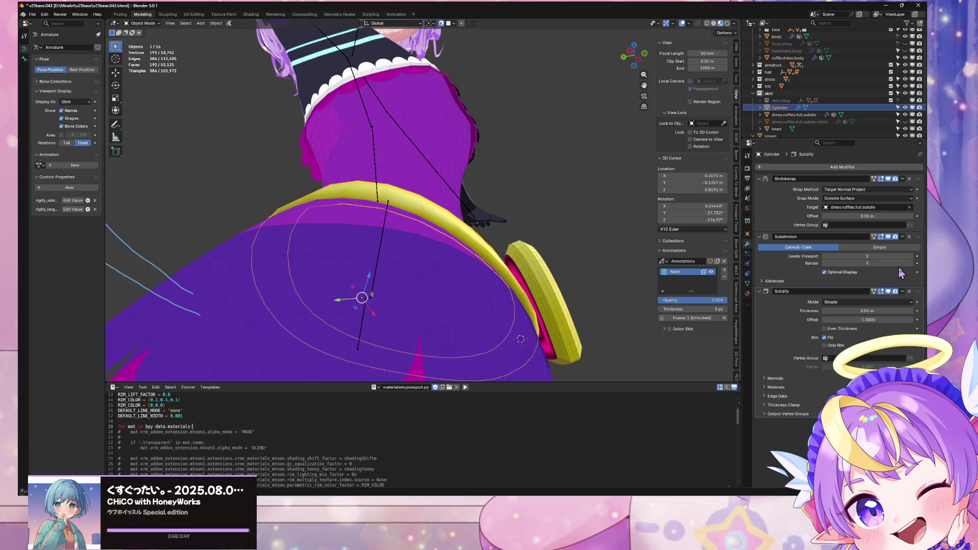
mouse_move(872, 310)
mouse_down()
mouse_move(902, 309)
mouse_move(867, 311)
mouse_up()
click(877, 320)
text(0)
key(Return)
key(Escape)
click(873, 310)
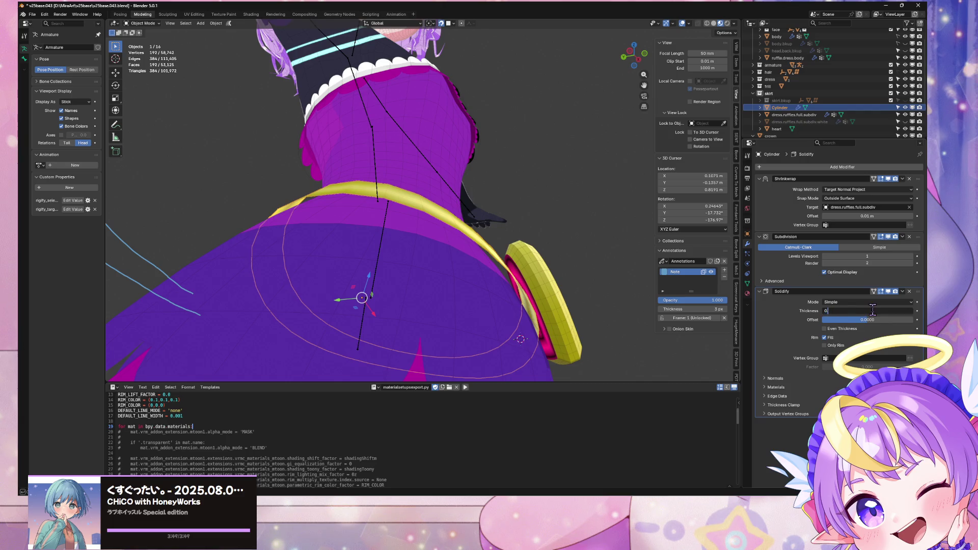
text(005)
key(Return)
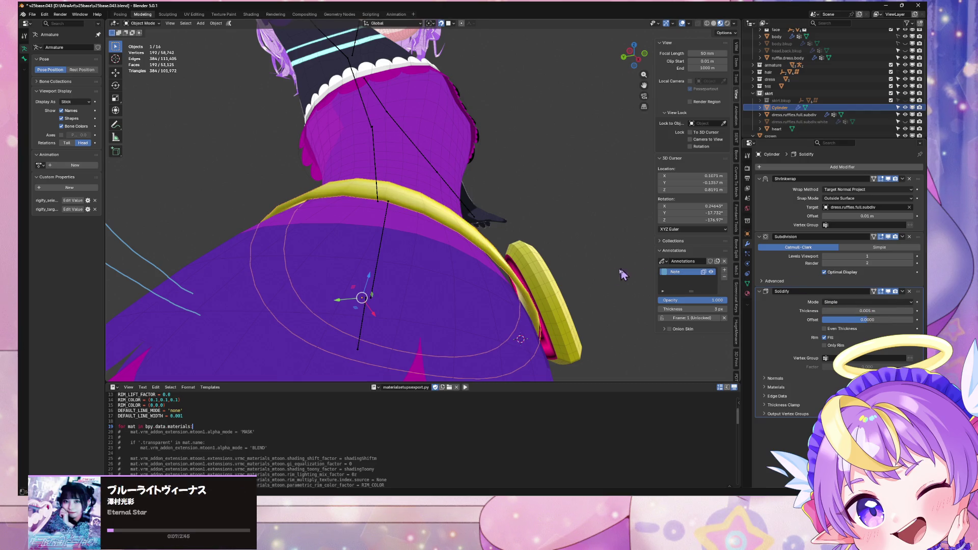
Inspect the belt from the front and underneath, then enter Edit Mode on the heart buckle
key(KP_1)
mouse_move(567, 305)
middle_down()
mouse_move(389, 271)
mouse_move(452, 234)
mouse_move(515, 220)
mouse_move(502, 214)
mouse_move(443, 225)
mouse_move(389, 255)
mouse_move(536, 229)
mouse_move(510, 240)
mouse_move(489, 229)
mouse_move(523, 250)
mouse_move(437, 267)
middle_up()
key(Tab)
key(Tab)
click(366, 265)
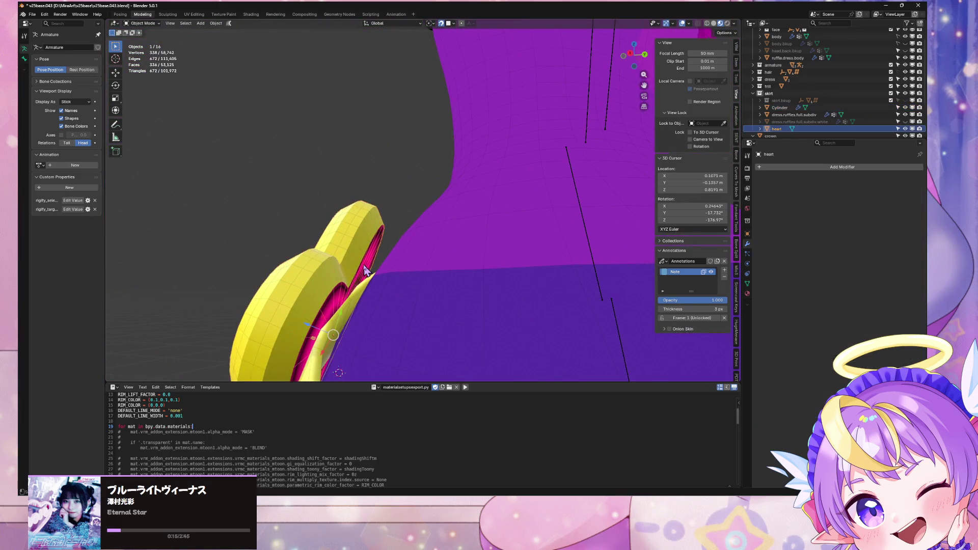
key(Tab)
Select the linked heart piece and assign it the gem.yellow material
key(ctrl+l)
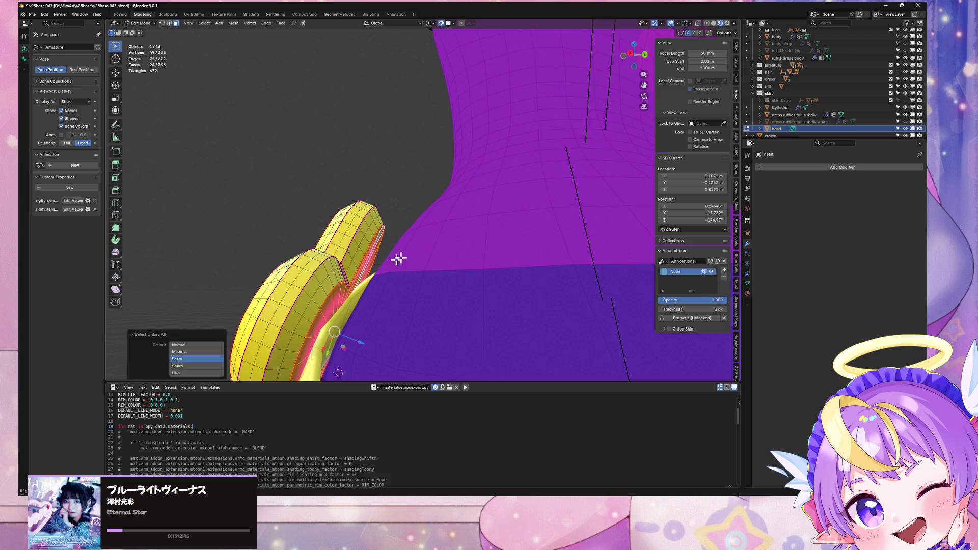
click(747, 293)
click(780, 176)
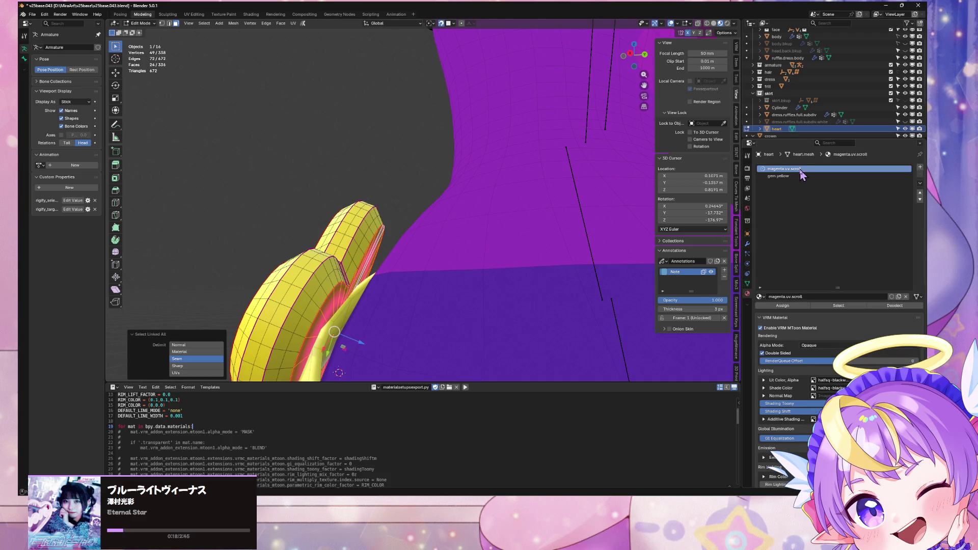
click(783, 305)
key(Tab)
Rename the belt object from Cylinder to 'strap' in the Outliner, then deselect everything
key(KP_1)
scroll(436, 150, down, 5)
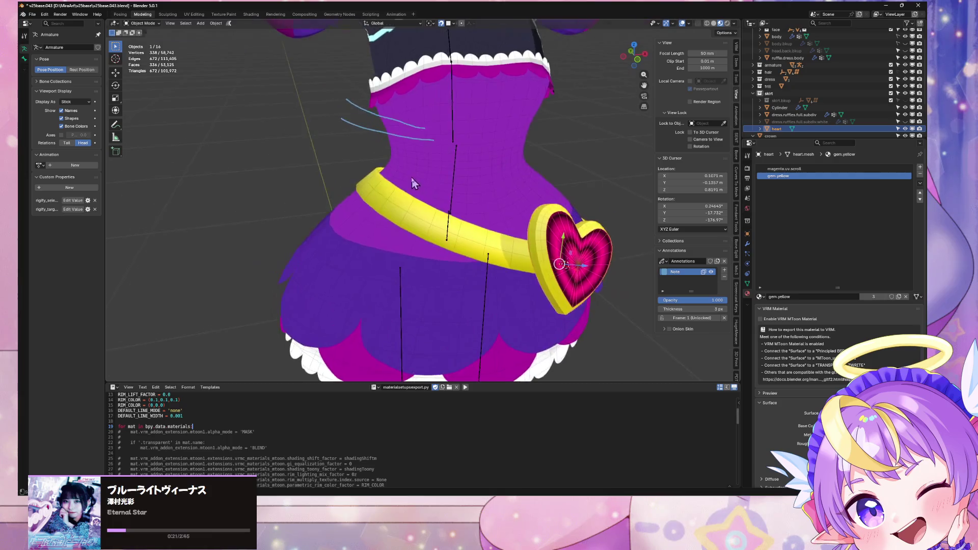
scroll(436, 151, up, 5)
mouse_move(436, 150)
middle_down()
mouse_move(491, 138)
mouse_move(439, 112)
mouse_move(315, 108)
mouse_move(272, 123)
mouse_move(464, 136)
mouse_move(466, 120)
mouse_move(502, 94)
mouse_move(509, 97)
mouse_move(482, 103)
mouse_move(561, 112)
middle_up()
scroll(795, 112, down, 2)
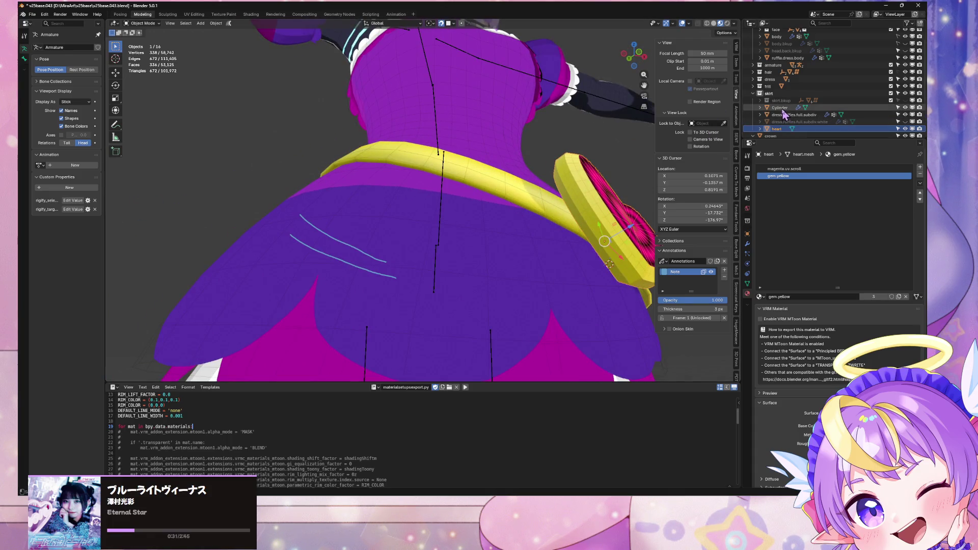
double_click(780, 79)
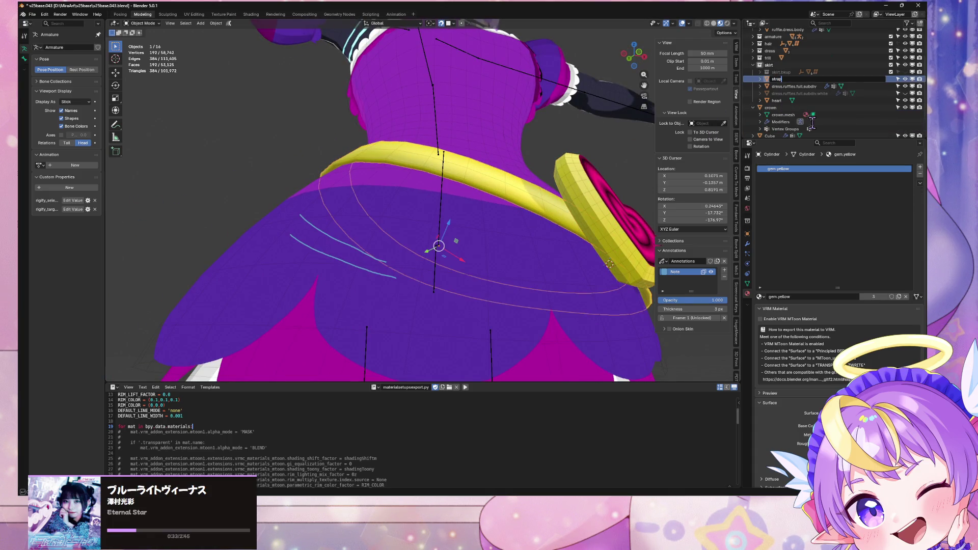
key(Return)
mouse_move(596, 127)
middle_down()
mouse_move(570, 132)
mouse_move(585, 206)
mouse_move(576, 167)
mouse_move(538, 148)
mouse_move(555, 123)
middle_up()
click(573, 138)
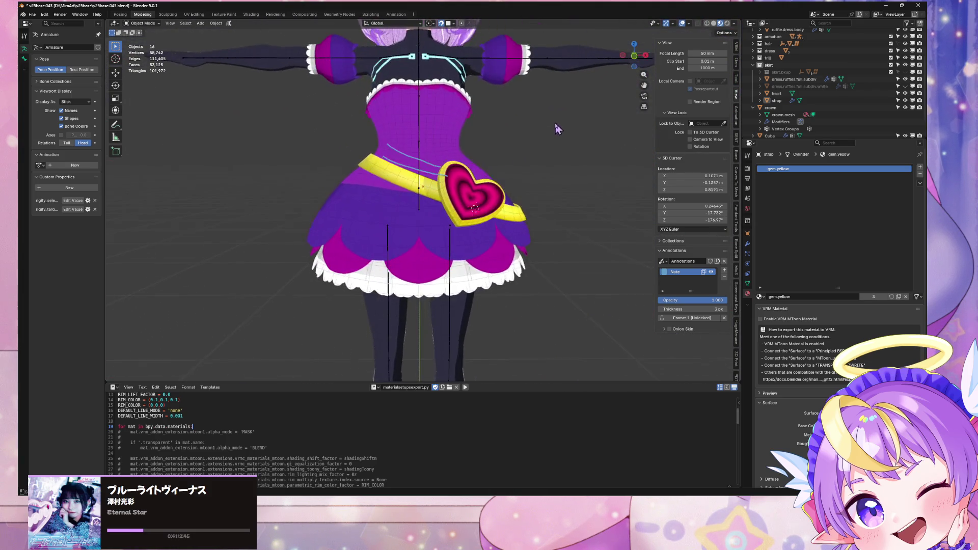
Save an incremental version of the file and look over the heart and dress objects
click(32, 14)
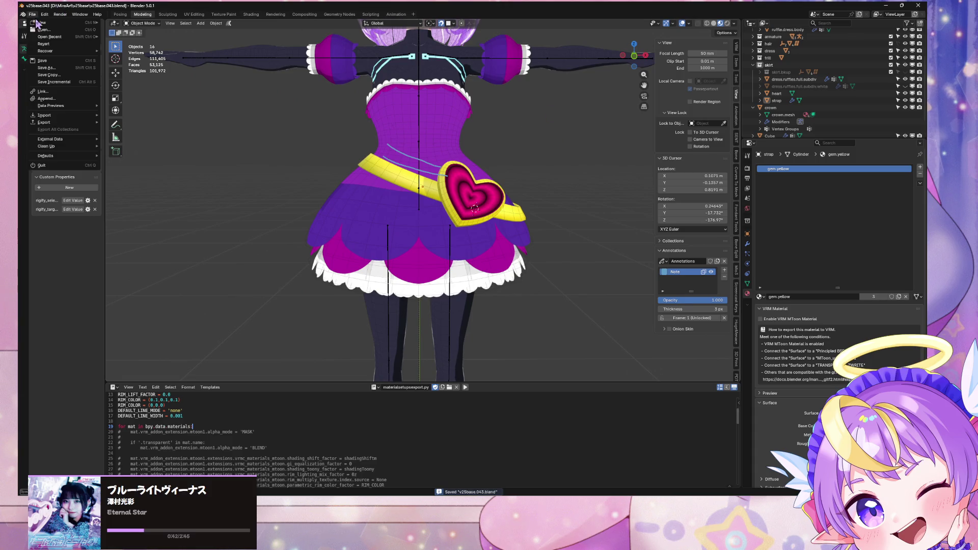
click(81, 88)
mouse_move(448, 142)
middle_down()
mouse_move(465, 176)
mouse_move(450, 140)
middle_up()
click(778, 94)
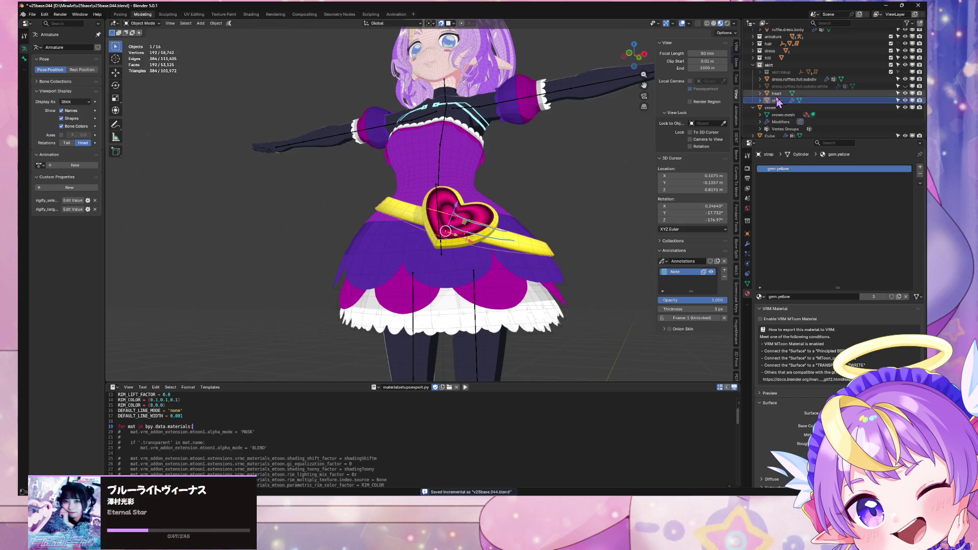
click(793, 79)
middle_drag(579, 212, 471, 160)
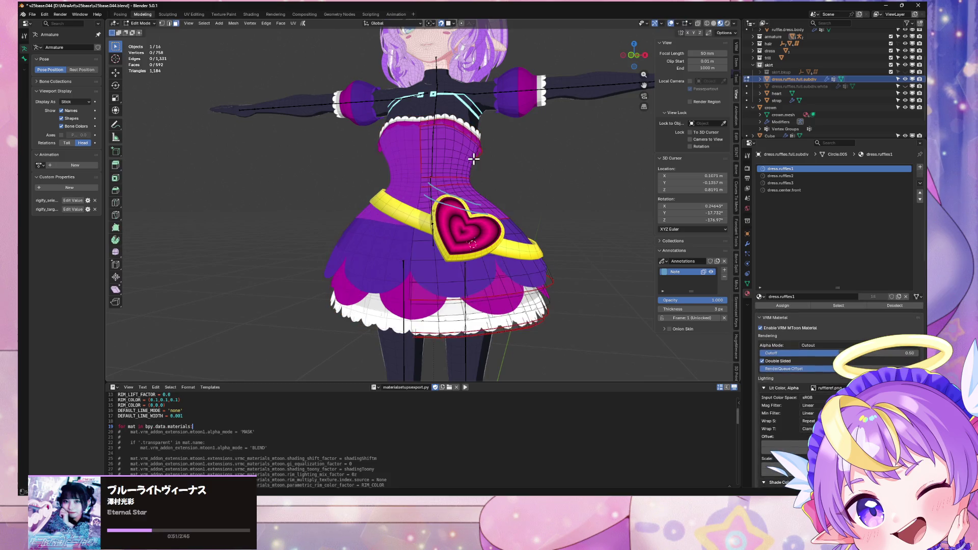
Duplicate the strap in place, name the copy 'strap.bkup', and hide it
click(392, 212)
key(Tab)
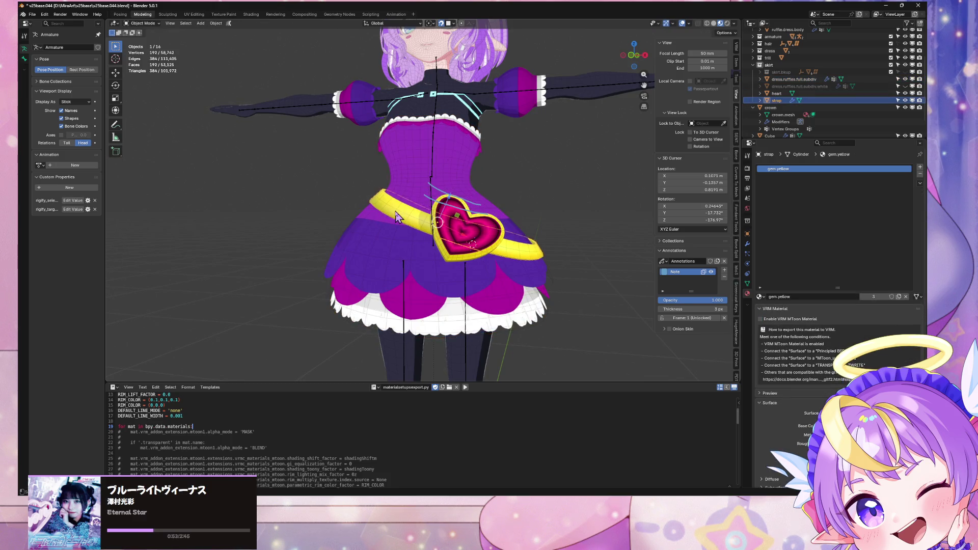
key(Tab)
key(shift+d)
right_click(503, 154)
scroll(795, 108, down, 2)
key(F2)
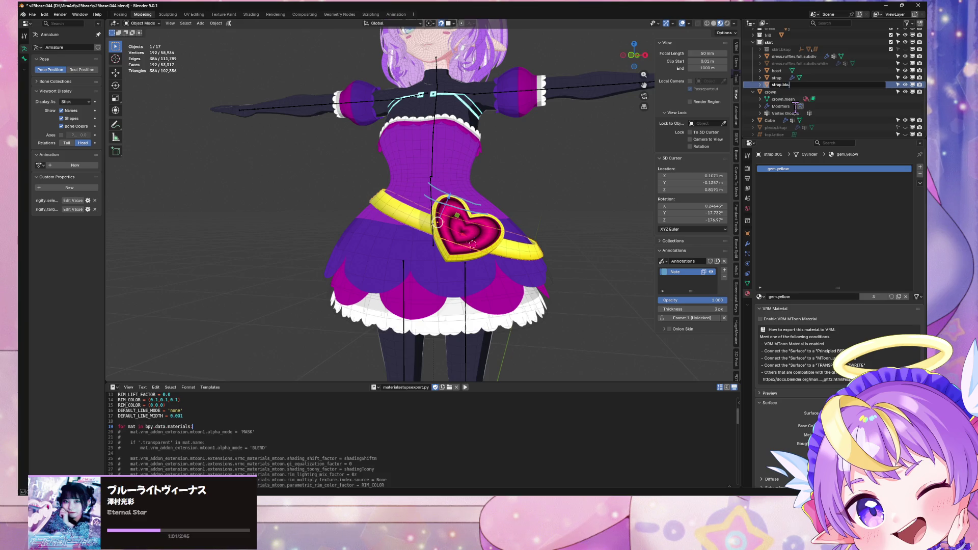
text(p)
key(Return)
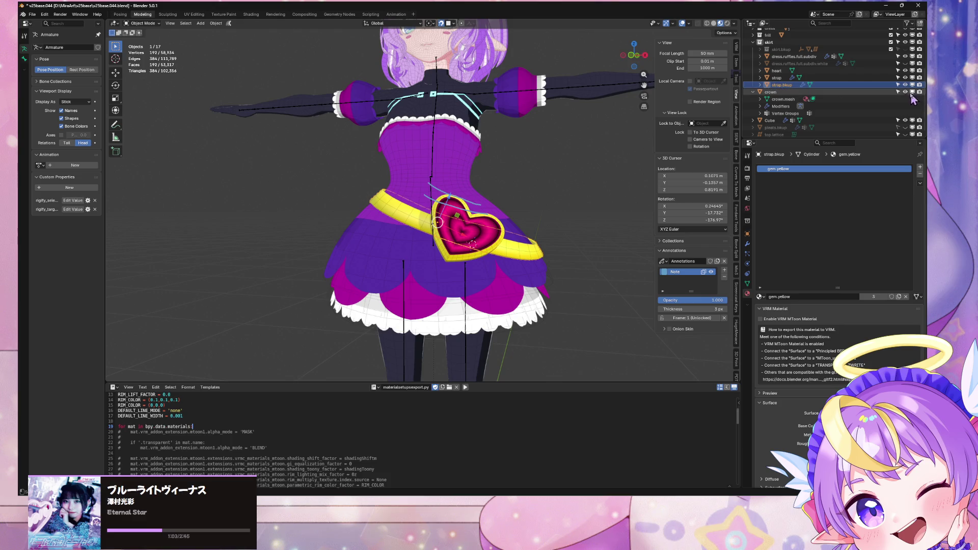
click(906, 84)
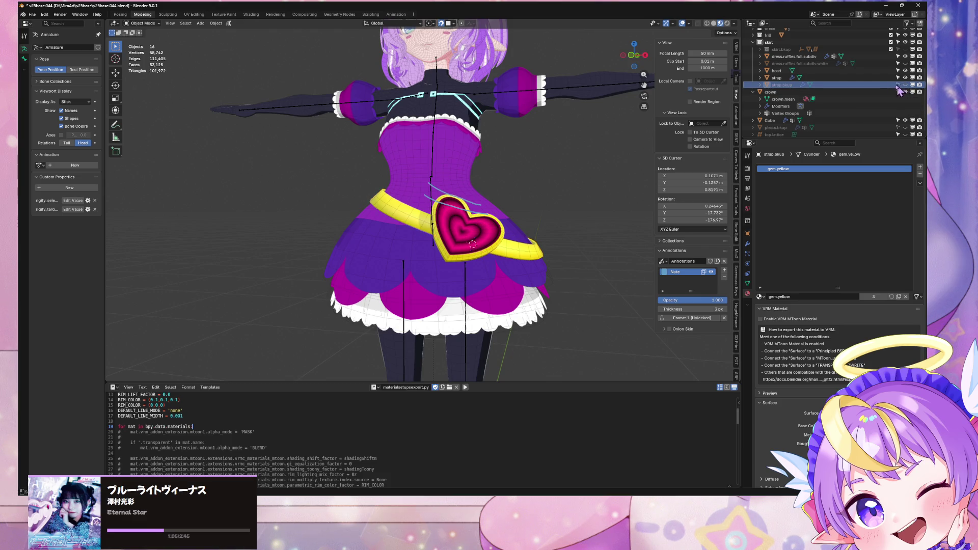
Select the strap, heart and ruffled dress mesh and frame the view on them
middle_drag(569, 102, 566, 86)
click(777, 78)
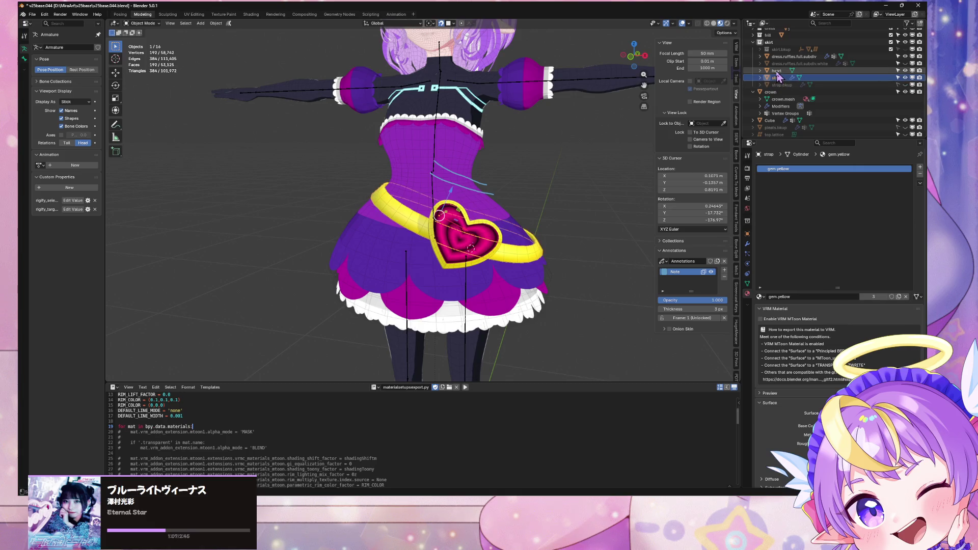
ctrl+click(776, 70)
ctrl+click(794, 56)
key(KP_Decimal)
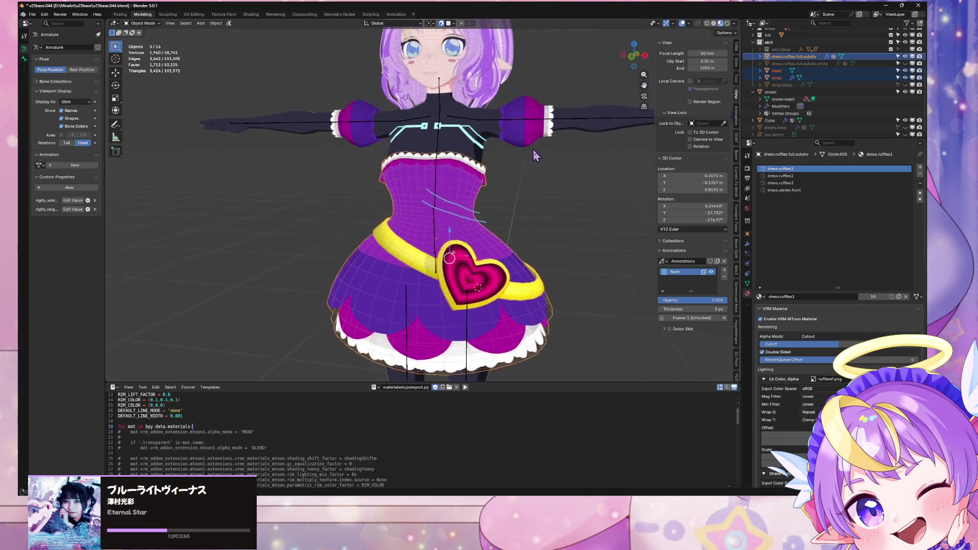
shift+click(431, 140)
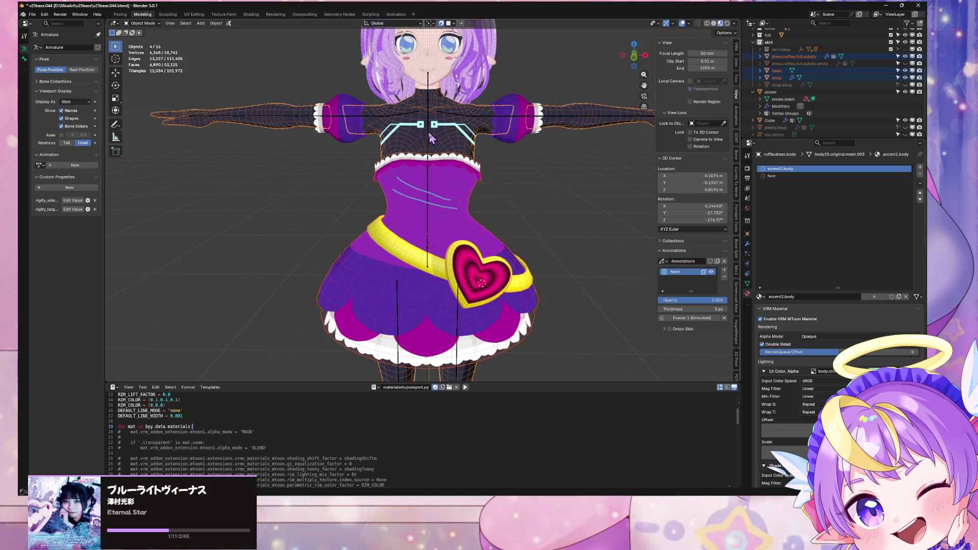
click(426, 101)
scroll(426, 101, up, 6)
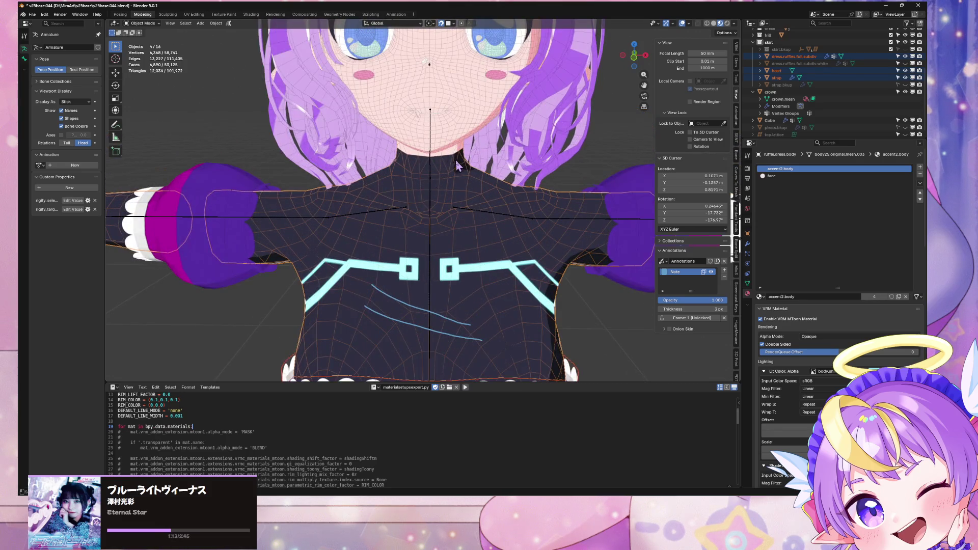
key(Tab)
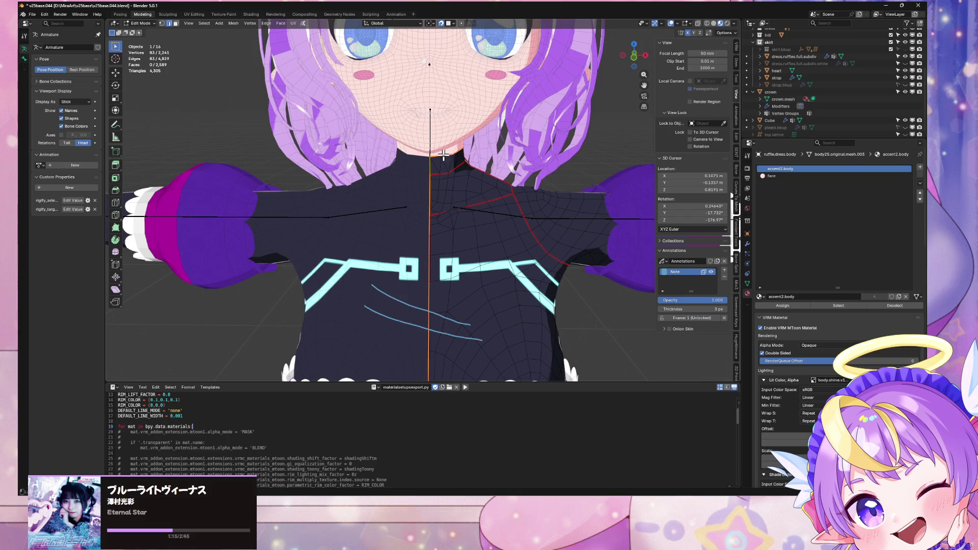
scroll(444, 155, up, 5)
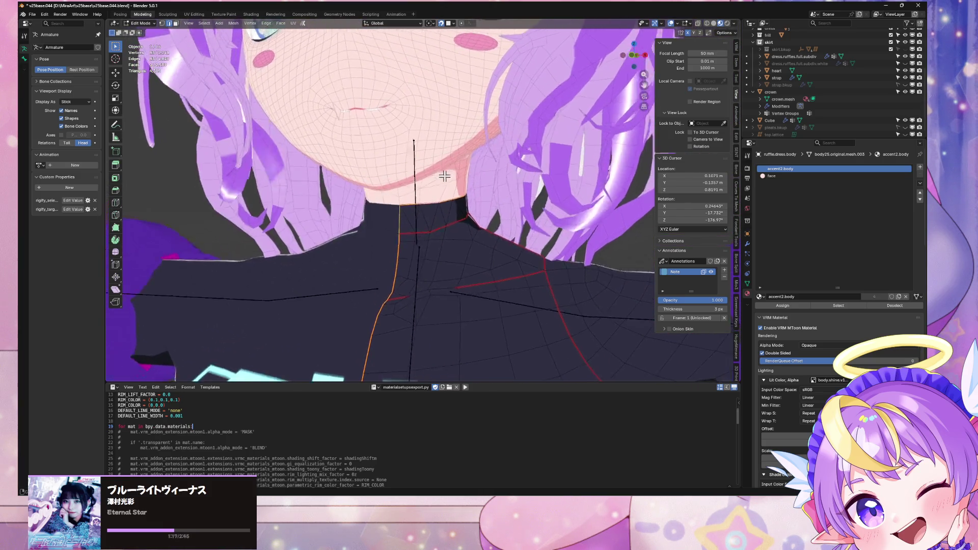
mouse_move(445, 176)
middle_down()
mouse_move(453, 176)
mouse_move(405, 212)
middle_up()
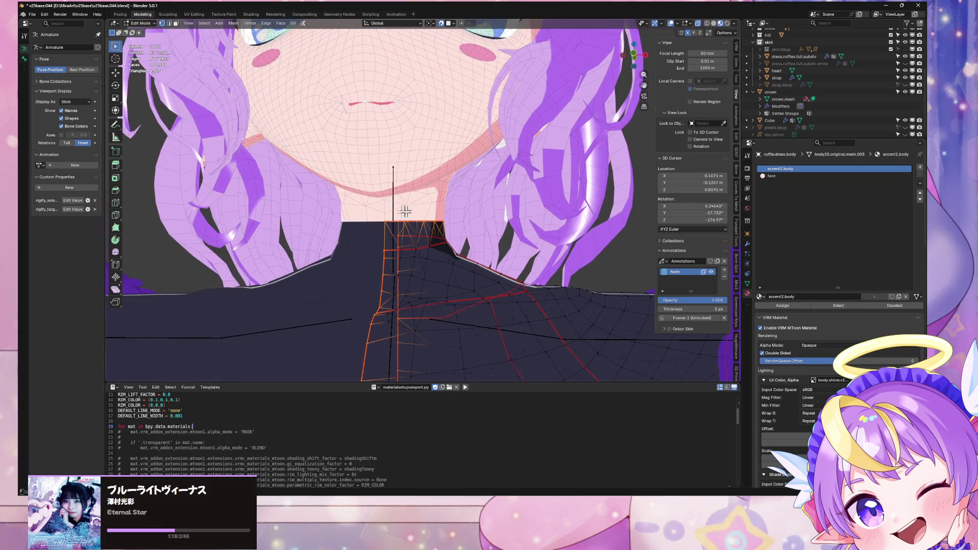
alt+click(453, 222)
scroll(468, 227, down, 4)
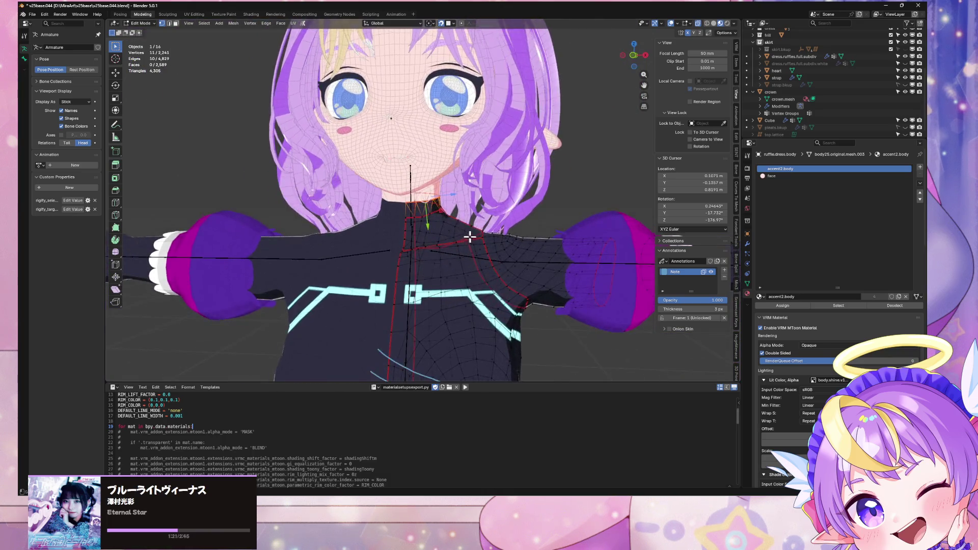
scroll(469, 237, down, 3)
mouse_move(476, 229)
middle_down()
mouse_move(458, 214)
mouse_move(466, 149)
mouse_move(359, 173)
mouse_move(502, 176)
middle_up()
scroll(884, 100, up, 5)
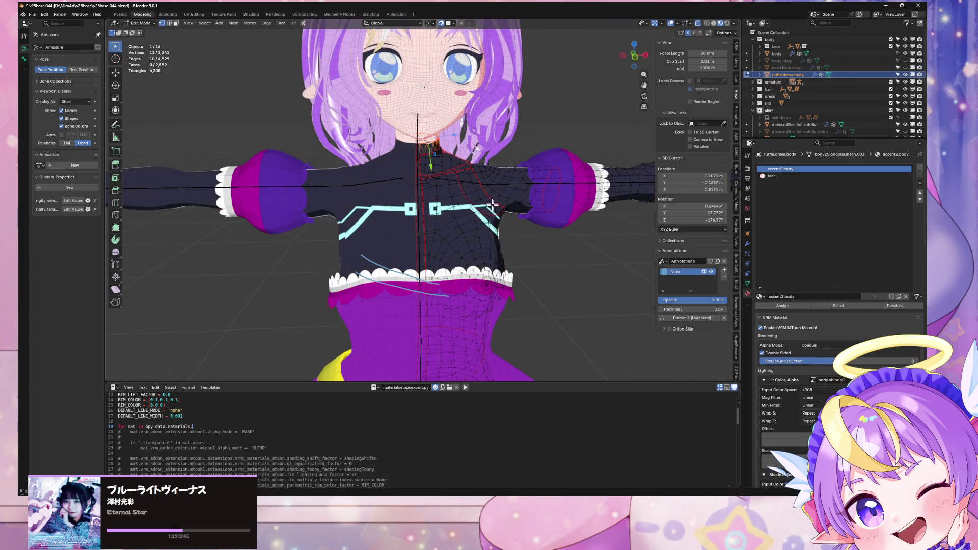
shift+middle_drag(491, 208, 468, 133)
scroll(459, 109, down, 2)
key(Tab)
click(454, 261)
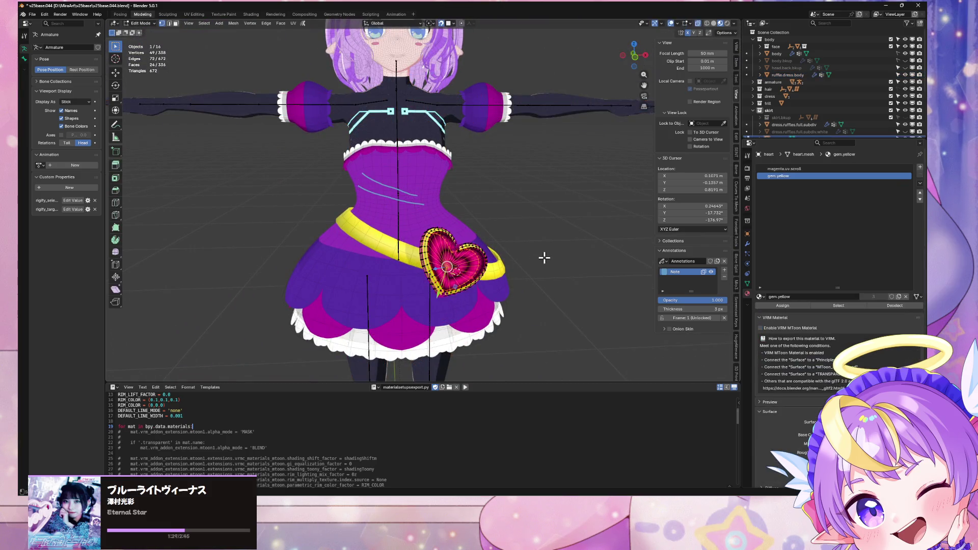
Convert the belt strap into a mesh object
click(501, 281)
key(Tab)
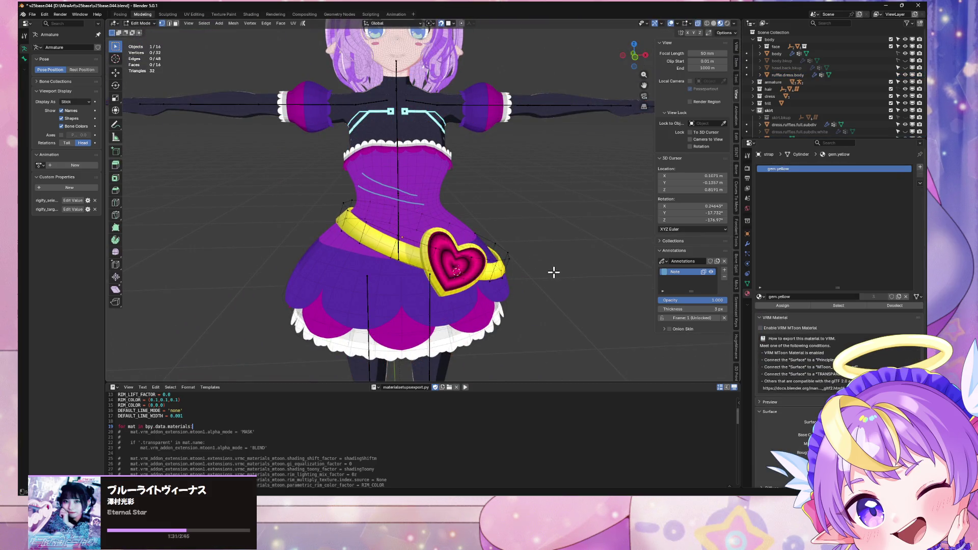
key(Tab)
middle_drag(563, 273, 530, 249)
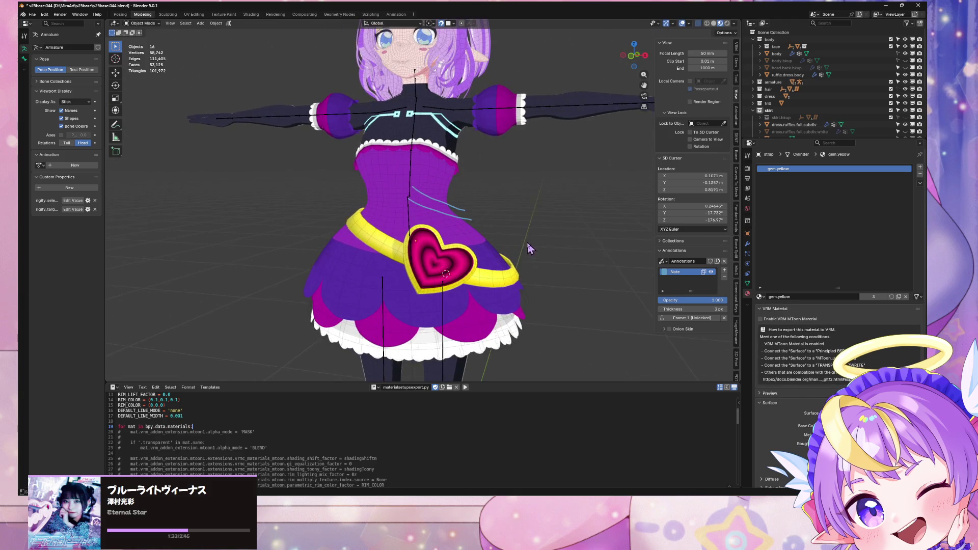
click(520, 279)
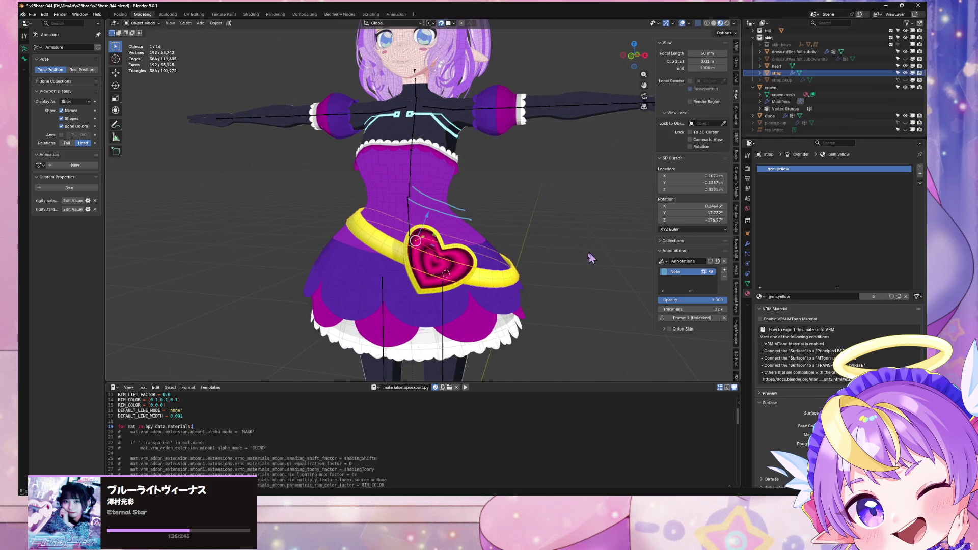
right_click(510, 269)
click(550, 267)
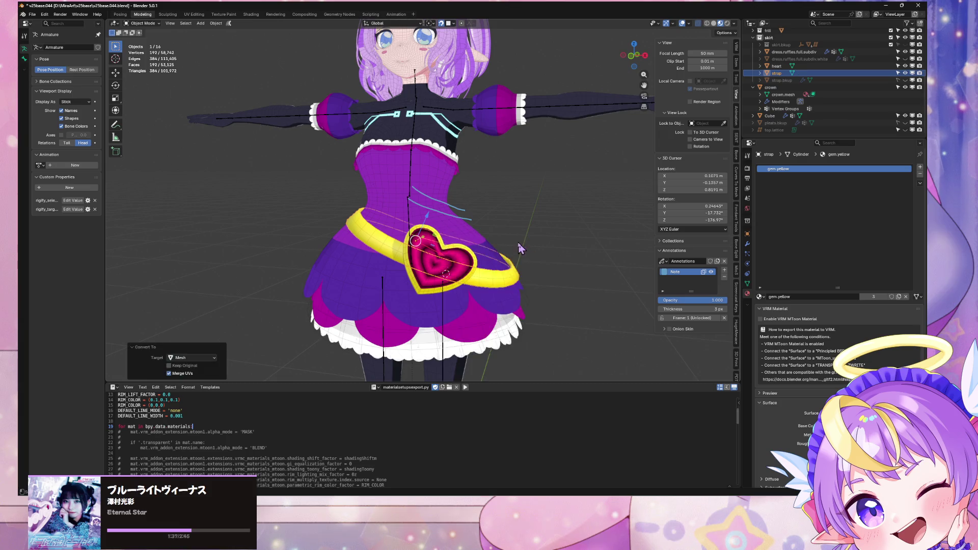
key(Tab)
In the dress ruffles mesh, delete the faces along the top edge loop from the front view
middle_drag(519, 243, 450, 216)
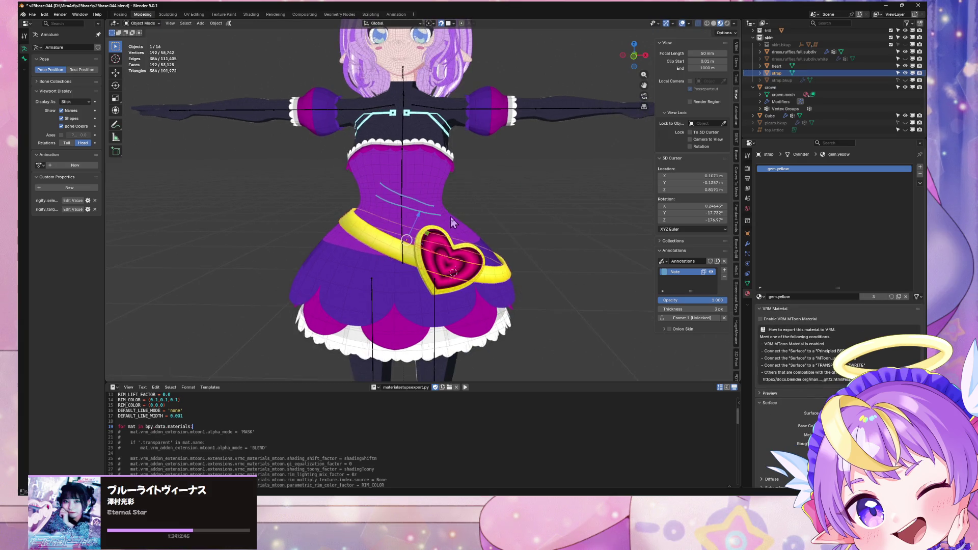
key(alt+q)
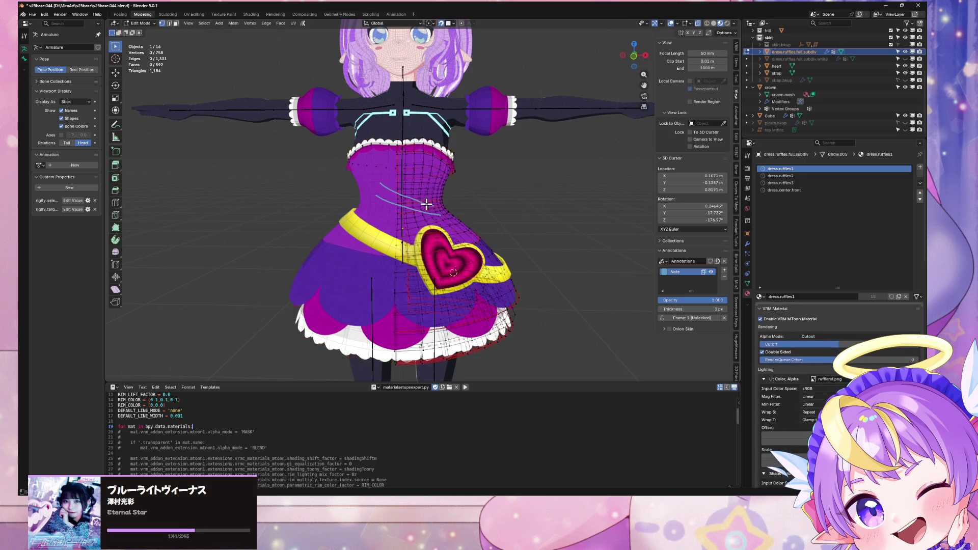
middle_drag(448, 212, 514, 220)
key(KP_1)
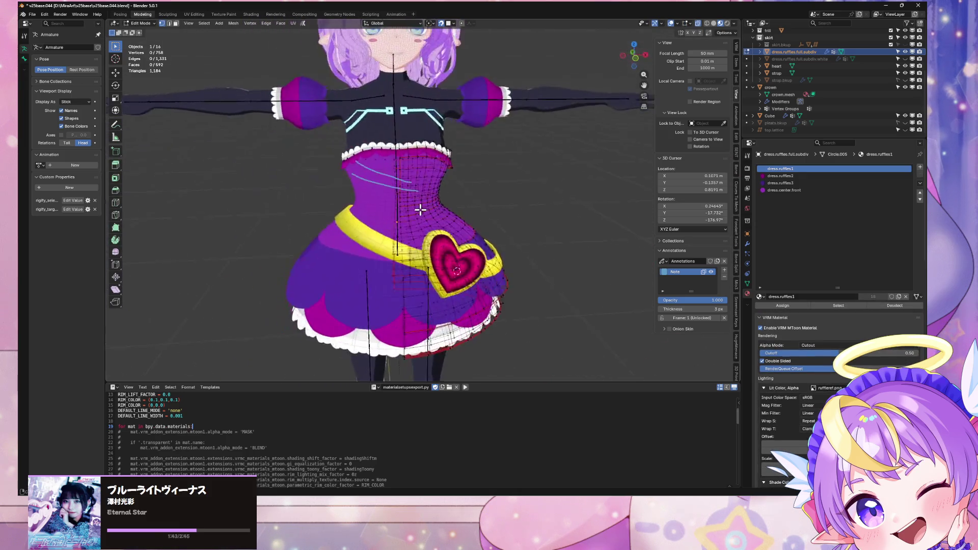
scroll(420, 208, up, 5)
click(638, 65)
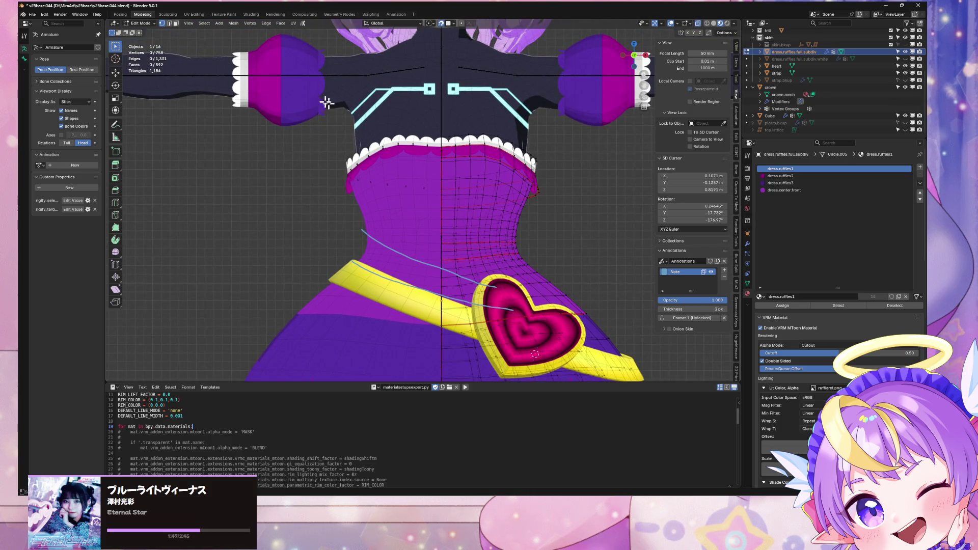
drag(316, 98, 433, 224)
key(x)
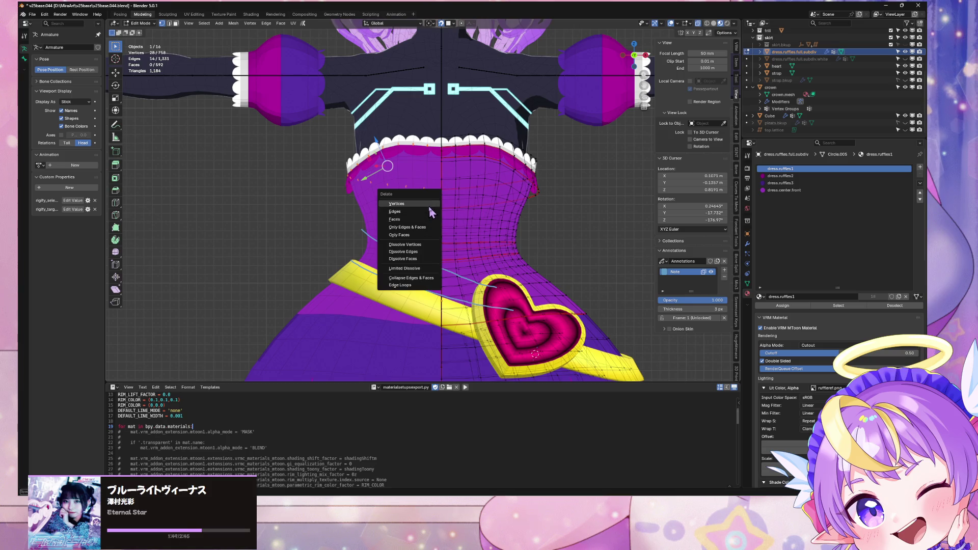
click(431, 224)
key(Home)
key(Tab)
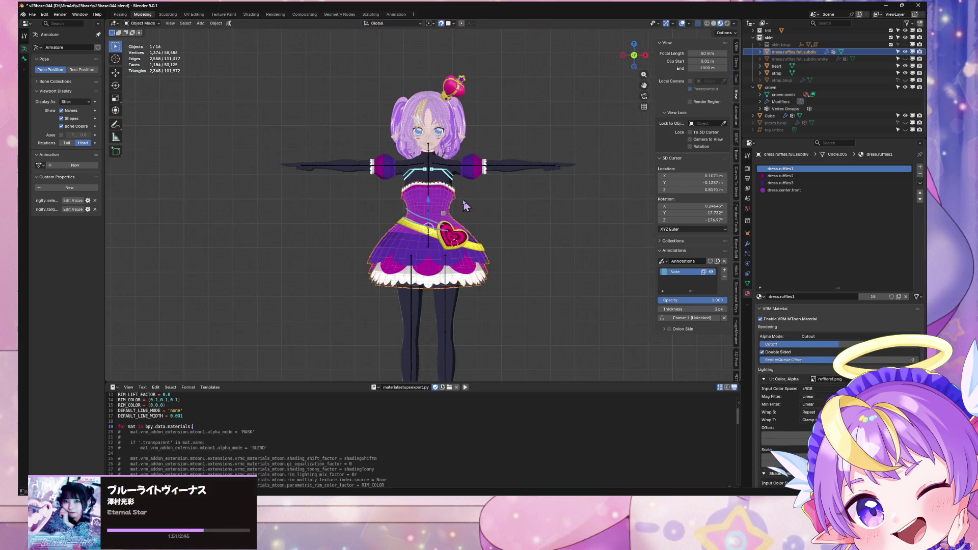
Select the yellow strap, heart buckle and dress ruffles mesh together
click(491, 227)
shift+scroll(493, 227, down, 1)
scroll(493, 224, up, 4)
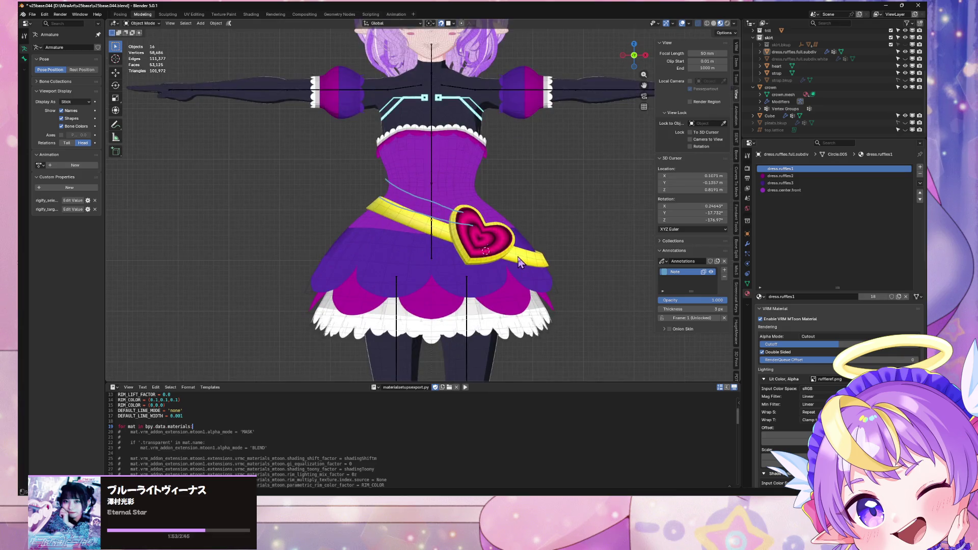
click(503, 253)
click(510, 246)
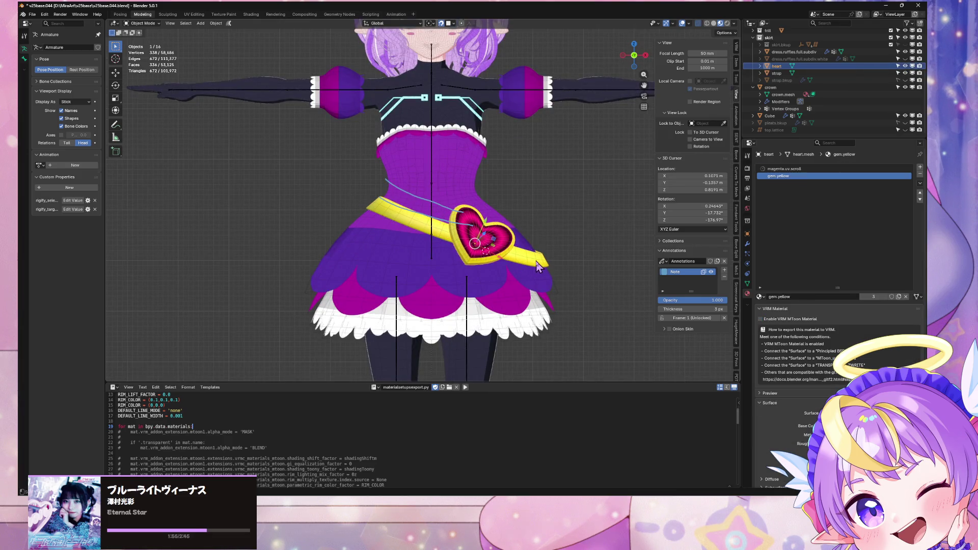
click(487, 212)
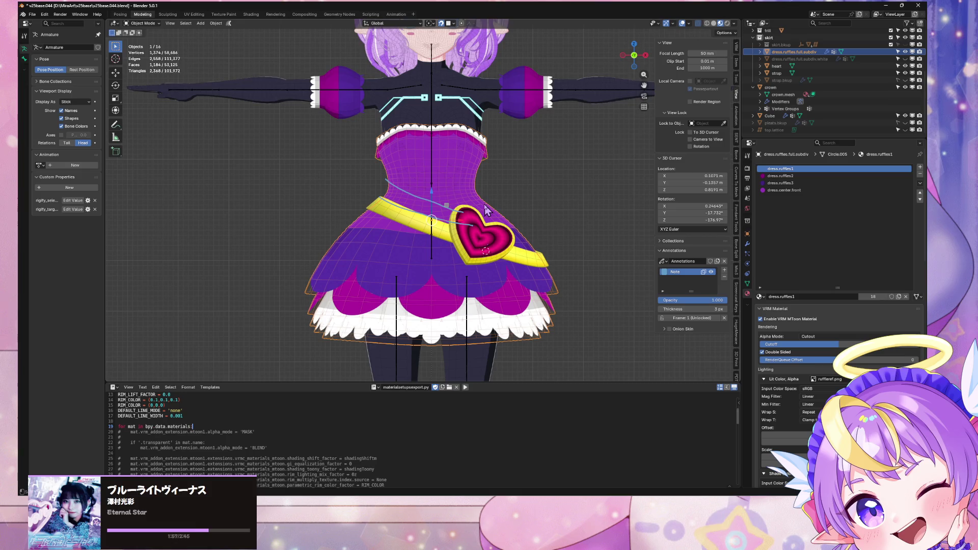
Apply the dress ruffles' Mirror modifier, then look through its vertex groups
click(748, 244)
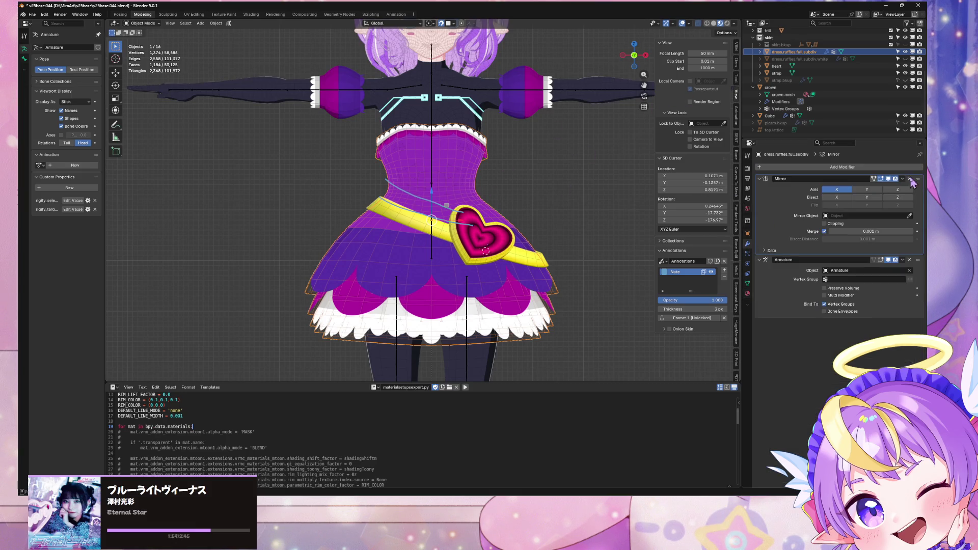
click(903, 179)
click(876, 189)
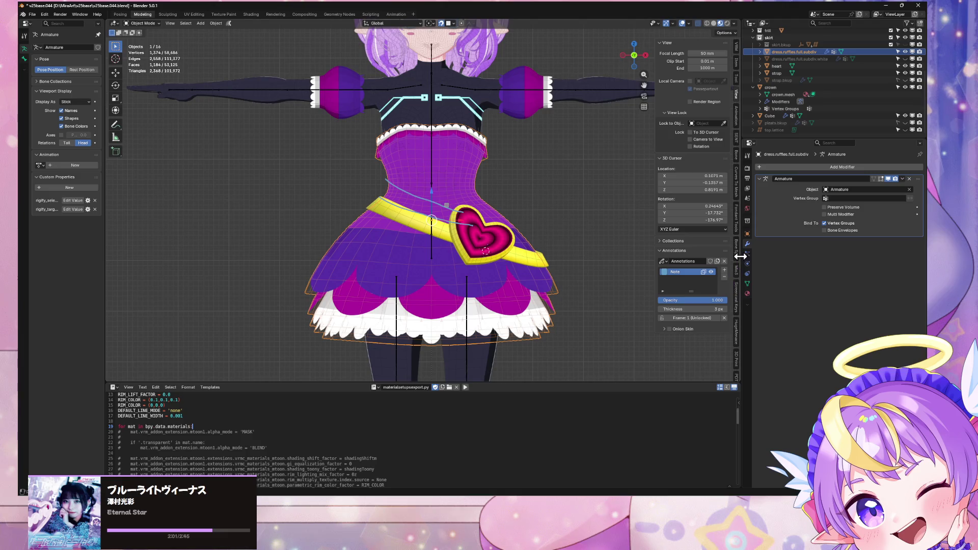
click(748, 284)
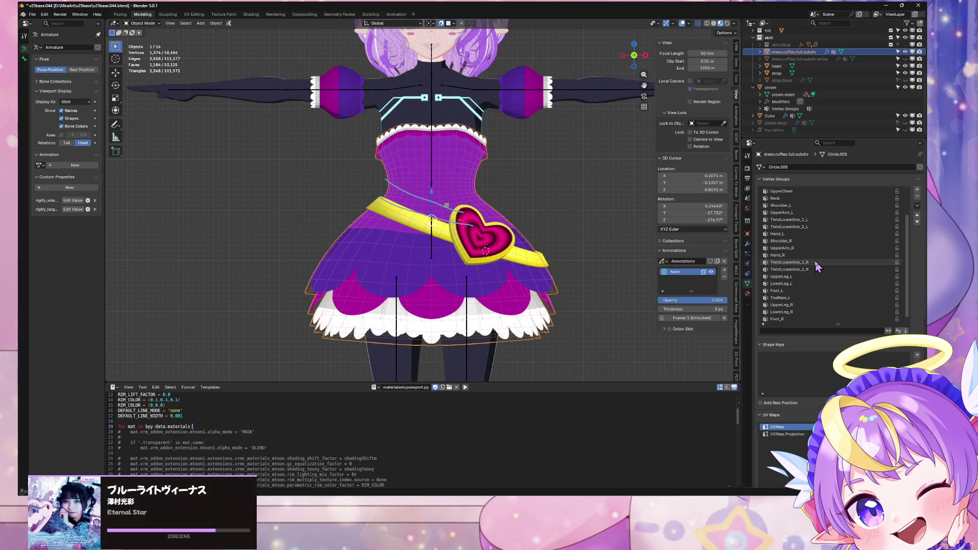
scroll(815, 261, up, 5)
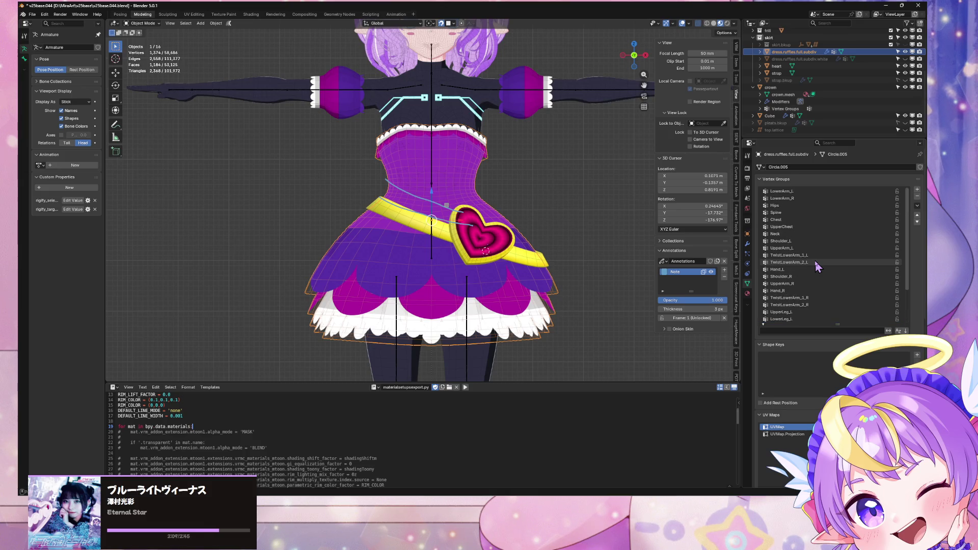
scroll(815, 262, down, 6)
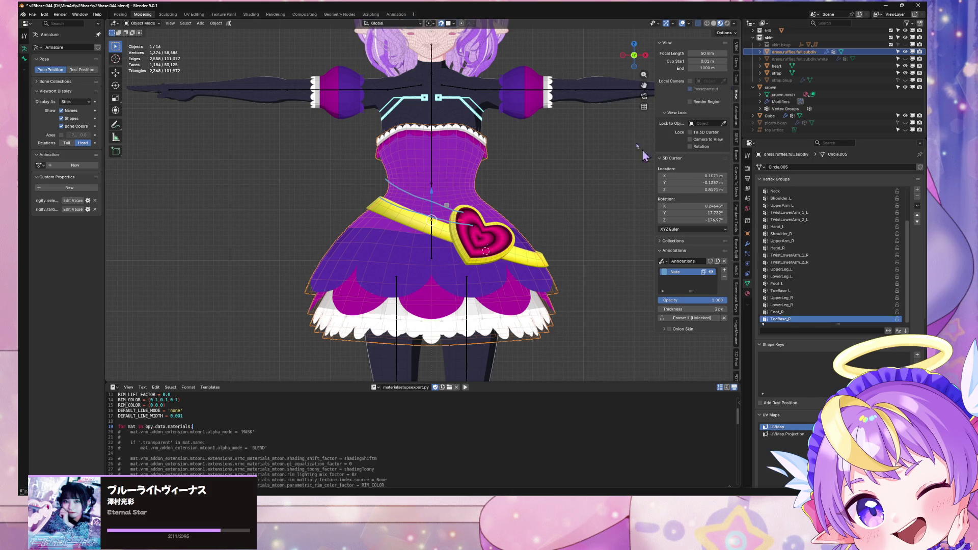
click(524, 110)
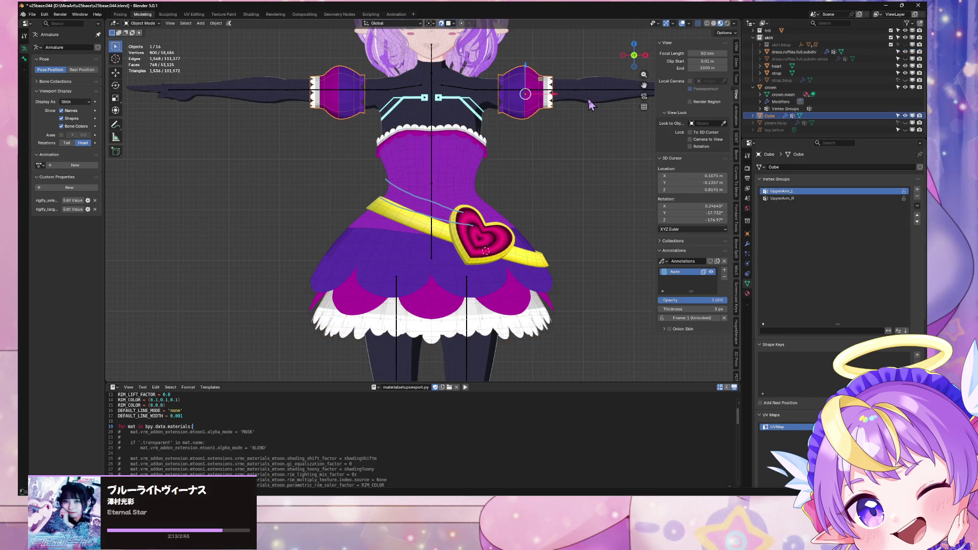
Inspect the body mesh's neck vertices and the heart buckle in Edit Mode
scroll(813, 255, up, 11)
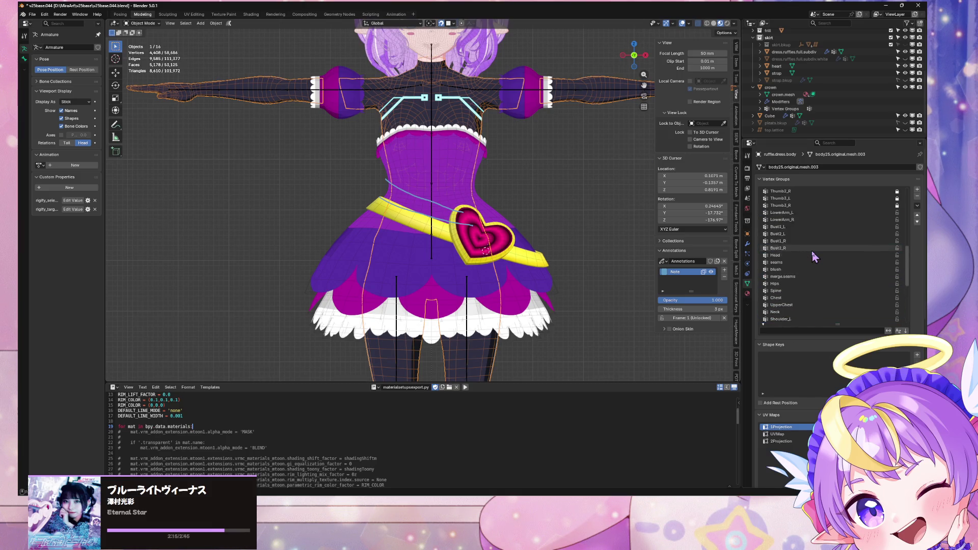
scroll(813, 254, up, 6)
scroll(812, 249, down, 15)
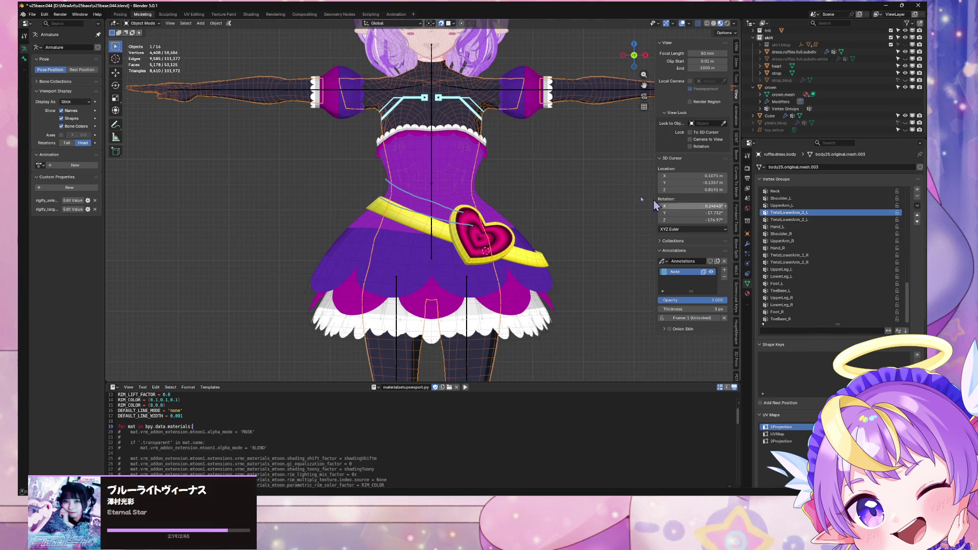
key(Tab)
key(KP_Decimal)
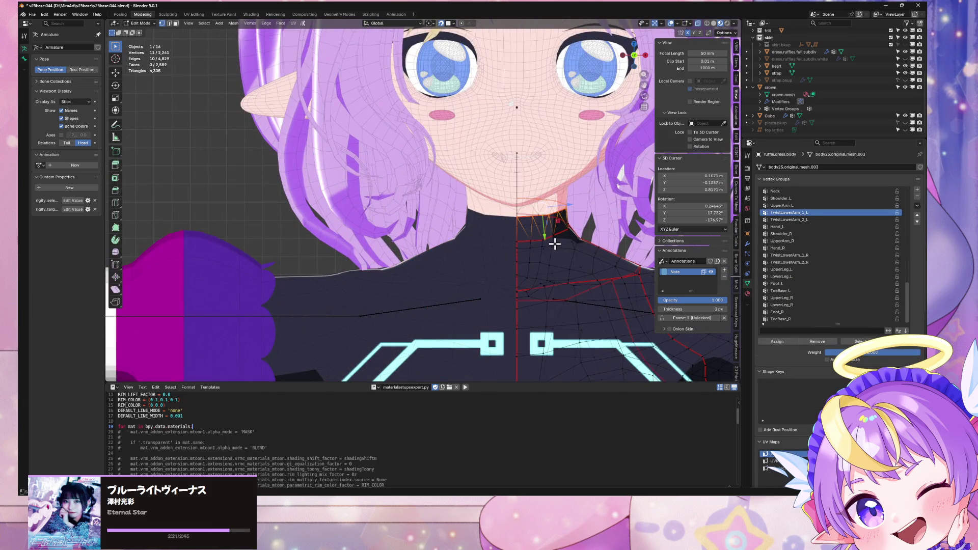
key(Tab)
key(KP_Decimal)
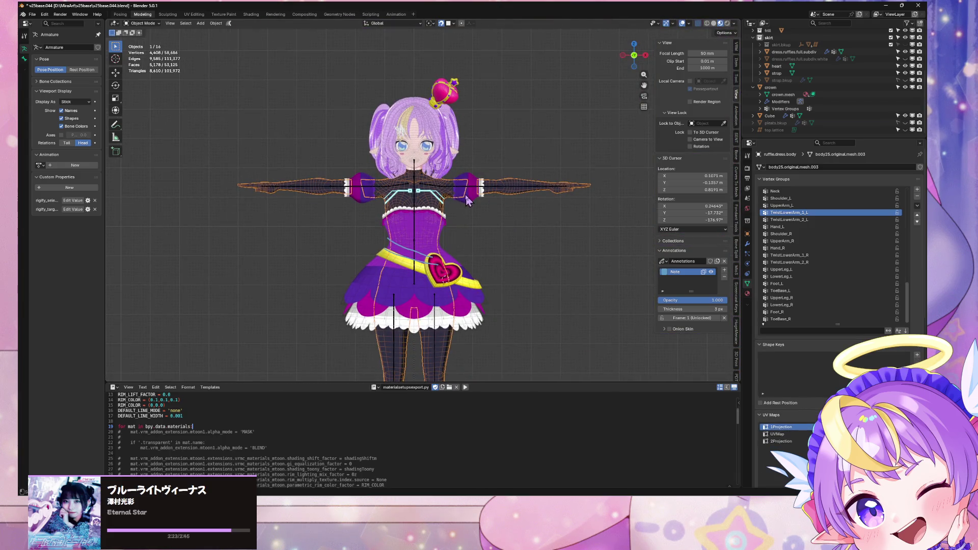
click(451, 278)
key(Tab)
key(Tab)
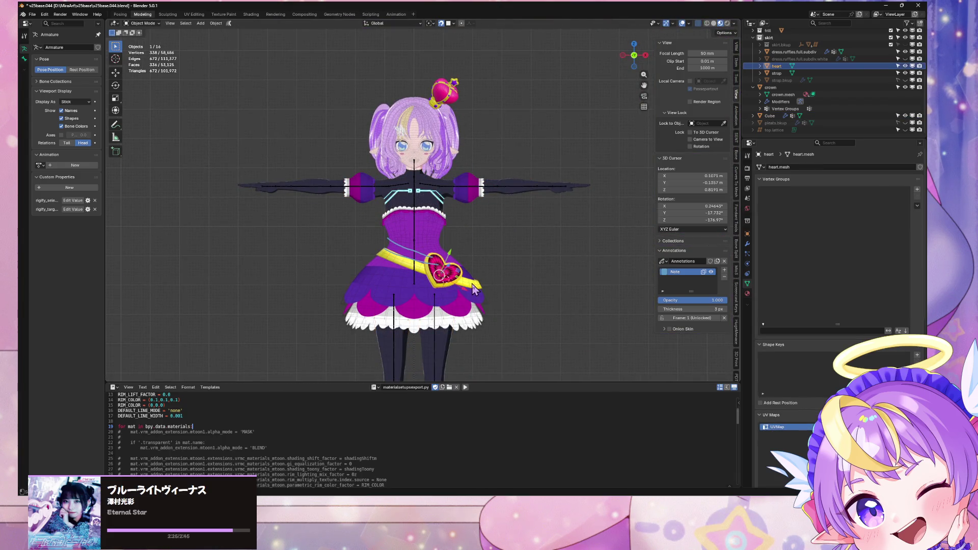
Check the dress ruffles and body meshes in Edit Mode
key(Tab)
key(Tab)
click(427, 226)
key(Tab)
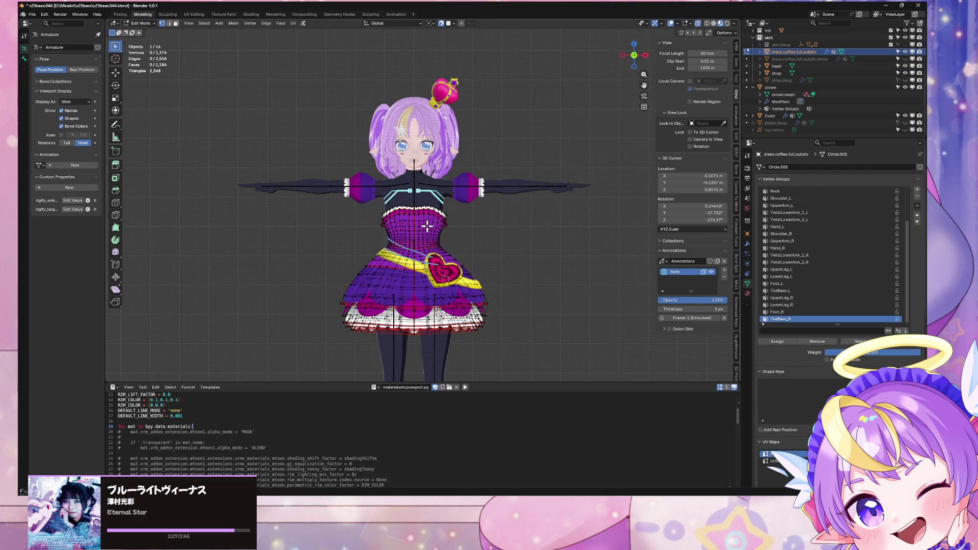
key(Tab)
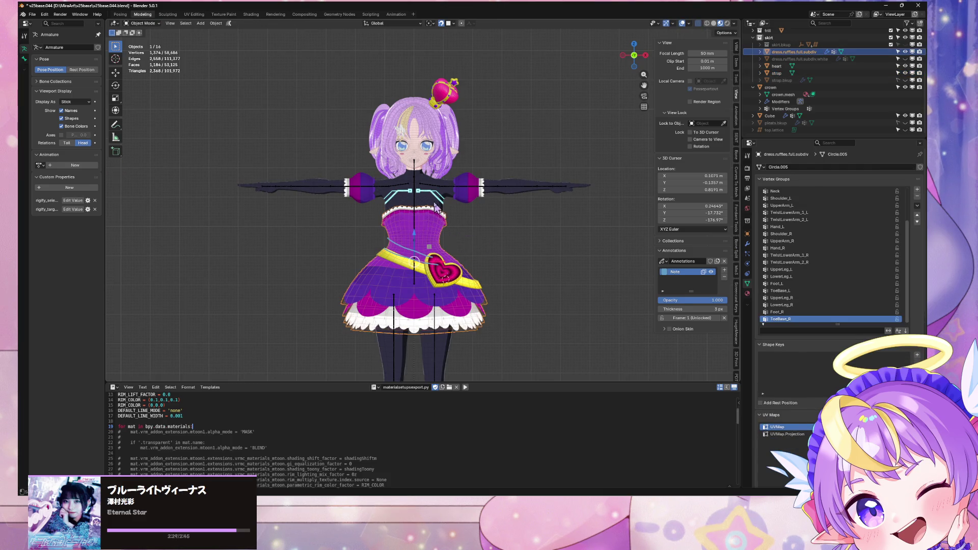
click(449, 204)
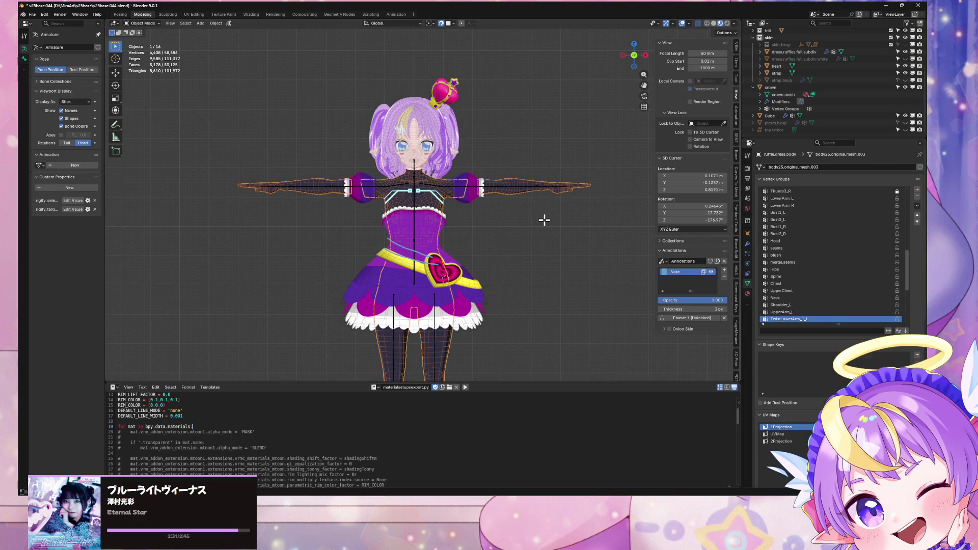
key(Tab)
key(Tab)
key(Tab)
key(Tab)
scroll(784, 102, up, 5)
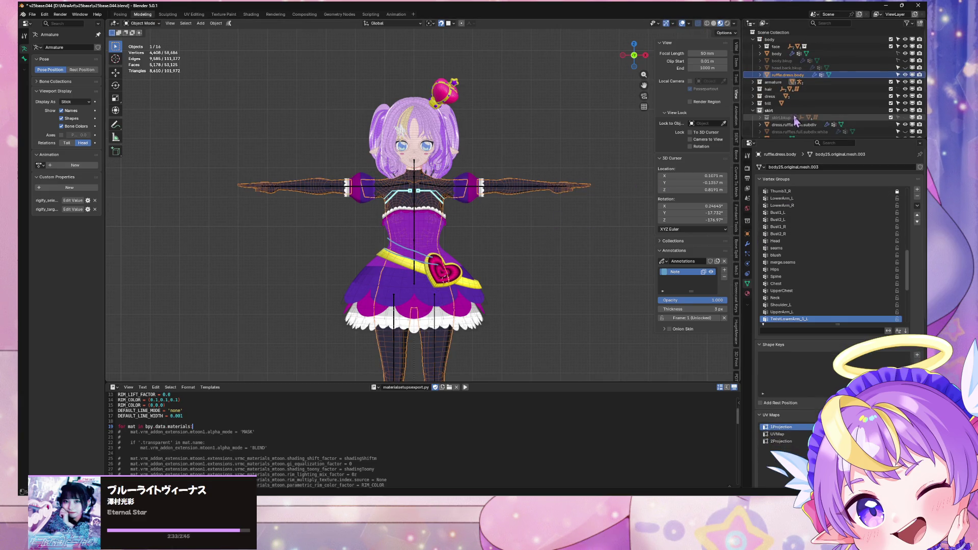
Rename the body's mesh data to ruffle.dress.body.mesh, then frame and edit it
double_click(808, 166)
key(BackSpace)
text(ruffle.dress.body.m)
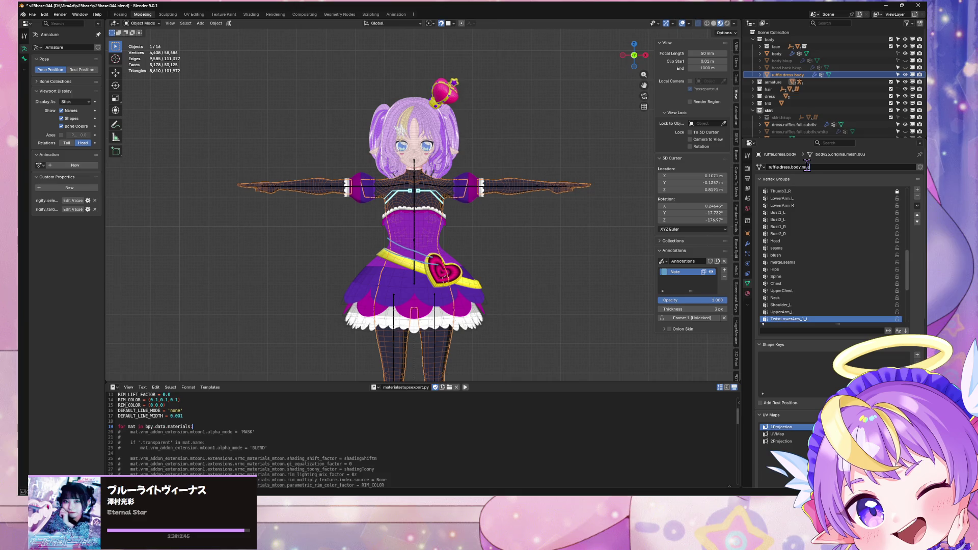
text(esh)
key(Return)
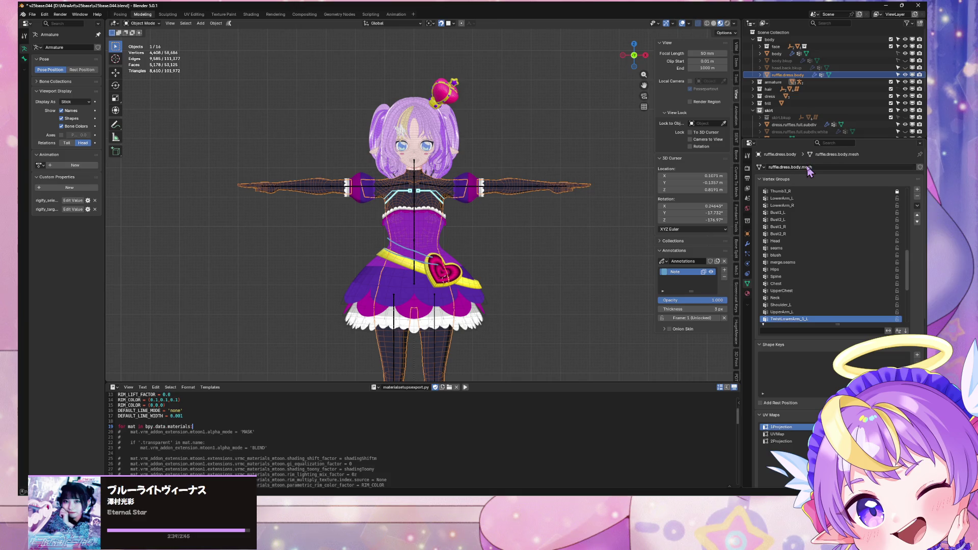
key(KP_Decimal)
key(Tab)
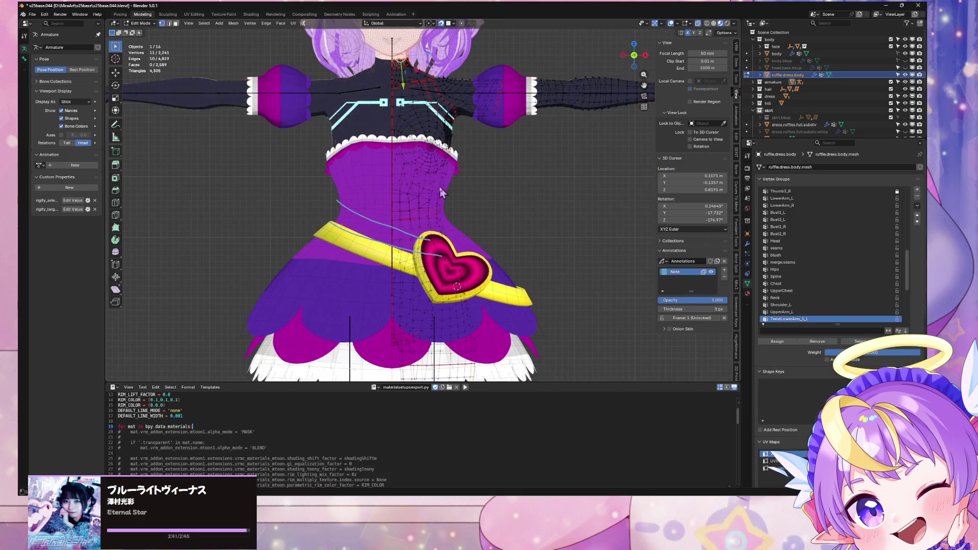
Toggle Edit Mode on the dress ruffles and heart buckle, then select the yellow belt strap
key(Tab)
click(449, 190)
key(Tab)
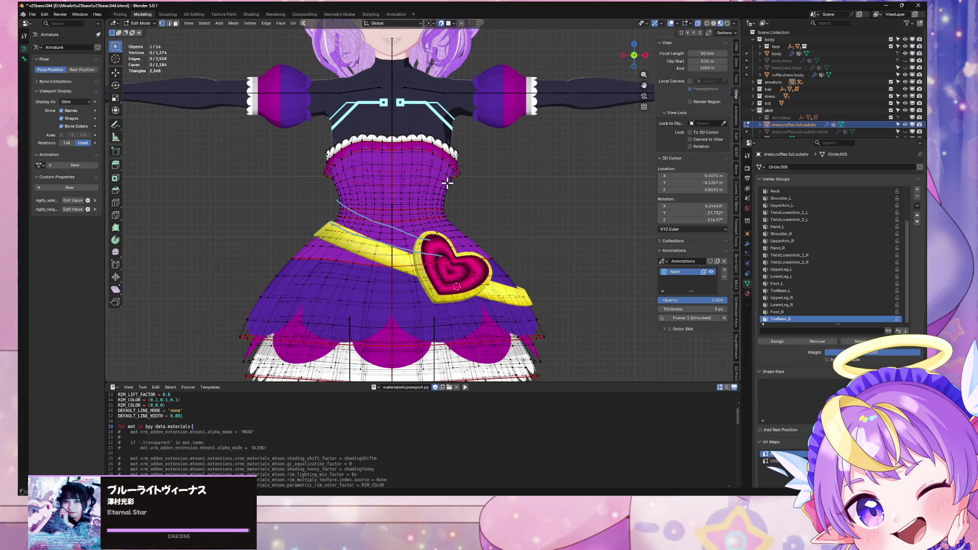
key(Tab)
scroll(447, 183, down, 4)
scroll(453, 245, up, 3)
click(456, 255)
key(Tab)
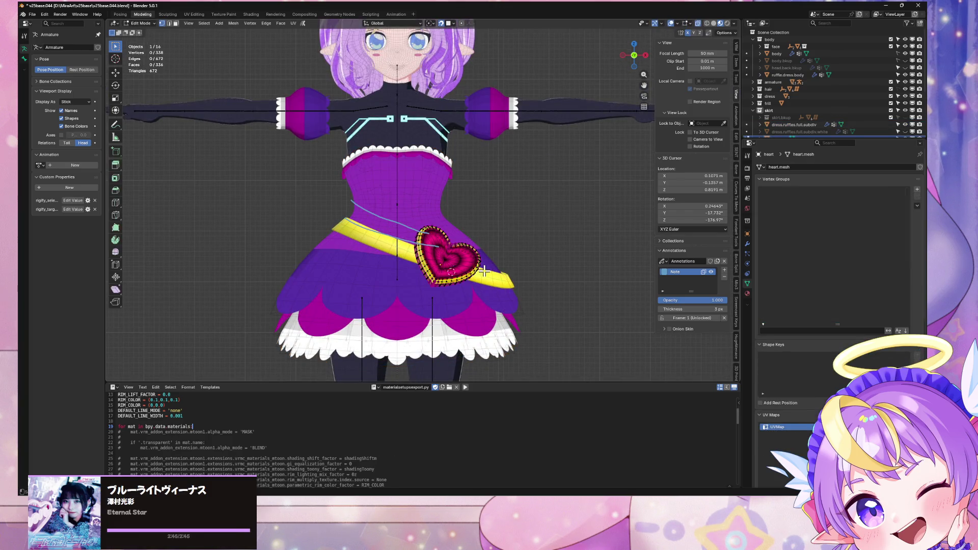
key(Tab)
click(492, 281)
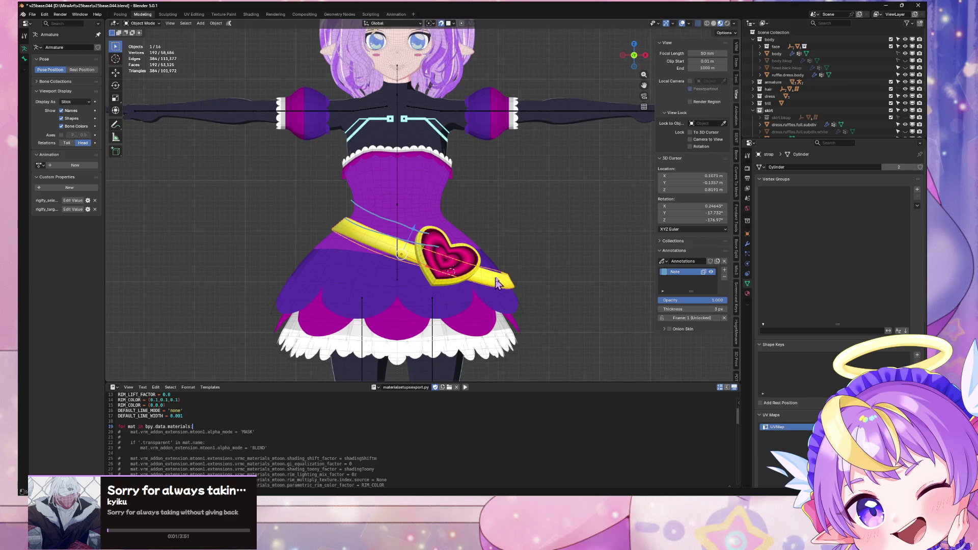
mouse_move(497, 283)
middle_down()
mouse_move(482, 249)
mouse_move(528, 248)
mouse_move(520, 246)
mouse_move(525, 193)
mouse_move(521, 232)
mouse_move(579, 212)
mouse_move(513, 239)
middle_up()
Select the ruffled skirt mesh and frame it from front and back views
shift+click(481, 248)
key(KP_Decimal)
key(KP_1)
key(KP_Decimal)
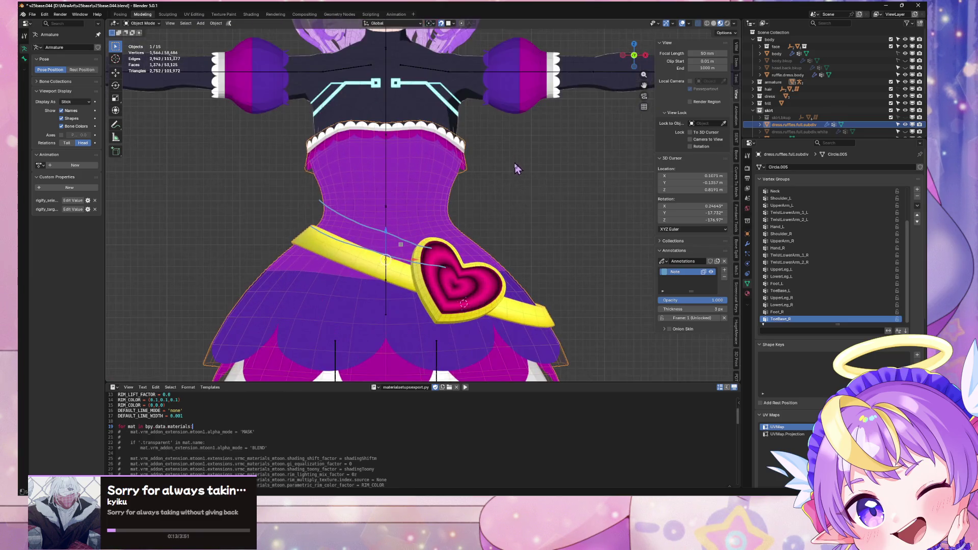
click(530, 210)
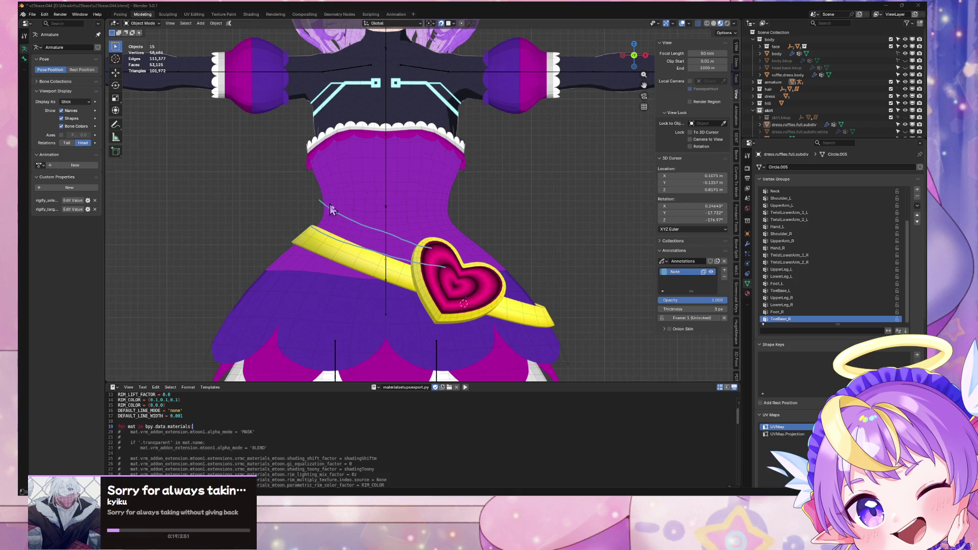
key(Home)
click(634, 55)
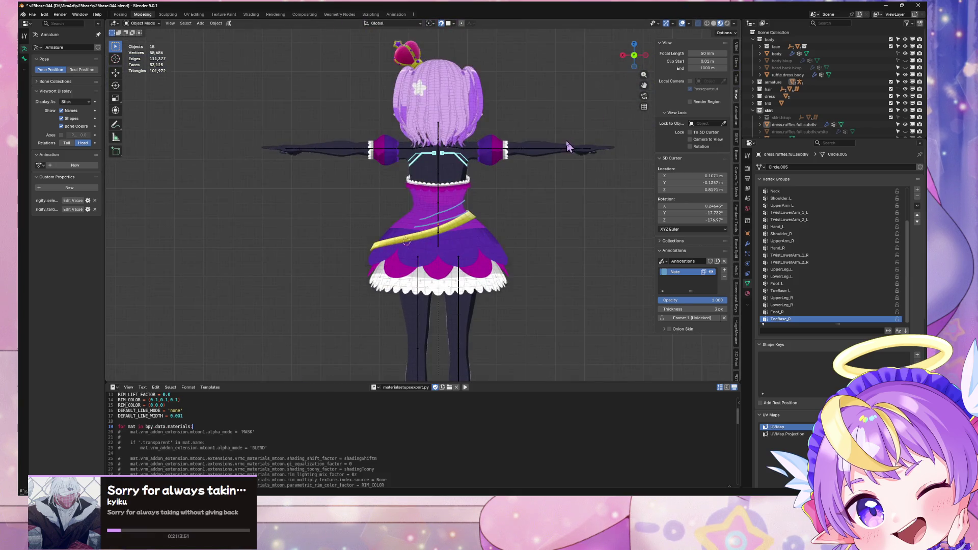
click(634, 55)
scroll(563, 231, up, 5)
key(Tab)
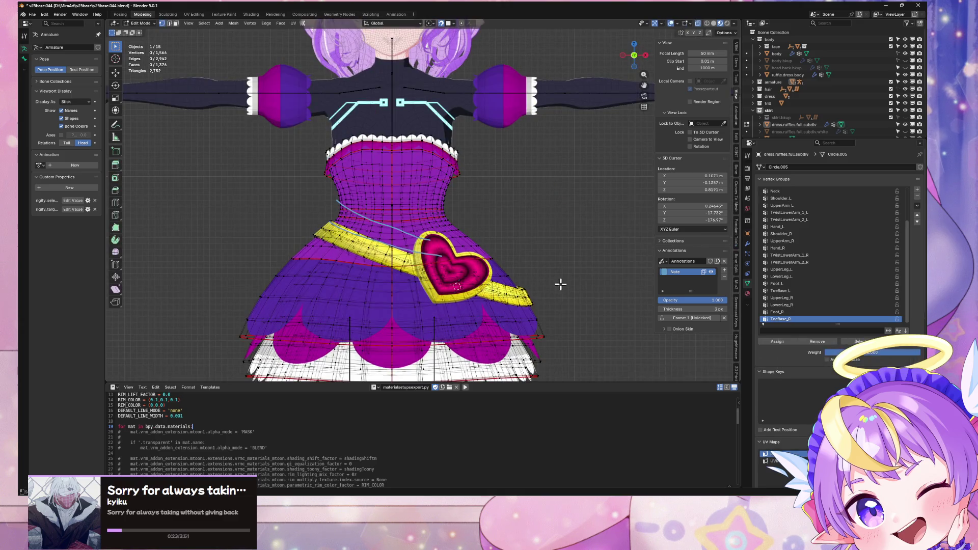
key(Tab)
Delete all vertex groups from the dress.ruffles.full.subdiv skirt mesh
click(530, 259)
mouse_move(560, 281)
shift+middle_down()
mouse_move(548, 240)
mouse_move(586, 236)
mouse_move(543, 261)
shift+middle_up()
click(532, 260)
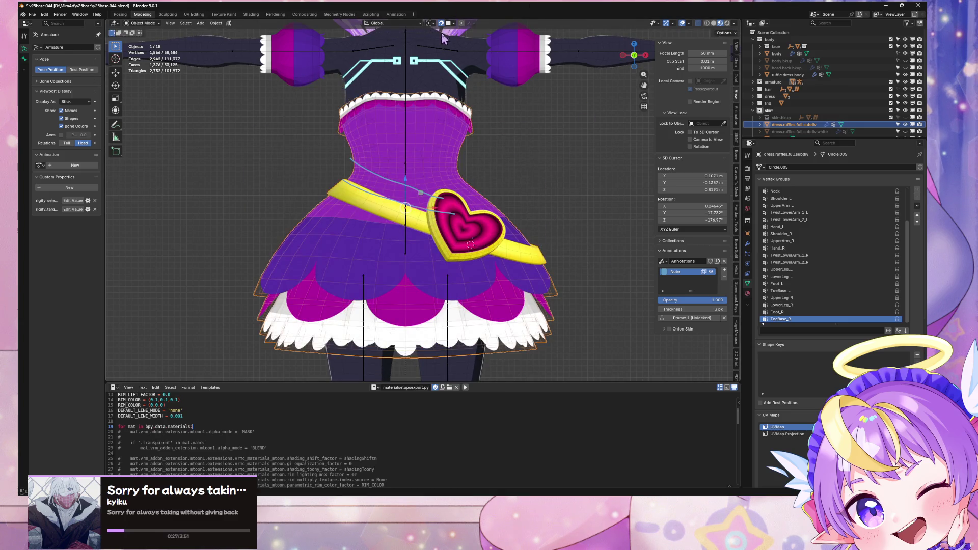
mouse_move(571, 204)
middle_down()
mouse_move(612, 194)
mouse_move(588, 193)
middle_up()
click(917, 206)
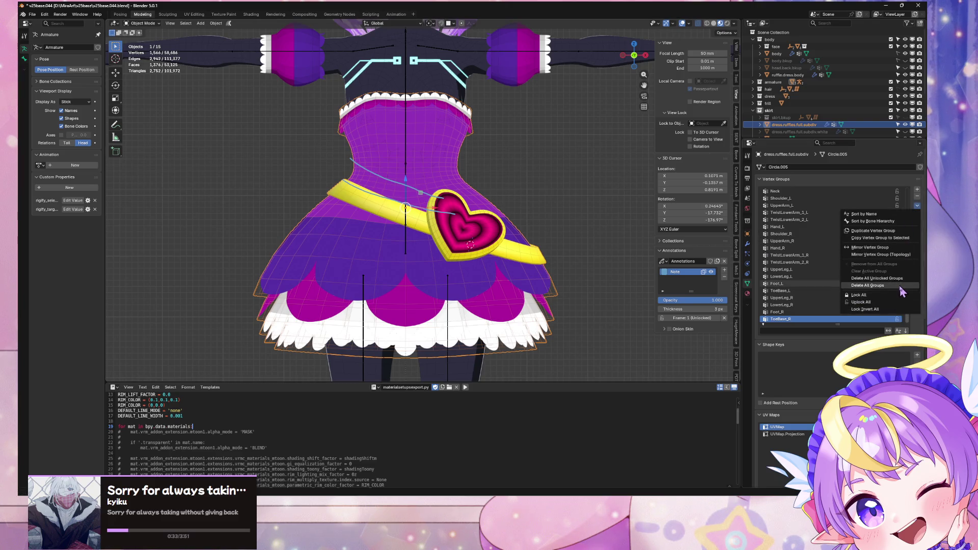
click(900, 285)
Check the heart buckle, sleeve puff and torso, then save v25base.044.blend
click(461, 229)
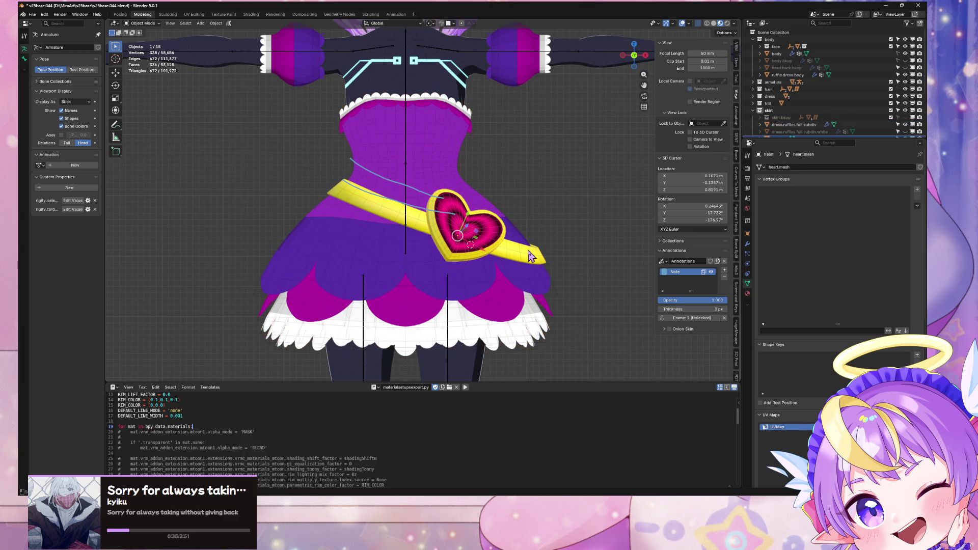
shift+middle_drag(496, 114, 497, 237)
click(519, 181)
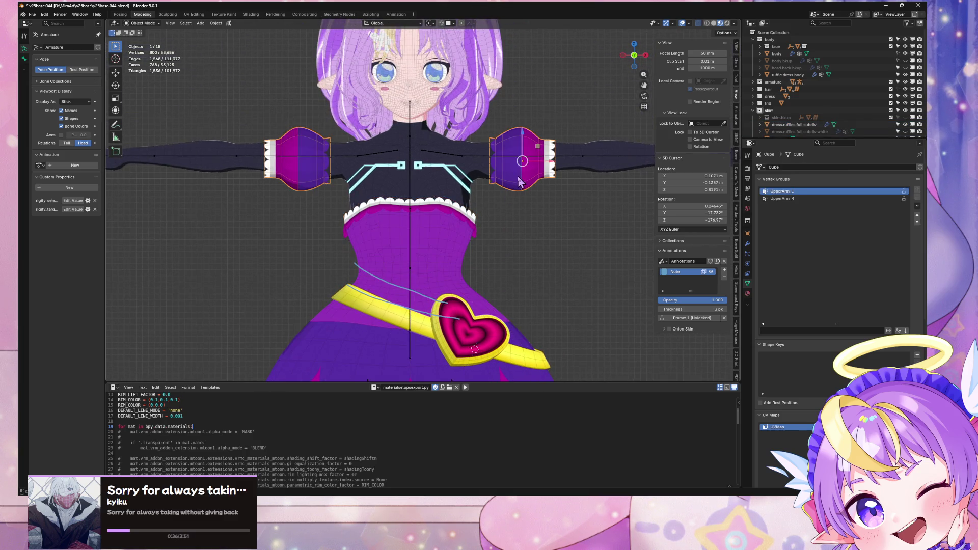
click(469, 182)
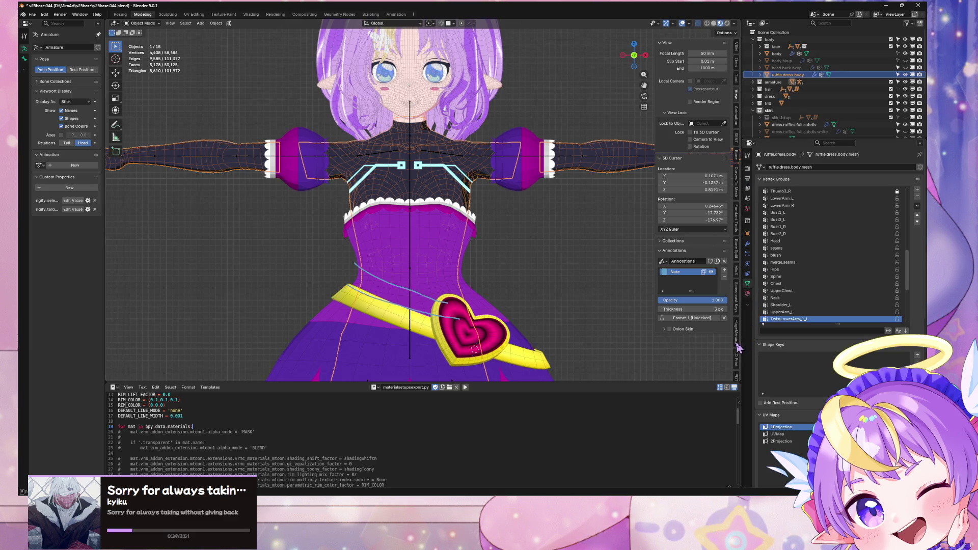
scroll(737, 347, down, 3)
key(ctrl+s)
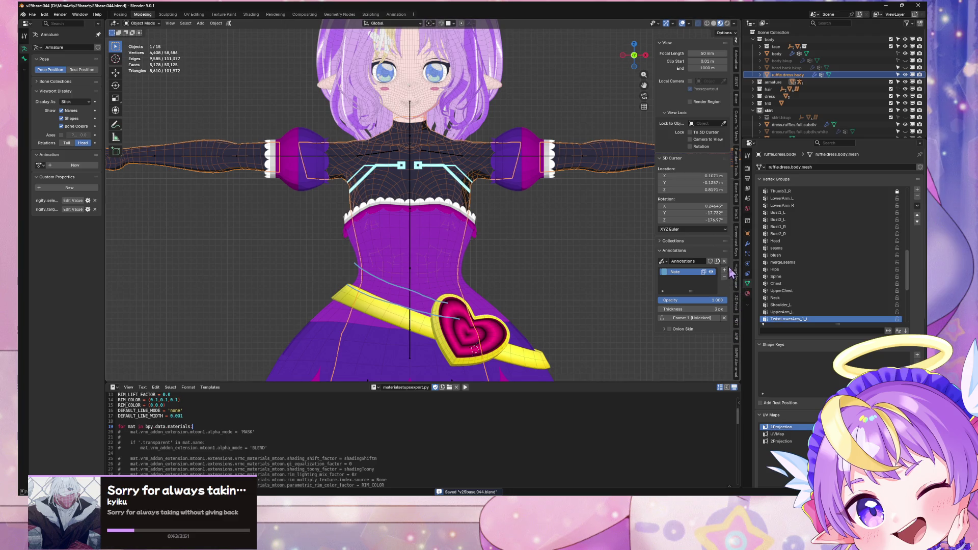
click(45, 14)
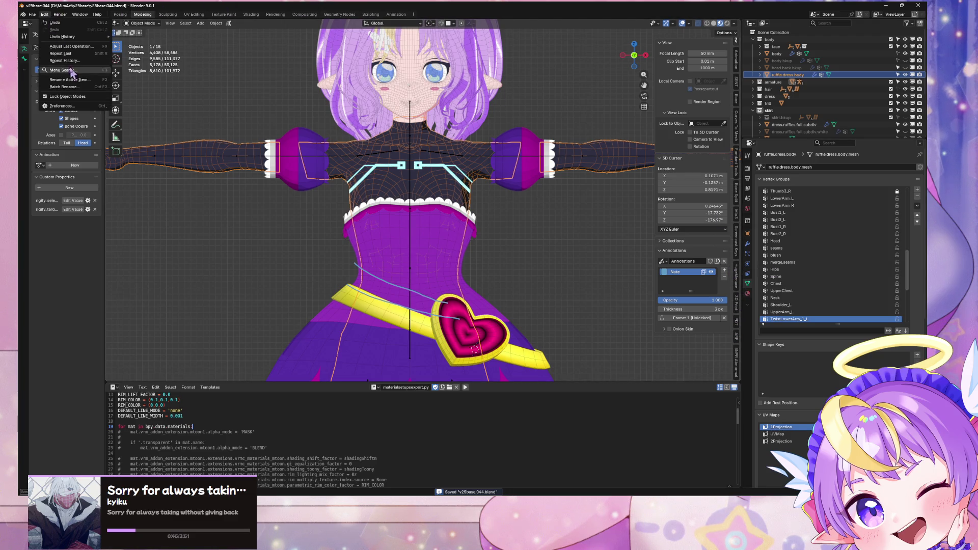
click(61, 106)
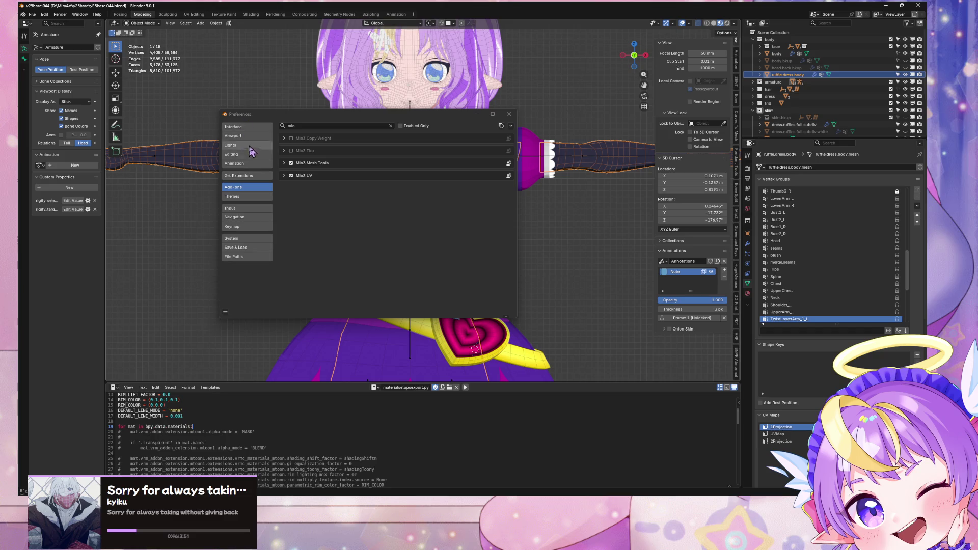
click(326, 125)
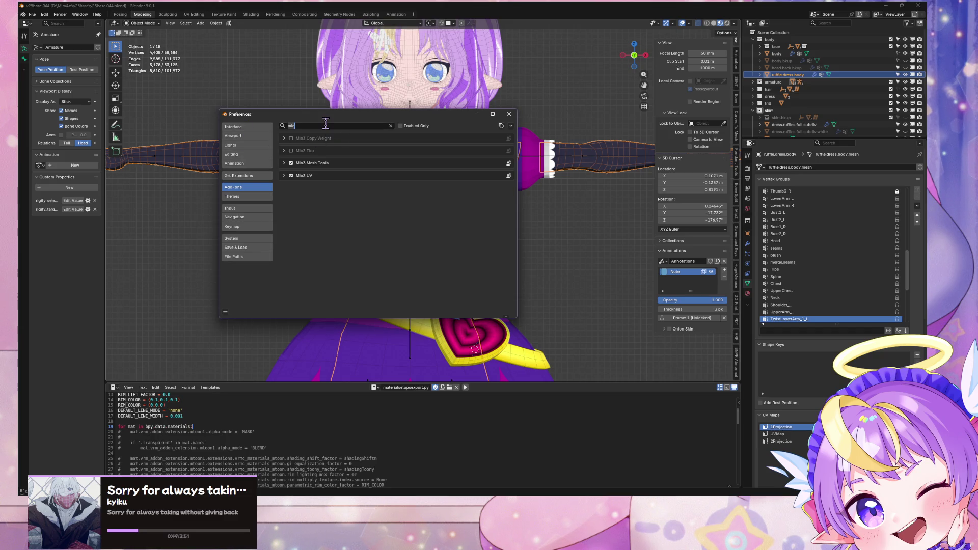
text(hea)
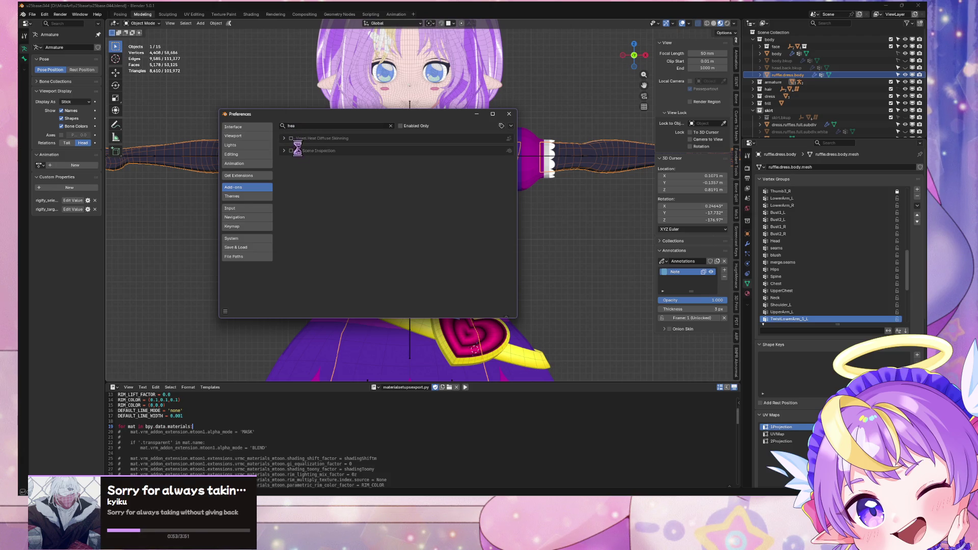
click(509, 114)
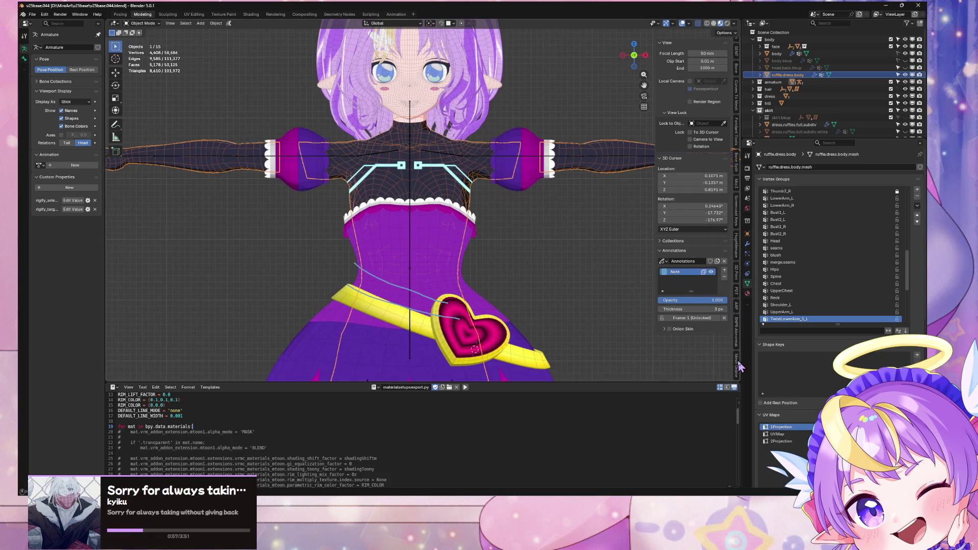
Show the Voxel Heat Diffuse Skinning tools, turn on solid see-through display, and select the dress, torso and armature
click(737, 365)
scroll(446, 213, down, 4)
scroll(444, 209, up, 3)
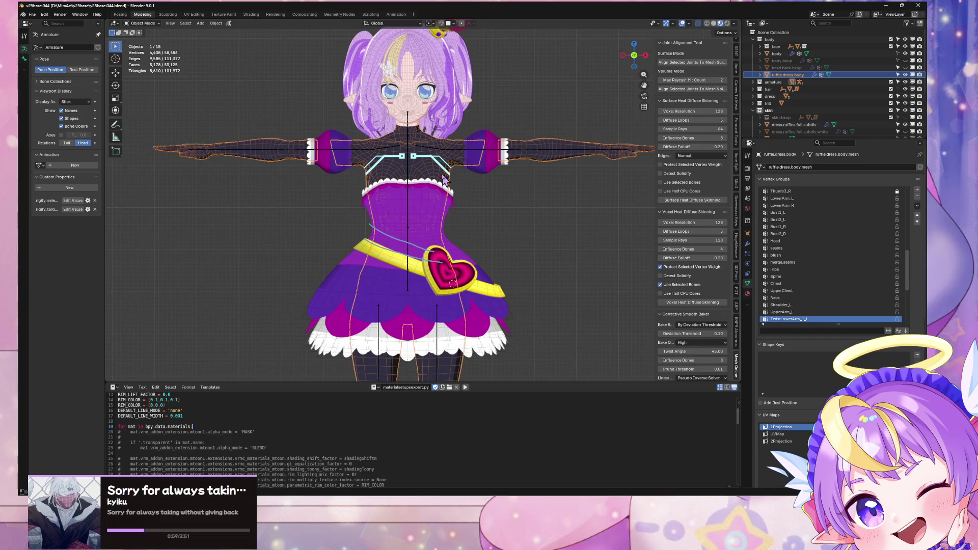
click(714, 24)
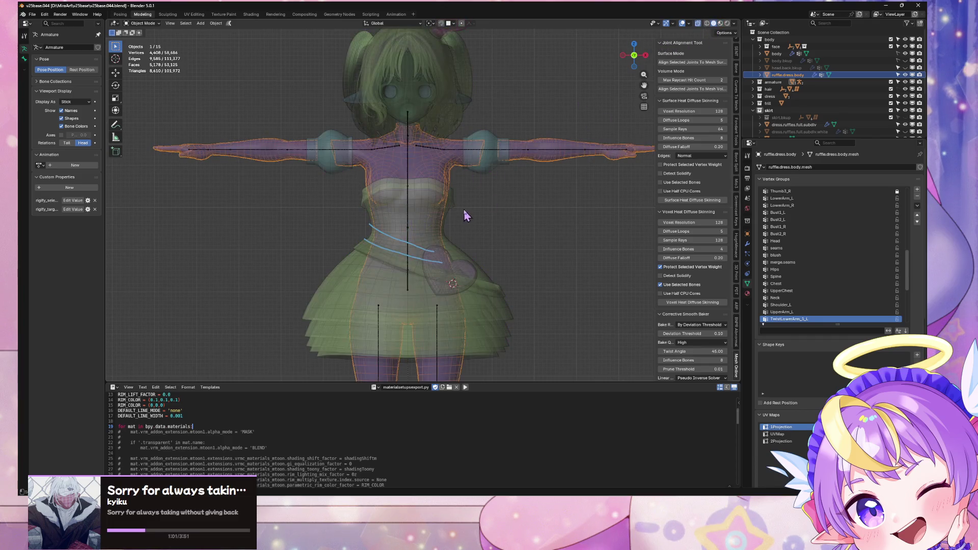
key(alt+z)
click(434, 190)
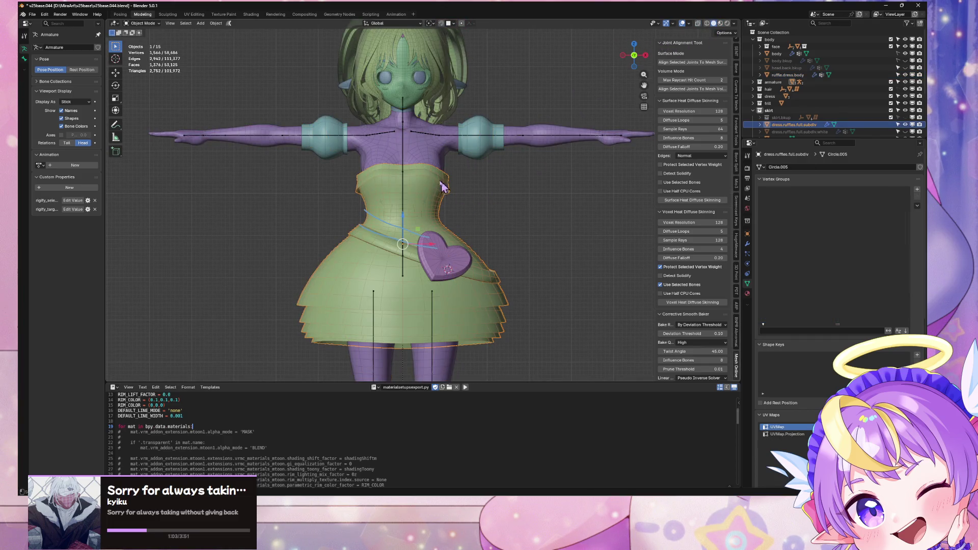
shift+click(440, 160)
shift+click(451, 268)
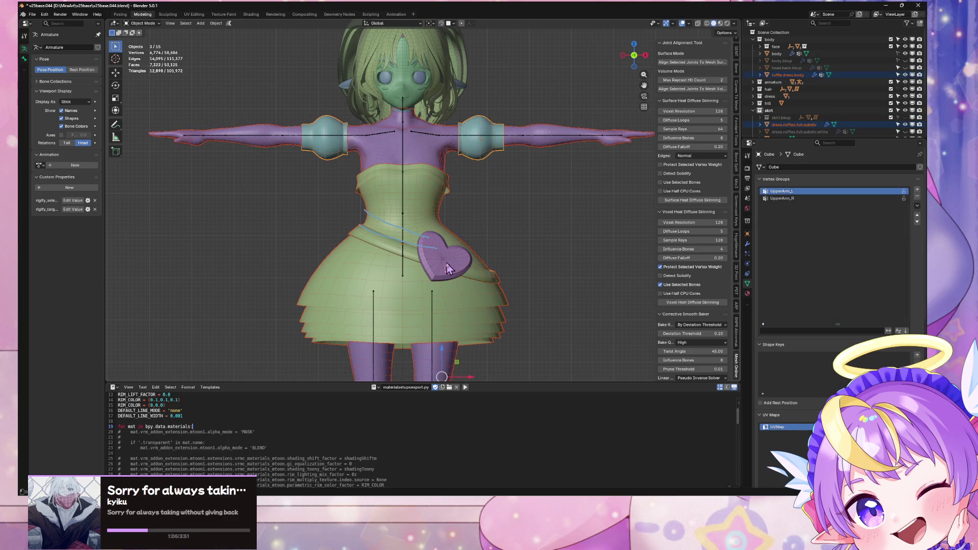
Inspect the armature's joints in Edit Mode, leaving them unmoved
key(Tab)
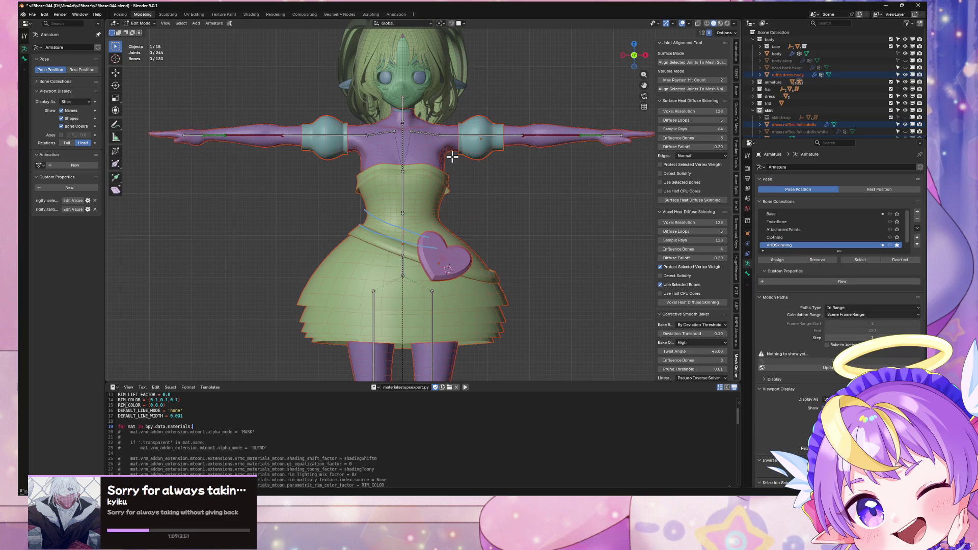
scroll(459, 168, down, 3)
scroll(487, 211, down, 4)
scroll(487, 206, up, 6)
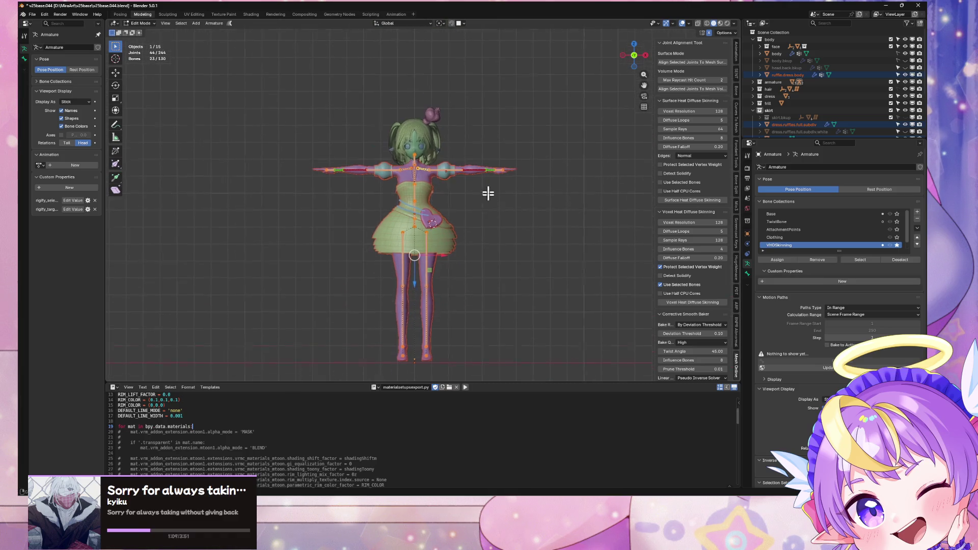
scroll(474, 176, up, 3)
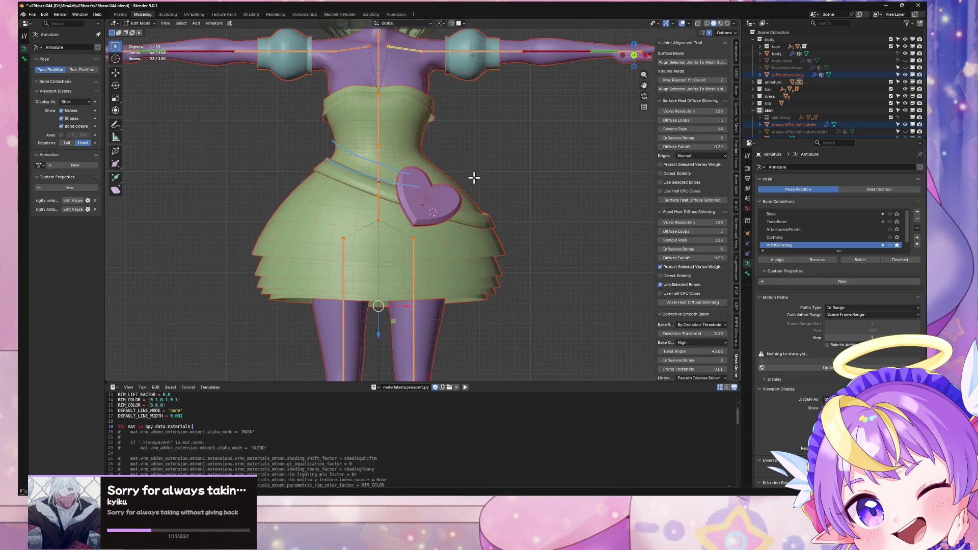
scroll(457, 168, down, 1)
key(g)
key(Escape)
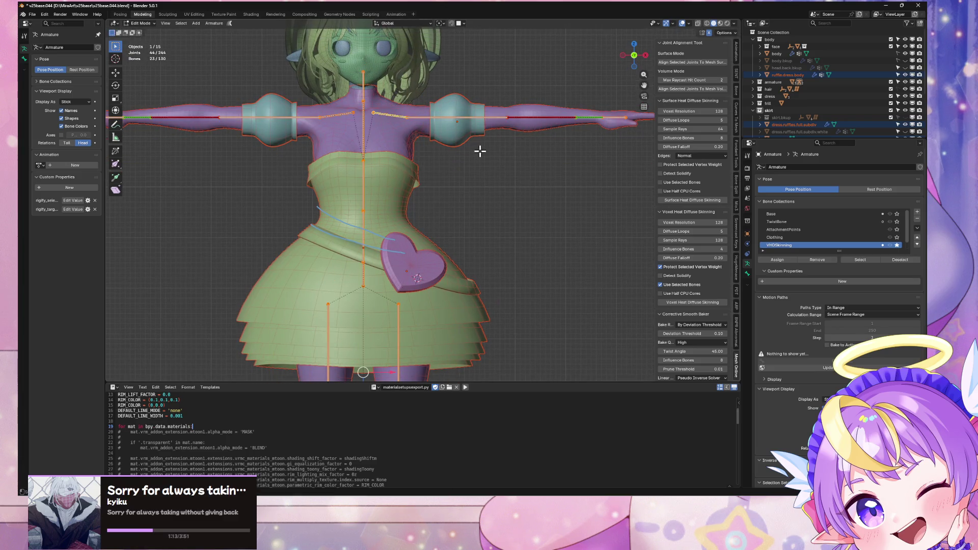
scroll(451, 159, down, 2)
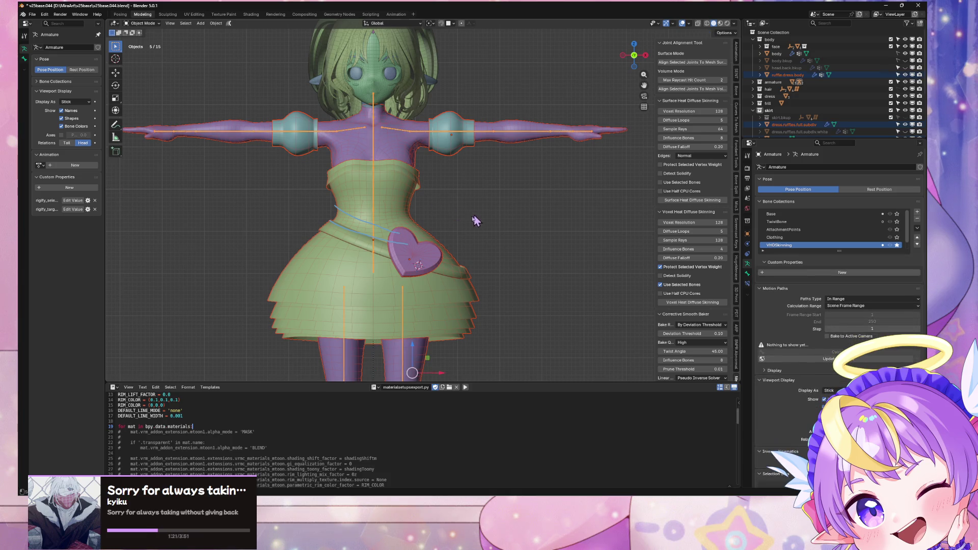
key(Tab)
Select the sleeve puff, dress meshes and heart buckle for skinning
click(349, 248)
key(Tab)
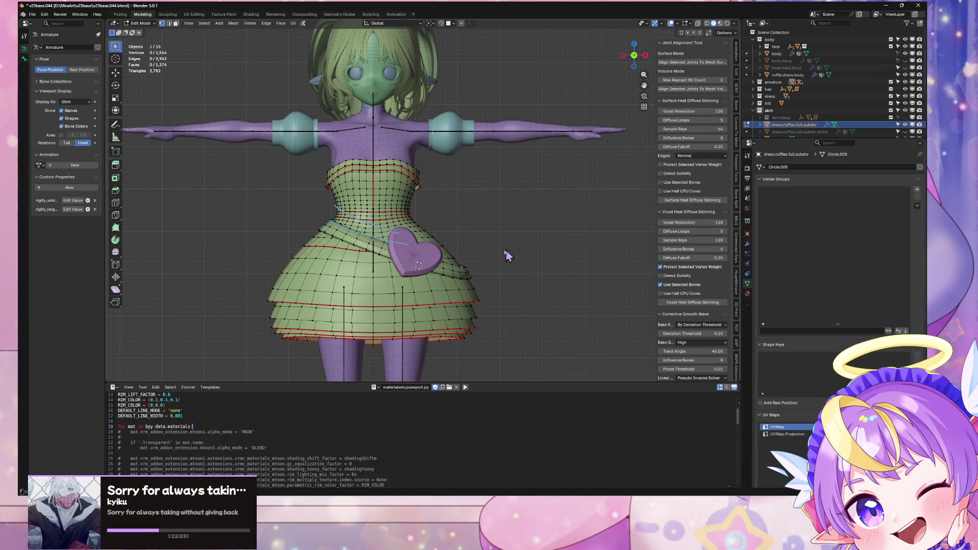
key(Tab)
click(413, 162)
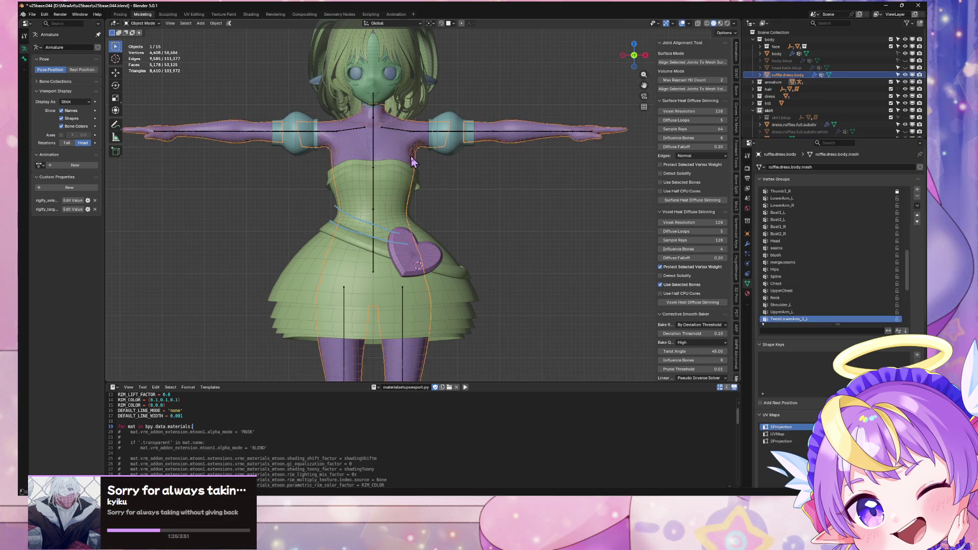
click(503, 224)
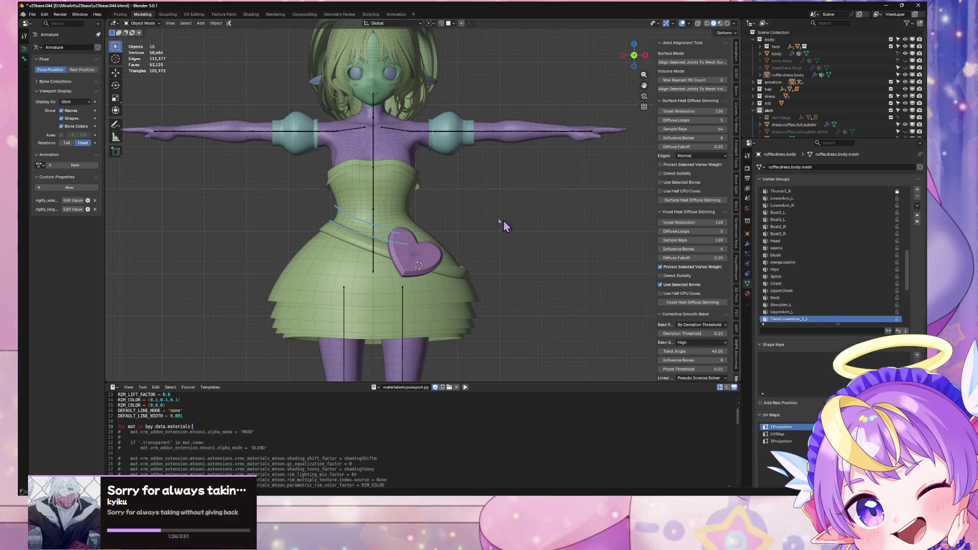
click(463, 150)
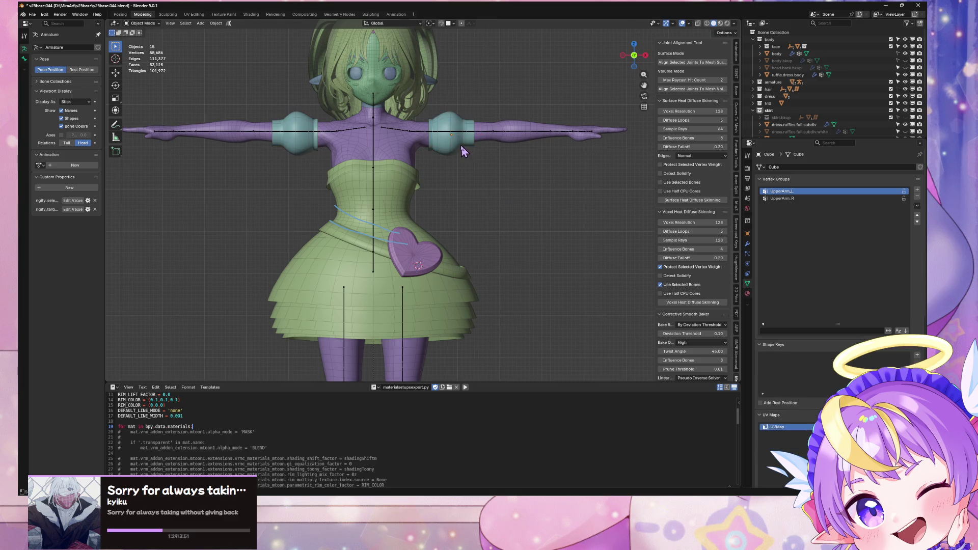
shift+click(431, 248)
shift+click(414, 259)
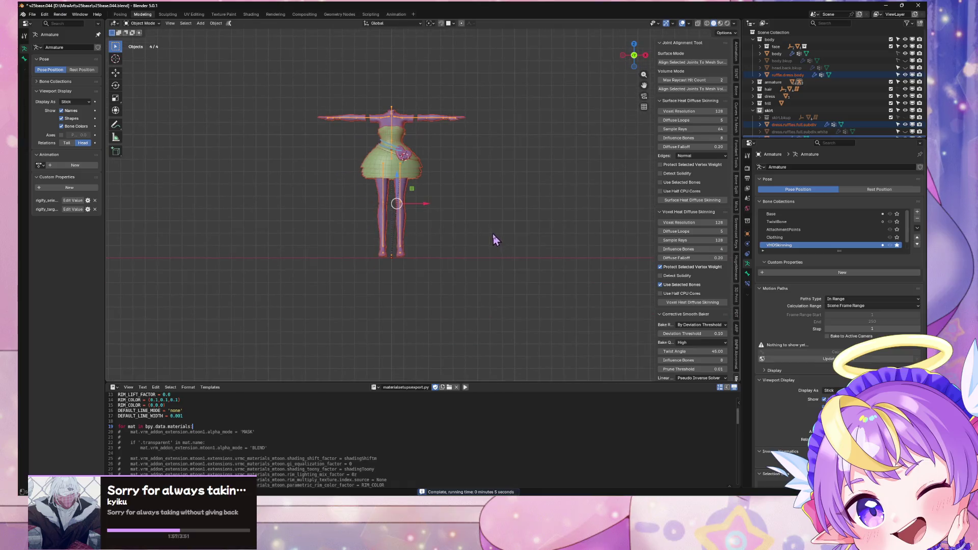
scroll(688, 312, down, 2)
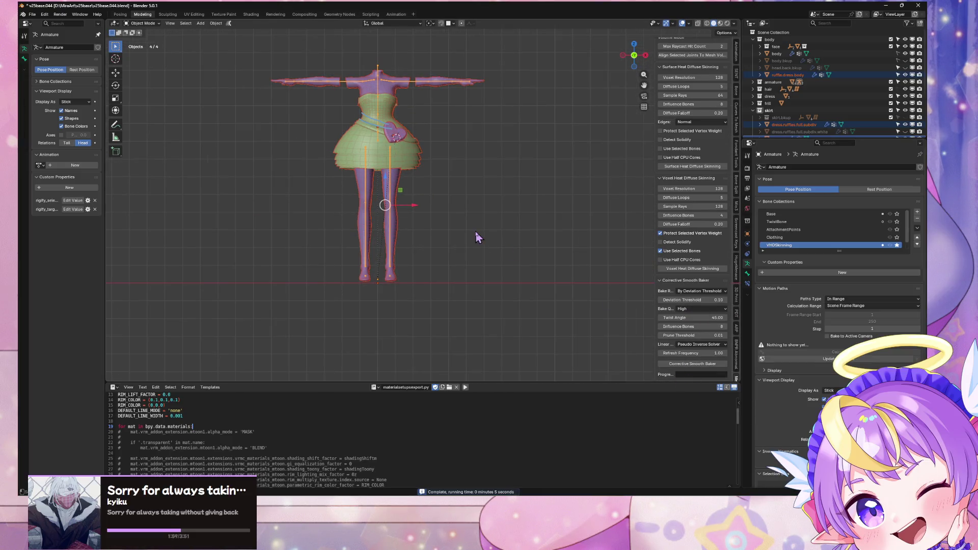
Give the ruffled skirt a Corrective Smooth modifier and remove its Armature modifier
key(KP_Decimal)
click(385, 206)
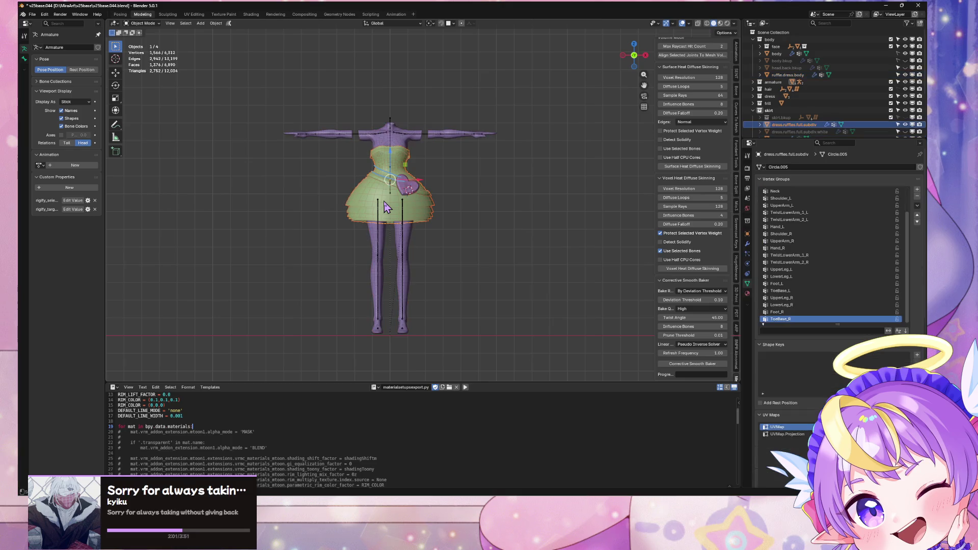
click(747, 244)
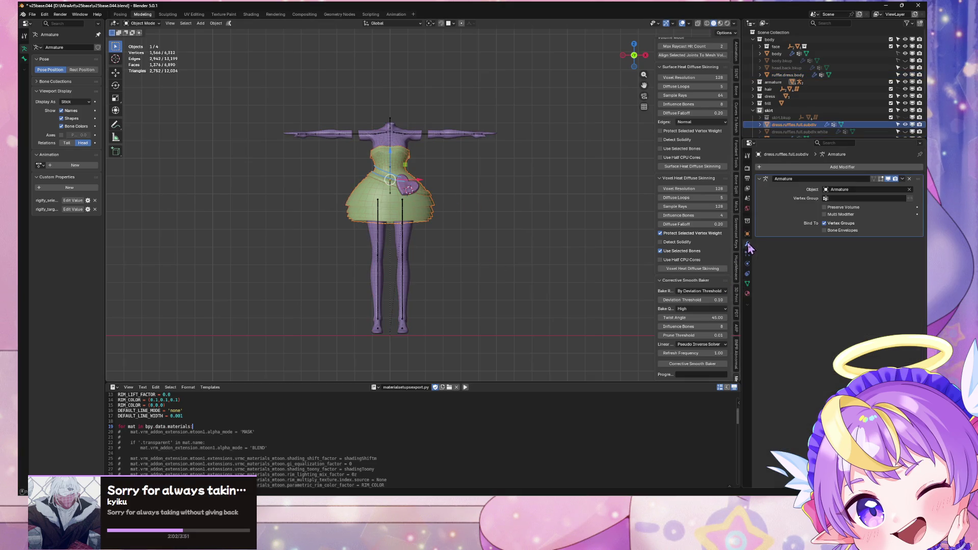
click(812, 167)
mouse_move(808, 176)
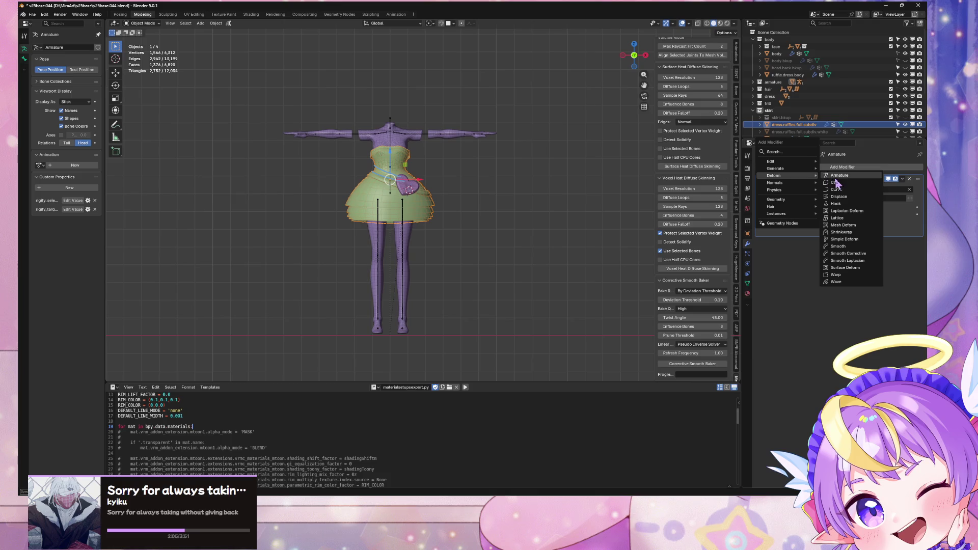
click(846, 254)
click(910, 179)
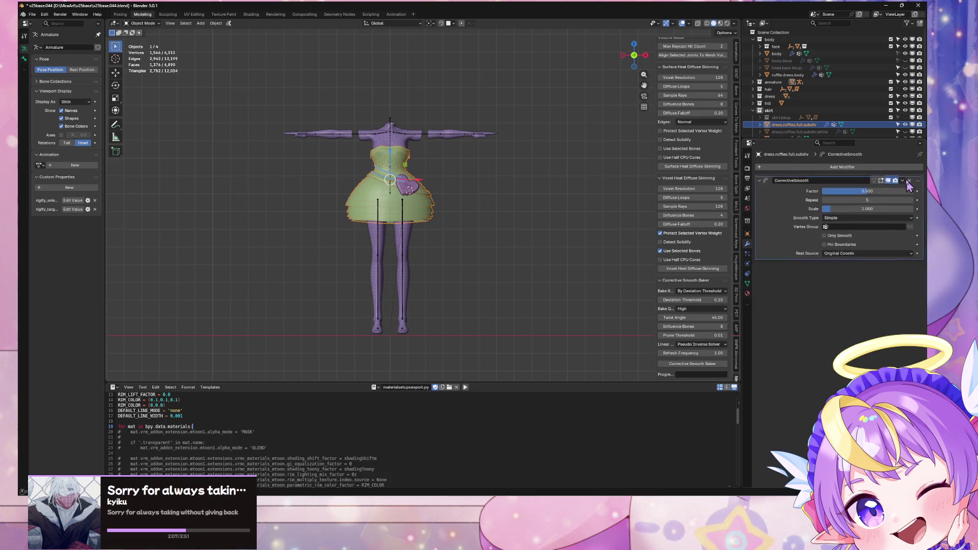
Add a Corrective Smooth modifier to the heart, placed above its Armature modifier
click(408, 187)
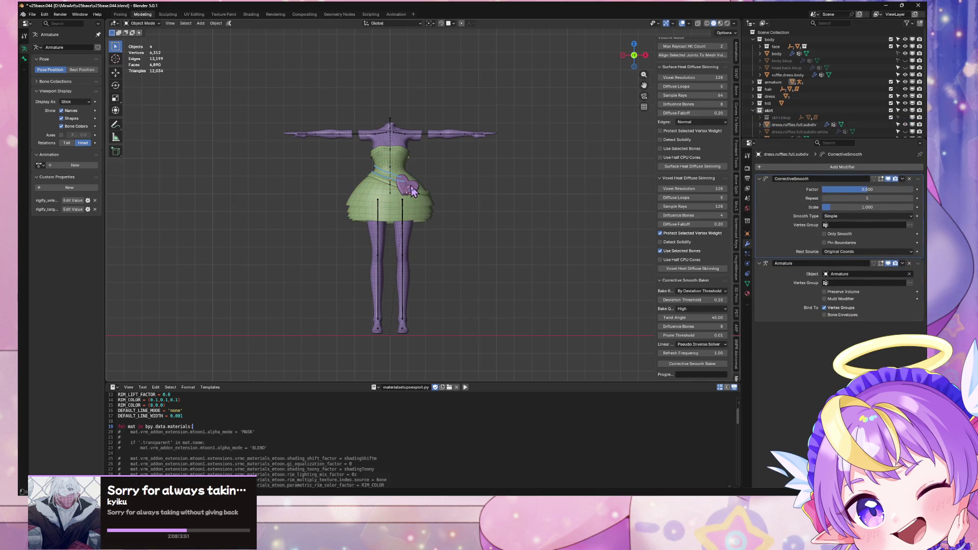
click(811, 168)
mouse_move(808, 171)
click(844, 248)
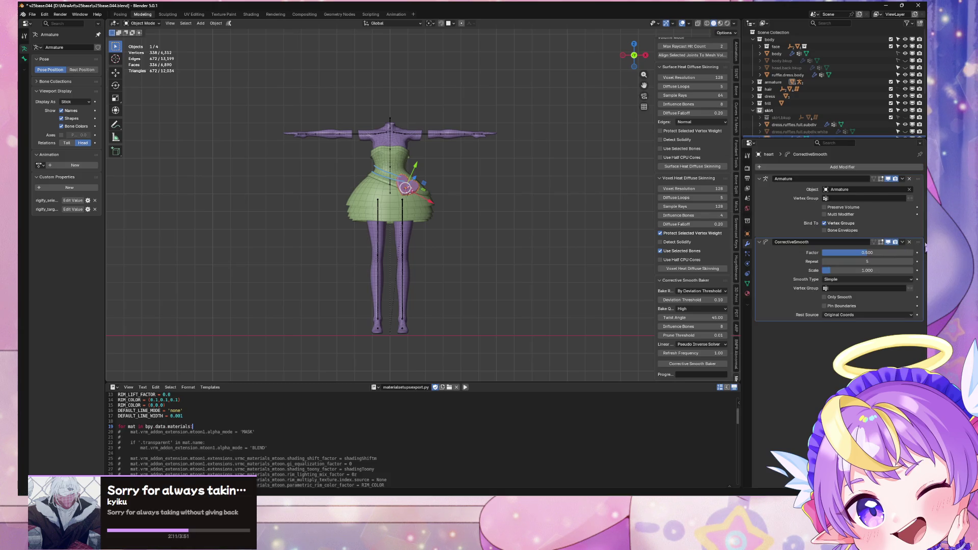
drag(875, 238, 874, 175)
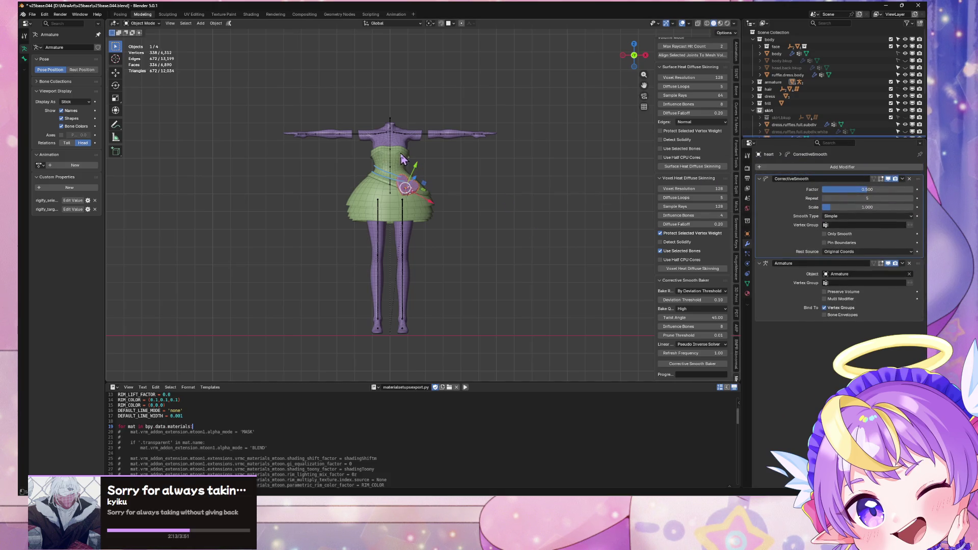
Select the dress pieces and ruffle dress body, with the armature active
shift+click(400, 153)
shift+click(414, 159)
shift+click(400, 138)
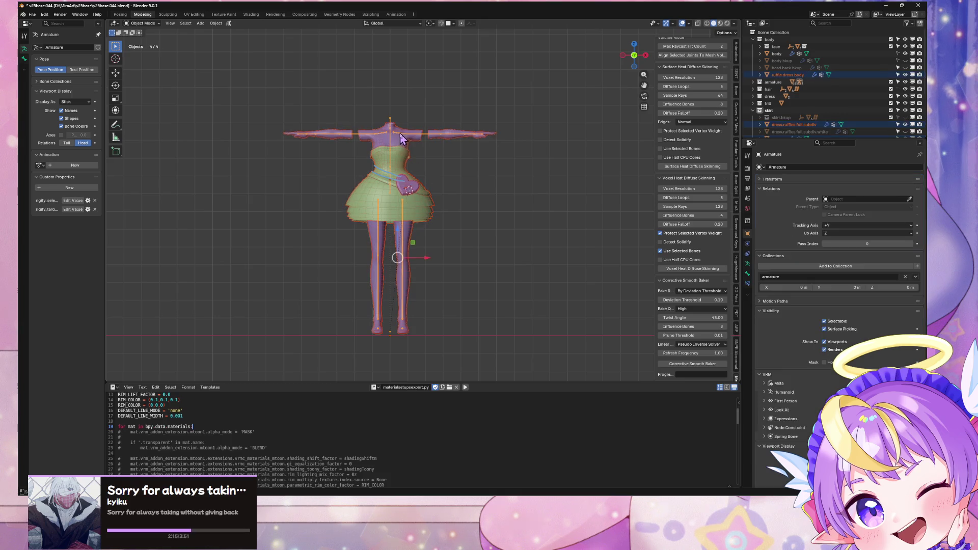
Bake corrective smooth data on the dress pieces, then inspect the sash and return to front view
click(686, 365)
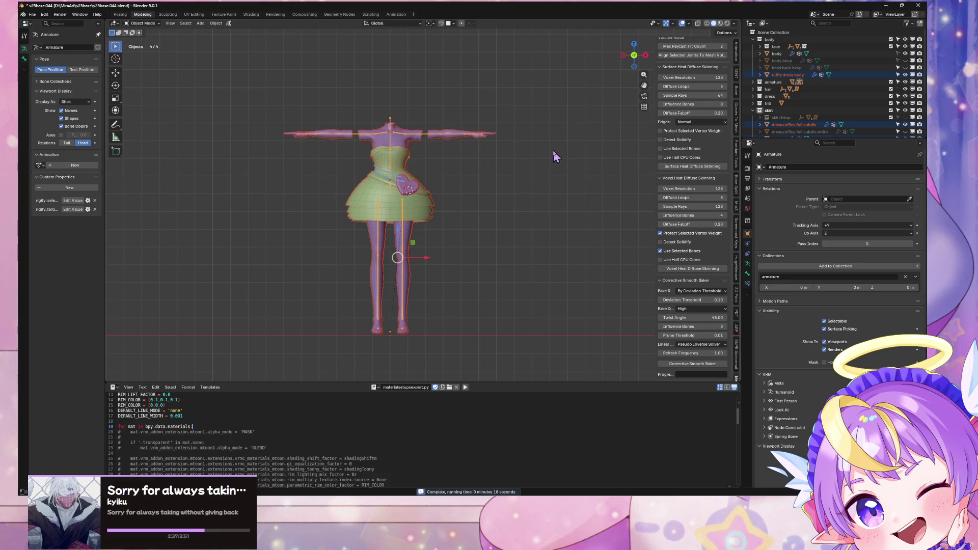
mouse_move(563, 148)
middle_down()
mouse_move(547, 153)
mouse_move(616, 157)
middle_up()
scroll(510, 144, up, 5)
scroll(514, 149, up, 5)
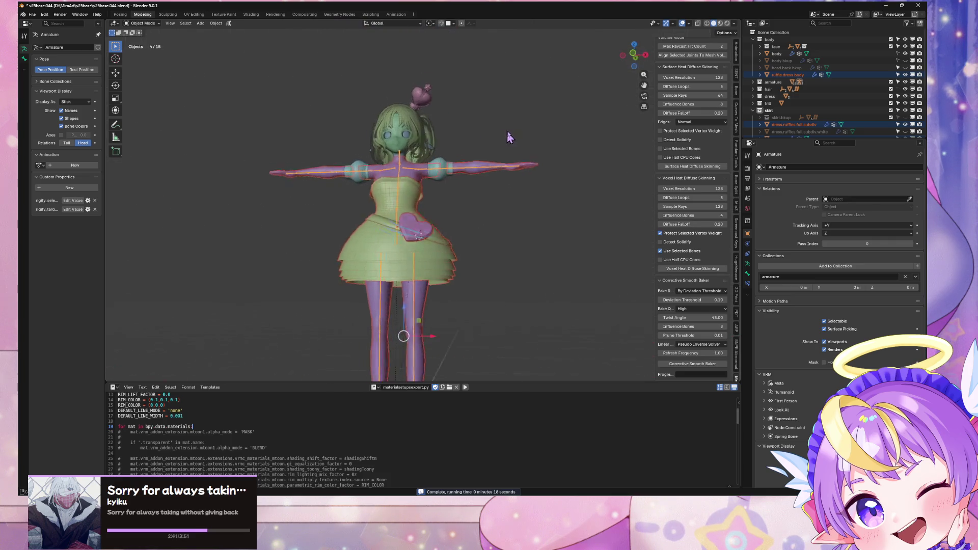
mouse_move(497, 133)
middle_down()
mouse_move(551, 161)
mouse_move(586, 159)
mouse_move(525, 179)
middle_up()
click(636, 56)
scroll(638, 60, up, 2)
scroll(498, 181, up, 5)
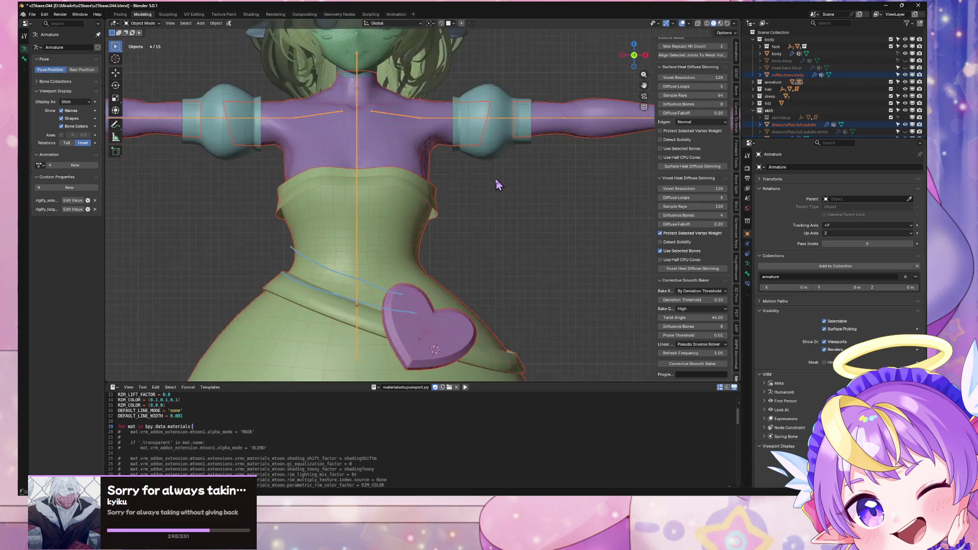
scroll(498, 182, down, 6)
scroll(648, 124, up, 2)
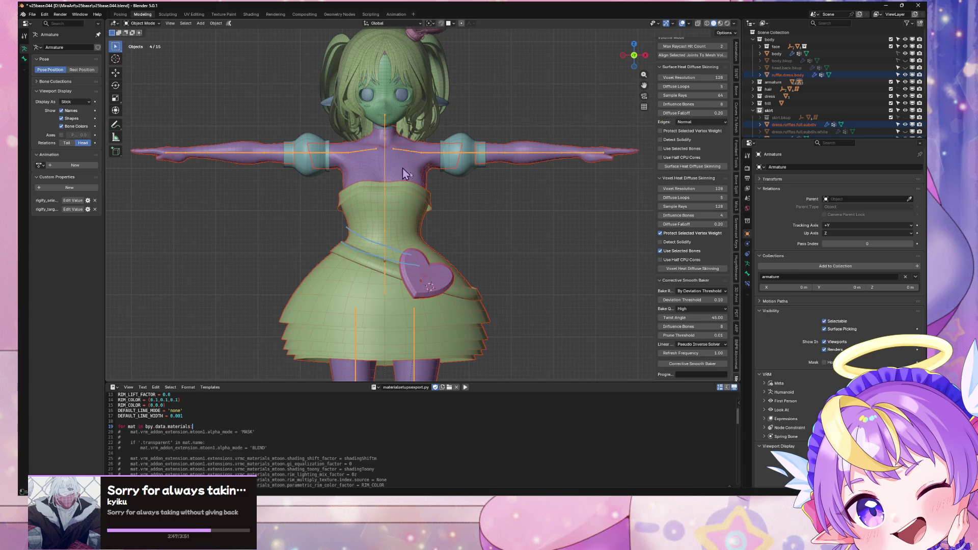
Export the scene as glTF 2.0, overwriting v25baseGLTF.glb
click(31, 15)
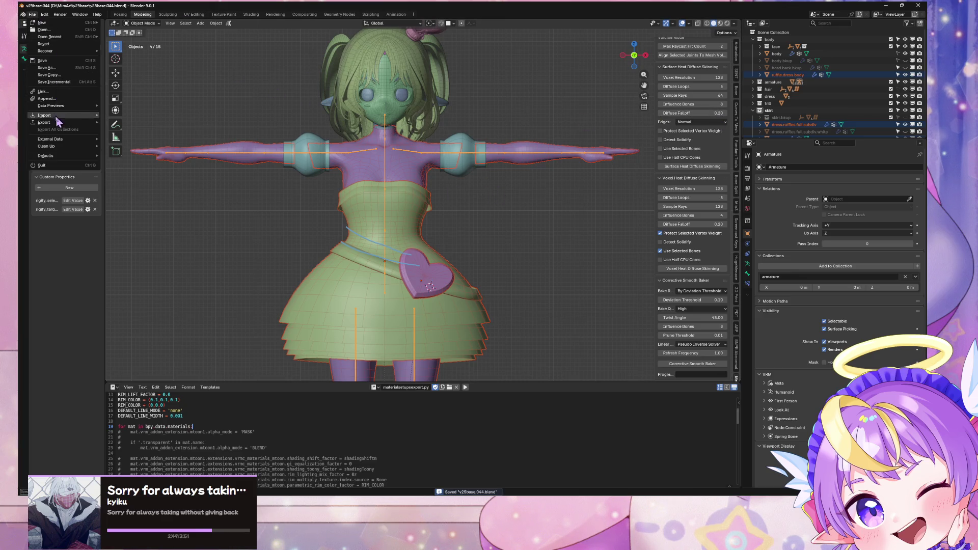
mouse_move(59, 122)
click(148, 187)
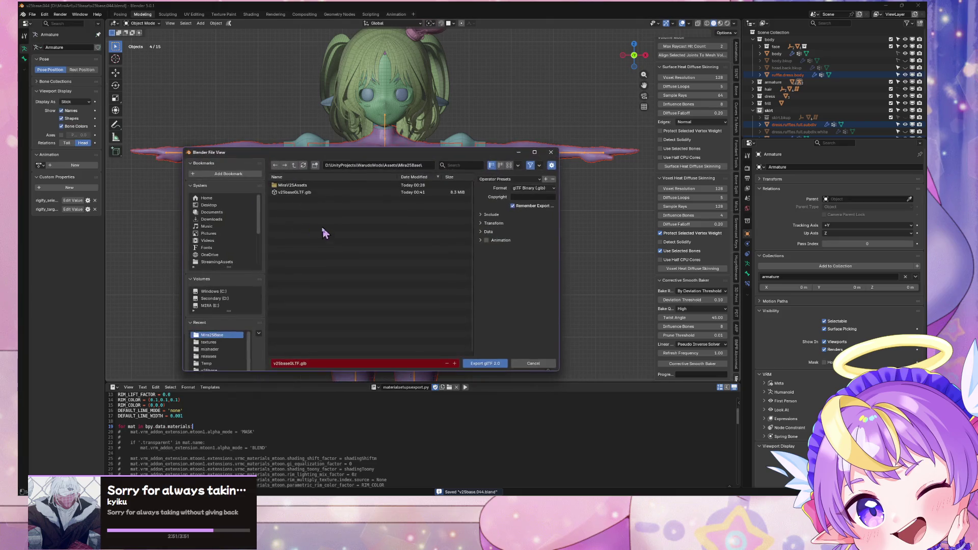
double_click(325, 191)
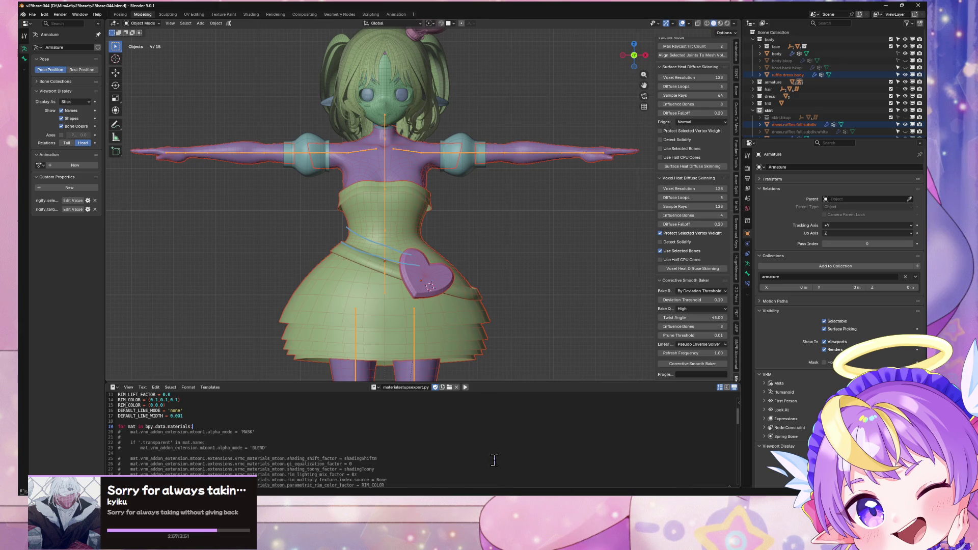
key(alt+Tab)
Run Warudo > Build Mod for the Mira25Base project
scroll(452, 270, up, 5)
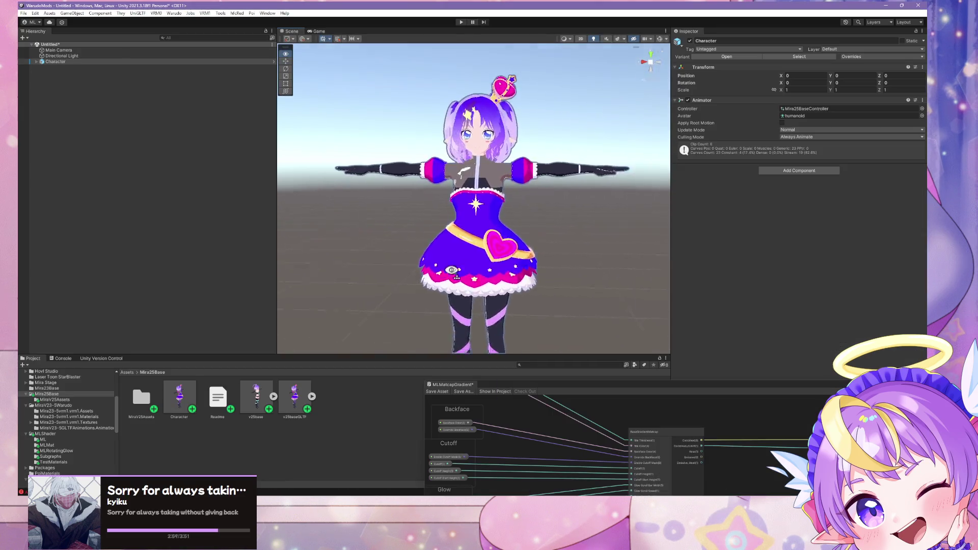
scroll(452, 270, down, 4)
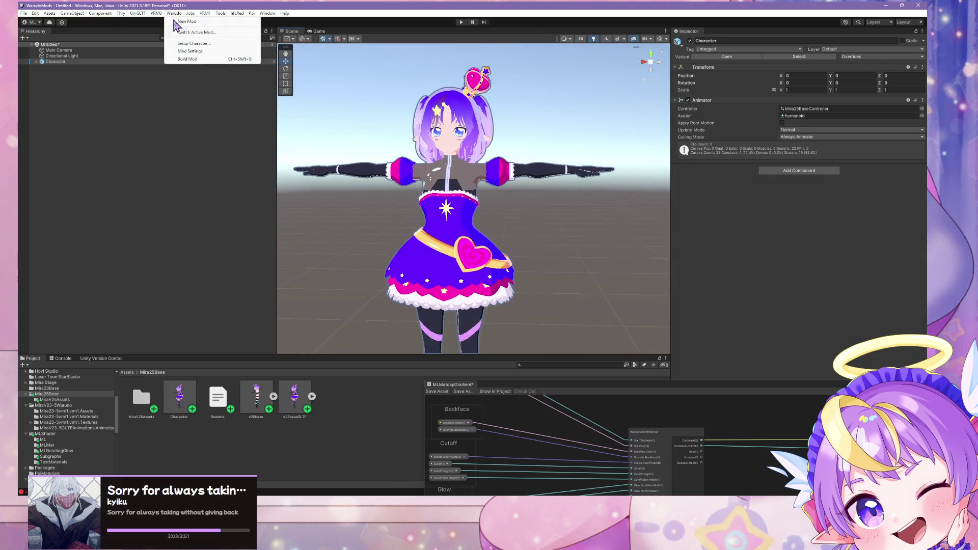
click(188, 60)
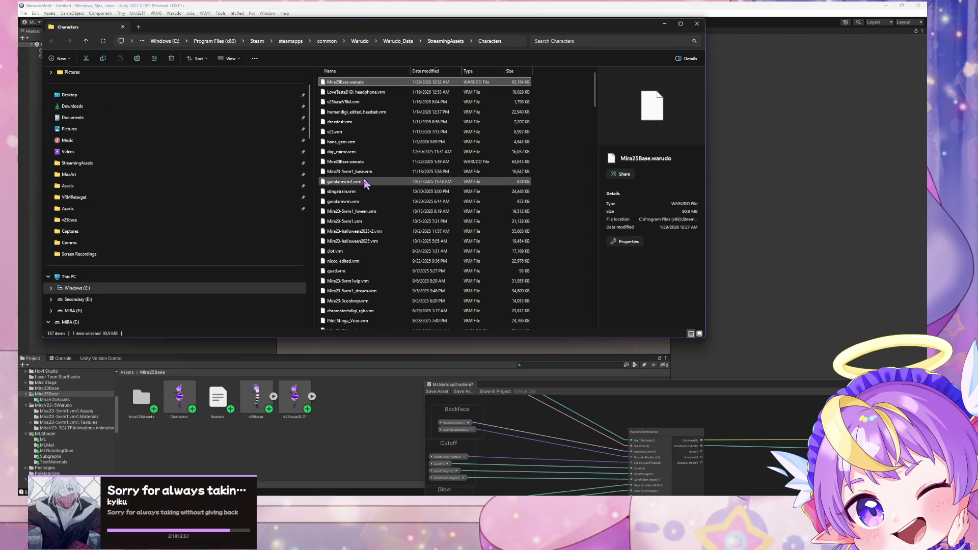
click(348, 8)
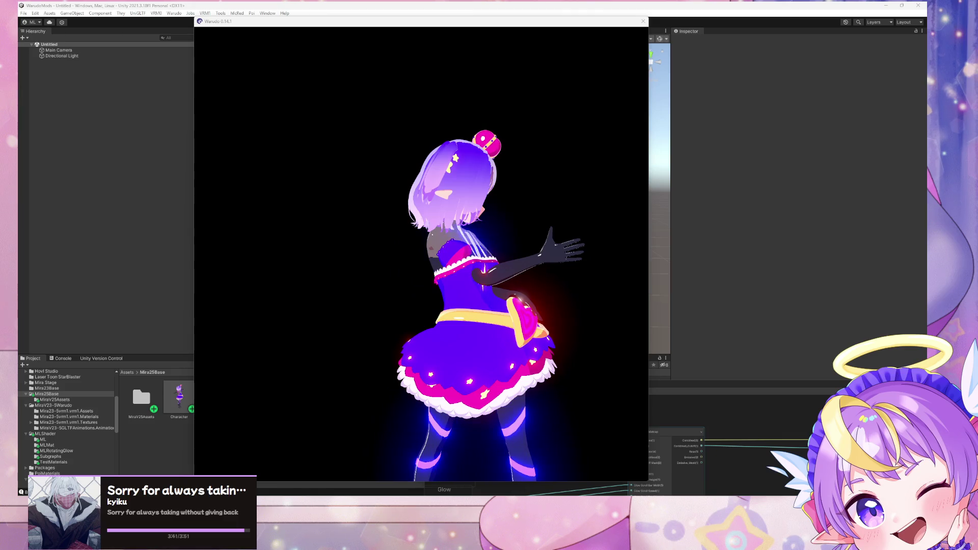
click(385, 297)
Start the FREELY_TOMORROW.vmd dance playback in the Warudo Editor
key(alt+Tab)
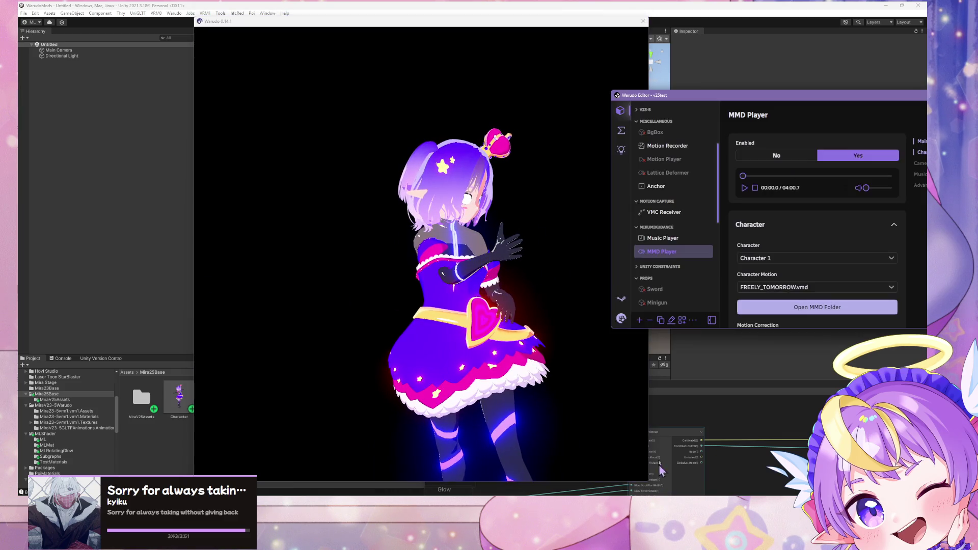
click(744, 188)
click(350, 323)
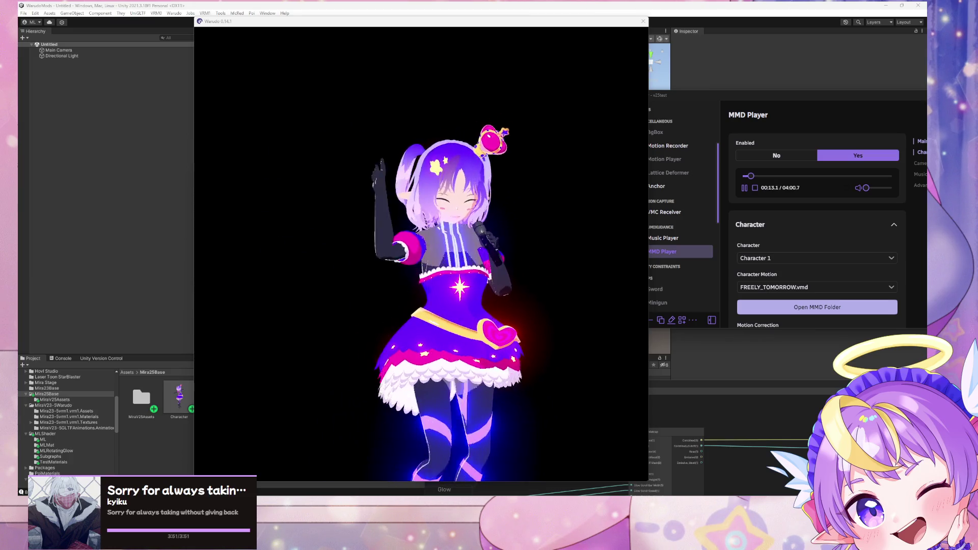
Pause the dance playback once, then resume it
click(576, 317)
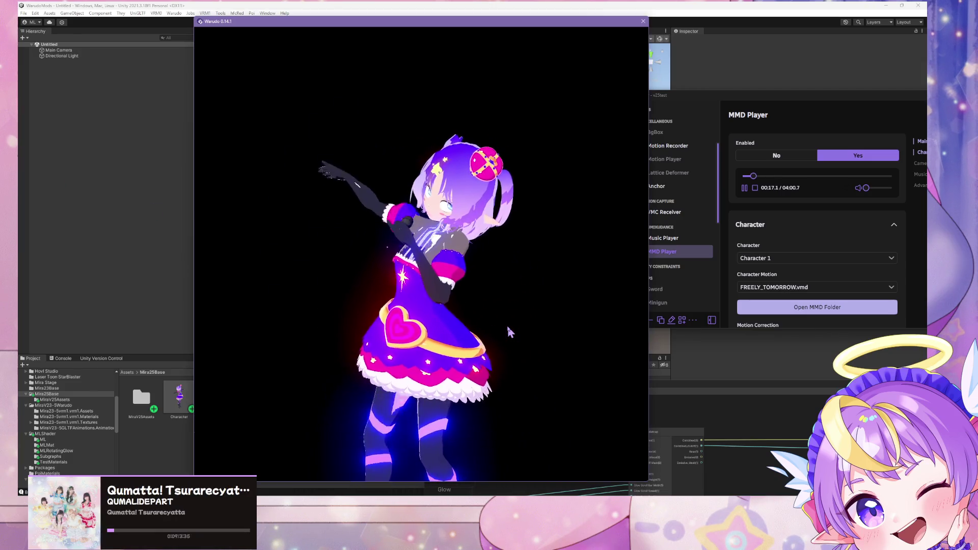
click(745, 193)
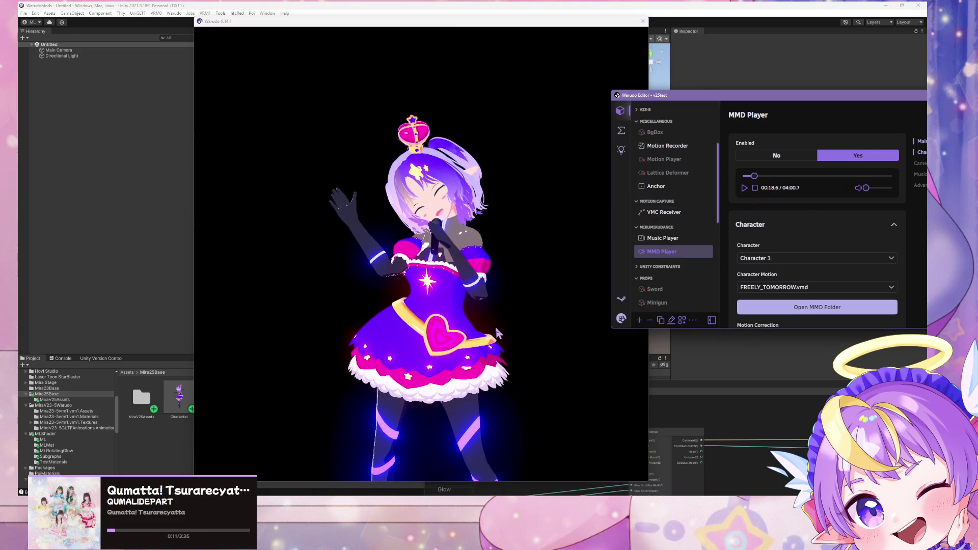
click(498, 334)
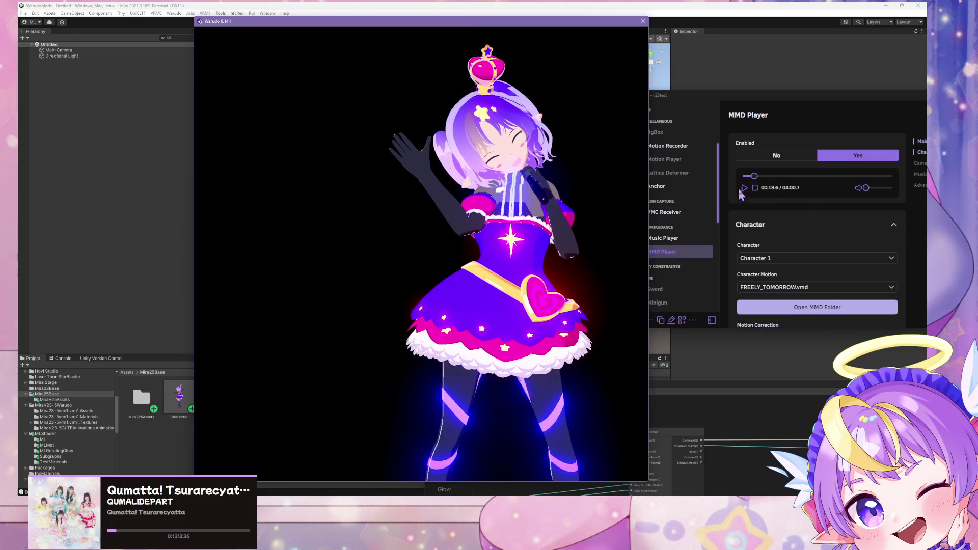
click(743, 189)
click(559, 270)
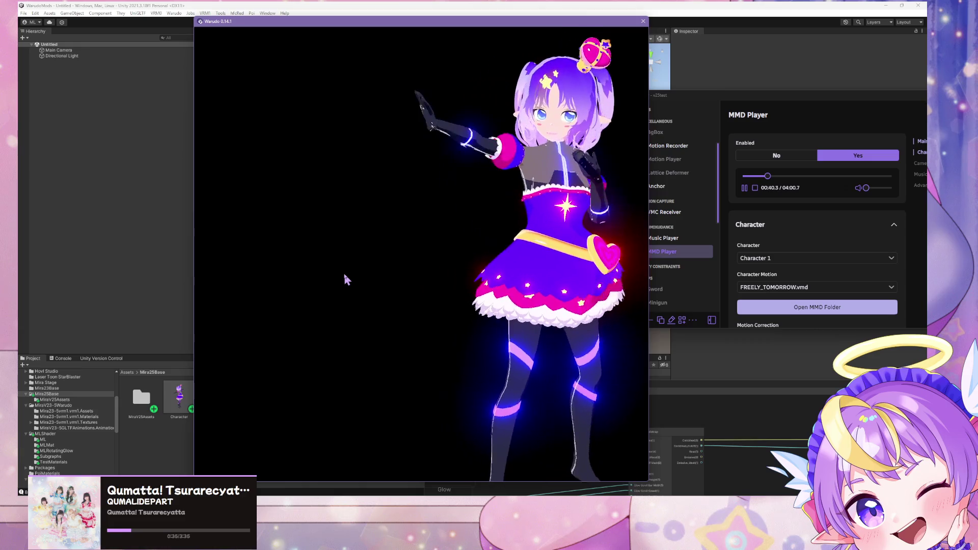
Search ReShade's effects for 'displ', enable DisplayDepth, and hide the overlay
key(Home)
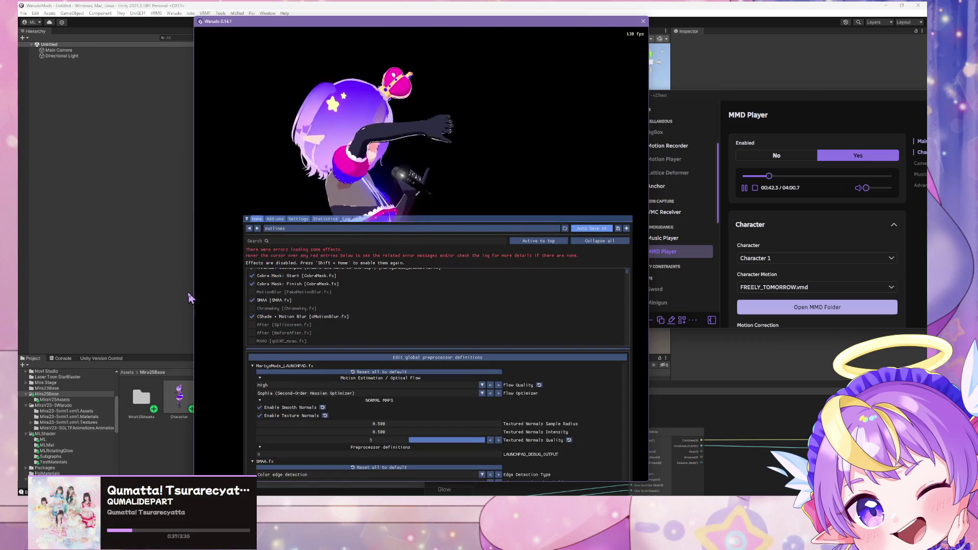
click(271, 240)
text(deppt)
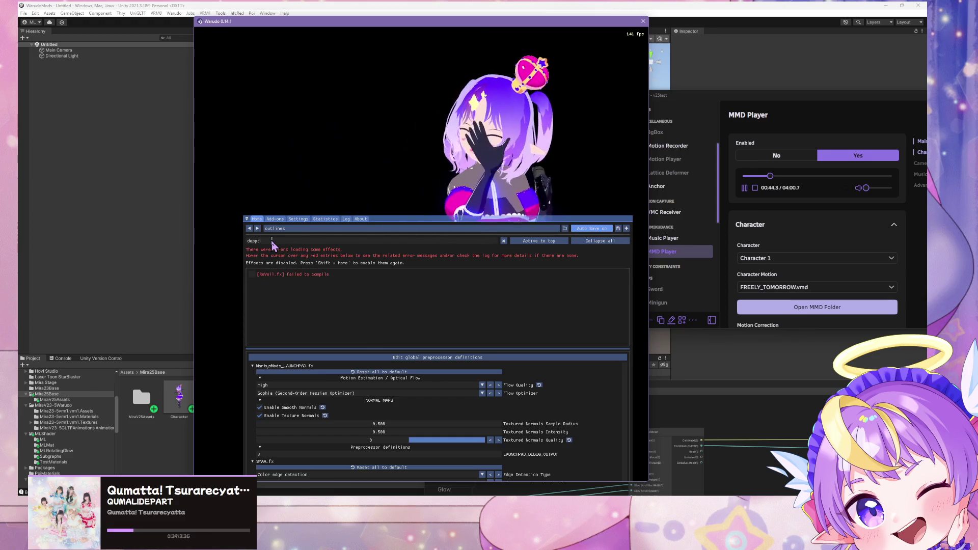
key(BackSpace)
key(BackSpace)
key(BackSpace)
text(us)
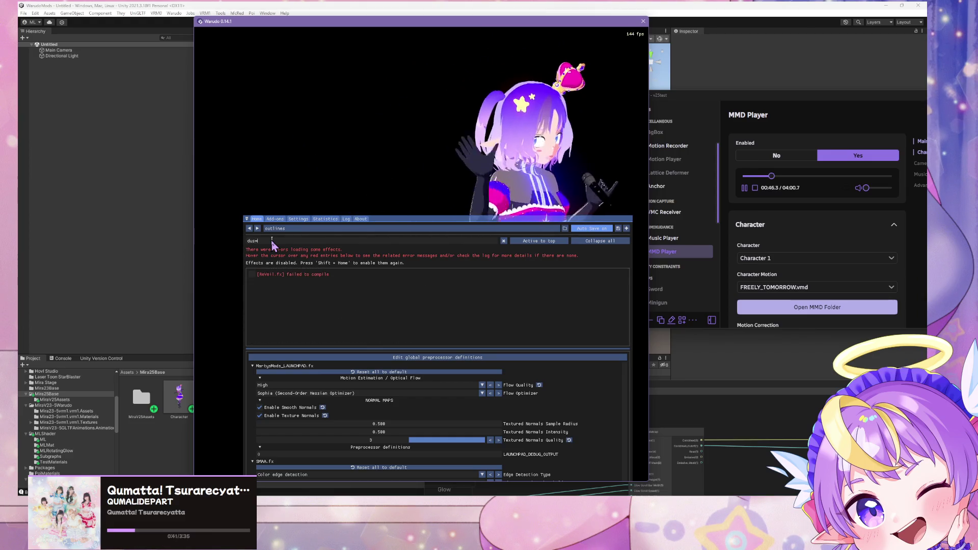
key(BackSpace)
key(BackSpace)
text(ispl)
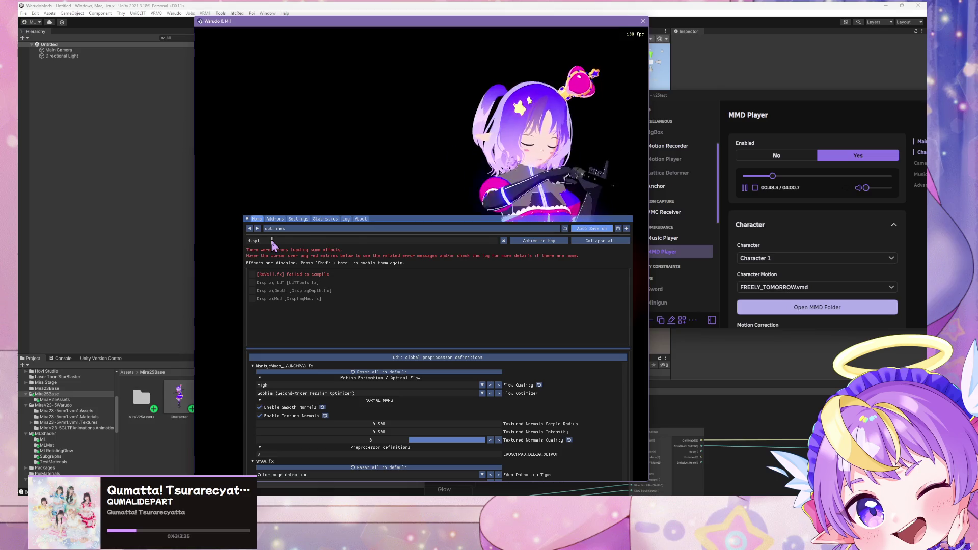
click(286, 290)
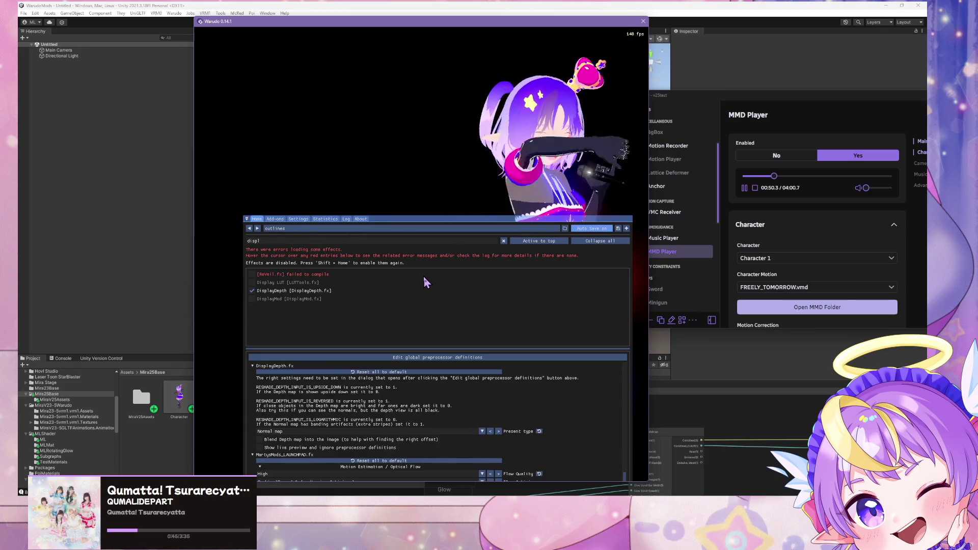
key(shift+Home)
key(Home)
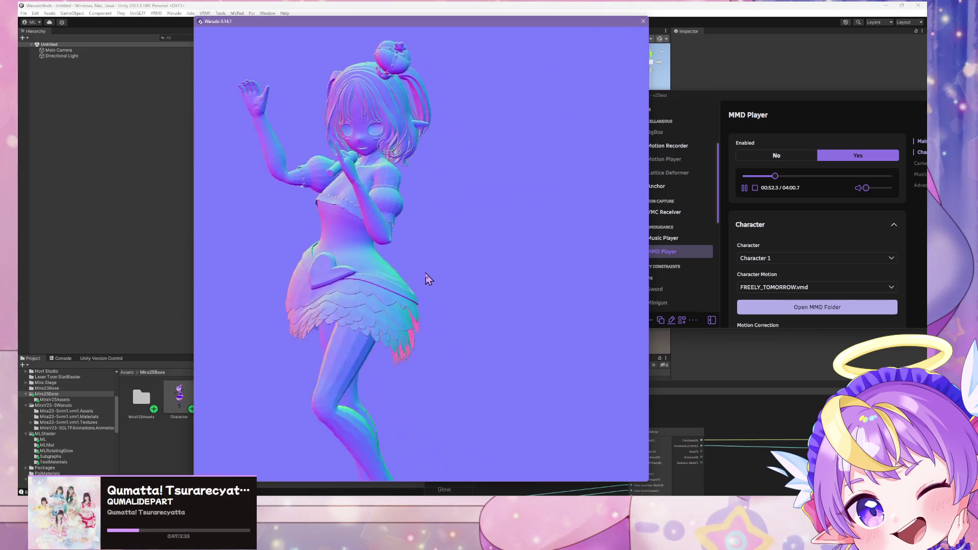
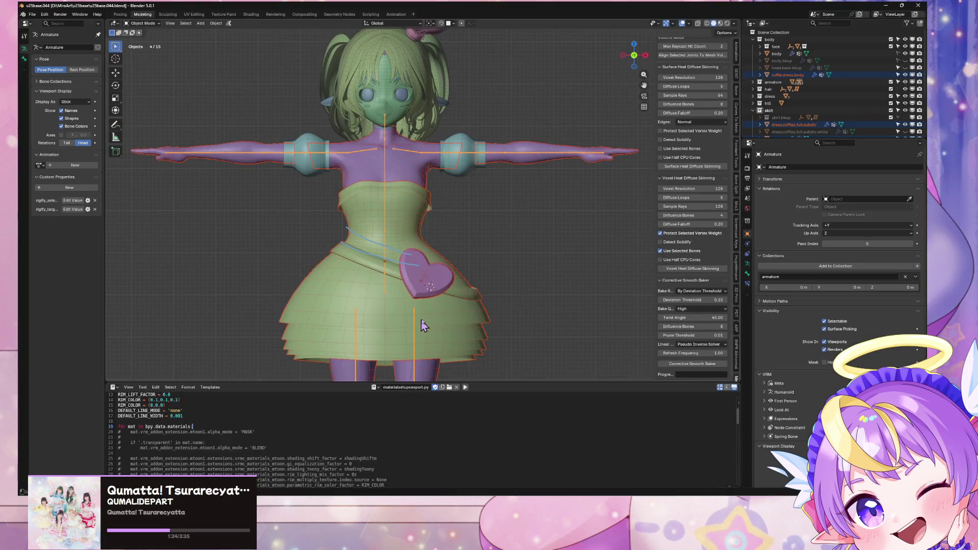
Zoom in on the heart brooch on the skirt and select it
mouse_move(423, 326)
middle_down()
mouse_move(491, 295)
mouse_move(479, 212)
mouse_move(378, 271)
middle_up()
scroll(515, 301, up, 5)
click(378, 271)
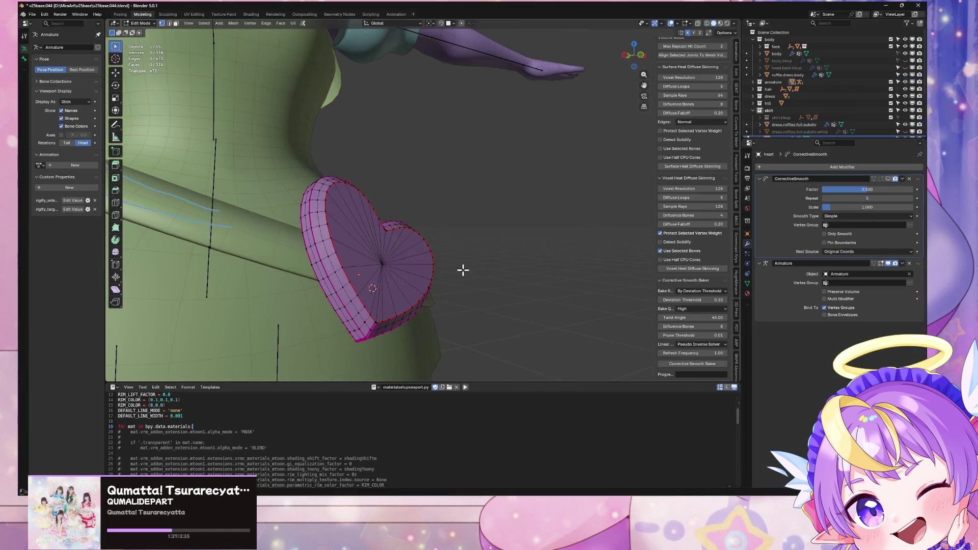
Enter Edit Mode on the heart and orbit down to face it
key(Tab)
mouse_move(461, 271)
middle_down()
mouse_move(362, 264)
mouse_move(452, 255)
mouse_move(451, 270)
middle_up()
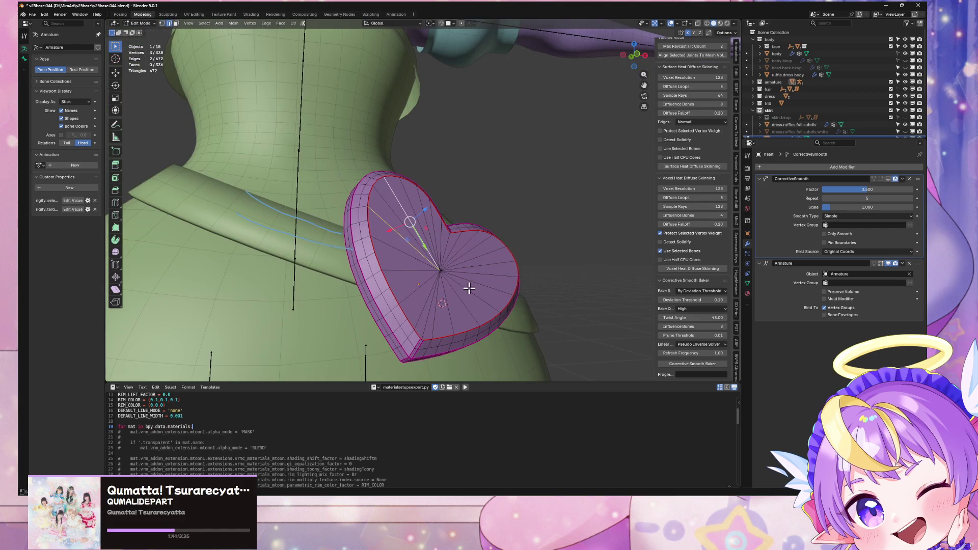
key(ctrl+e)
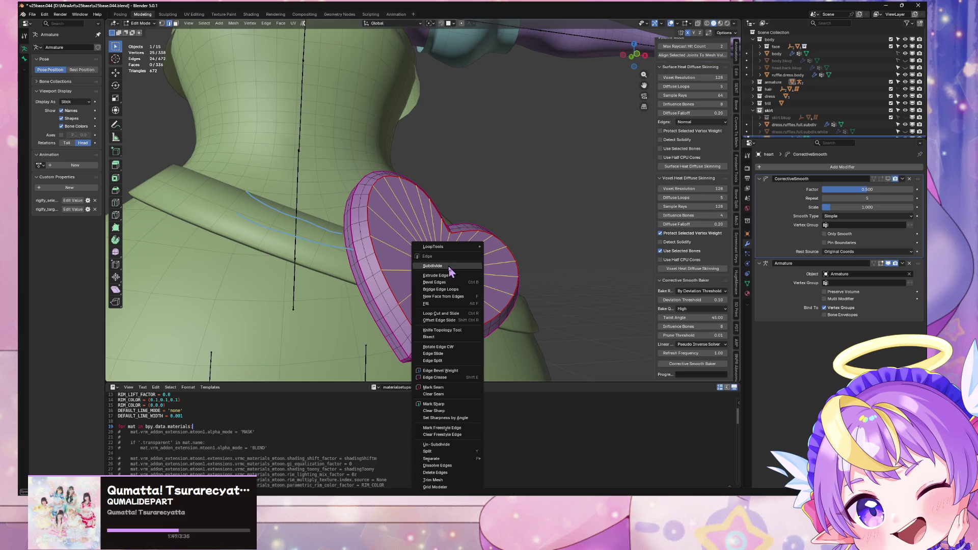
key(Escape)
middle_drag(503, 252, 476, 284)
scroll(476, 284, up, 2)
scroll(488, 209, up, 3)
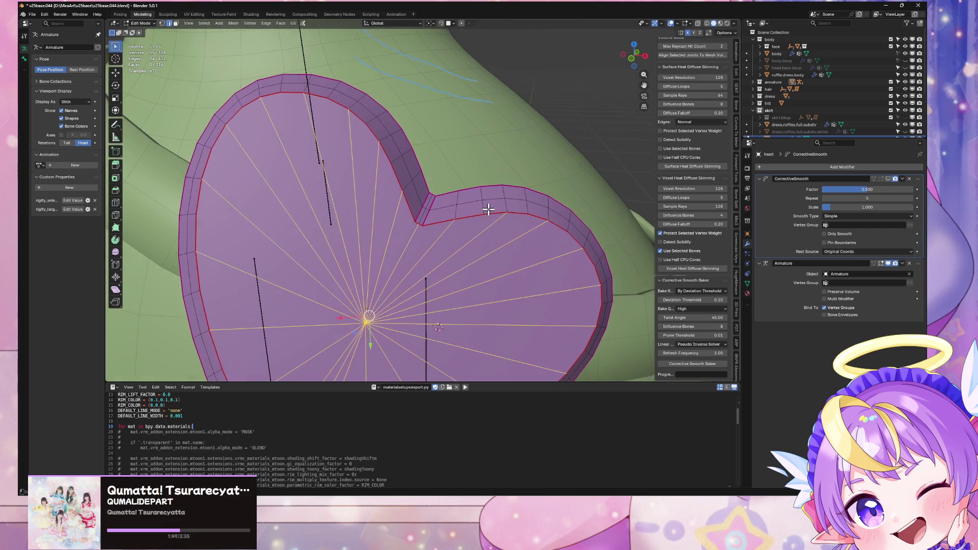
mouse_move(488, 209)
middle_down()
mouse_move(503, 153)
mouse_move(486, 190)
middle_up()
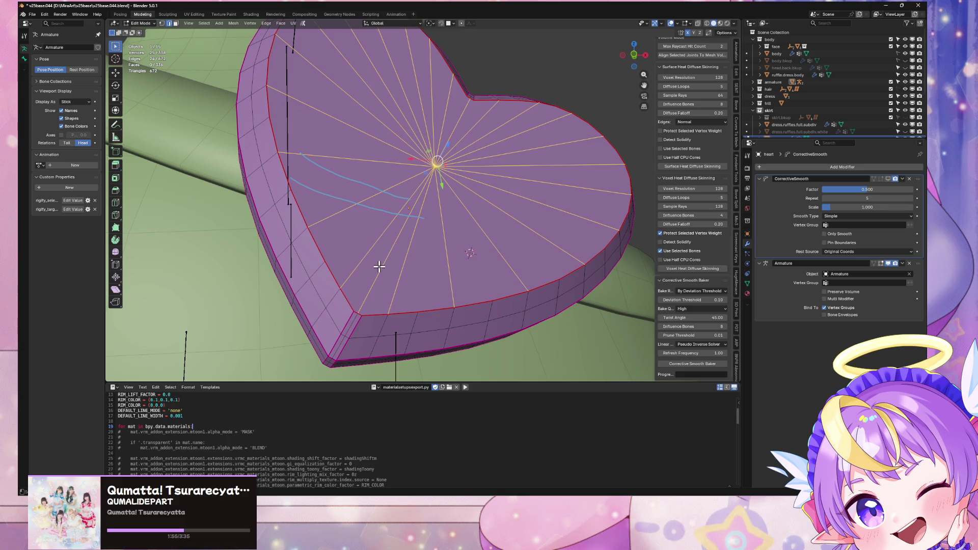
Trial-bevel one centre spoke edge, then undo the bevel
key(ctrl+e)
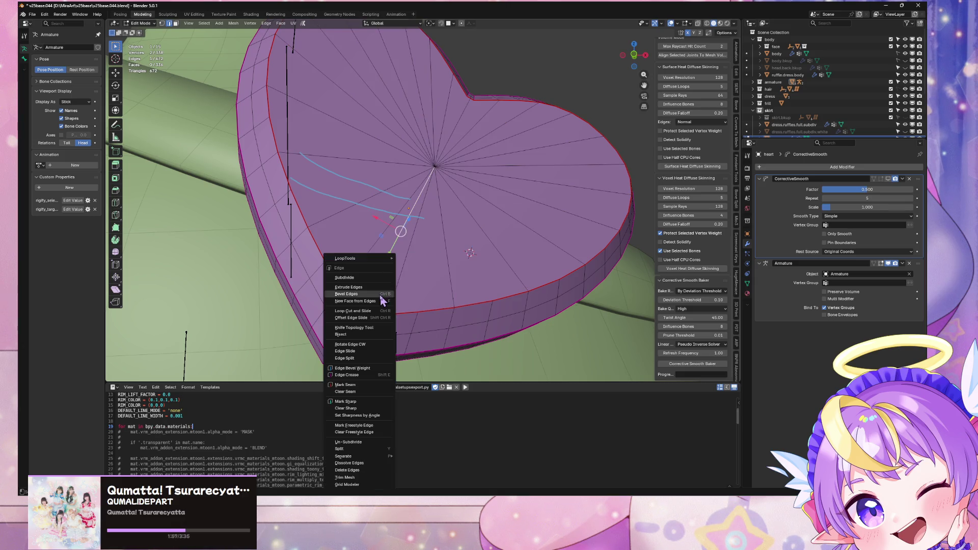
click(381, 295)
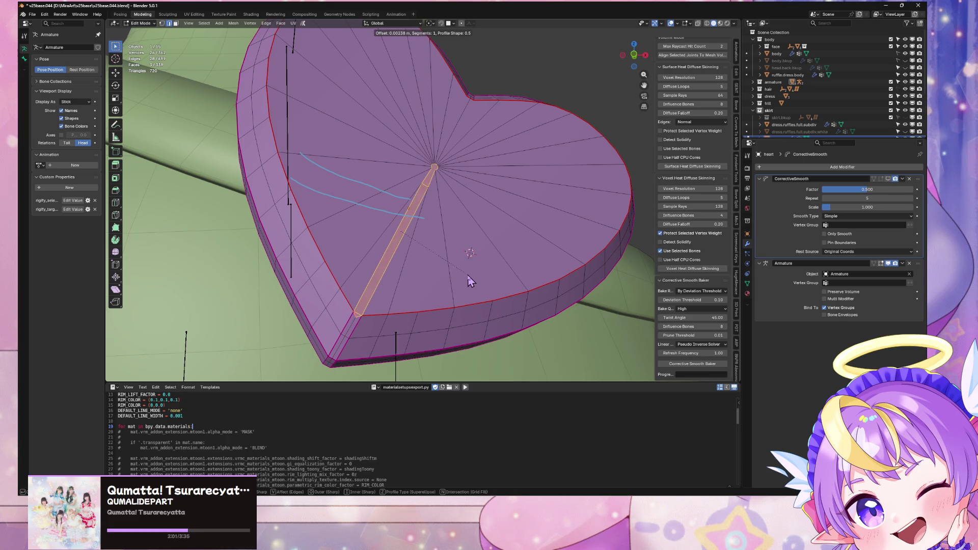
key(Escape)
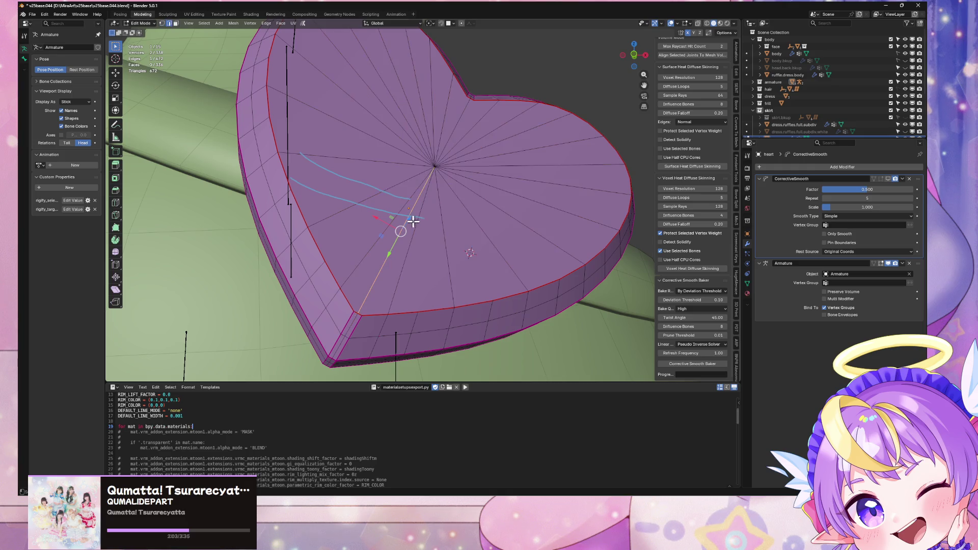
key(ctrl+e)
click(409, 226)
click(438, 227)
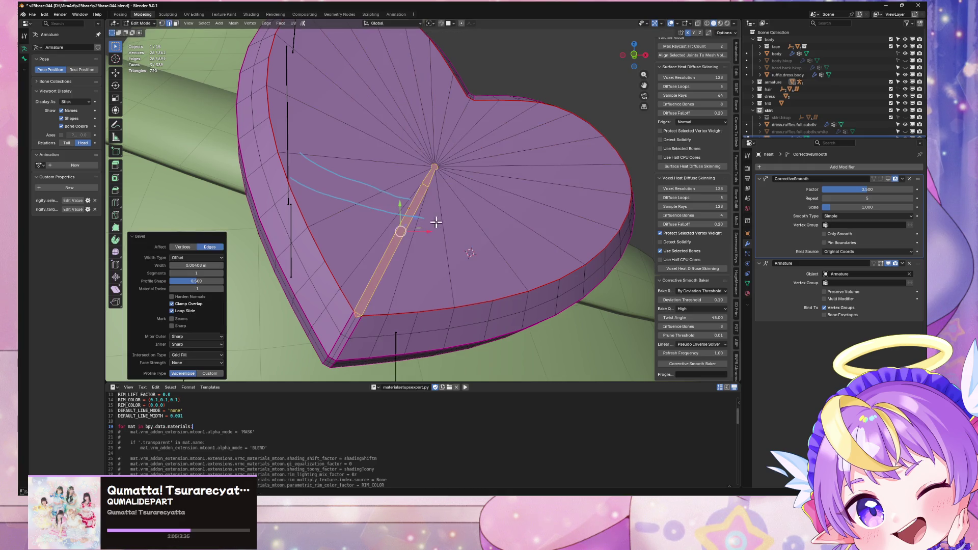
scroll(427, 223, up, 3)
scroll(426, 222, up, 2)
key(ctrl+z)
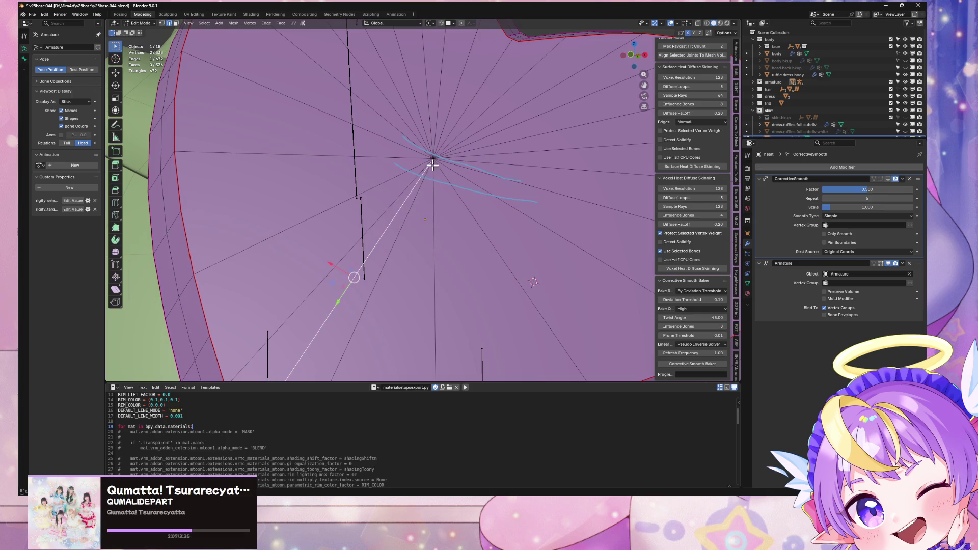
Add the other centre spokes to the selection, cancelling another bevel attempt
shift+click(409, 195)
scroll(410, 201, down, 5)
shift+click(416, 242)
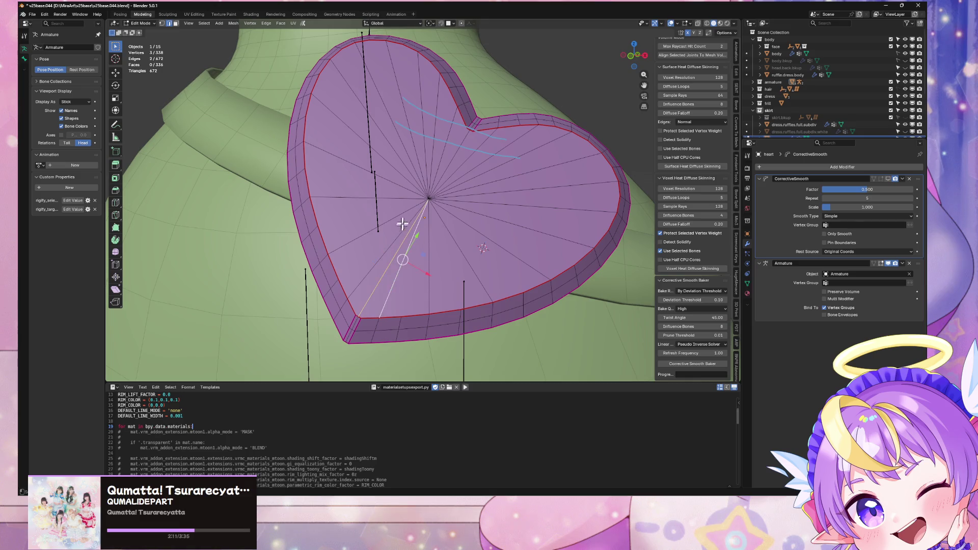
right_click(448, 234)
click(449, 238)
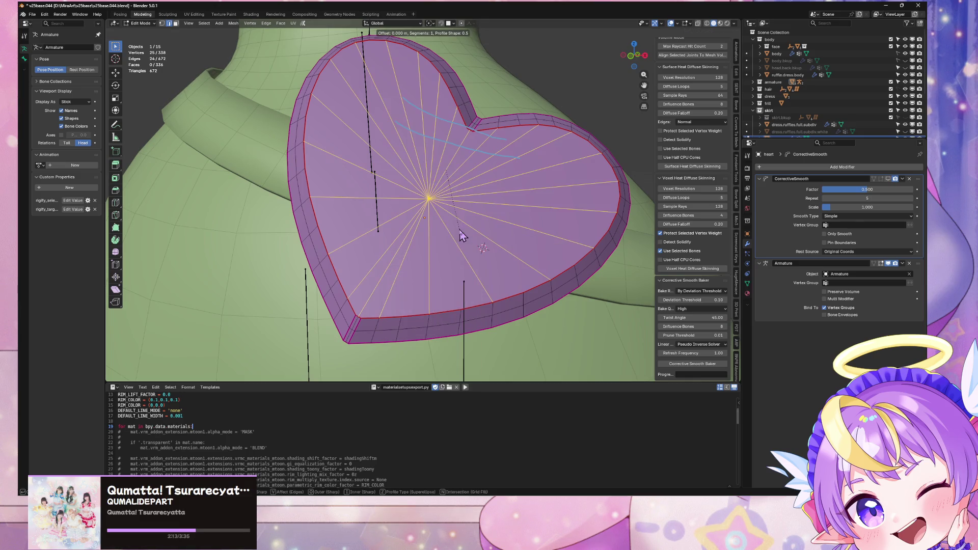
key(Escape)
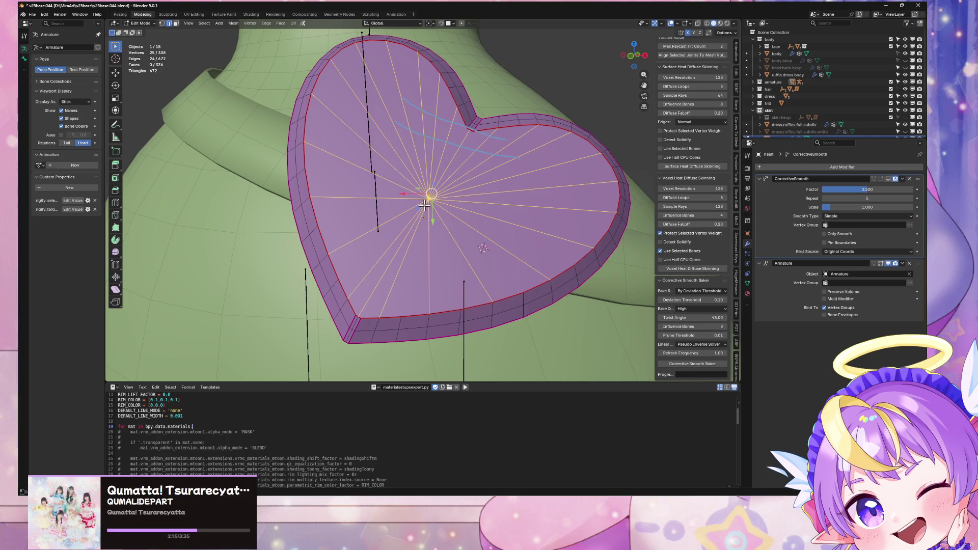
Subdivide the faces around the heart's centre with 4 cuts
right_click(424, 205)
click(417, 190)
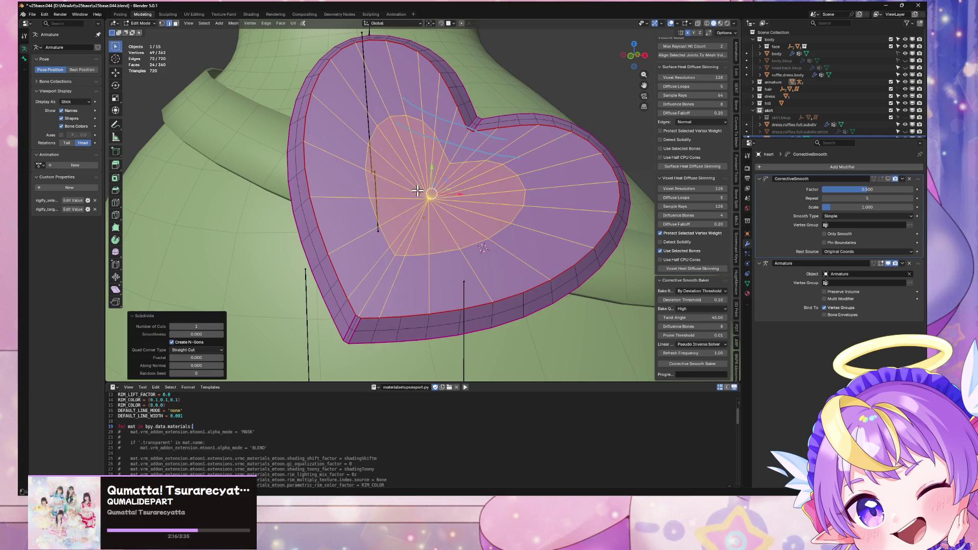
click(221, 327)
click(221, 327)
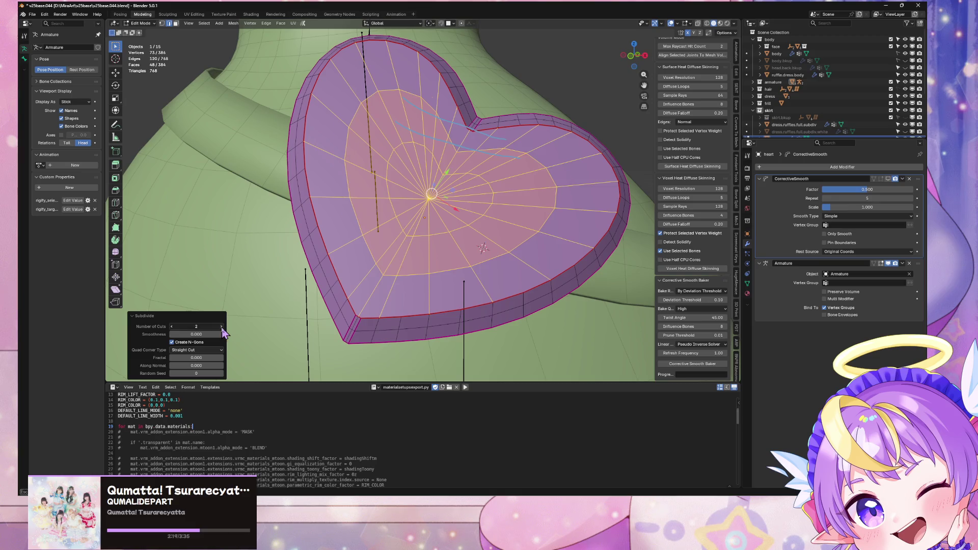
click(221, 327)
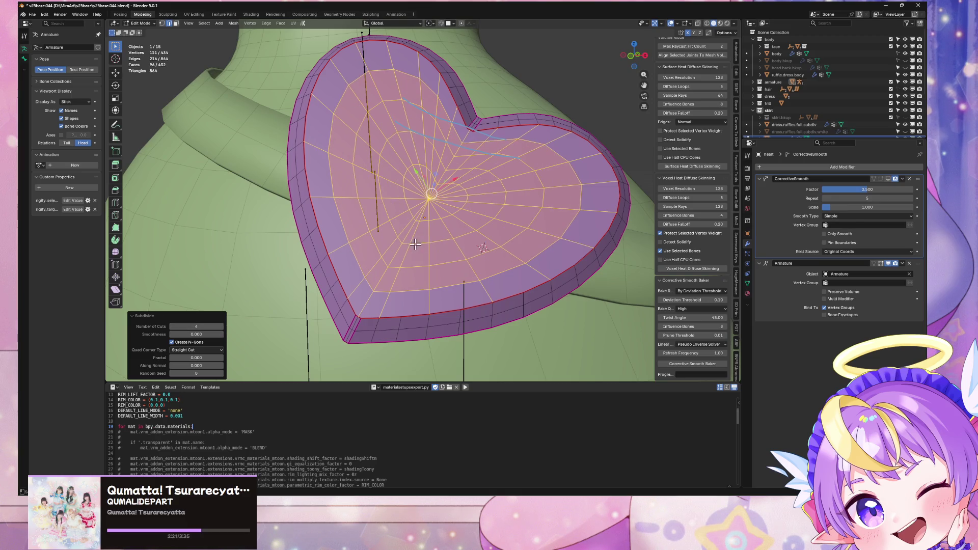
scroll(439, 250, up, 5)
scroll(510, 251, down, 5)
mouse_move(504, 252)
middle_down()
mouse_move(377, 262)
mouse_move(296, 249)
mouse_move(475, 272)
middle_up()
scroll(334, 258, up, 5)
Isolate the heart in local view, undo the subdivision, and box-select the centre spokes
key(KP_Divide)
scroll(365, 252, up, 3)
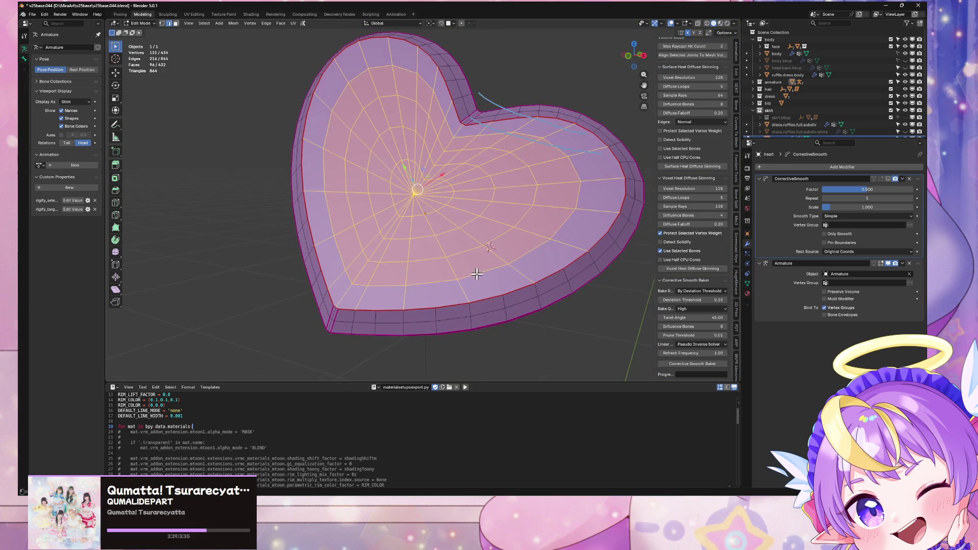
key(ctrl+z)
mouse_move(426, 244)
middle_down()
mouse_move(387, 227)
mouse_move(435, 220)
middle_up()
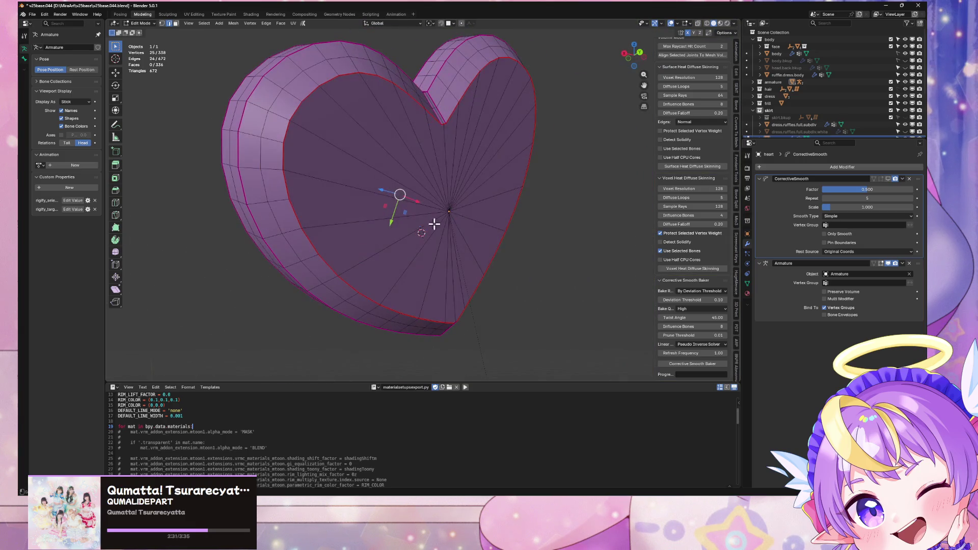
drag(426, 186, 466, 228)
mouse_move(465, 229)
middle_down()
mouse_move(465, 275)
mouse_move(500, 283)
mouse_move(396, 265)
middle_up()
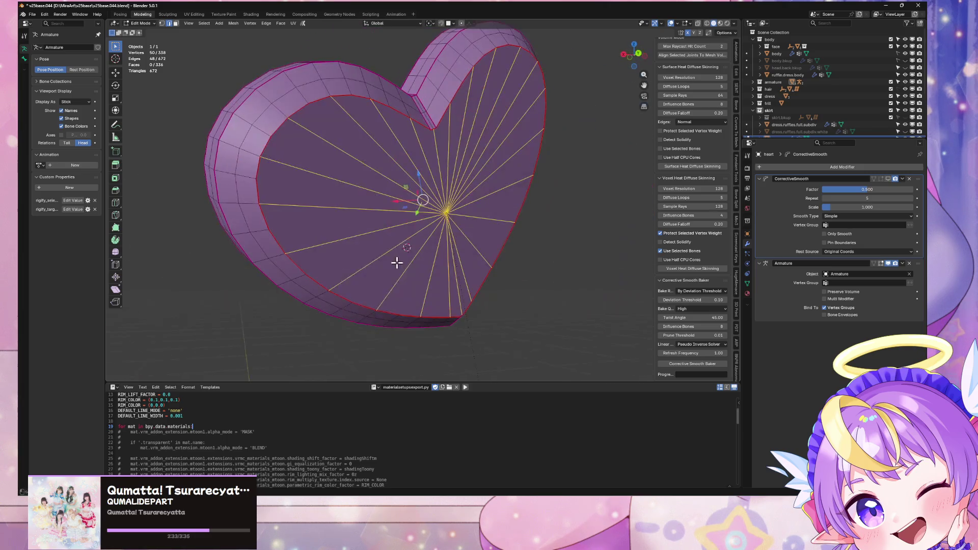
Subdivide the selected centre spokes again with Number of Cuts 4
key(ctrl+e)
click(393, 263)
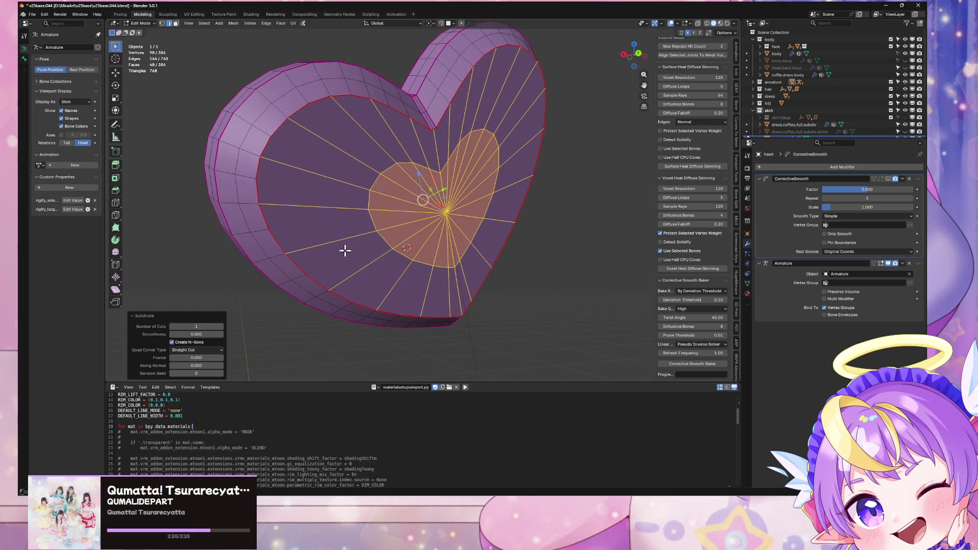
middle_drag(343, 246, 328, 280)
middle_drag(219, 324, 278, 312)
drag(197, 326, 211, 326)
click(221, 327)
Show the heart's pink and yellow materials in Material Preview shading
mouse_move(334, 286)
middle_down()
mouse_move(430, 290)
mouse_move(479, 298)
mouse_move(459, 308)
mouse_move(449, 300)
mouse_move(490, 308)
middle_up()
scroll(481, 303, up, 6)
scroll(476, 291, down, 6)
click(726, 24)
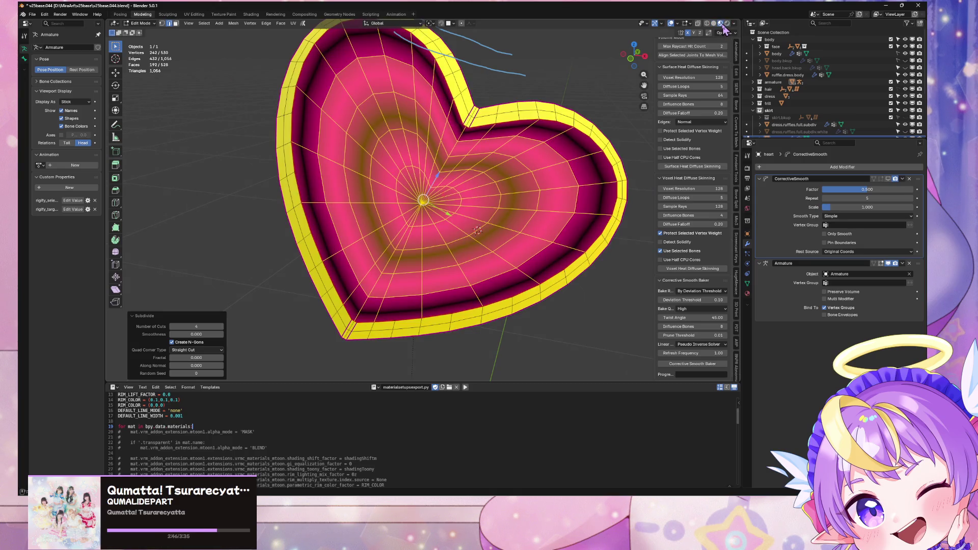
scroll(443, 221, up, 4)
mouse_move(443, 221)
middle_down()
mouse_move(494, 179)
mouse_move(469, 250)
middle_up()
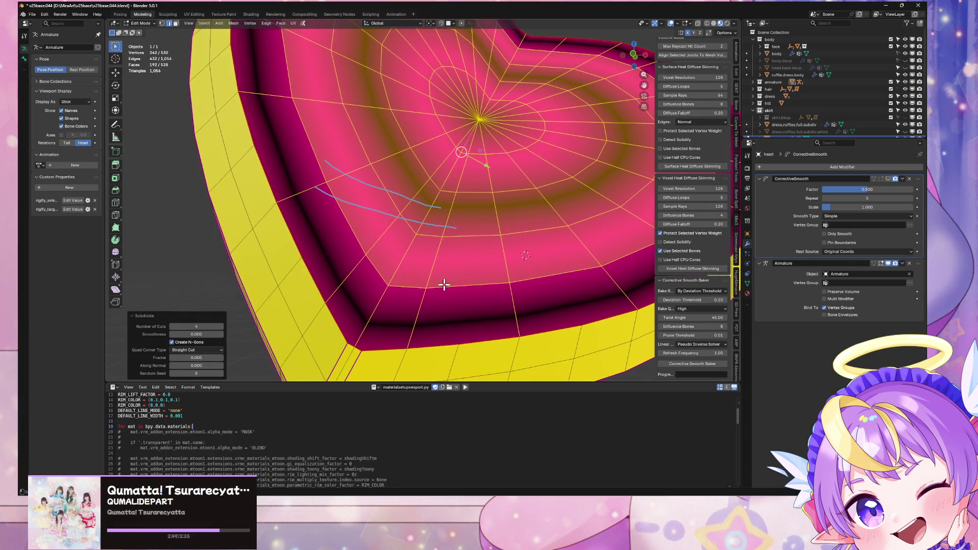
key(k)
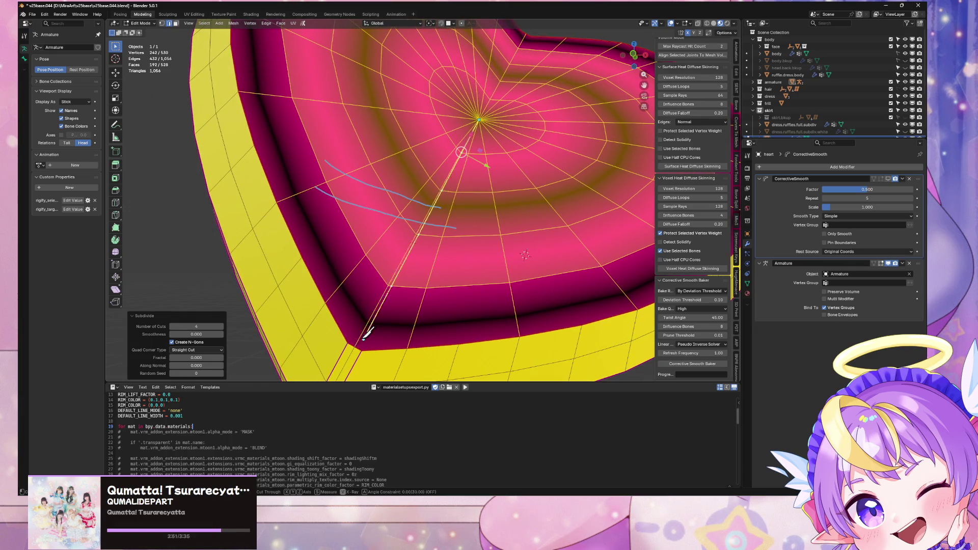
click(350, 340)
key(Return)
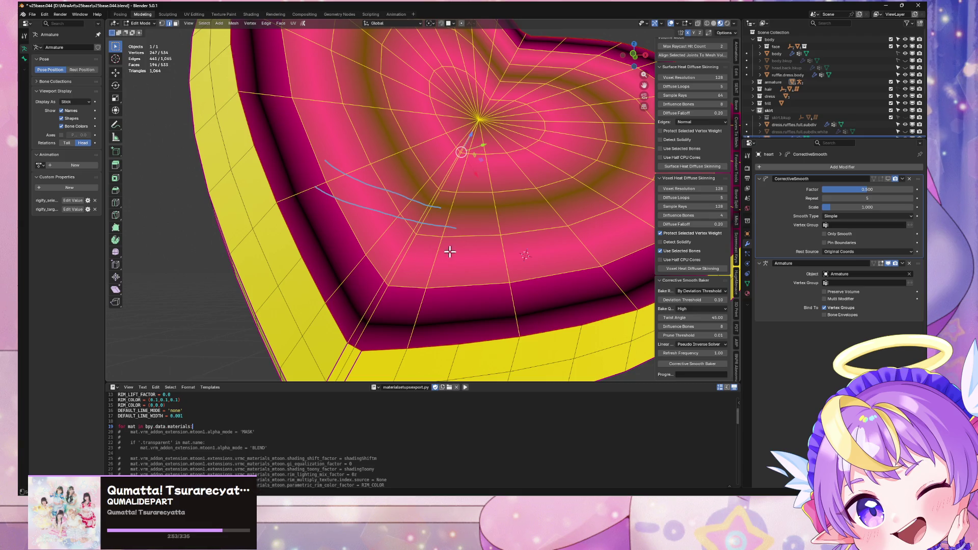
key(k)
click(479, 119)
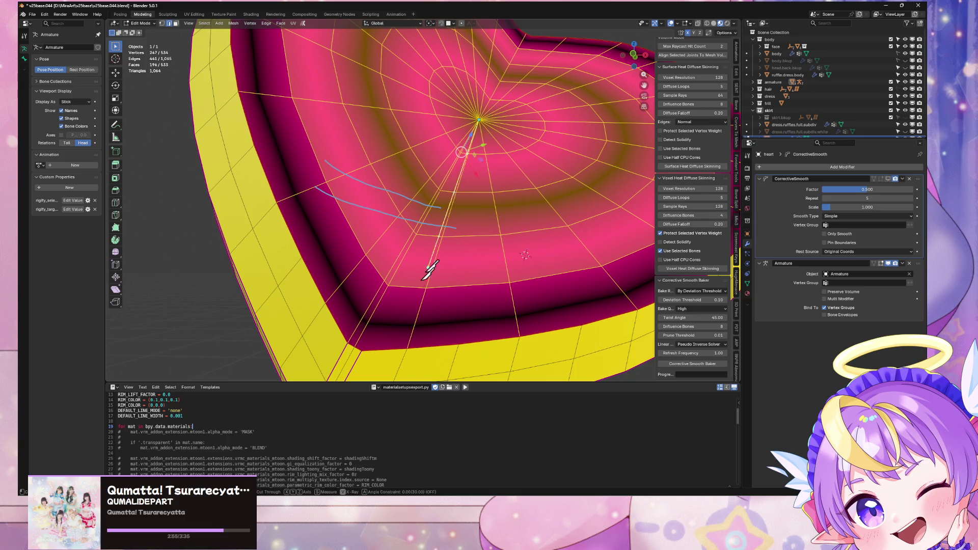
click(362, 347)
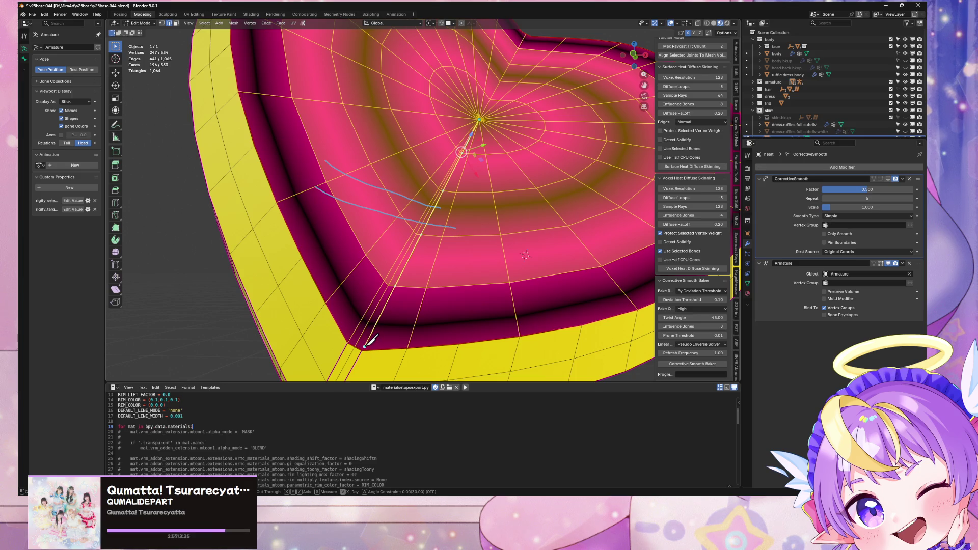
key(Return)
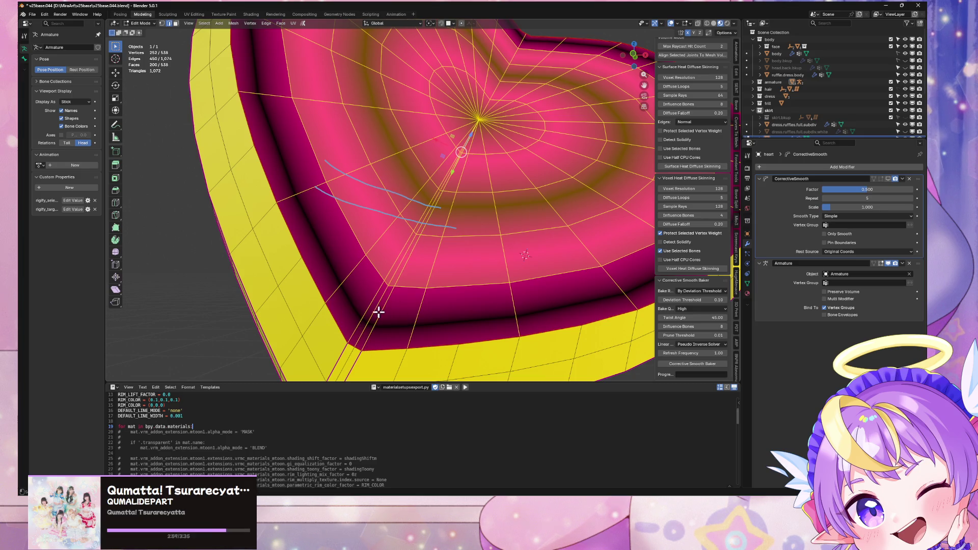
click(371, 315)
scroll(371, 314, down, 5)
scroll(403, 306, up, 2)
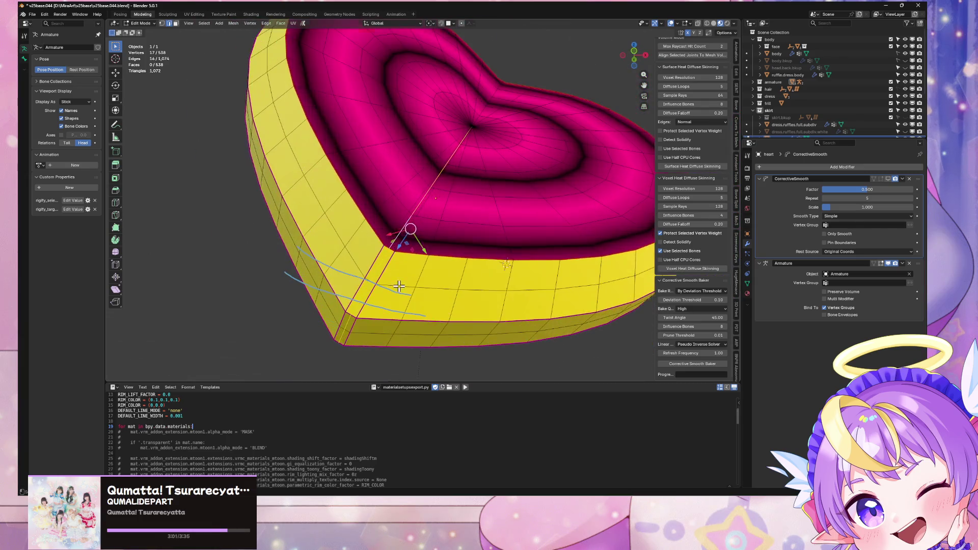
key(ctrl+x)
scroll(422, 310, up, 2)
middle_drag(422, 310, 415, 339)
scroll(411, 340, up, 3)
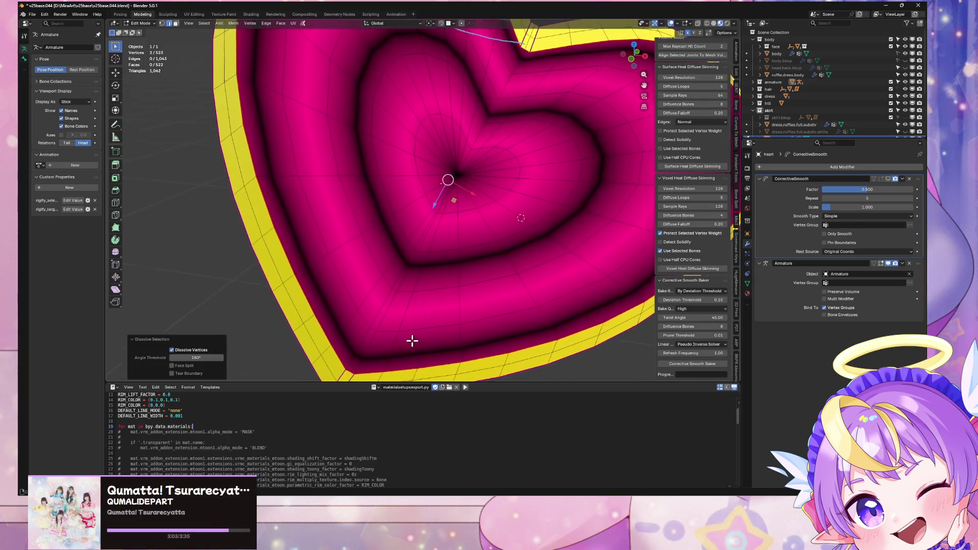
alt+click(465, 167)
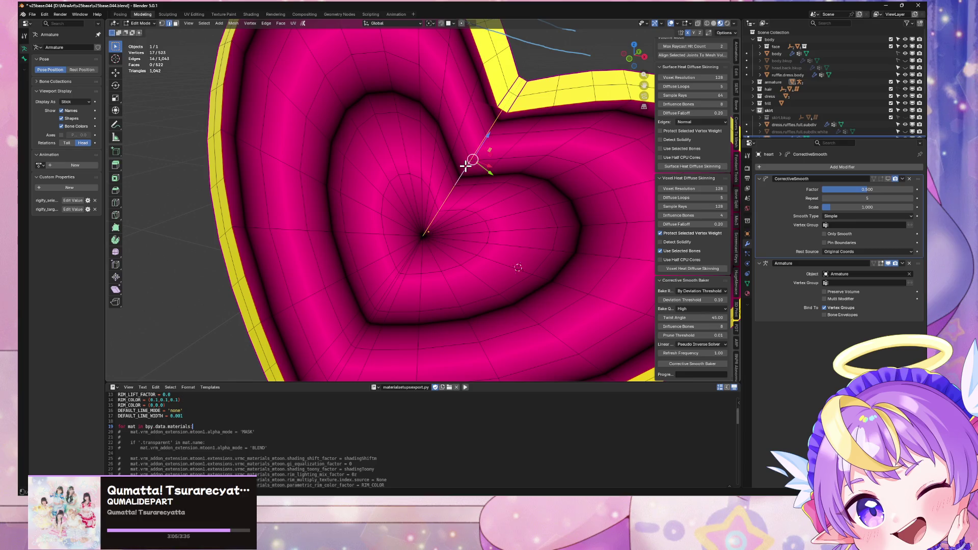
right_click(465, 177)
click(444, 192)
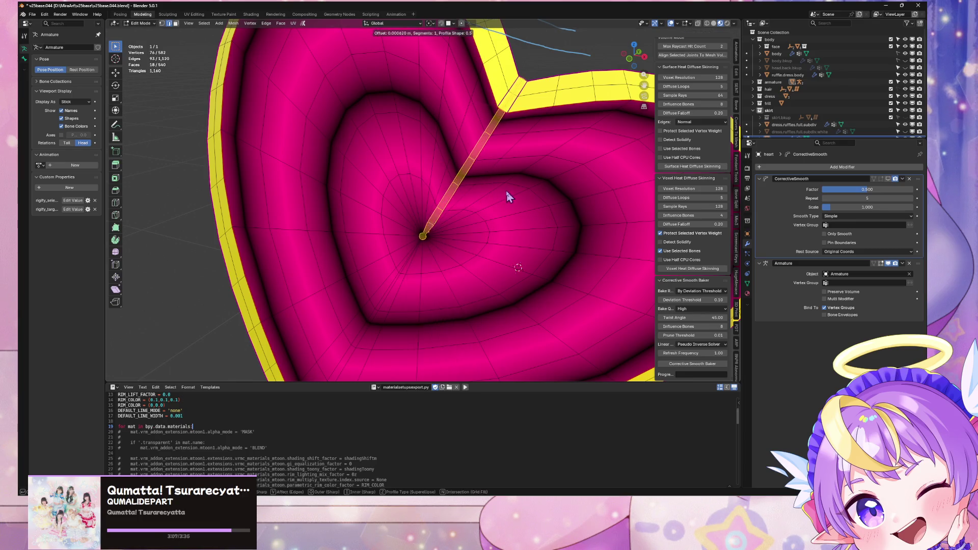
click(563, 193)
key(ctrl+z)
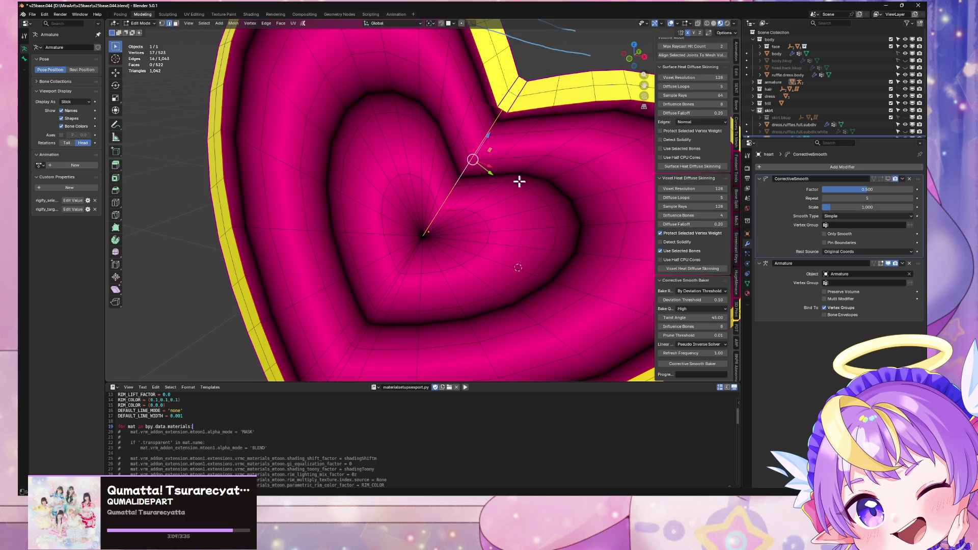
mouse_move(519, 181)
shift+middle_down()
mouse_move(503, 238)
mouse_move(483, 192)
mouse_move(395, 168)
mouse_move(370, 179)
shift+middle_up()
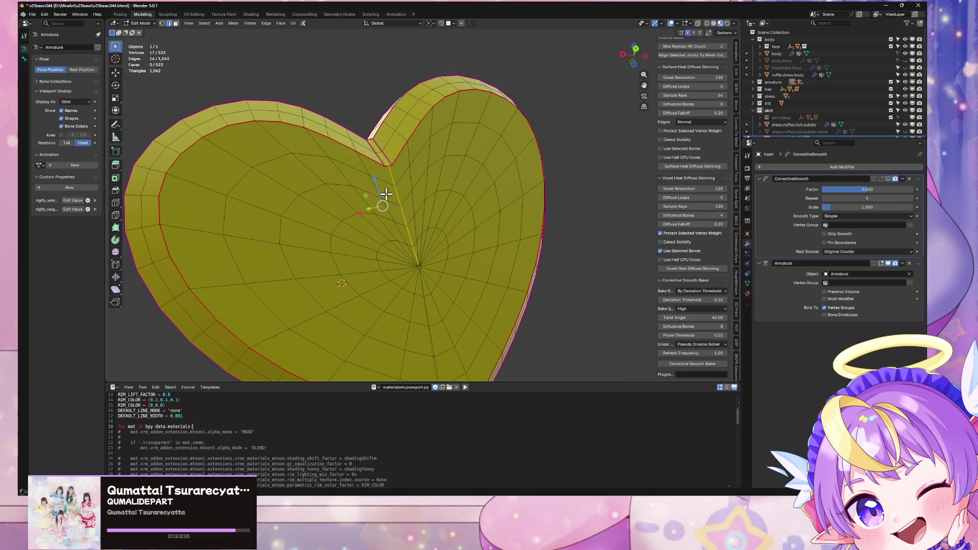
Select several radial edge loops and a single edge near the heart's centre
alt+shift+click(355, 256)
alt+shift+click(359, 247)
alt+shift+click(370, 235)
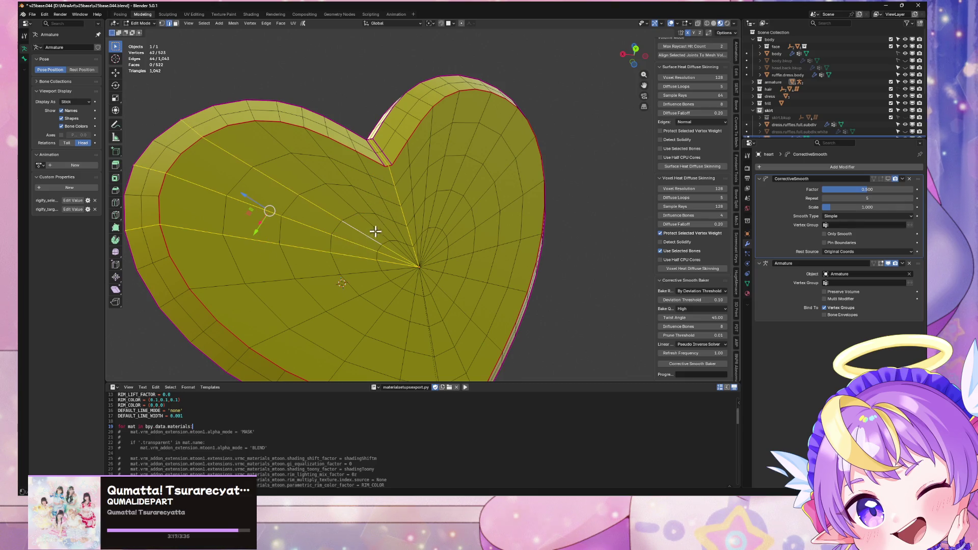
alt+shift+click(383, 231)
alt+shift+click(402, 227)
mouse_move(411, 228)
middle_down()
mouse_move(402, 222)
mouse_move(536, 259)
mouse_move(515, 262)
middle_up()
scroll(402, 223, up, 4)
click(448, 193)
middle_drag(448, 193, 466, 204)
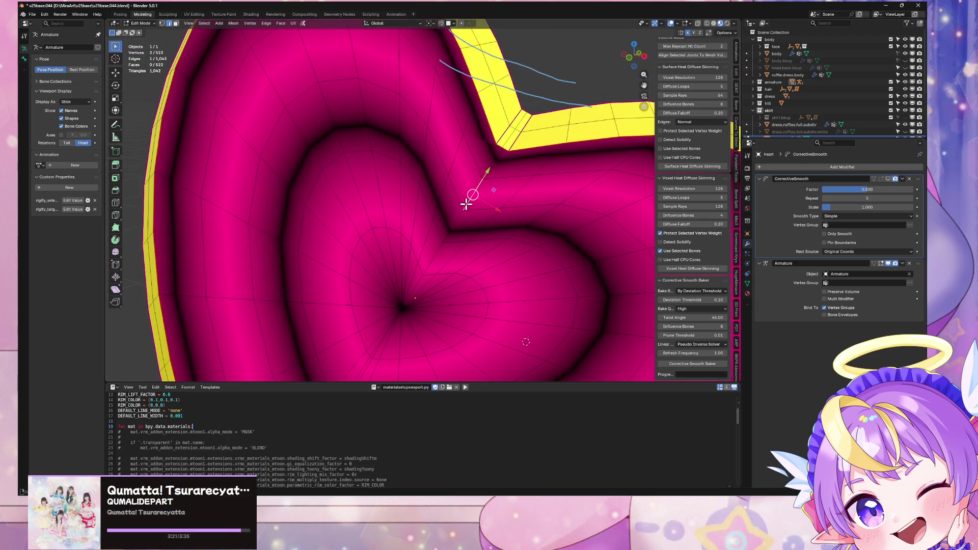
Knife-cut a new edge line across the heart from rim to rim
key(k)
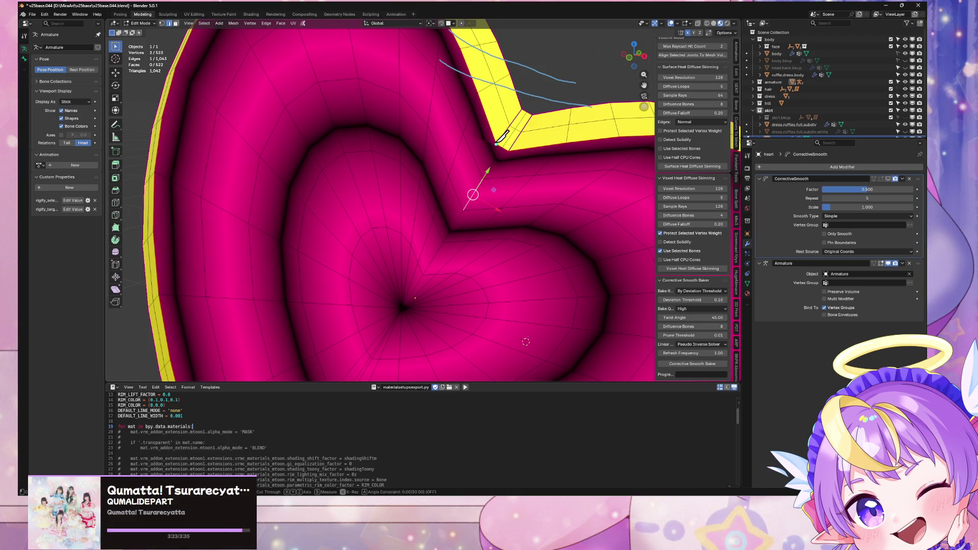
click(497, 144)
click(403, 307)
click(509, 149)
key(Return)
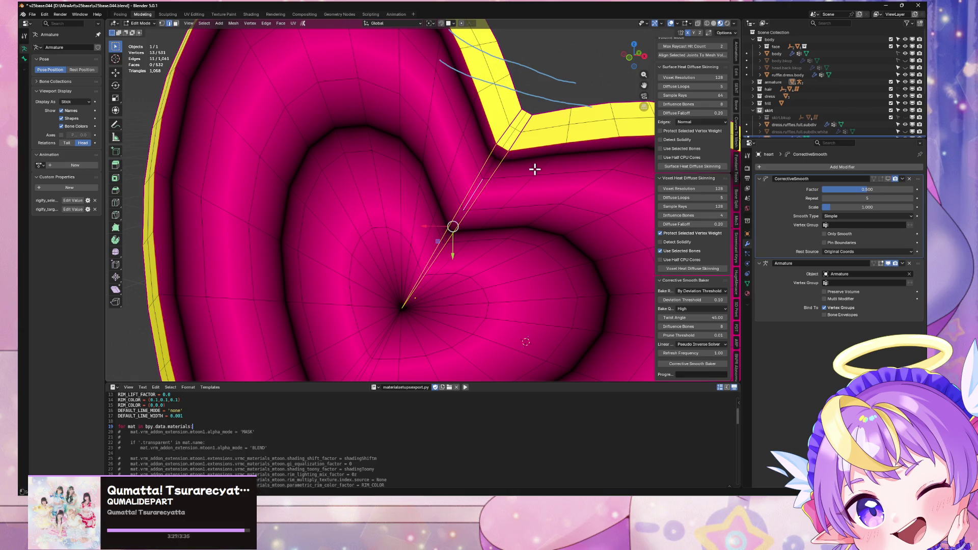
mouse_move(535, 169)
middle_down()
mouse_move(394, 144)
mouse_move(413, 203)
middle_up()
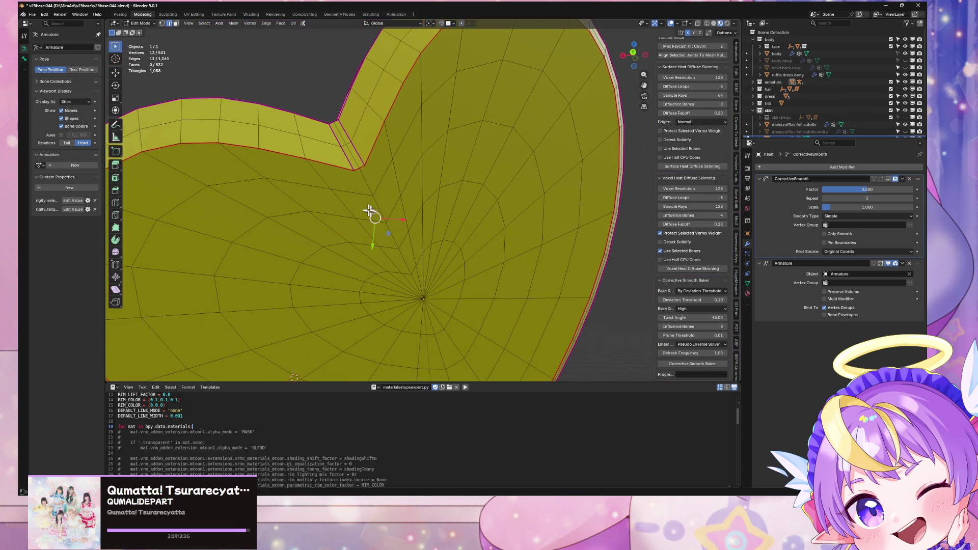
Knife-cut two edges from the top notch to the centre pole
key(k)
click(365, 165)
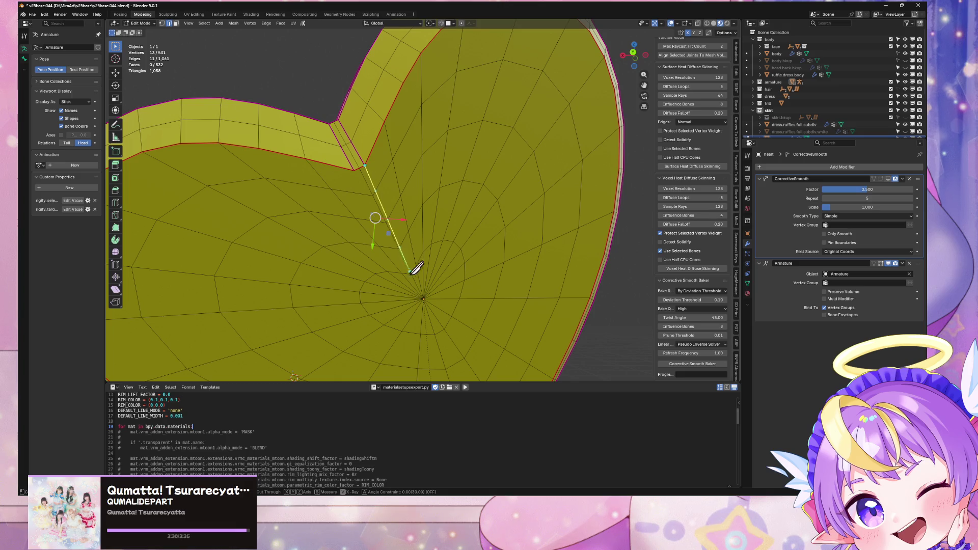
click(423, 299)
key(Return)
key(k)
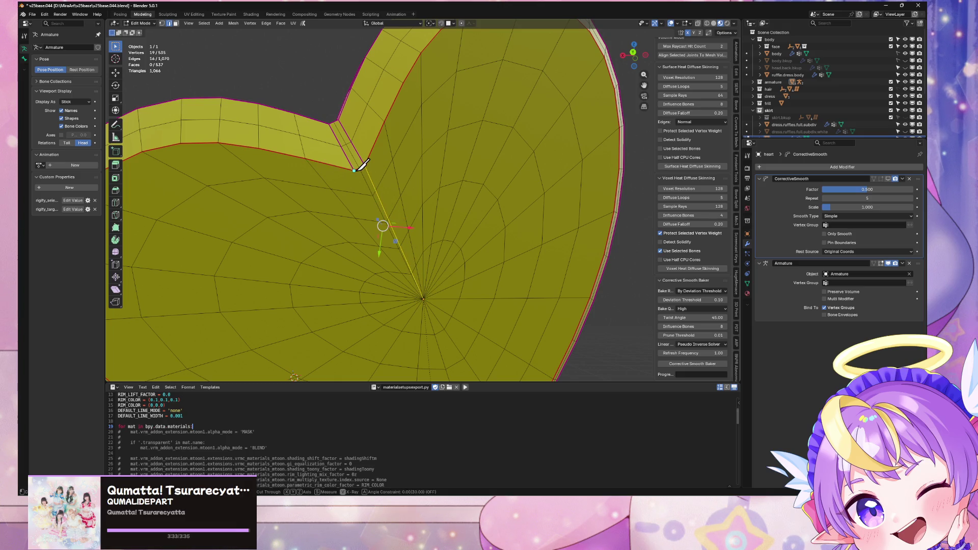
click(423, 298)
key(Return)
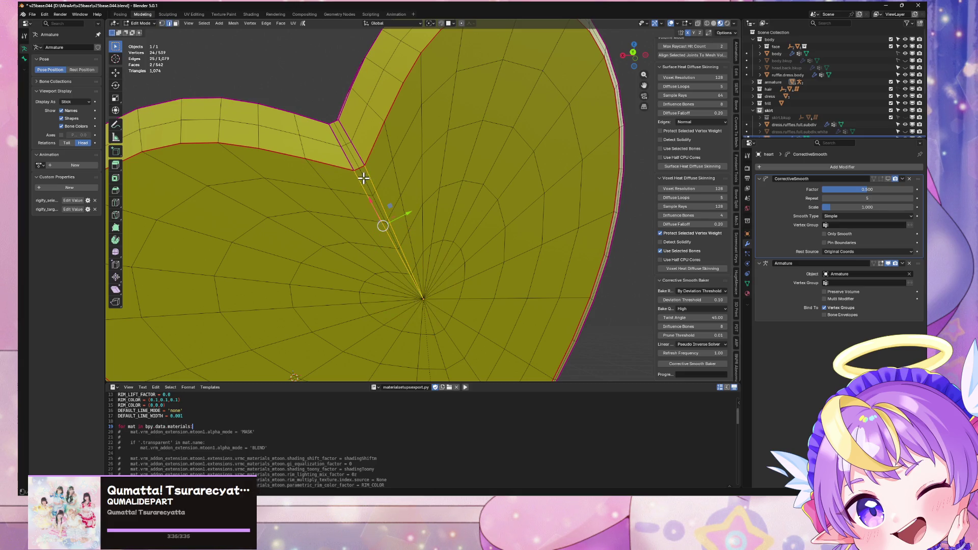
Dissolve the old leftover edge loop near the notch
alt+click(367, 193)
mouse_move(367, 192)
middle_down()
mouse_move(504, 230)
mouse_move(380, 208)
mouse_move(520, 223)
mouse_move(507, 194)
mouse_move(522, 249)
mouse_move(526, 196)
mouse_move(532, 203)
mouse_move(524, 218)
mouse_move(471, 244)
middle_up()
key(ctrl+x)
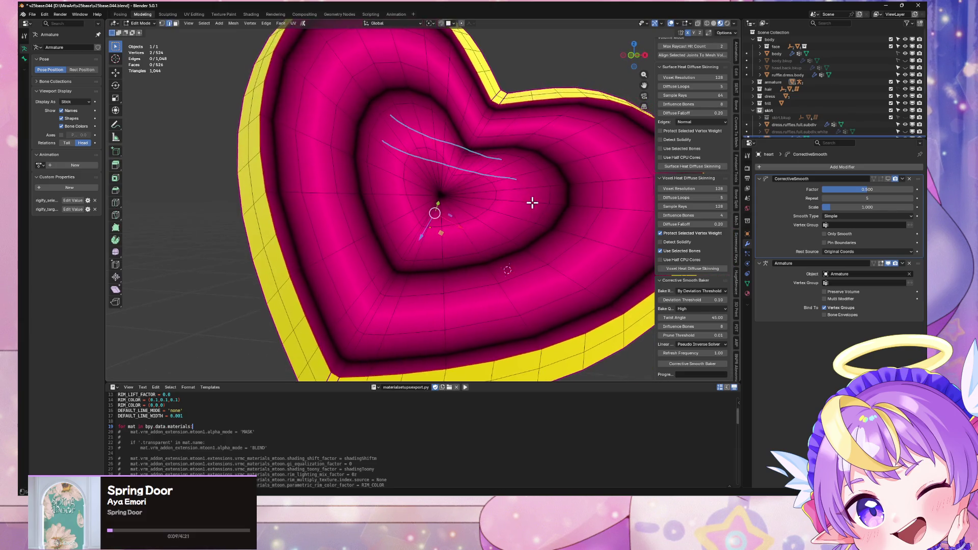
Try selecting radial and ring edge loops across the heart
scroll(535, 214, down, 5)
scroll(536, 221, up, 5)
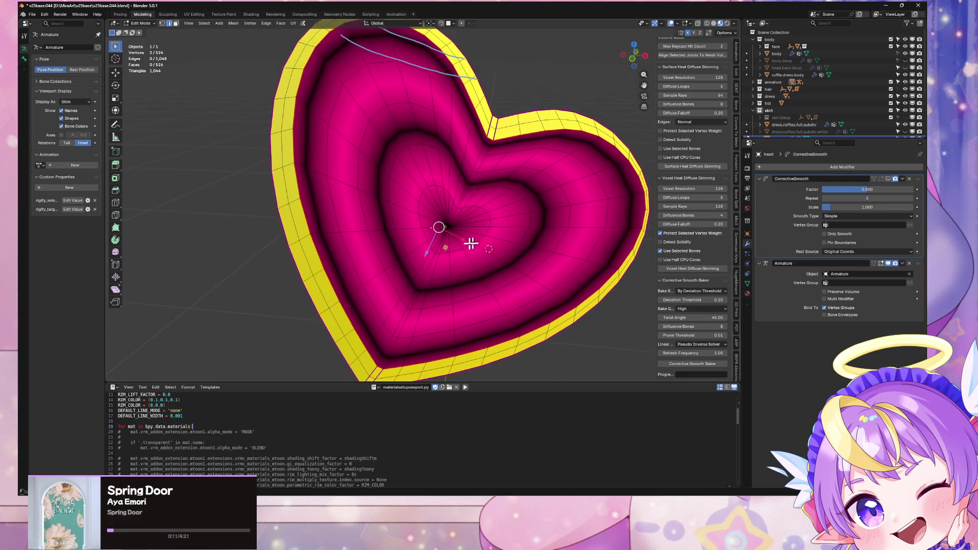
alt+click(390, 228)
middle_drag(440, 212, 425, 211)
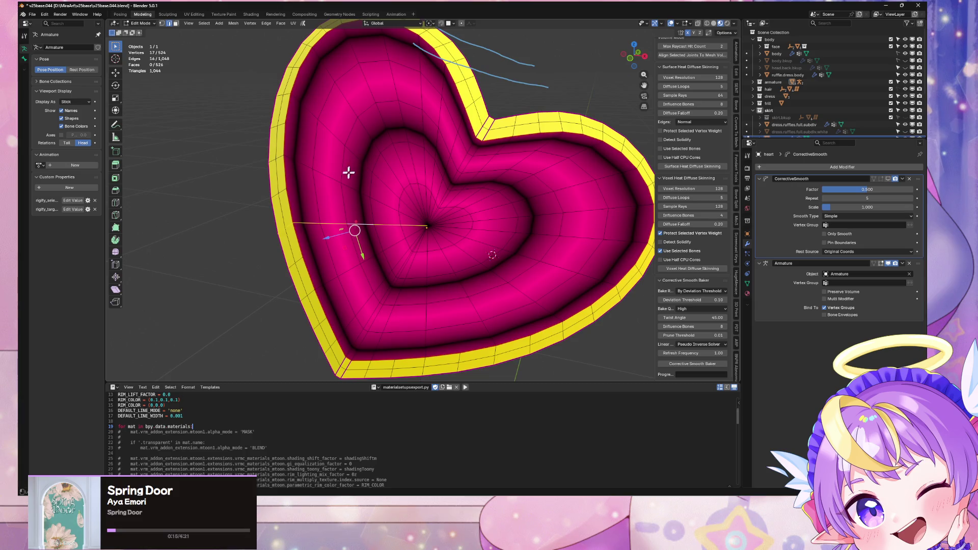
alt+shift+click(330, 179)
middle_drag(331, 179, 359, 165)
click(359, 162)
alt+click(360, 158)
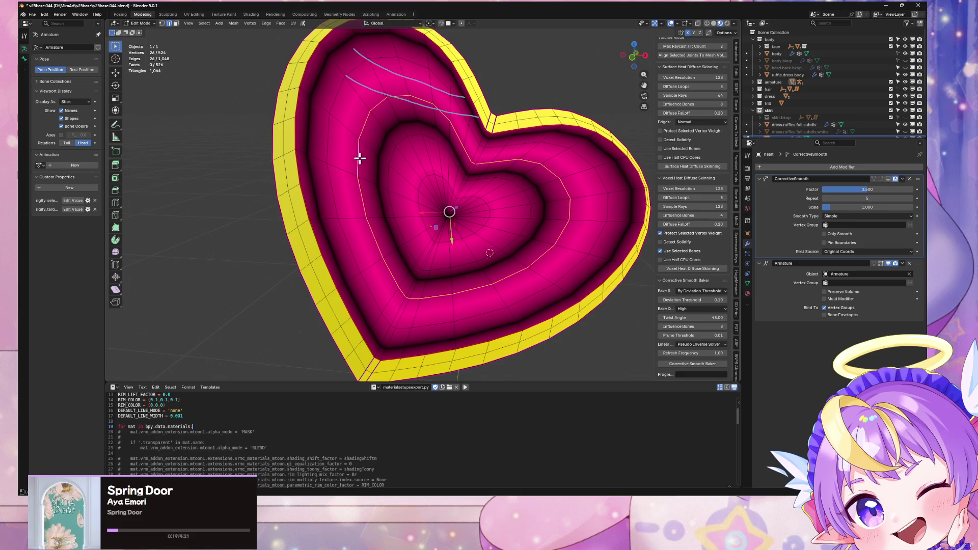
alt+shift+click(328, 149)
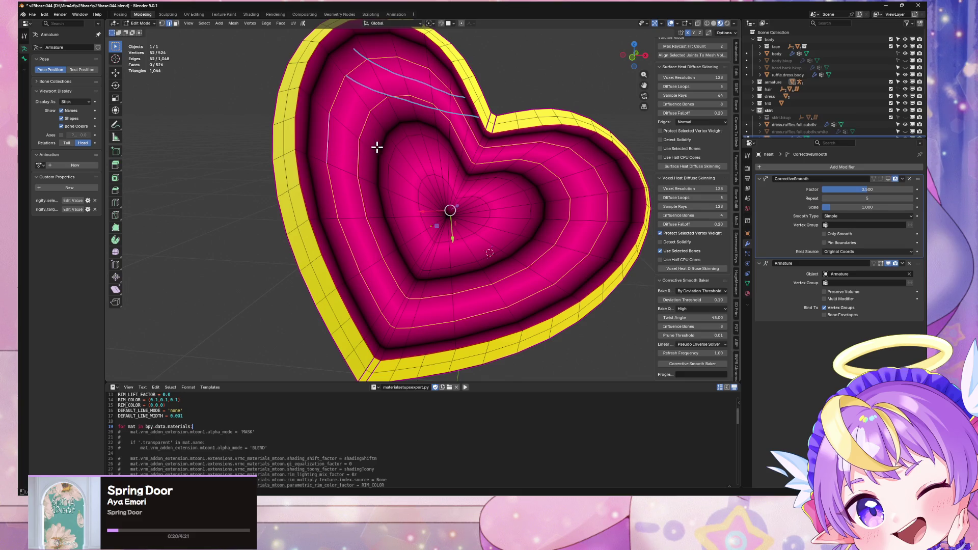
Select the centre faces, grow to the linked region, and deselect strips left of centre
click(466, 226)
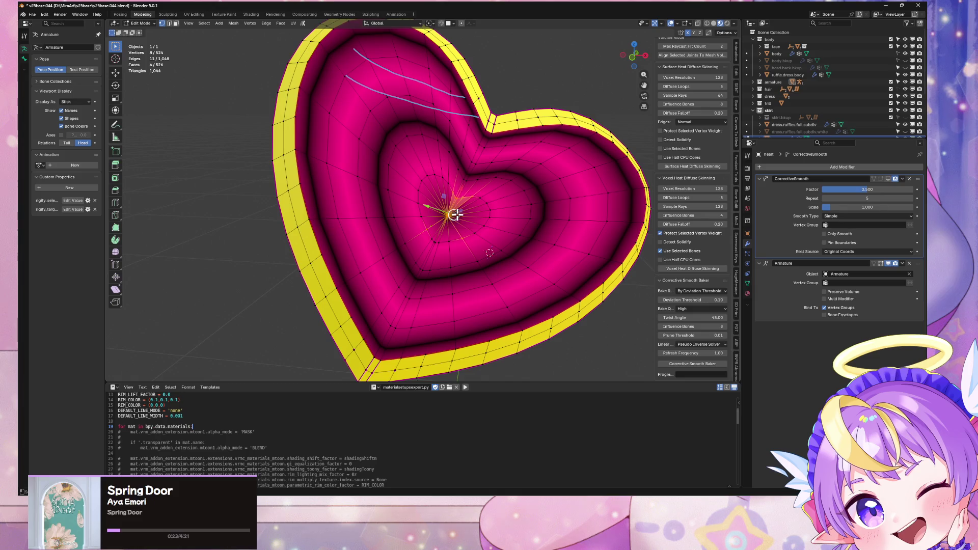
key(ctrl+l)
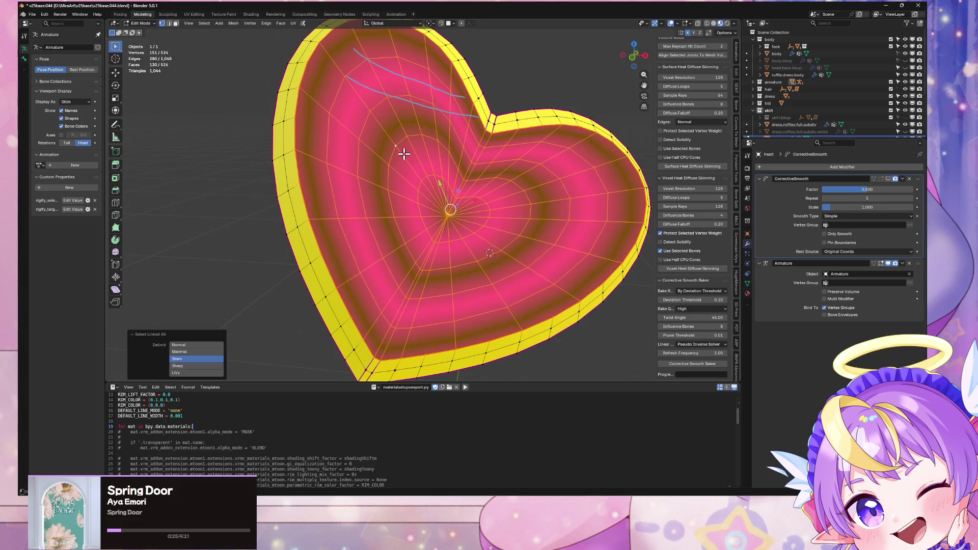
key(2)
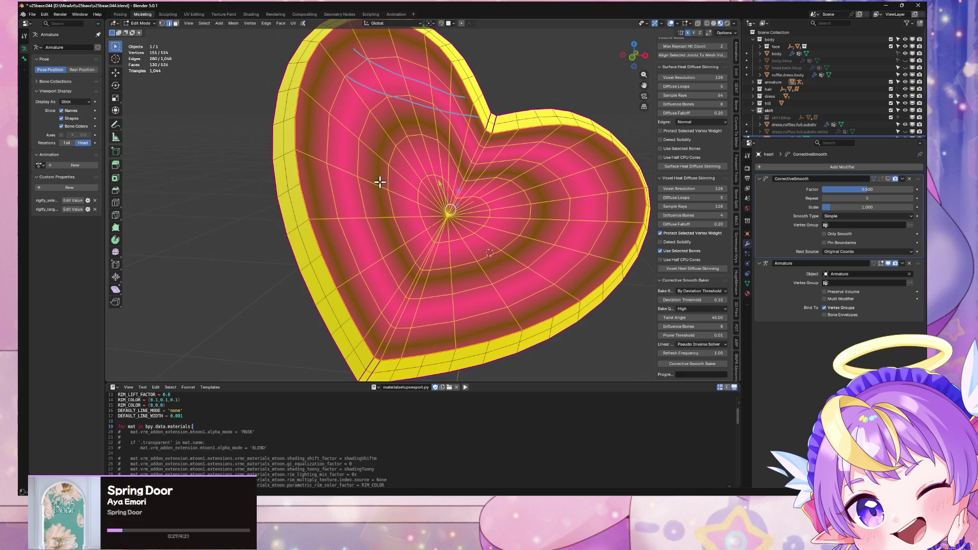
shift+click(382, 184)
shift+click(381, 196)
alt+shift+click(385, 132)
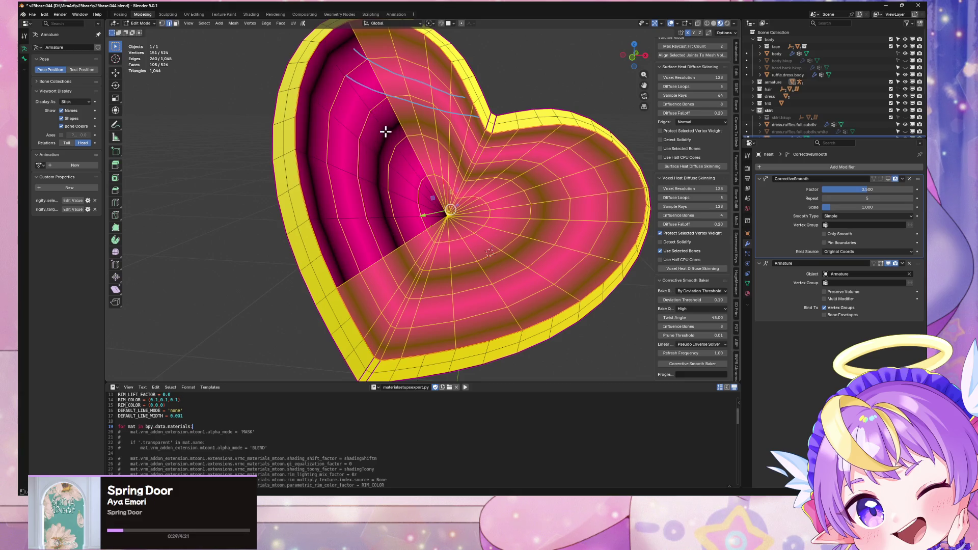
Restore the left strips, then shrink the selection twice to keep only radial edges
alt+shift+click(398, 121)
alt+shift+click(422, 126)
key(ctrl+z)
key(ctrl+z)
key(ctrl+z)
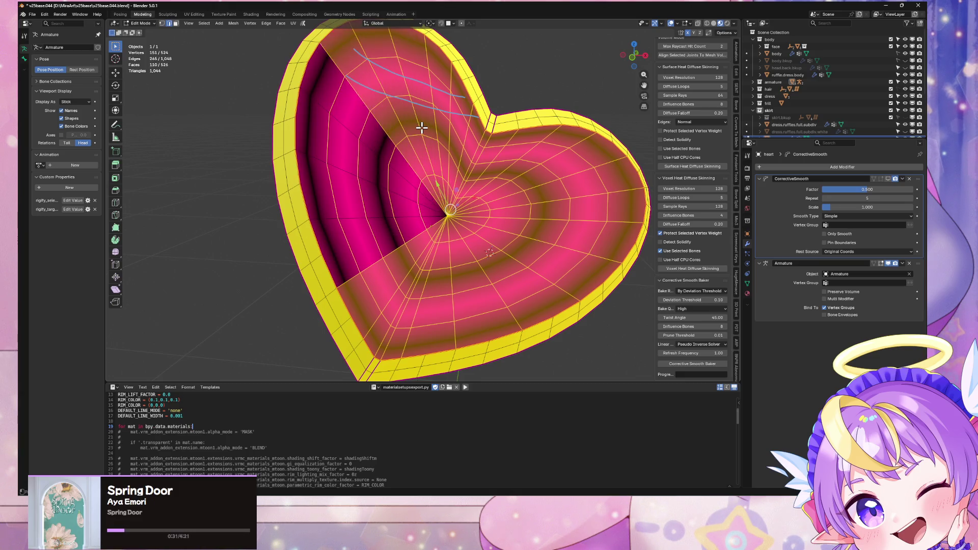
key(ctrl+shift+z)
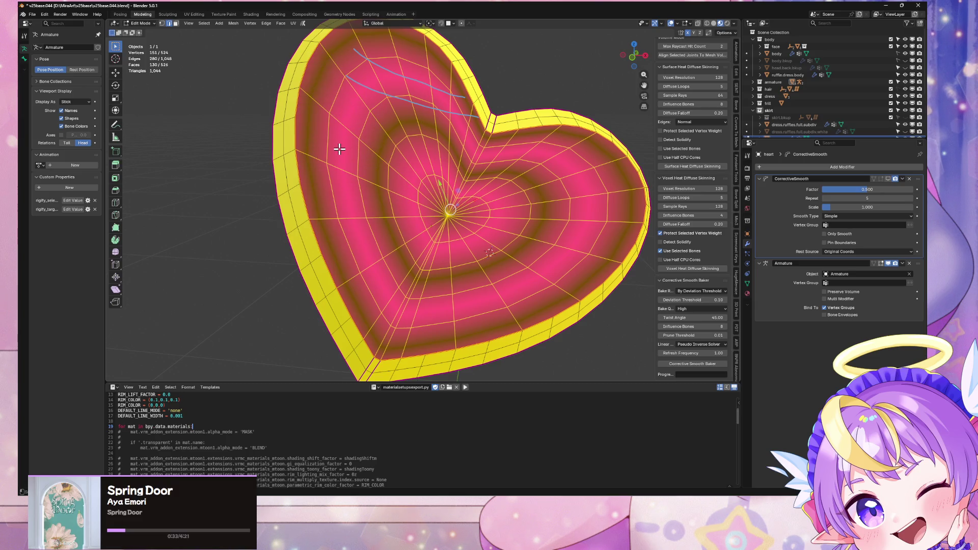
key(ctrl+KP_Subtract)
key(ctrl+KP_Subtract)
key(ctrl+KP_Subtract)
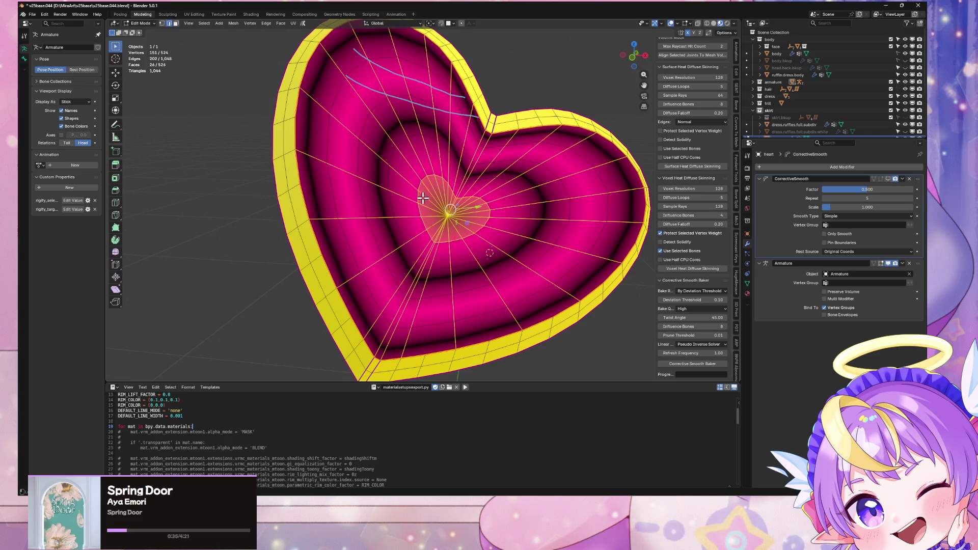
key(ctrl+KP_Subtract)
middle_drag(423, 198, 383, 196)
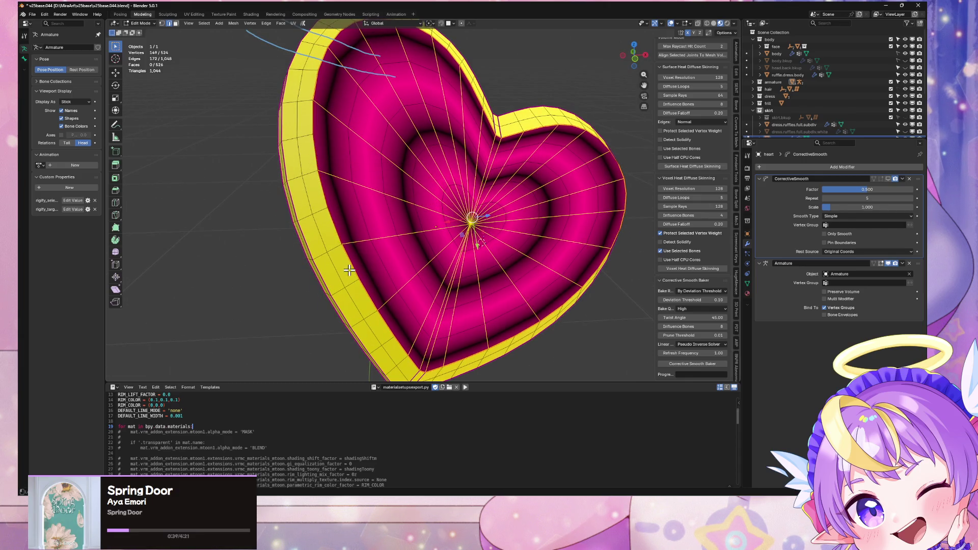
Select several vertical edge loops along the heart's side rim
mouse_move(402, 332)
middle_down()
mouse_move(442, 298)
mouse_move(439, 271)
mouse_move(418, 288)
middle_up()
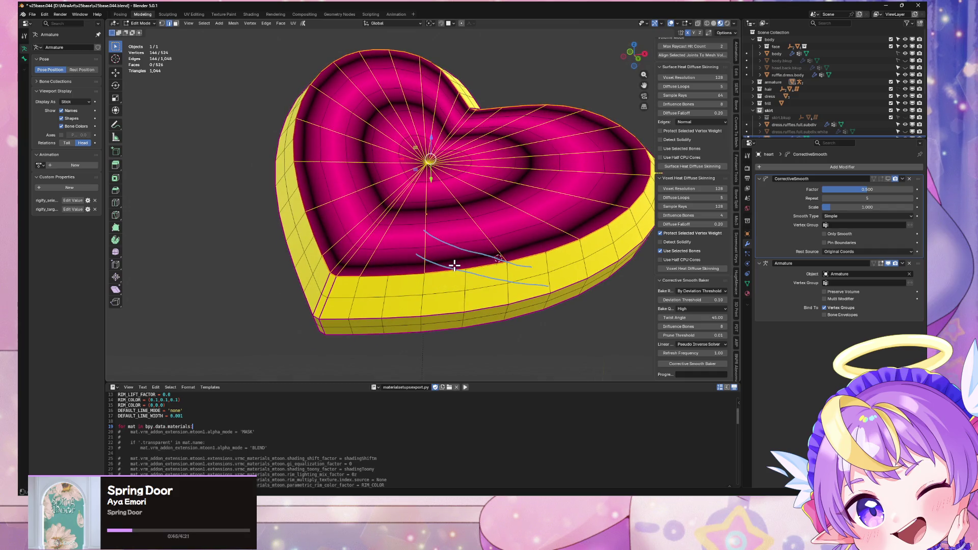
mouse_move(545, 247)
middle_down()
mouse_move(564, 235)
mouse_move(553, 272)
middle_up()
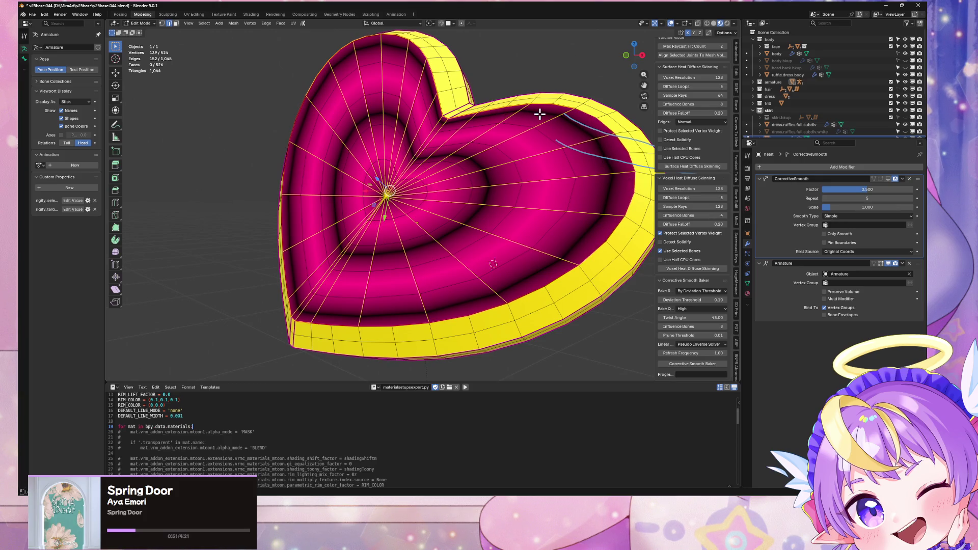
middle_drag(507, 127, 550, 148)
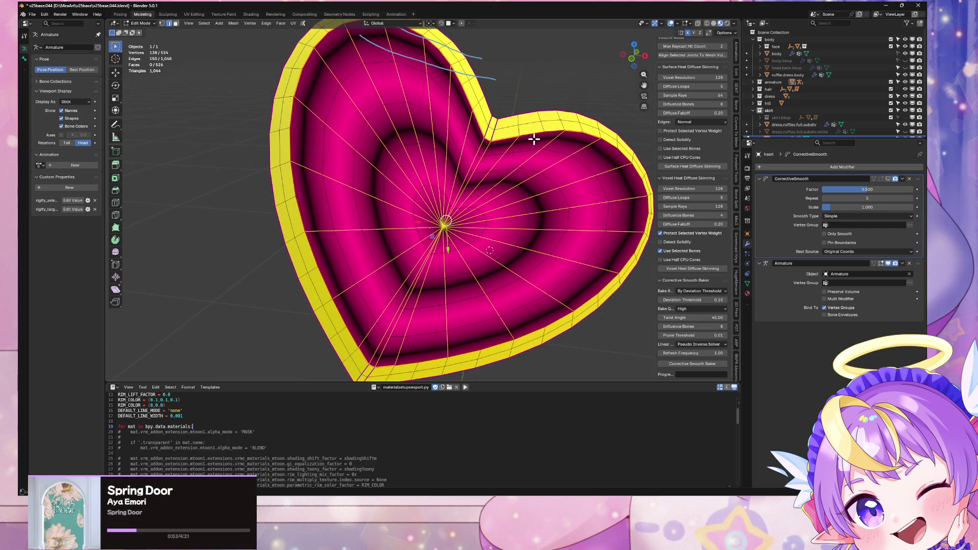
mouse_move(490, 143)
middle_down()
mouse_move(474, 142)
mouse_move(481, 170)
middle_up()
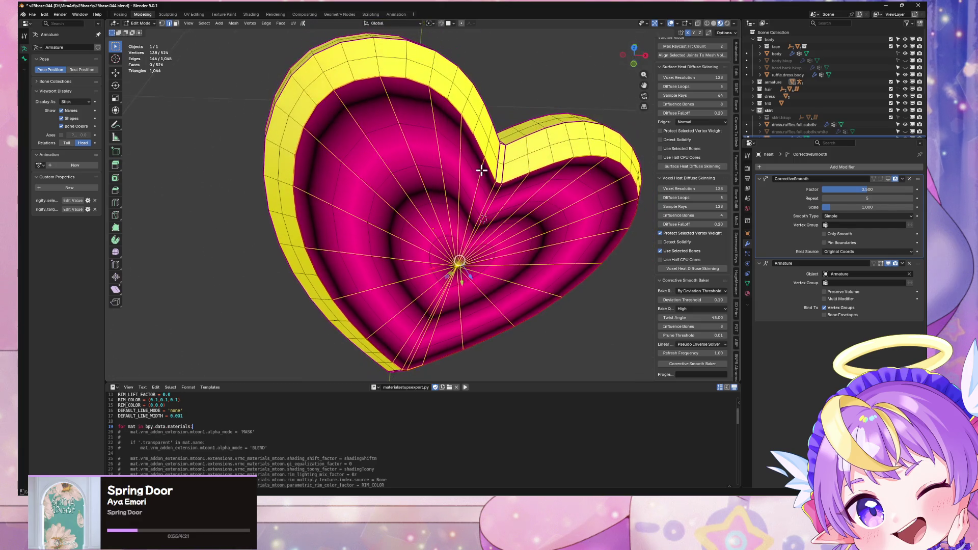
middle_drag(387, 186, 375, 113)
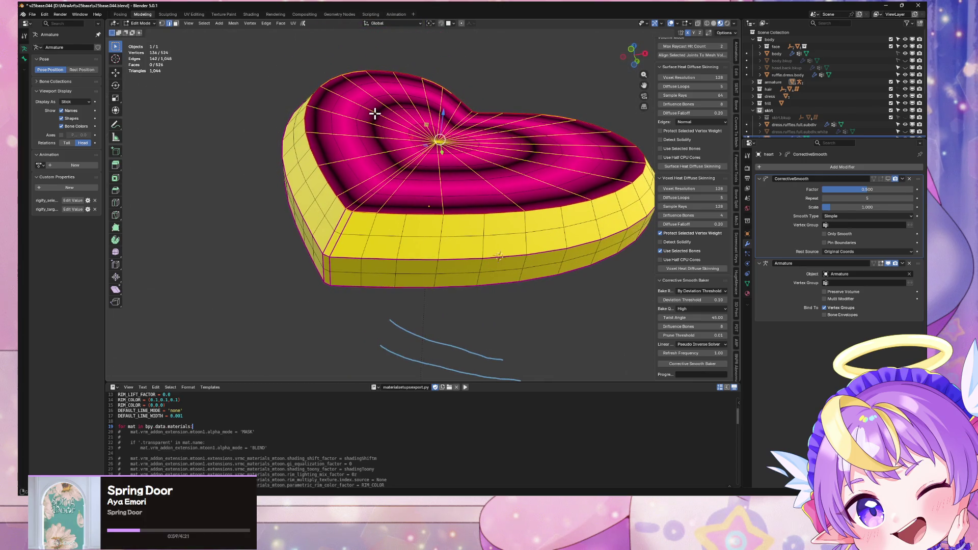
alt+click(399, 246)
alt+shift+click(483, 226)
mouse_move(483, 226)
middle_down()
mouse_move(506, 224)
mouse_move(485, 225)
mouse_move(525, 206)
mouse_move(485, 212)
middle_up()
alt+shift+click(486, 211)
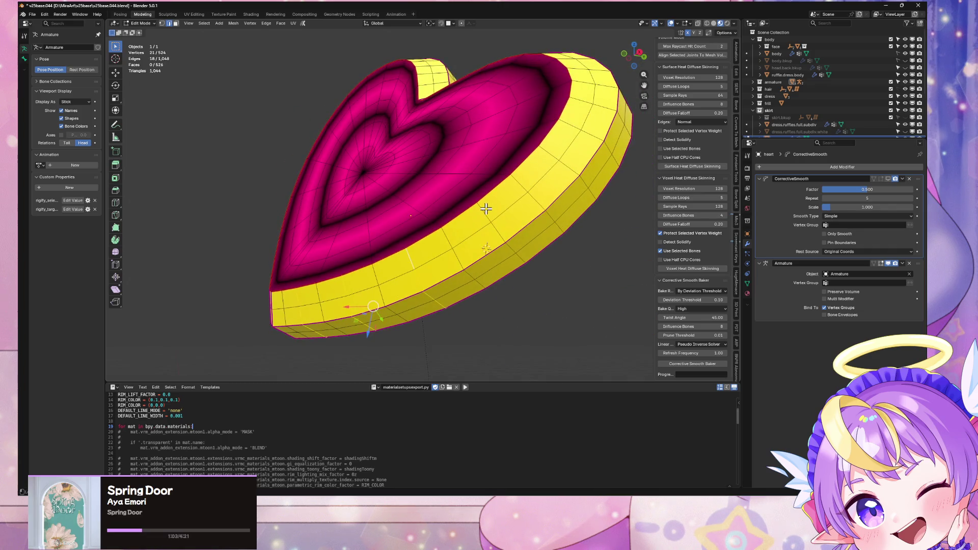
alt+shift+click(485, 212)
Add the remaining extra loops, dissolve them, and return to Object Mode
middle_drag(544, 172, 518, 228)
alt+shift+click(518, 214)
alt+shift+click(518, 227)
alt+shift+click(525, 183)
middle_drag(526, 183, 550, 255)
alt+shift+click(550, 255)
alt+shift+click(505, 201)
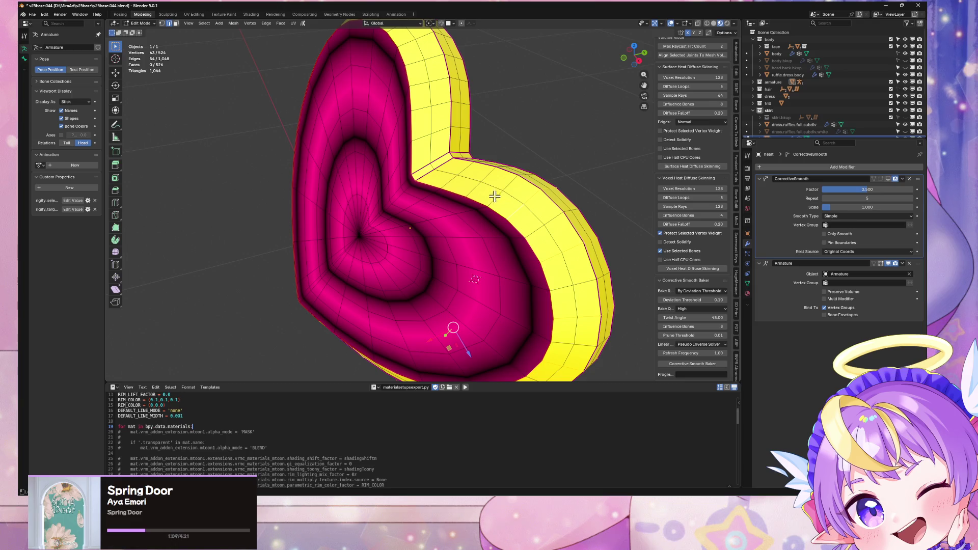
mouse_move(494, 196)
middle_down()
mouse_move(518, 199)
mouse_move(517, 181)
mouse_move(485, 206)
mouse_move(527, 185)
mouse_move(535, 188)
mouse_move(513, 199)
mouse_move(535, 207)
middle_up()
alt+shift+click(485, 175)
key(ctrl+x)
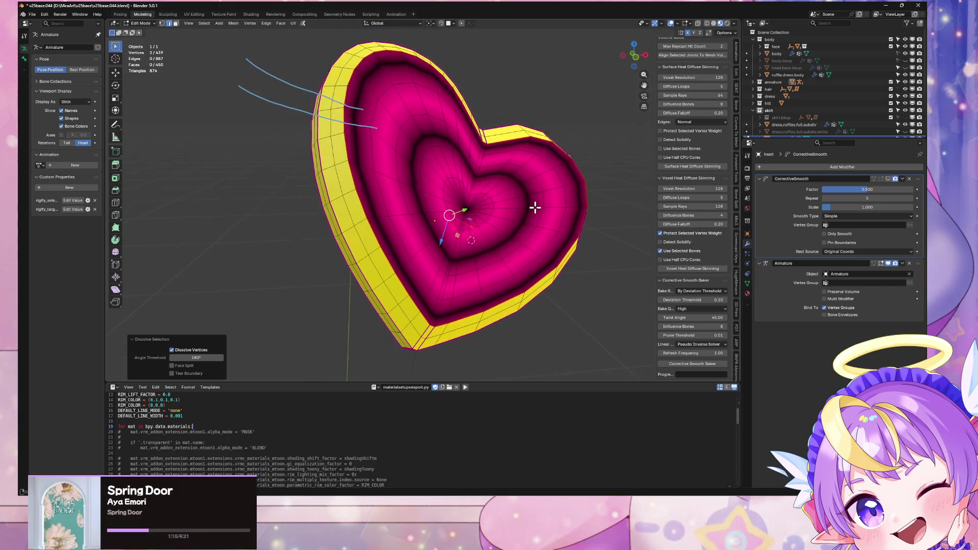
key(Tab)
scroll(526, 216, down, 5)
Duplicate the heart, place the copy to the right, and clear its rotation
key(shift+d)
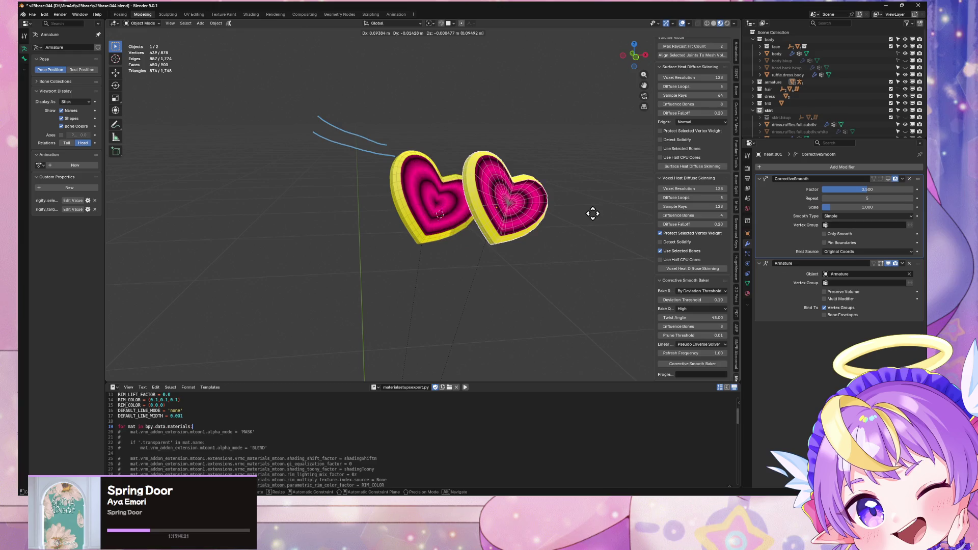
click(637, 215)
key(alt+r)
mouse_move(632, 219)
middle_down()
mouse_move(585, 231)
mouse_move(564, 258)
middle_up()
scroll(484, 237, up, 4)
middle_drag(484, 237, 534, 204)
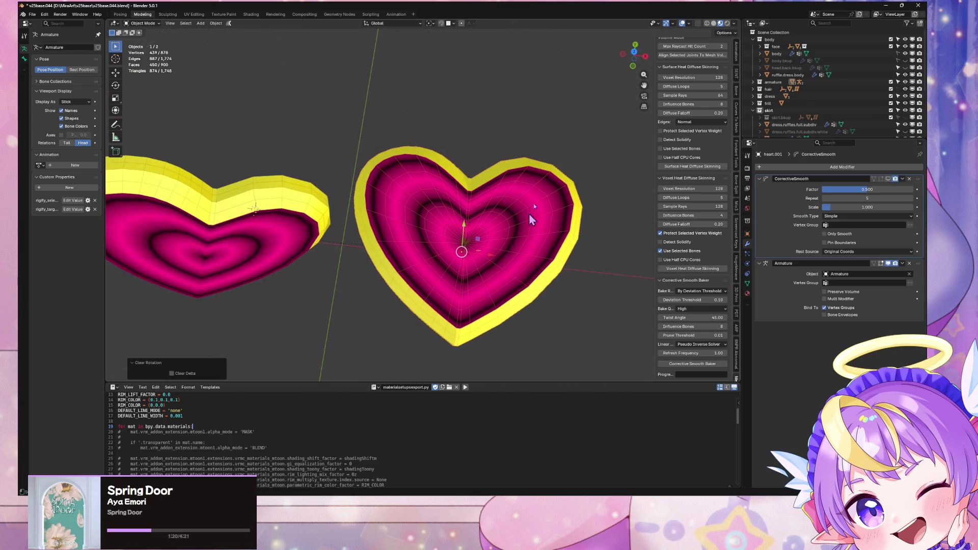
In top view, box-select the copy's left half and add a centre loop cut
click(635, 52)
key(Tab)
key(alt+a)
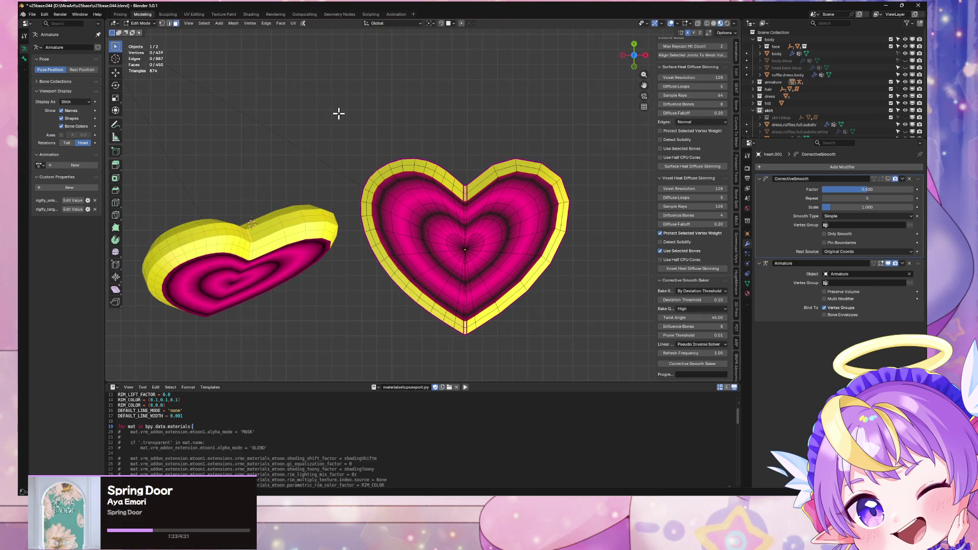
drag(320, 102, 462, 354)
scroll(516, 317, up, 4)
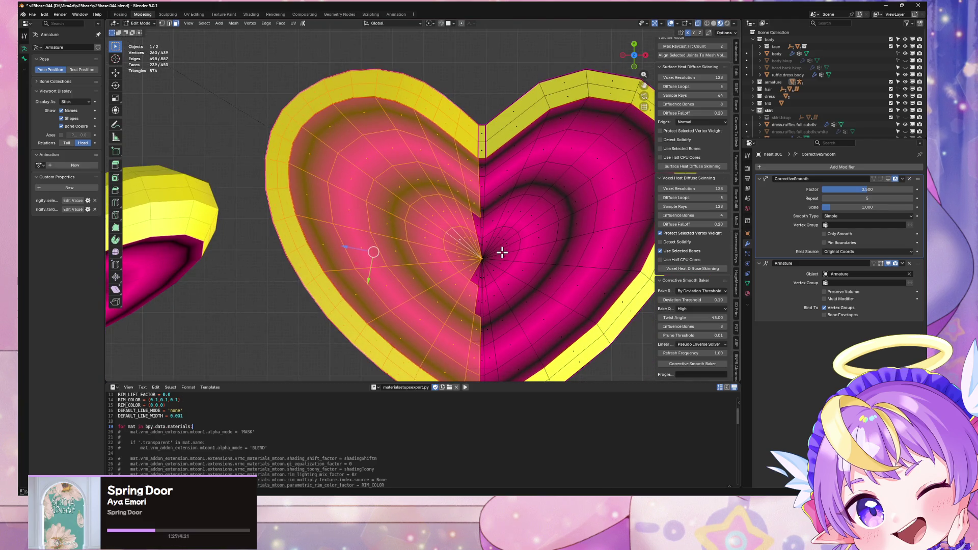
key(ctrl+r)
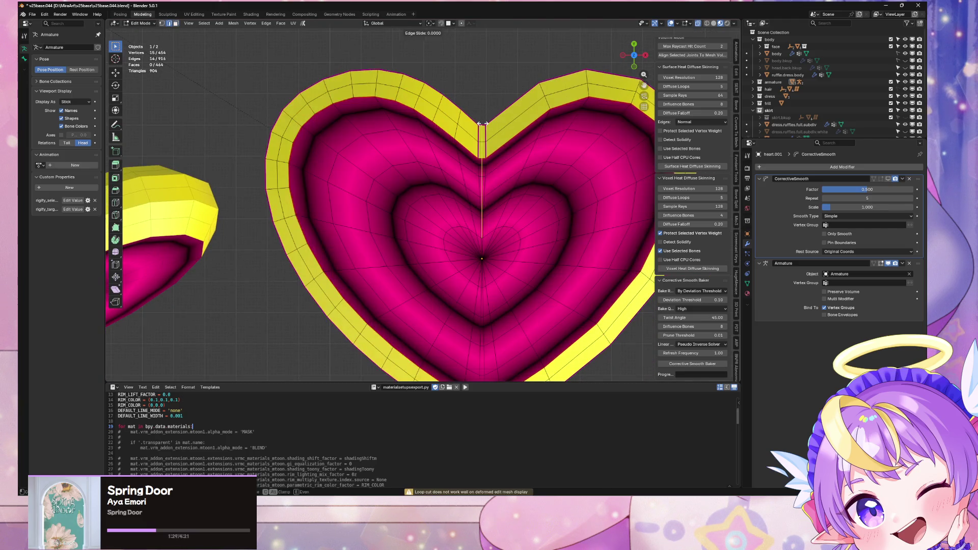
Undo the stray loop cut through the centre of the copied heart
click(518, 245)
scroll(517, 240, up, 3)
key(ctrl+z)
scroll(539, 217, down, 4)
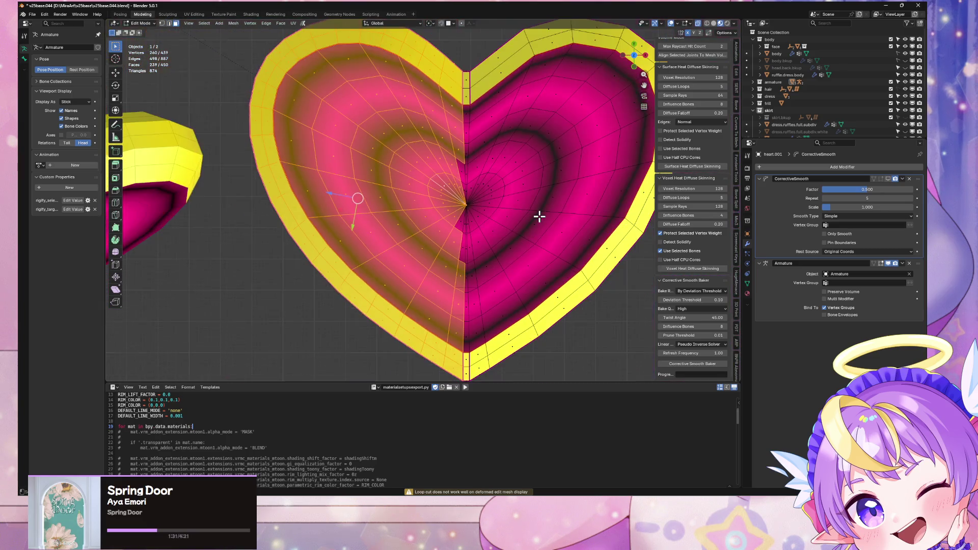
Delete the selected left-half vertices, leaving the right half at 211 faces, and inspect its inner side
right_click(539, 216)
key(Escape)
key(x)
click(421, 174)
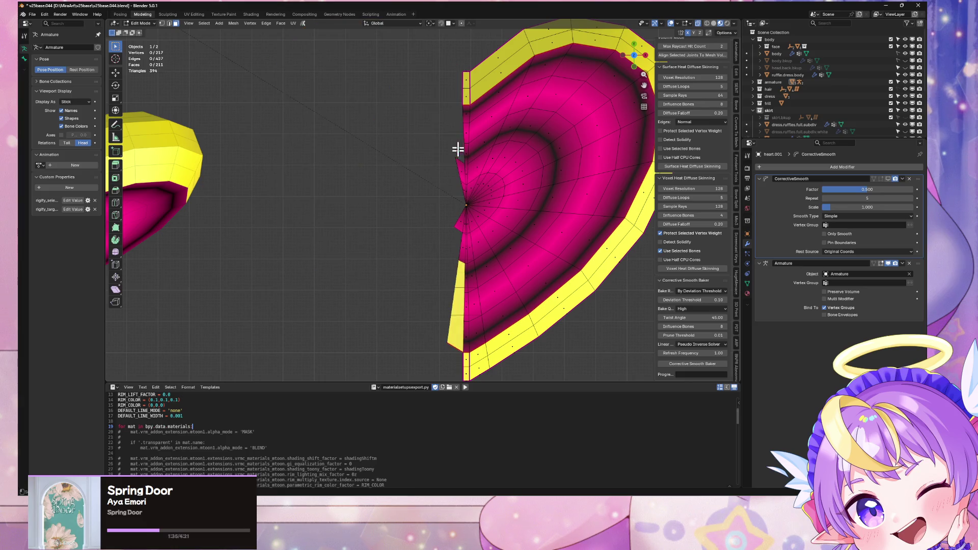
mouse_move(413, 64)
mouse_down()
mouse_move(454, 251)
mouse_move(460, 376)
mouse_move(459, 366)
mouse_up()
mouse_move(455, 310)
middle_down()
mouse_move(456, 189)
mouse_move(487, 129)
mouse_move(483, 194)
mouse_move(470, 214)
mouse_move(443, 207)
mouse_move(456, 208)
middle_up()
Mark the side edge loop of the half heart as a seam
alt+click(384, 210)
key(ctrl+e)
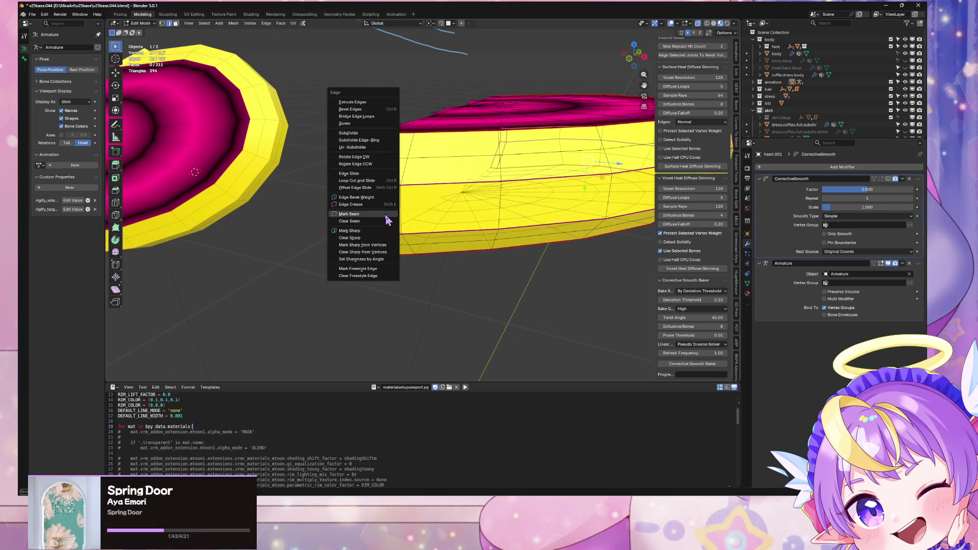
click(387, 219)
middle_drag(387, 219, 432, 223)
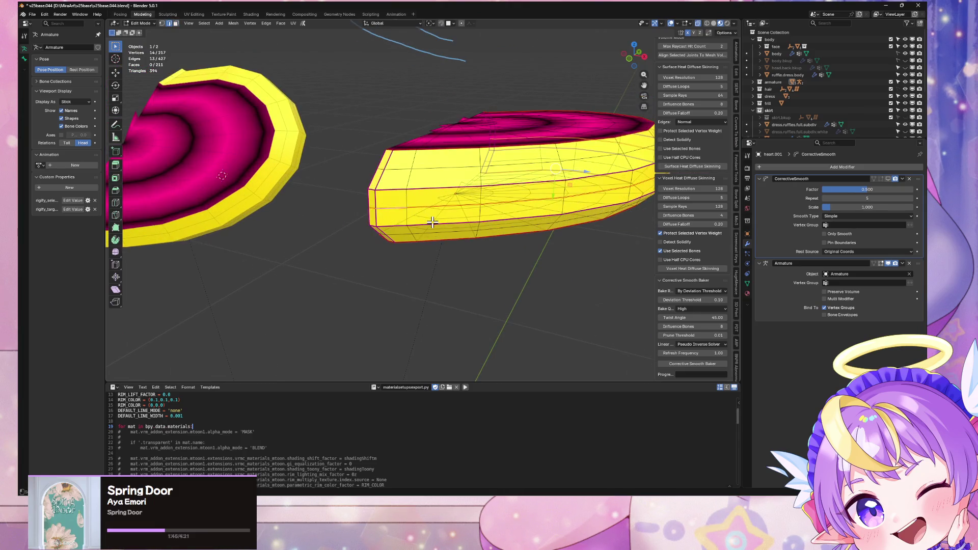
Select the region bounded by the seam, switch to Solid shading, and add the lower part
key(ctrl+l)
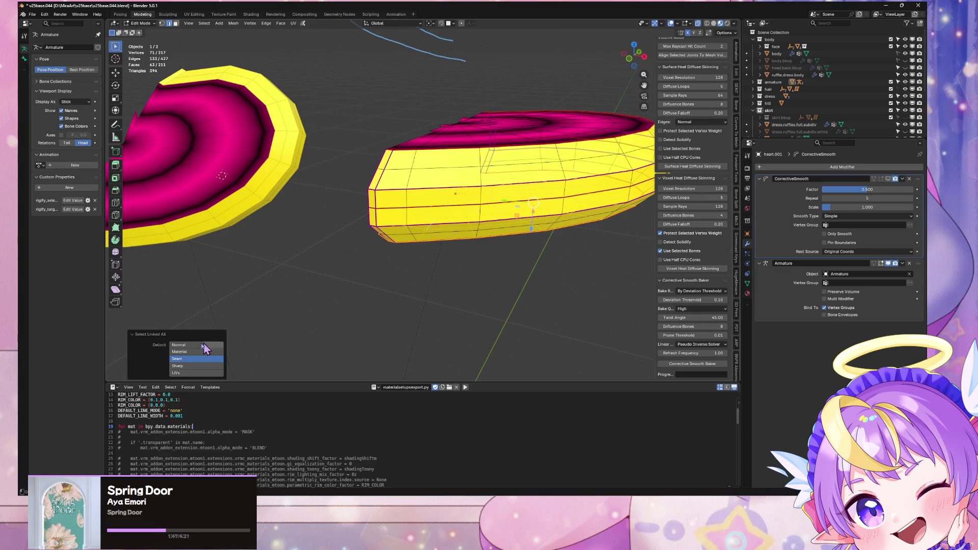
middle_drag(317, 321, 480, 210)
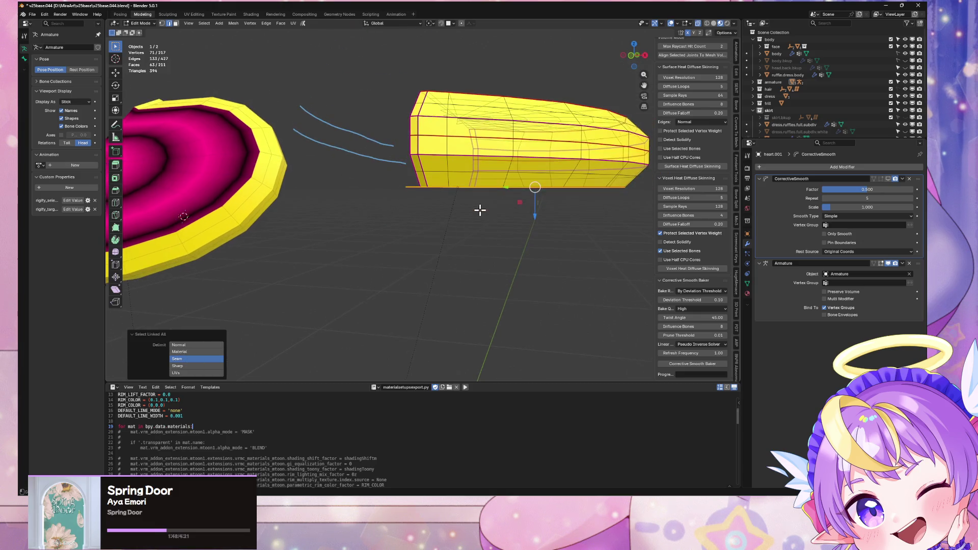
click(715, 23)
middle_drag(492, 135, 464, 205)
shift+click(437, 174)
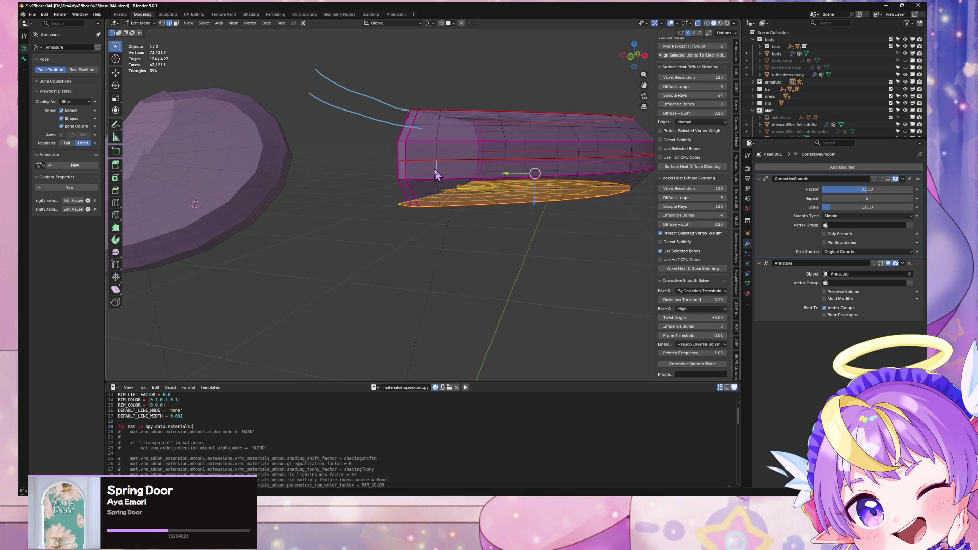
Delete the selected lower part and view the half heart straight from the top
key(ctrl+l)
key(x)
middle_drag(452, 196, 495, 201)
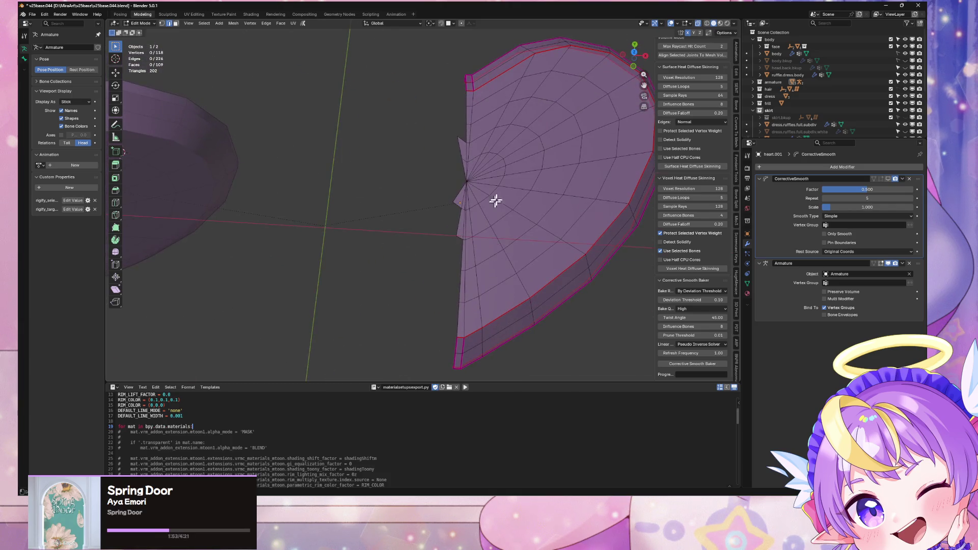
click(634, 55)
scroll(538, 172, up, 6)
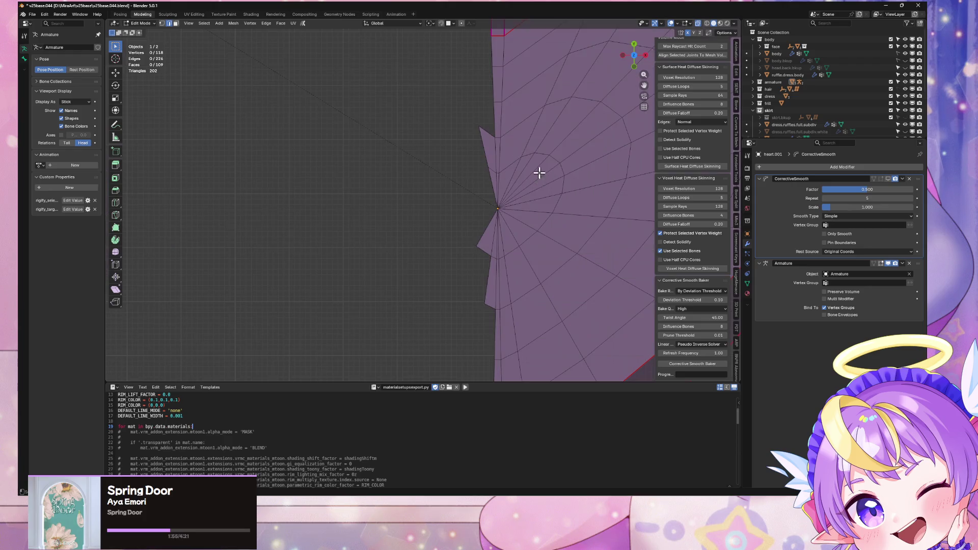
shift+middle_drag(546, 201, 518, 162)
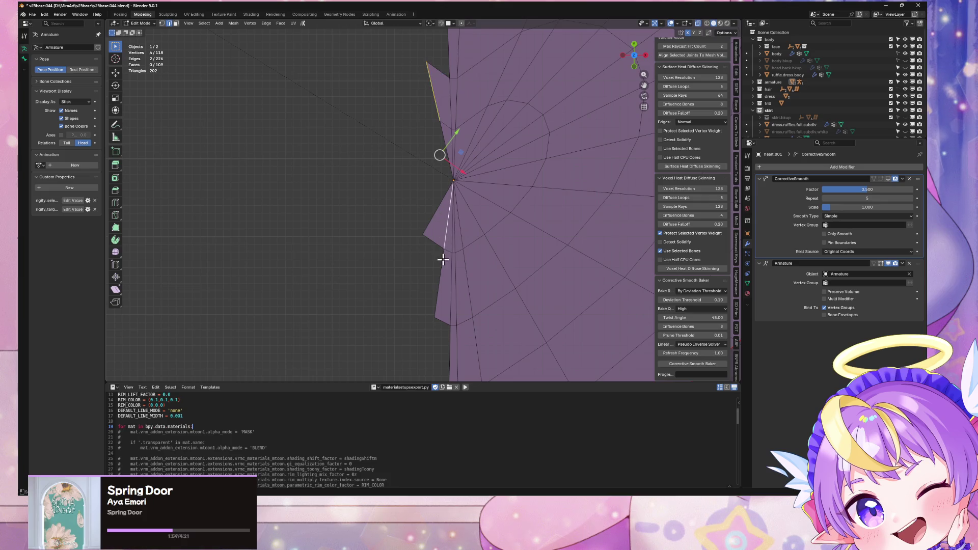
Delete the faces selected along the half heart's left edge
shift+click(436, 225)
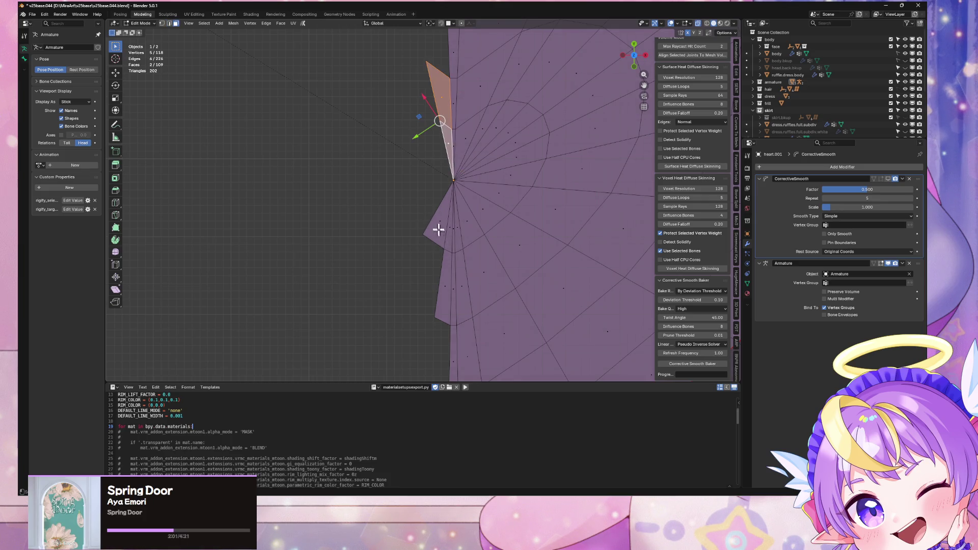
shift+click(448, 234)
shift+click(439, 284)
key(x)
click(451, 272)
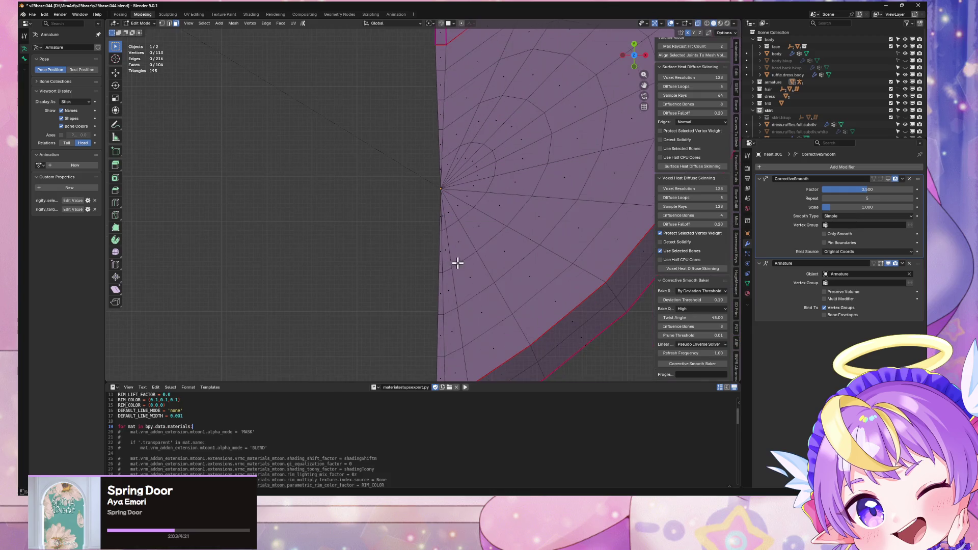
scroll(463, 245, down, 4)
scroll(430, 248, up, 3)
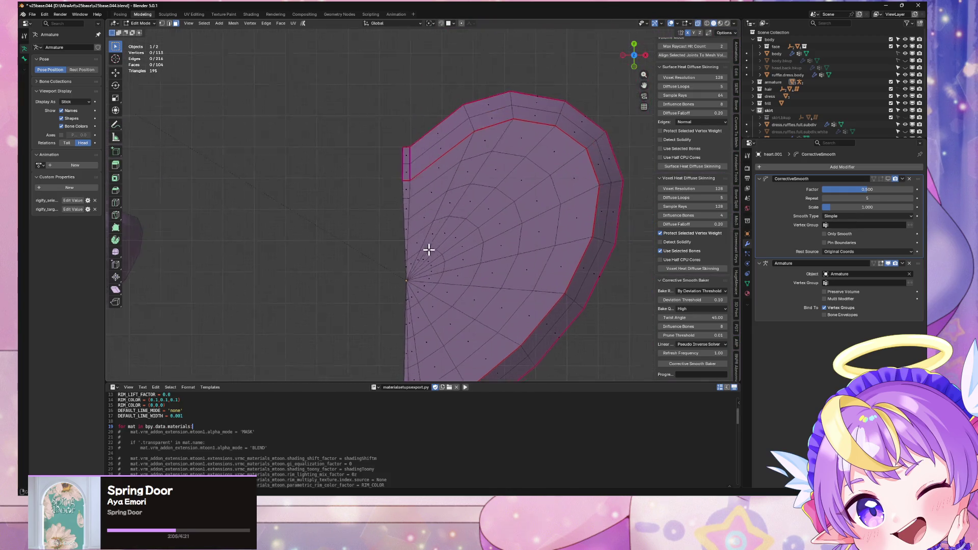
Add an unslid loop cut along the left edge and confirm the cut in top view
key(ctrl+r)
click(395, 117)
right_click(395, 116)
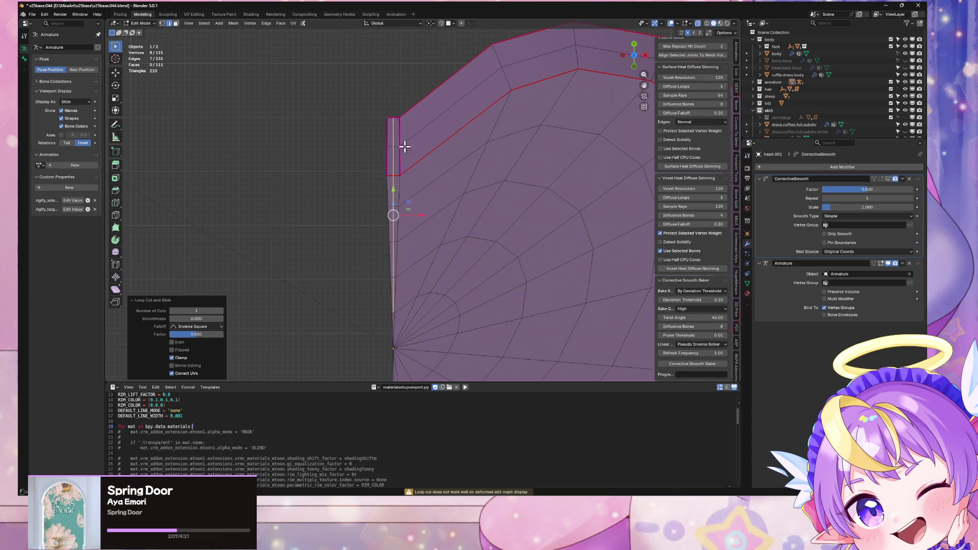
scroll(454, 163, up, 5)
scroll(466, 265, down, 4)
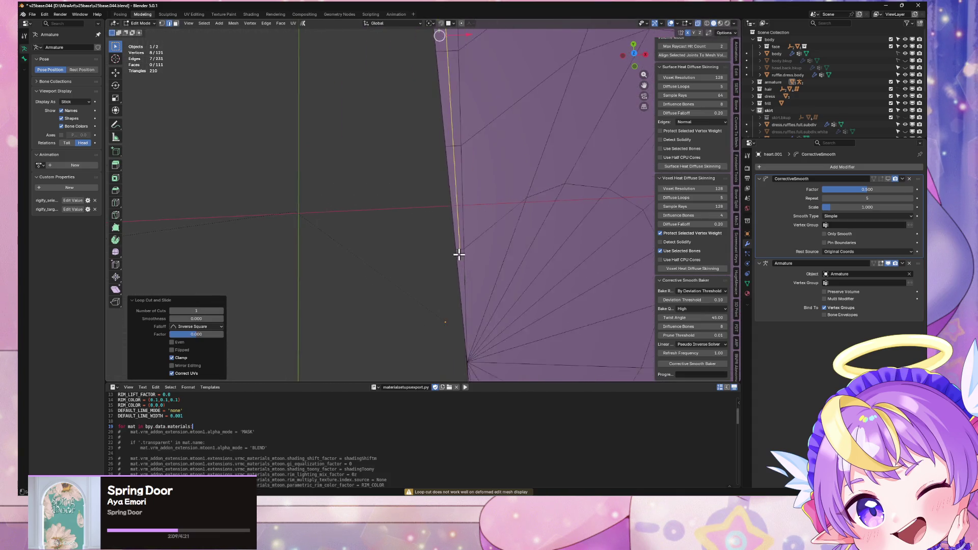
click(635, 54)
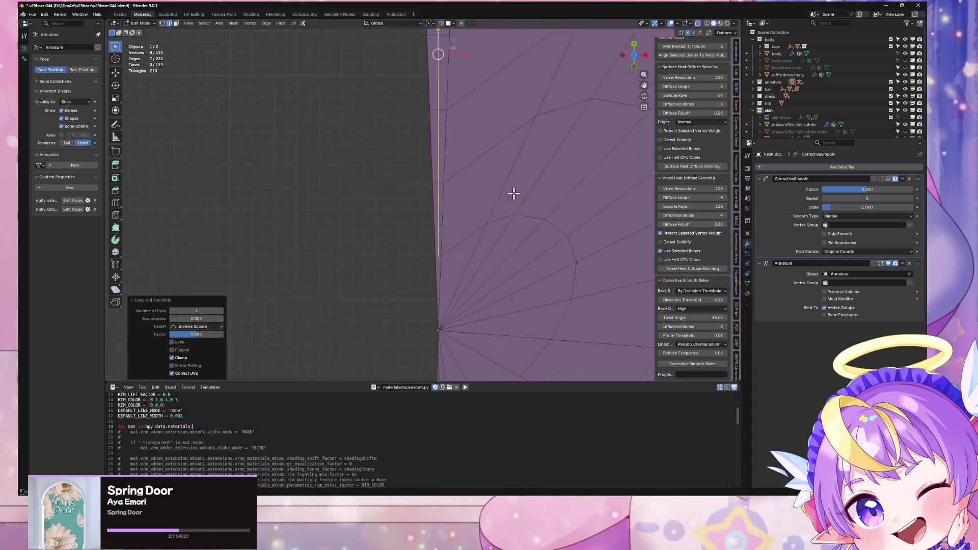
scroll(489, 214, up, 1)
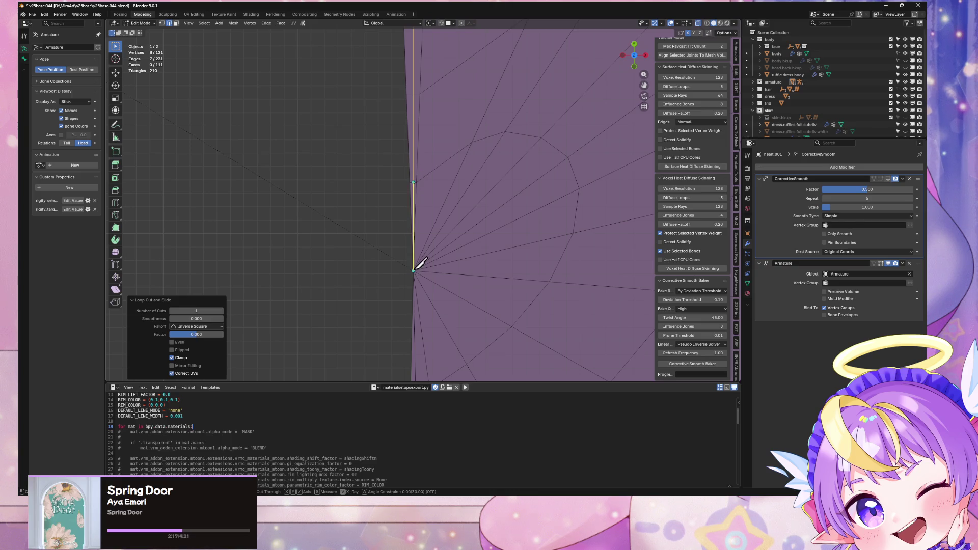
key(Return)
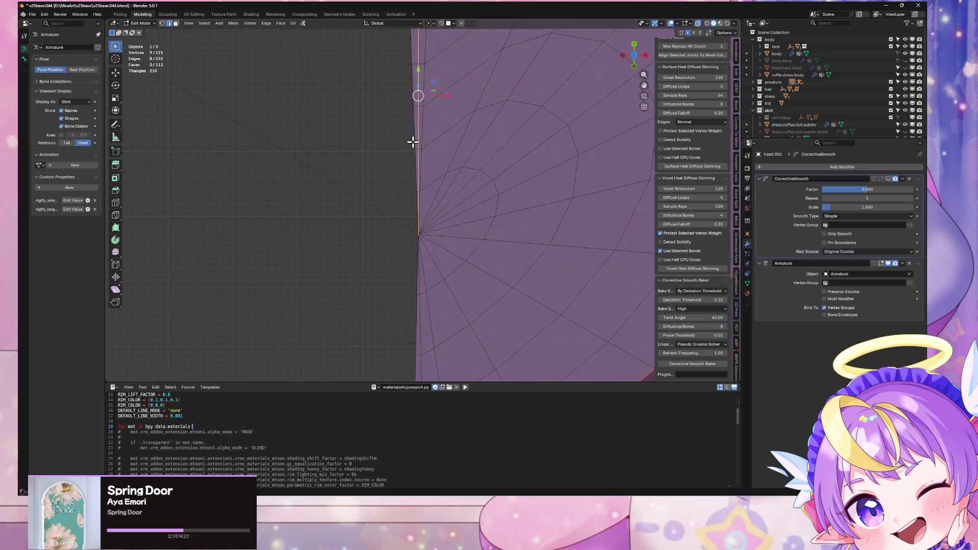
scroll(419, 139, down, 3)
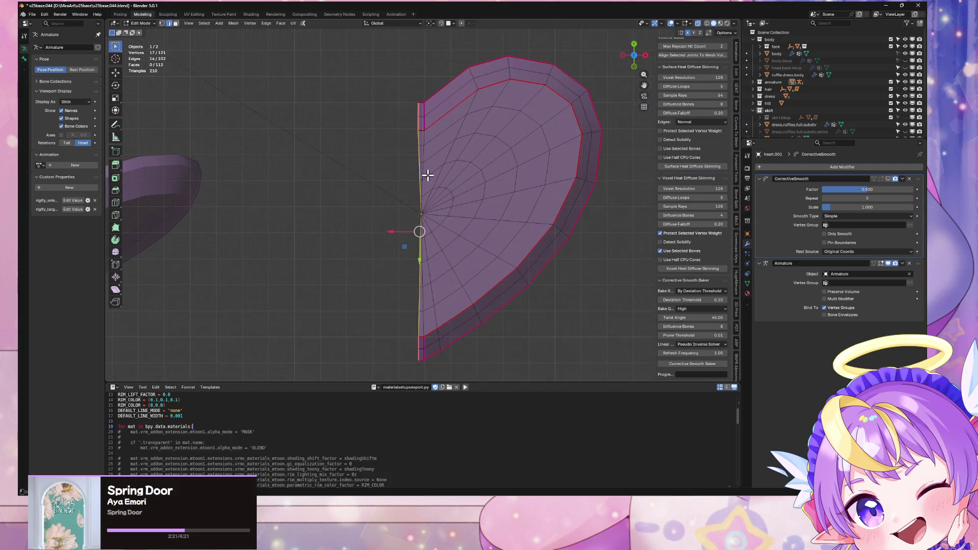
scroll(427, 175, up, 2)
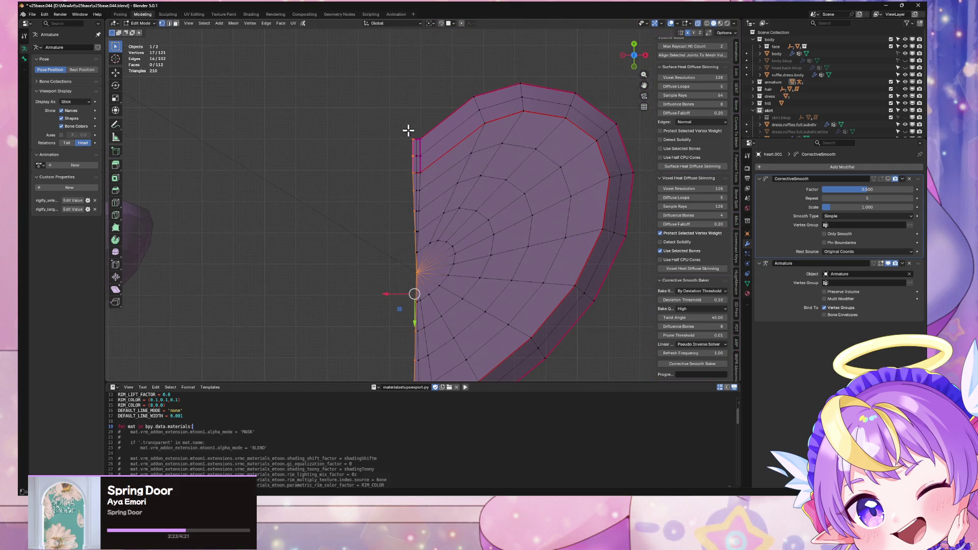
Delete the stray vertices along the straight centre edge
drag(413, 179, 414, 181)
key(x)
click(408, 167)
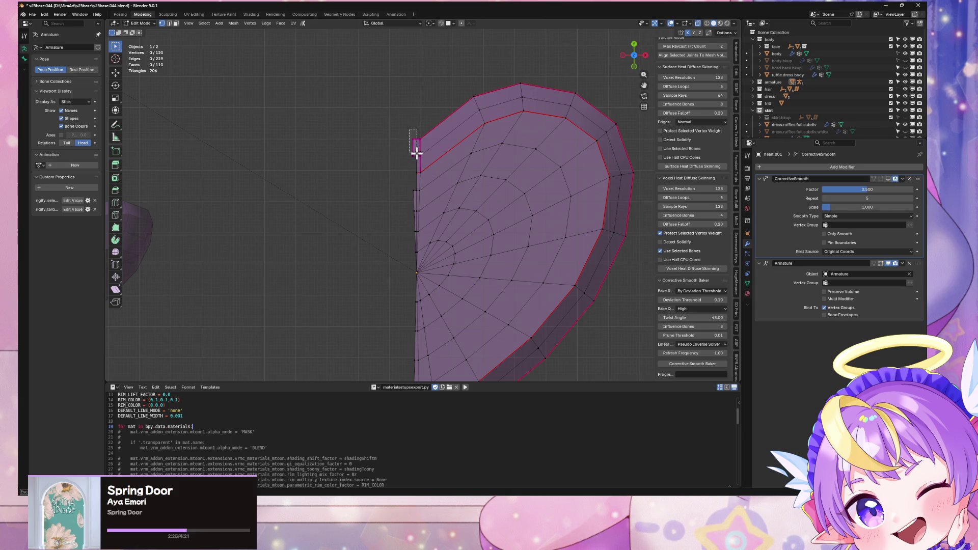
key(x)
click(414, 159)
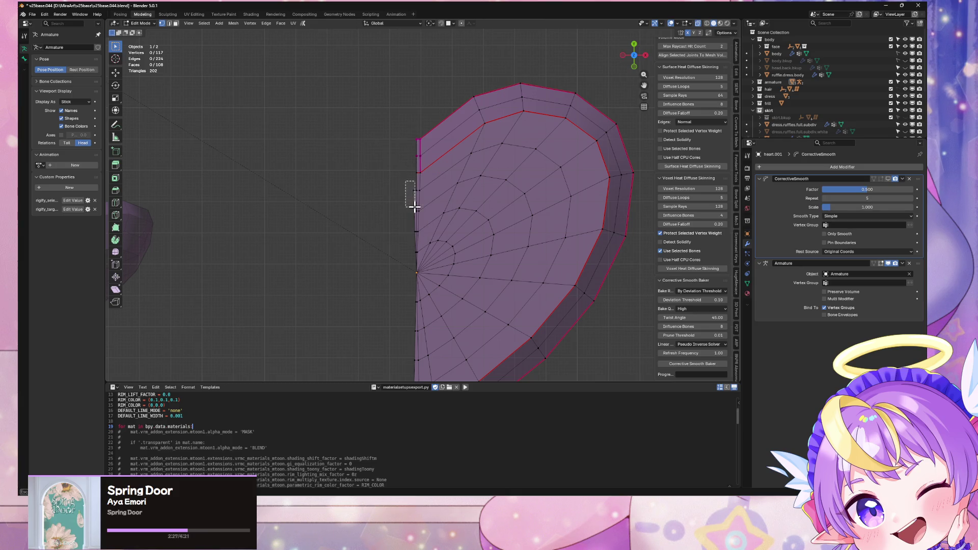
drag(415, 207, 414, 207)
key(x)
click(414, 208)
Delete the last three stray vertices, leaving a clean 104-face shell, and return to Object Mode
scroll(416, 230, up, 2)
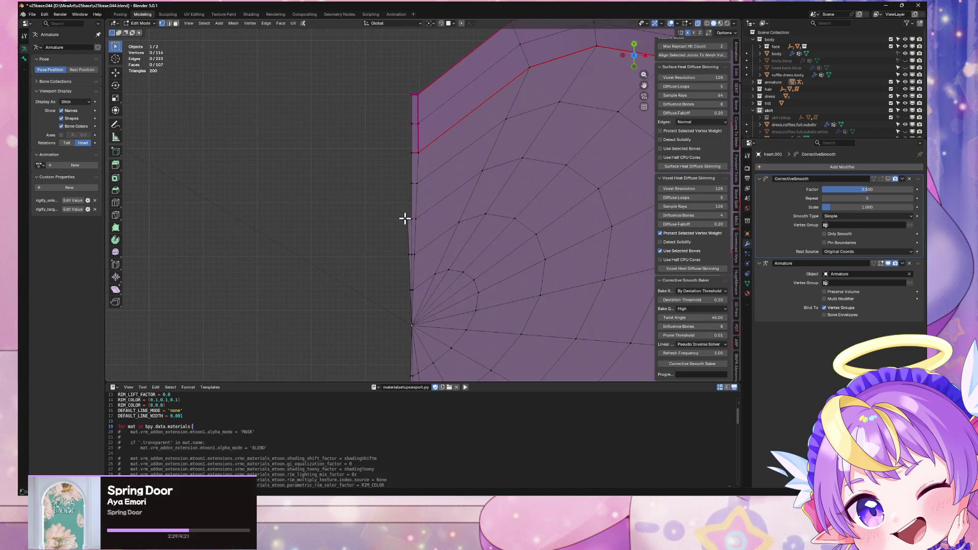
key(x)
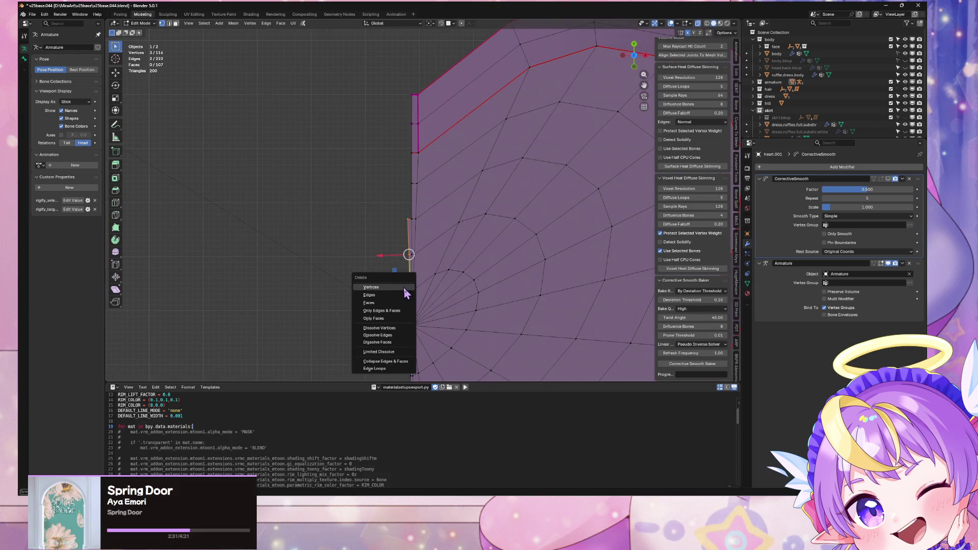
click(404, 285)
scroll(420, 277, down, 3)
mouse_move(421, 277)
middle_down()
mouse_move(443, 175)
mouse_move(409, 103)
mouse_move(437, 203)
middle_up()
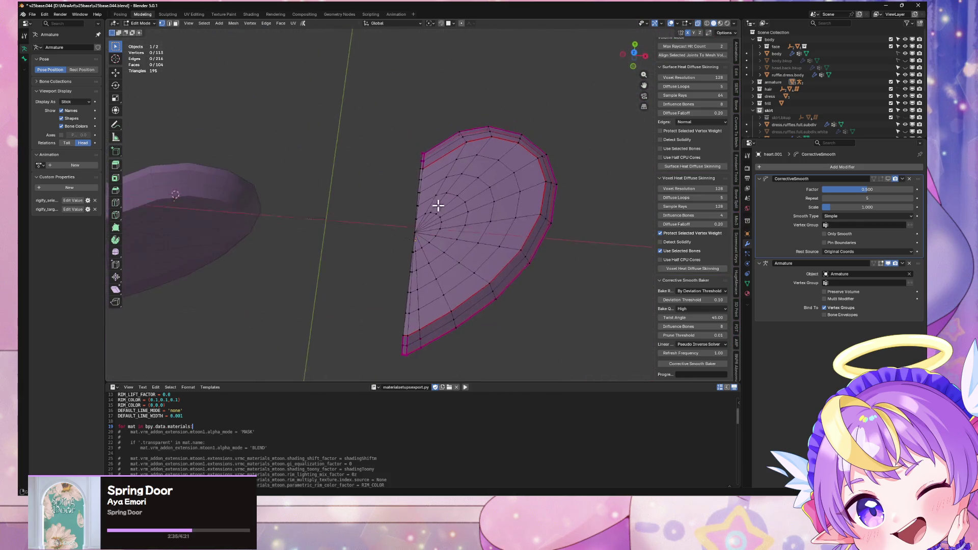
key(Tab)
key(Tab)
key(Tab)
Add a Mirror modifier to the half heart with the Z axis also enabled
click(585, 269)
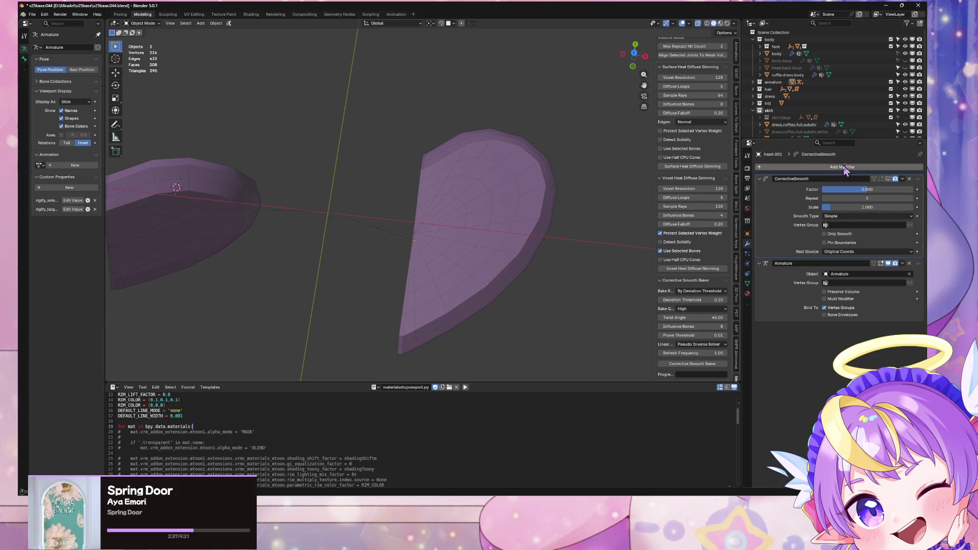
click(815, 167)
mouse_move(815, 159)
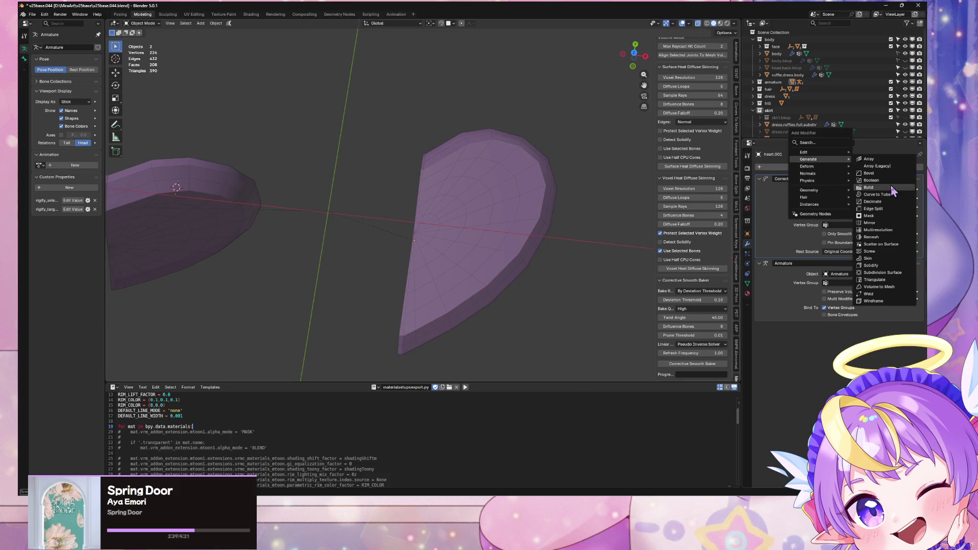
click(890, 224)
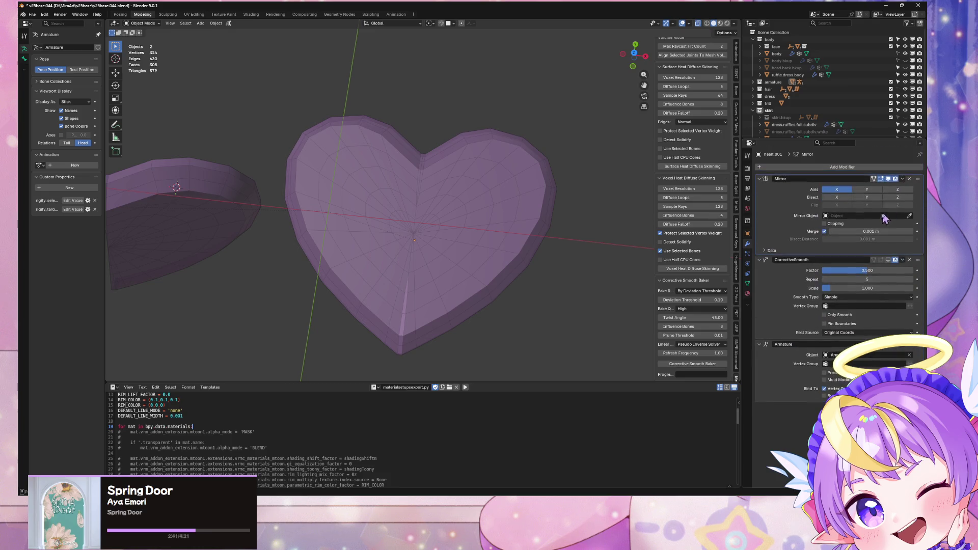
click(898, 190)
mouse_move(539, 258)
middle_down()
mouse_move(518, 163)
mouse_move(519, 179)
mouse_move(498, 201)
mouse_move(408, 212)
mouse_move(342, 203)
mouse_move(541, 168)
mouse_move(525, 160)
mouse_move(513, 183)
mouse_move(500, 181)
middle_up()
Lower the whole mesh along Z in Edit Mode so the mirrored layers close together
key(Tab)
key(a)
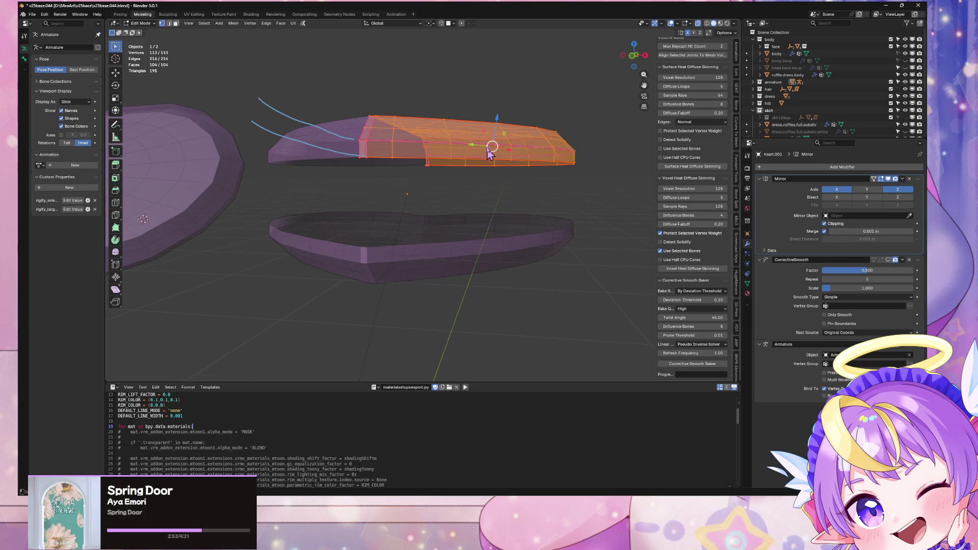
key(g)
key(z)
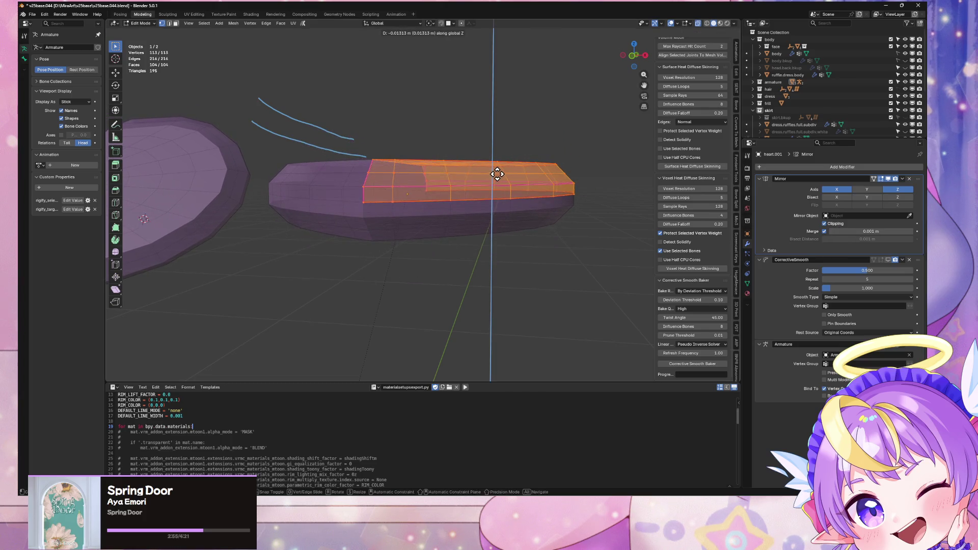
click(516, 199)
key(Tab)
Switch to Material Preview to see the pink and yellow heart from the top
middle_drag(523, 211, 514, 286)
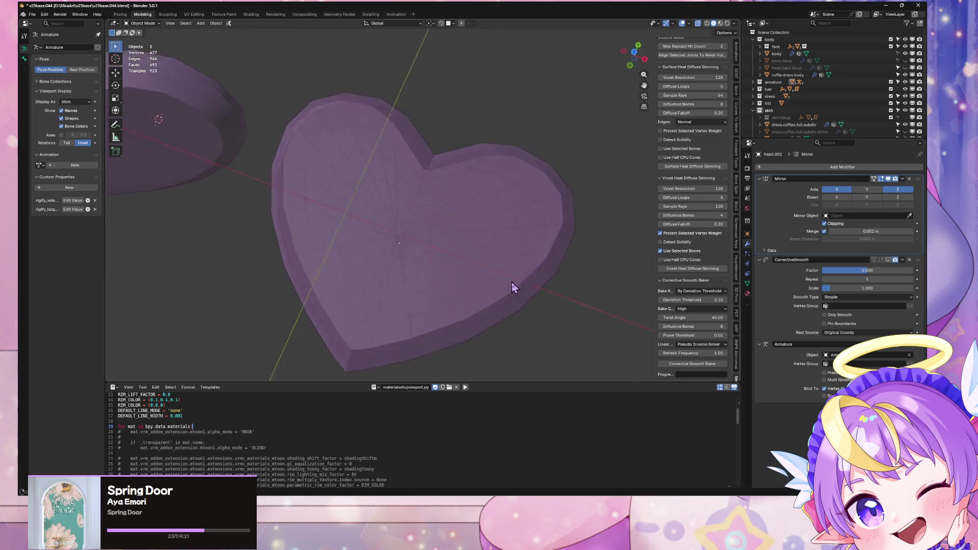
click(721, 24)
mouse_move(589, 160)
middle_down()
mouse_move(581, 147)
mouse_move(585, 163)
middle_up()
scroll(586, 164, up, 5)
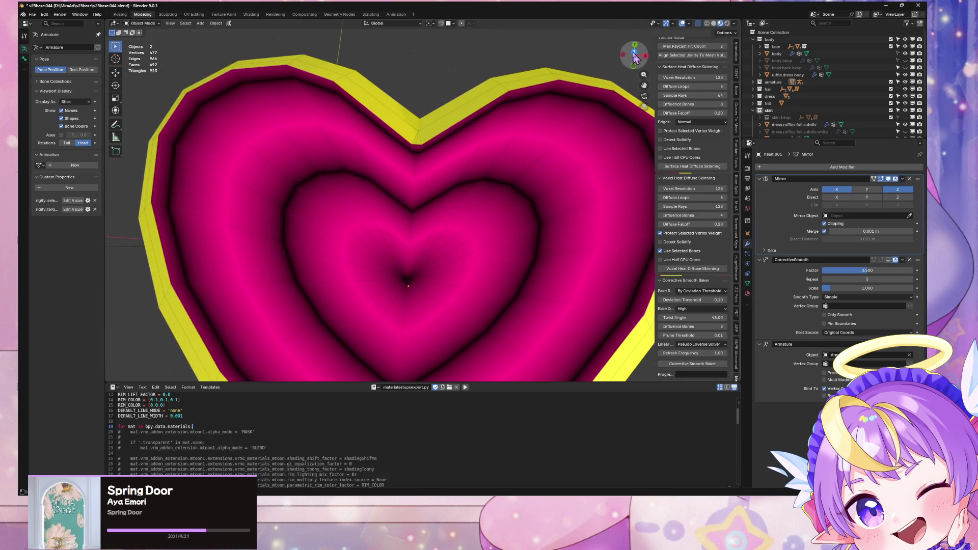
click(634, 53)
scroll(484, 231, down, 3)
scroll(491, 237, up, 5)
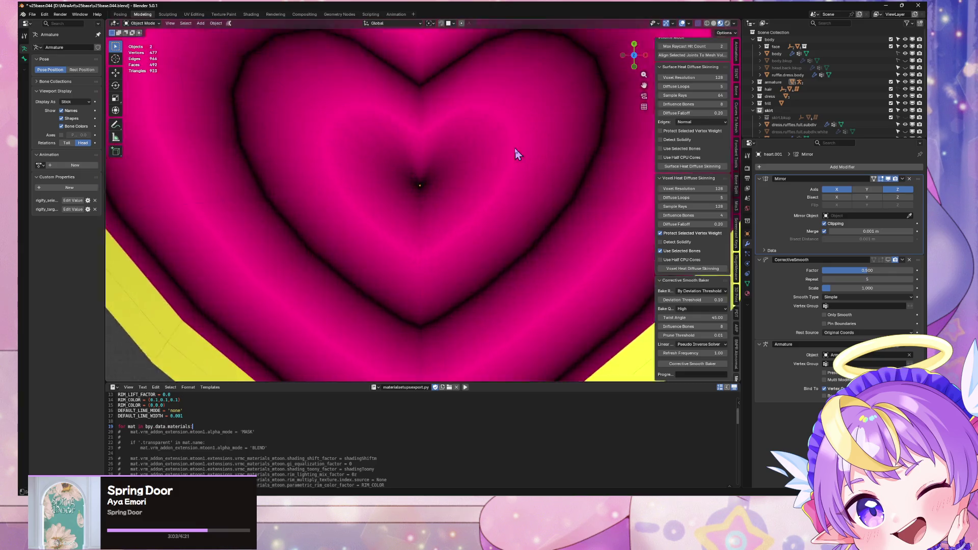
scroll(515, 149, down, 3)
Start a scale in Edit Mode and check the heart from below before returning to Object Mode
key(Tab)
key(s)
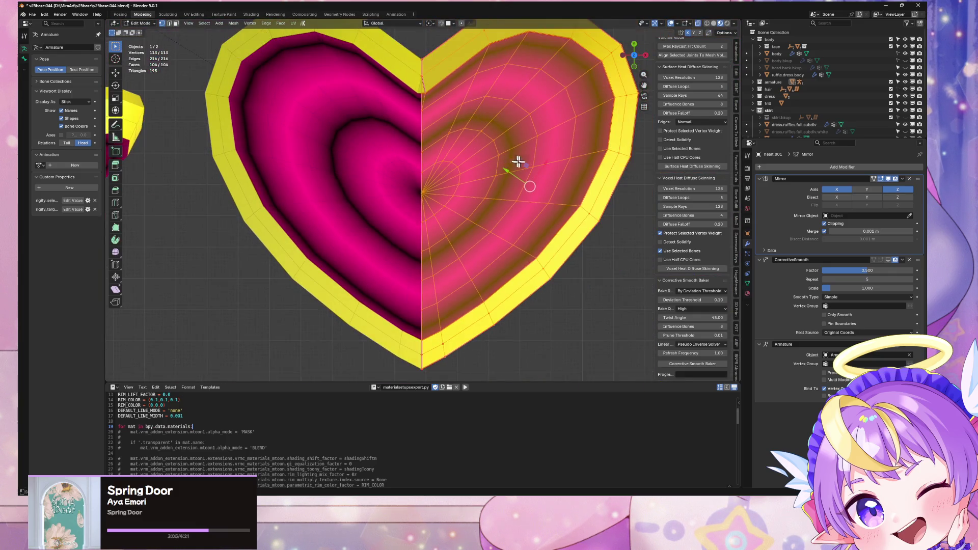
scroll(550, 166, down, 1)
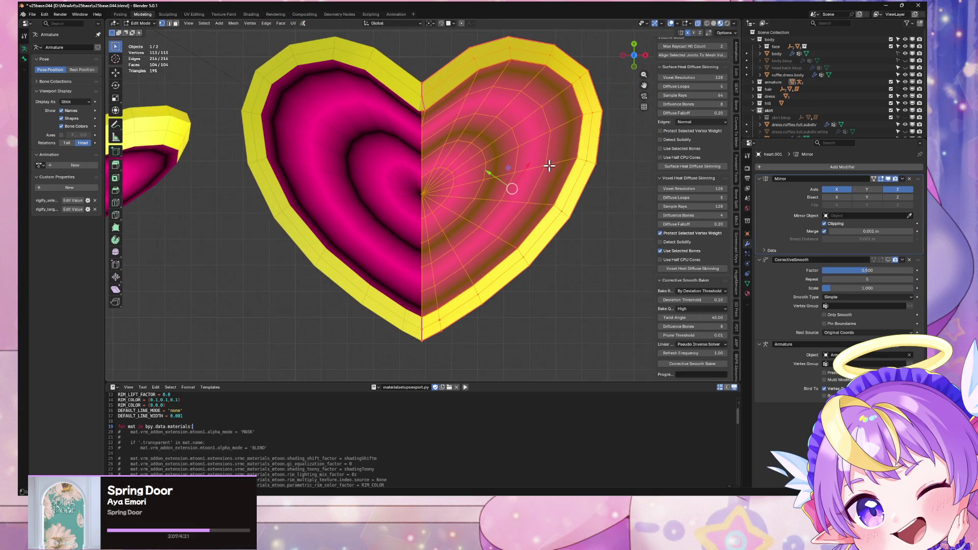
scroll(549, 165, up, 2)
mouse_move(550, 175)
middle_down()
mouse_move(498, 81)
mouse_move(466, 142)
mouse_move(494, 112)
mouse_move(511, 199)
mouse_move(507, 160)
middle_up()
scroll(511, 199, down, 4)
key(Tab)
Select the old half-heart object for deletion and tilt the view to see the heart upright
click(259, 206)
key(x)
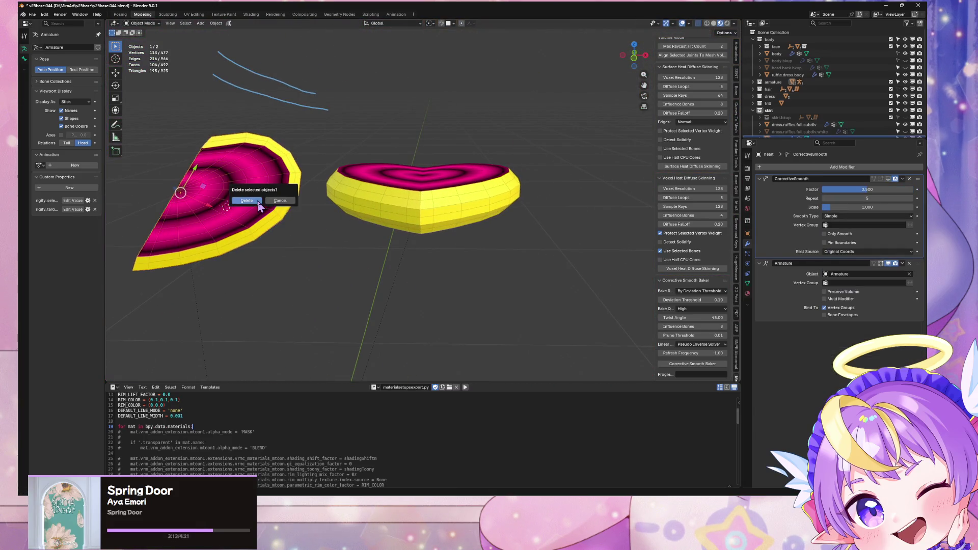
mouse_move(226, 261)
middle_down()
mouse_move(590, 162)
mouse_move(297, 234)
mouse_move(476, 113)
middle_up()
scroll(306, 231, up, 4)
scroll(479, 132, up, 3)
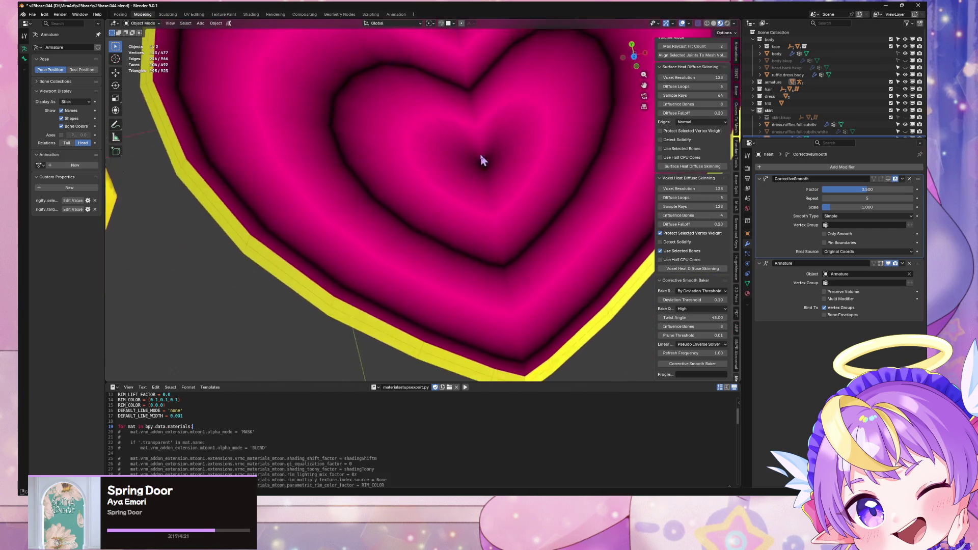
scroll(484, 158, down, 5)
mouse_move(490, 163)
middle_down()
mouse_move(454, 144)
mouse_move(595, 330)
middle_up()
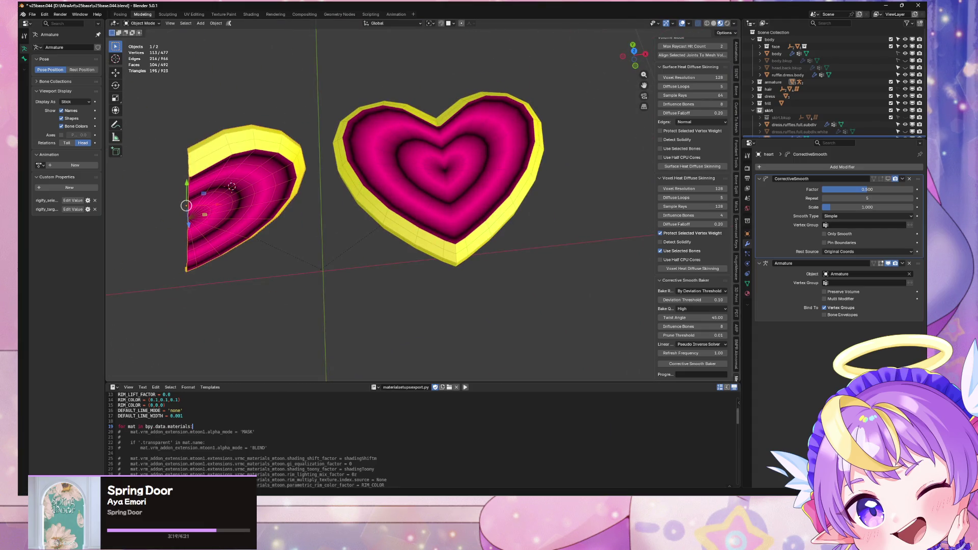
key(alt+Tab)
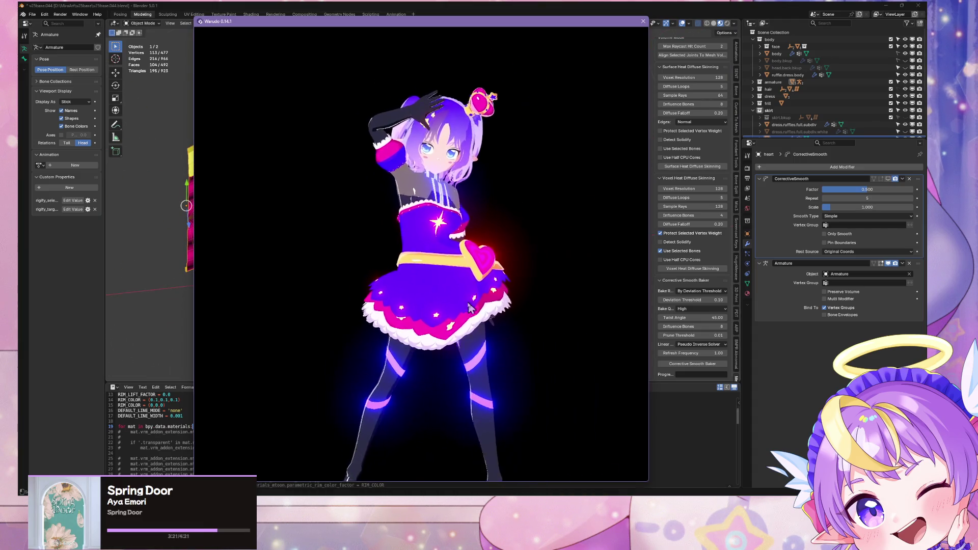
Zoom in on the heart brooch on the avatar's dress belt in Warudo, then return to Blender
scroll(332, 297, up, 5)
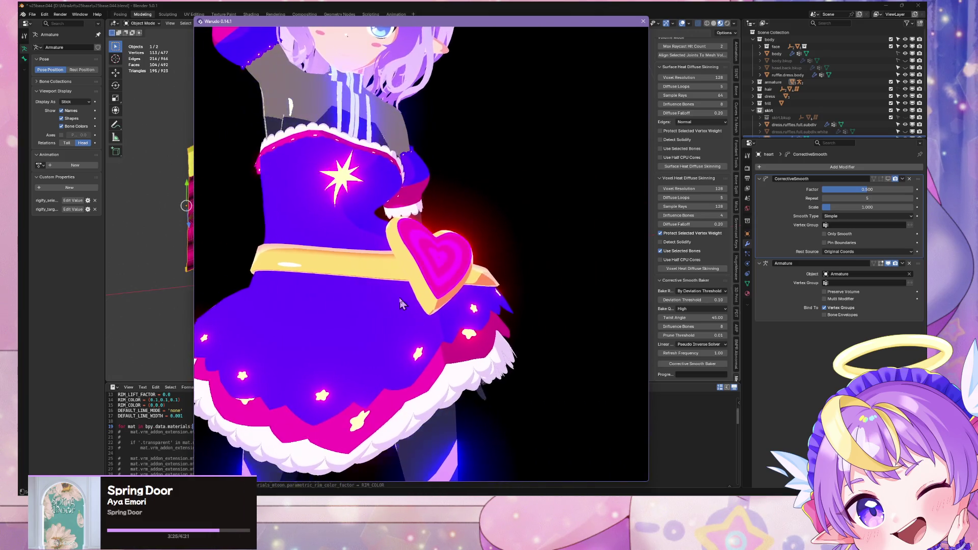
click(377, 7)
mouse_move(442, 142)
middle_down()
mouse_move(464, 112)
mouse_move(497, 155)
mouse_move(482, 225)
mouse_move(485, 214)
mouse_move(512, 209)
mouse_move(518, 188)
middle_up()
Exit local view and delete the old heart object from the belt
click(512, 209)
key(KP_Divide)
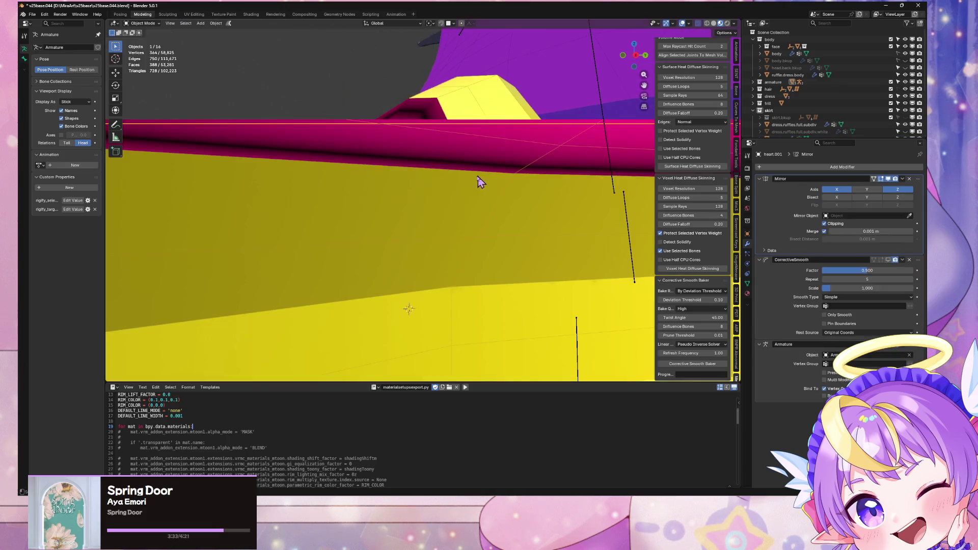
scroll(479, 221, down, 5)
mouse_move(482, 225)
middle_down()
mouse_move(509, 240)
mouse_move(483, 206)
middle_up()
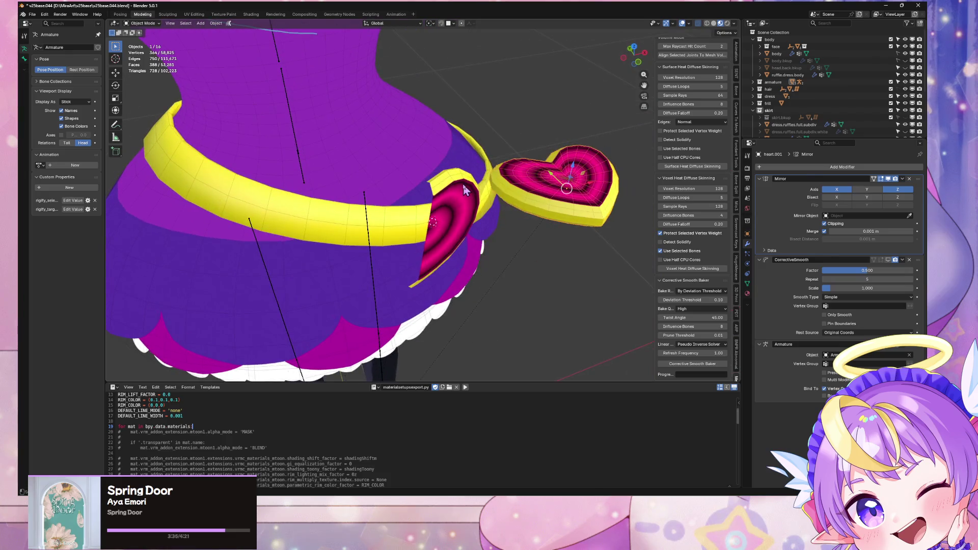
click(468, 193)
key(x)
key(Return)
Select the mirrored heart and dissolve the edge at its top notch in Edit Mode
click(563, 196)
mouse_move(563, 196)
middle_down()
mouse_move(549, 134)
mouse_move(576, 227)
middle_up()
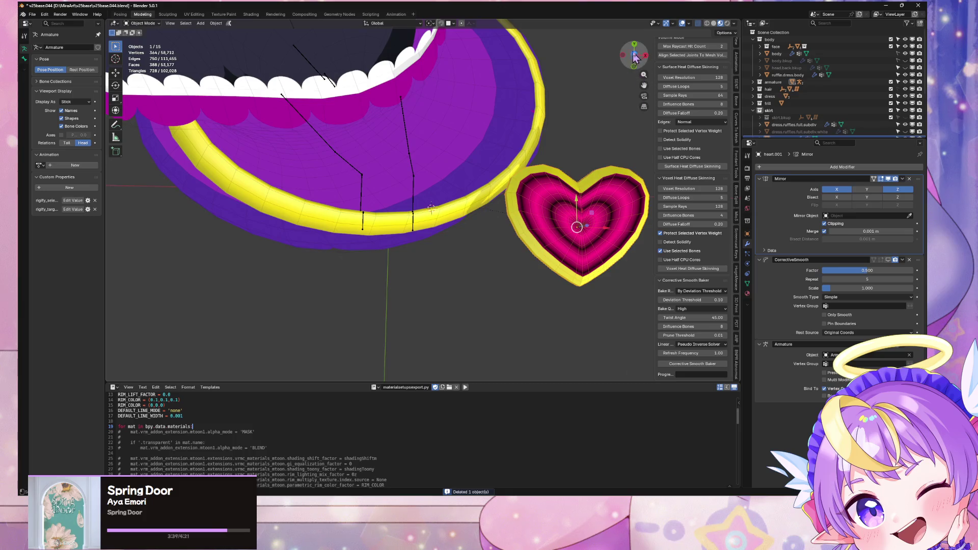
click(634, 57)
scroll(568, 186, up, 4)
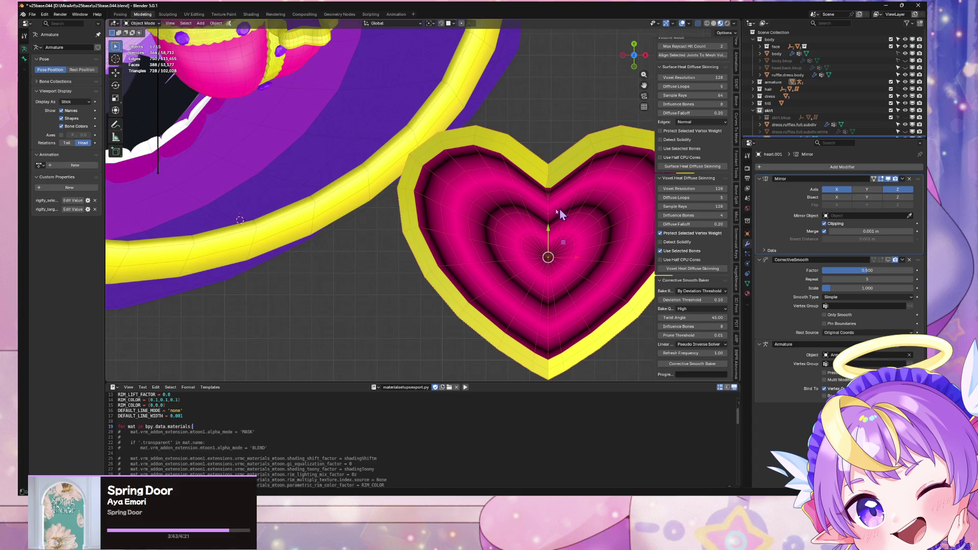
scroll(545, 214, up, 2)
key(Tab)
scroll(509, 214, up, 5)
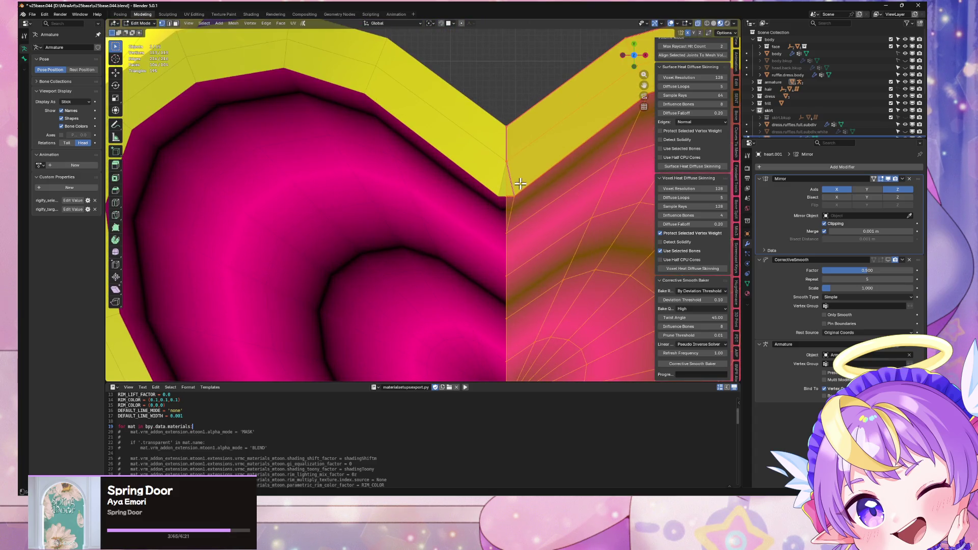
click(515, 179)
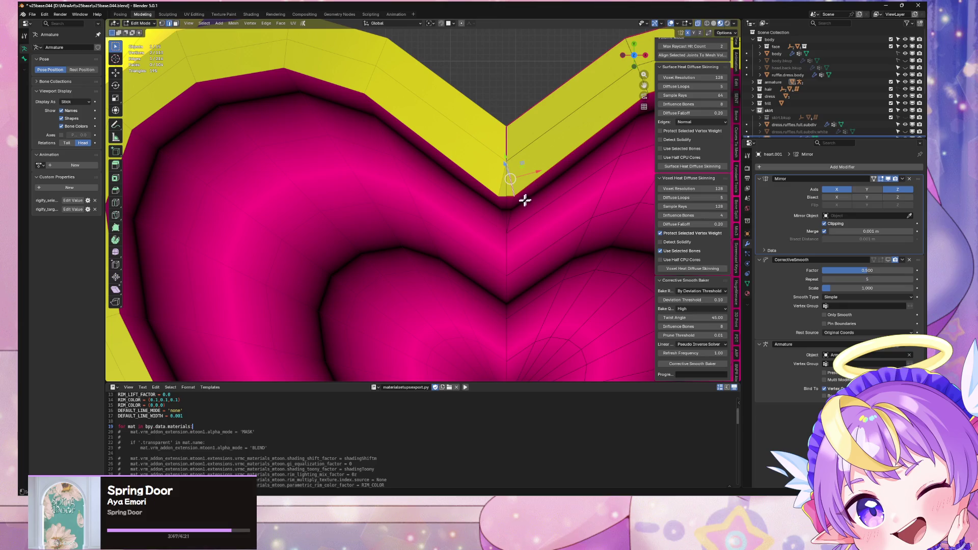
key(ctrl+x)
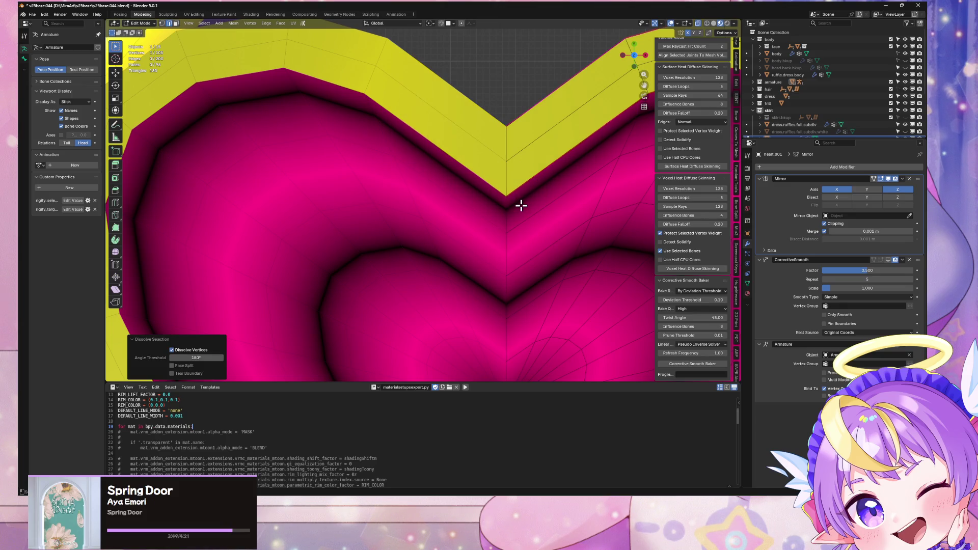
Inspect the 96-face heart from several angles, then start an edge loop around the centre
scroll(524, 214, down, 6)
mouse_move(528, 223)
middle_down()
mouse_move(525, 158)
mouse_move(511, 234)
middle_up()
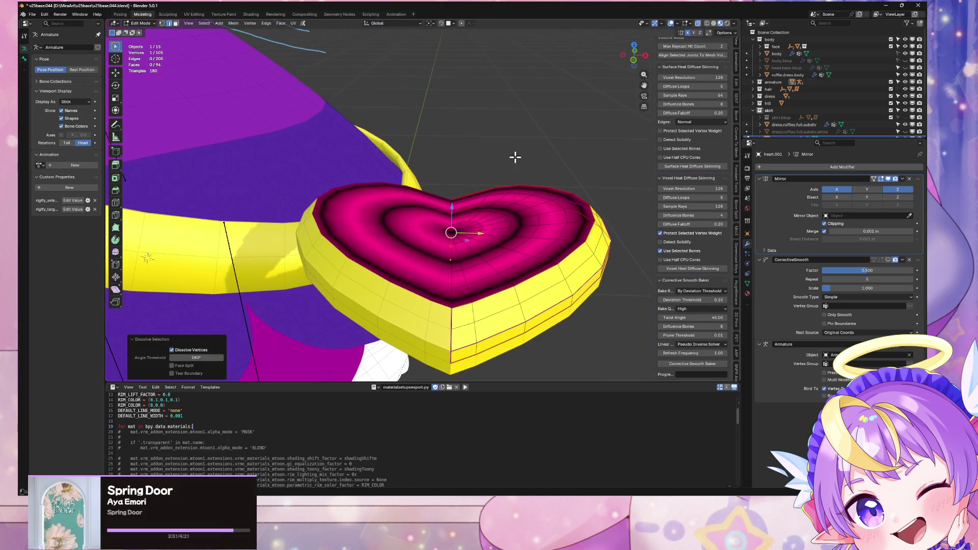
scroll(518, 212, up, 5)
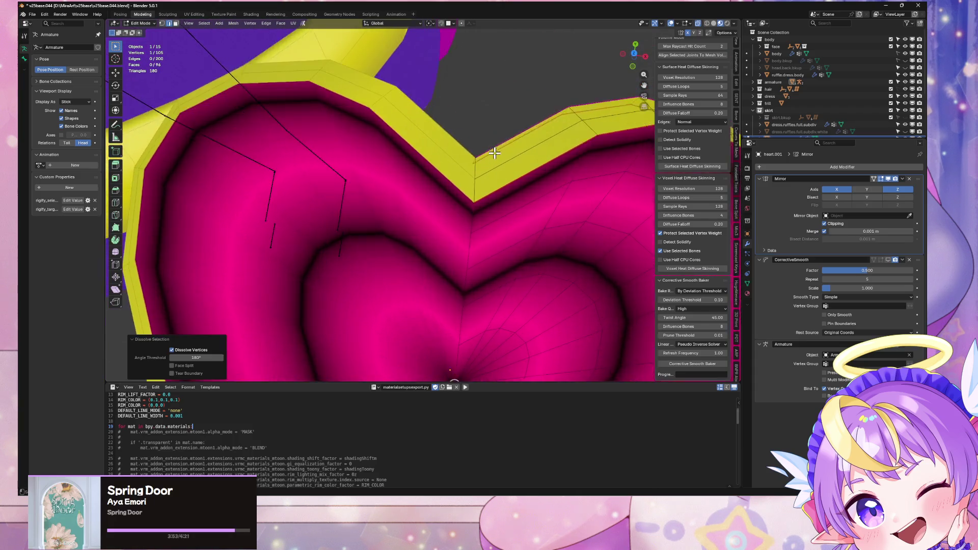
scroll(497, 155, down, 5)
mouse_move(525, 201)
middle_down()
mouse_move(537, 179)
mouse_move(520, 155)
mouse_move(529, 221)
middle_up()
scroll(529, 221, up, 4)
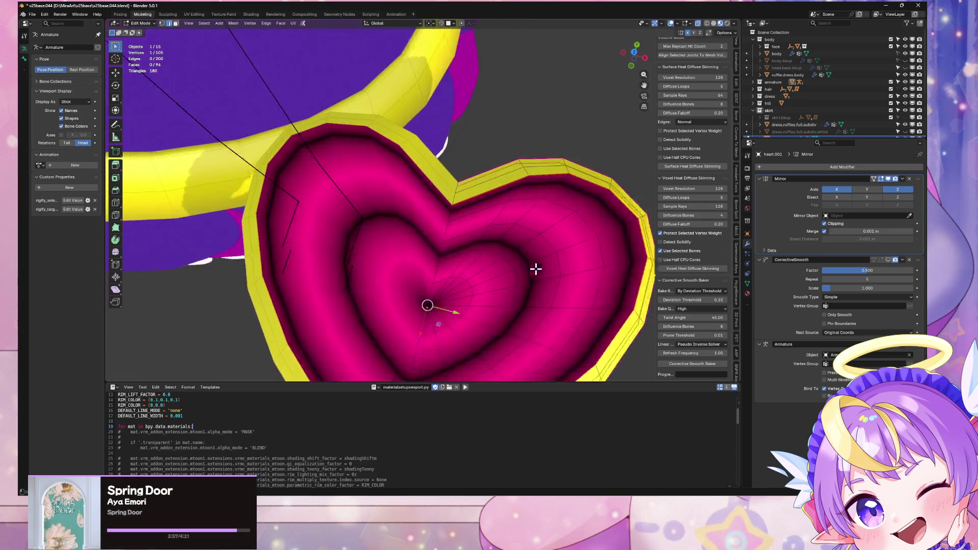
middle_drag(536, 269, 509, 120)
scroll(502, 153, up, 5)
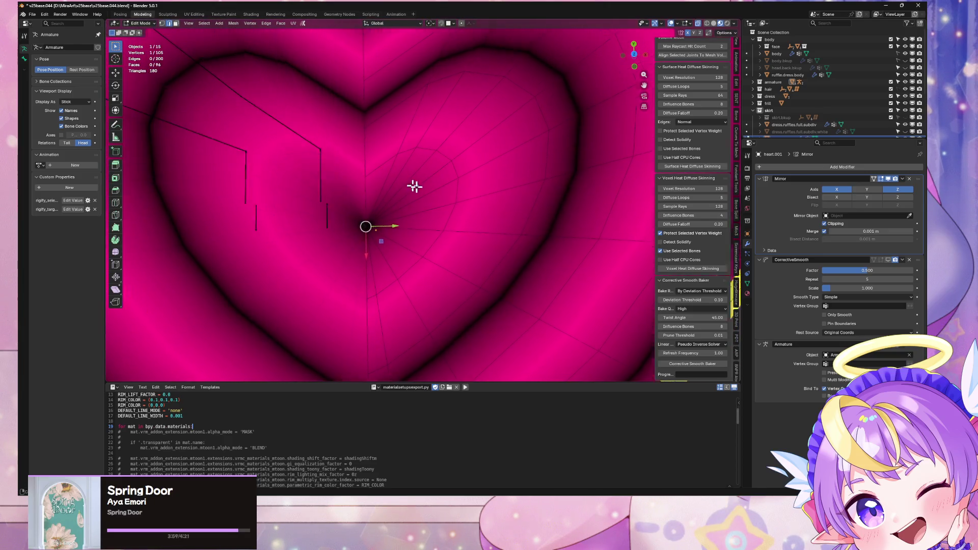
middle_drag(414, 187, 444, 199)
key(ctrl+r)
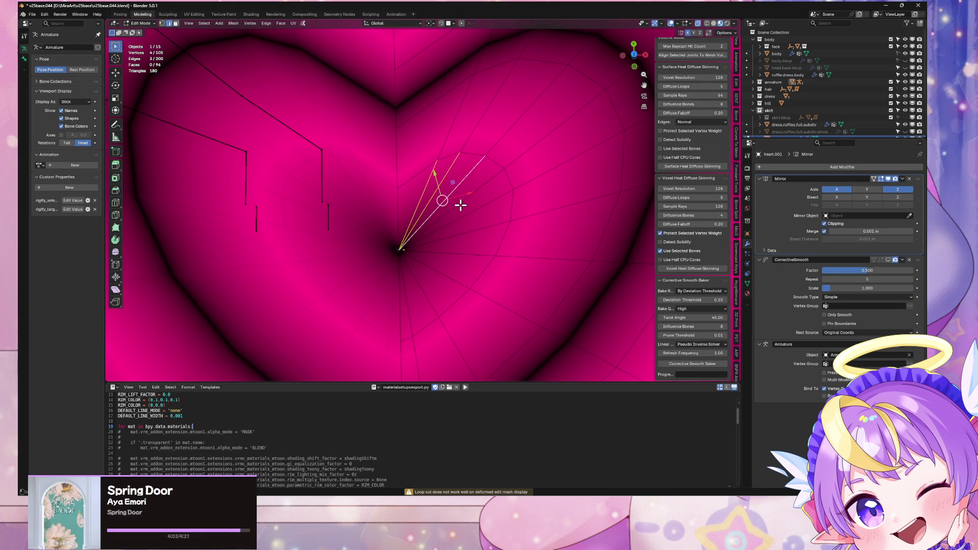
Subdivide the fan of edges around the heart's centre vertex
drag(442, 275, 408, 231)
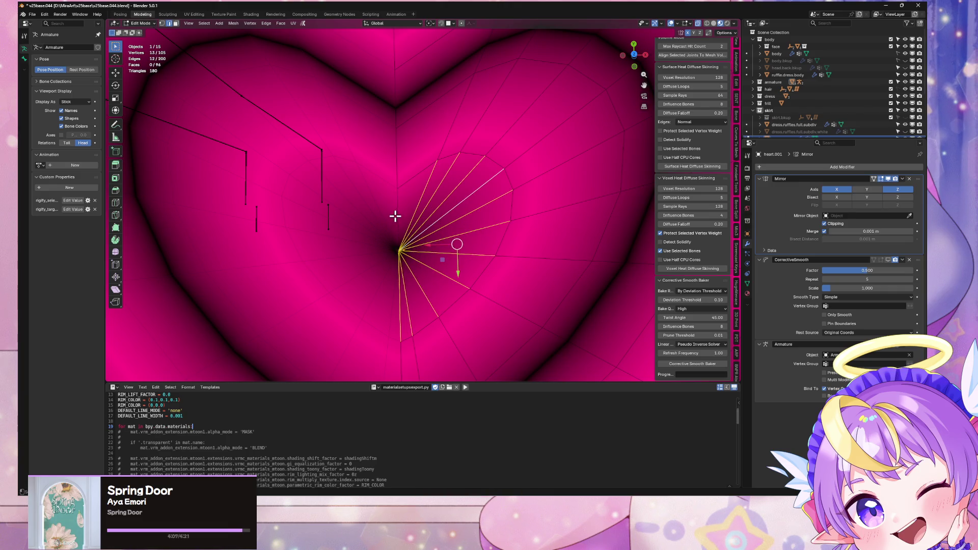
shift+click(396, 216)
key(ctrl+e)
click(497, 232)
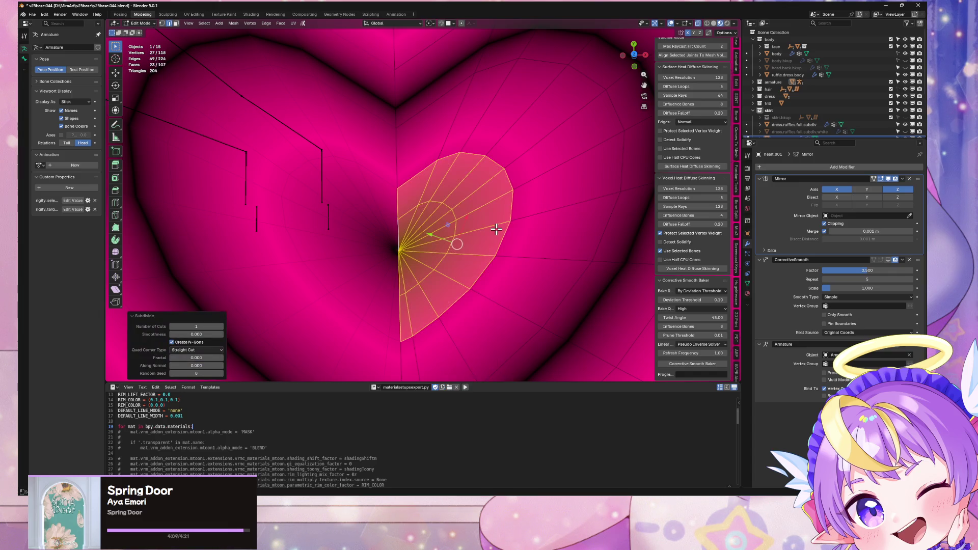
scroll(482, 212, down, 4)
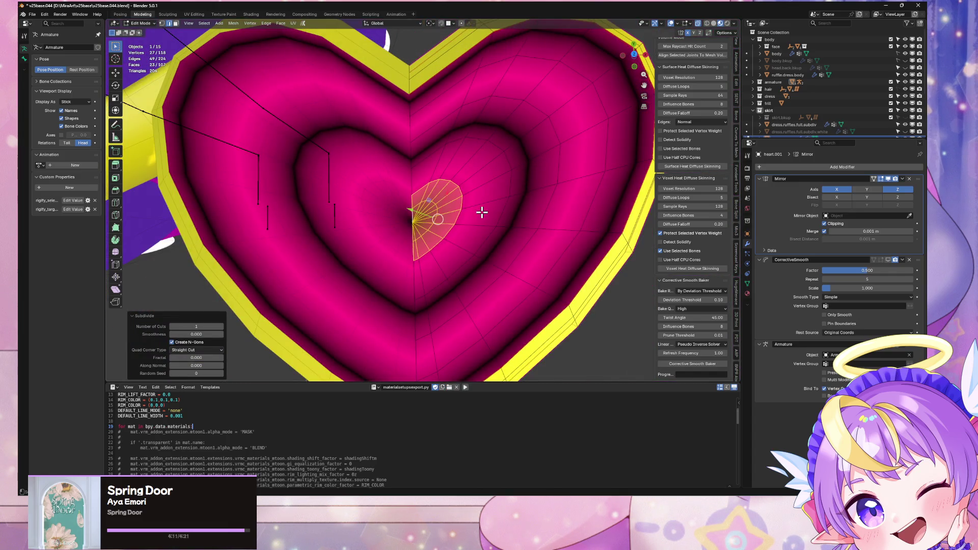
scroll(481, 212, down, 3)
key(Tab)
mouse_move(469, 201)
middle_down()
mouse_move(437, 143)
mouse_move(473, 202)
mouse_move(448, 164)
mouse_move(463, 169)
mouse_move(418, 239)
middle_up()
key(Tab)
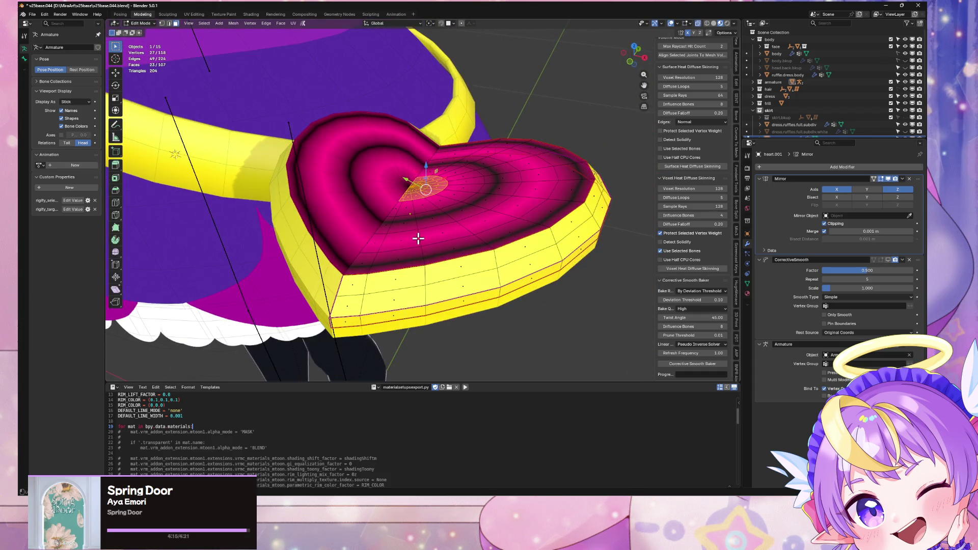
Grow the selection around the centre hole and start raising it about 0.006 m along Z
key(ctrl+KP_Add)
key(ctrl+KP_Add)
key(ctrl+KP_Add)
scroll(415, 190, up, 2)
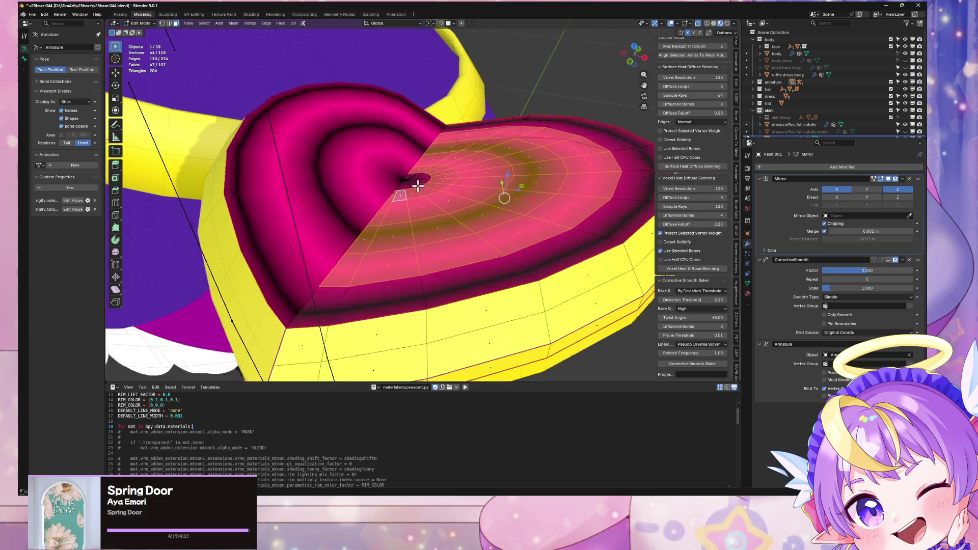
scroll(417, 186, up, 2)
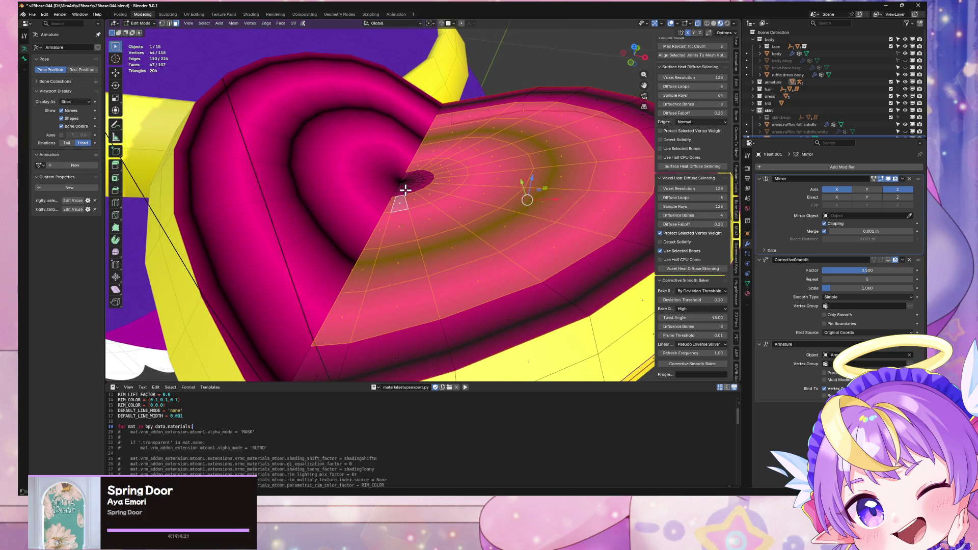
middle_drag(421, 197, 417, 194)
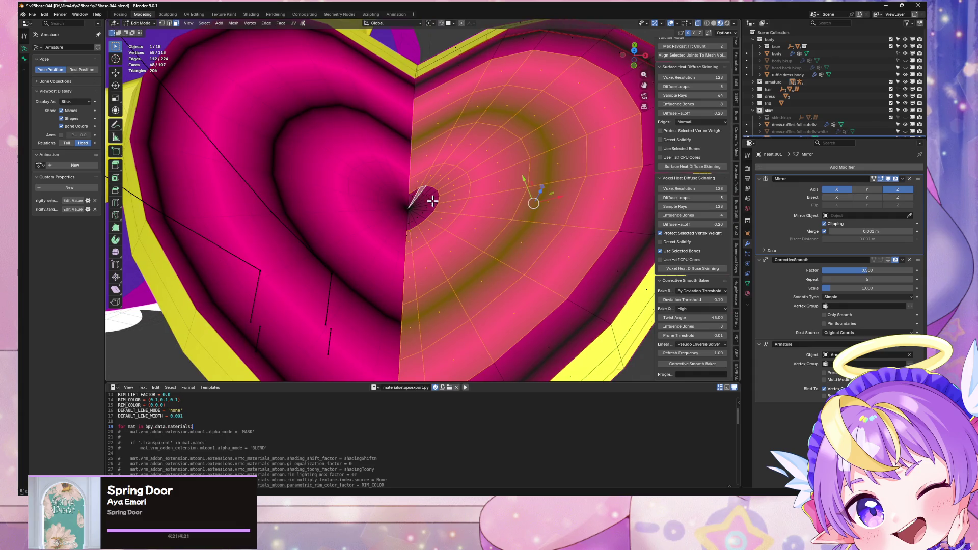
drag(468, 236, 408, 167)
mouse_move(408, 167)
middle_down()
mouse_move(464, 142)
mouse_move(445, 99)
mouse_move(472, 231)
mouse_move(472, 135)
middle_up()
scroll(481, 209, up, 3)
key(g)
key(z)
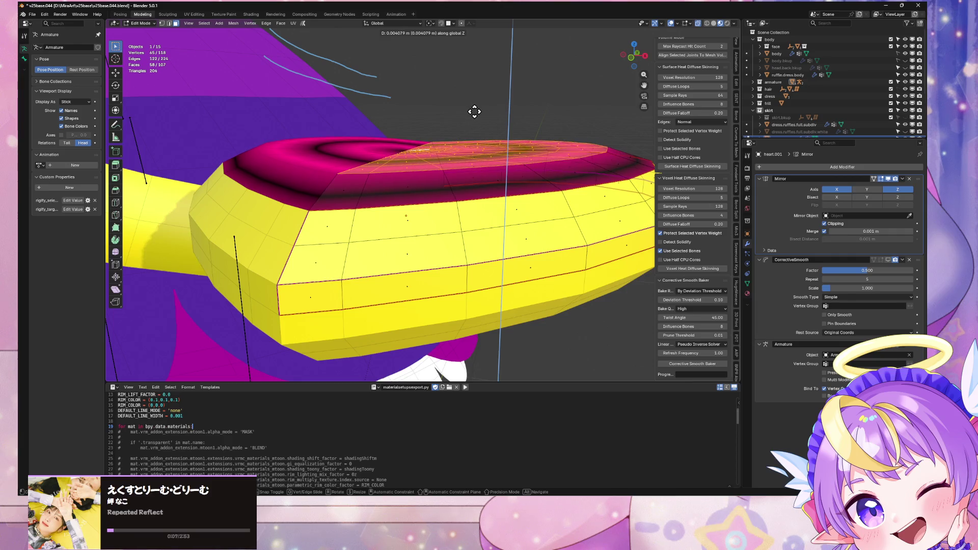
Confirm the raised-centre move and select all geometry linked to the heart's rim loop
click(476, 111)
mouse_move(476, 113)
middle_down()
mouse_move(498, 163)
mouse_move(507, 144)
mouse_move(517, 168)
mouse_move(506, 207)
mouse_move(485, 165)
middle_up()
key(Tab)
key(Tab)
mouse_move(317, 232)
middle_down()
mouse_move(356, 273)
mouse_move(340, 264)
middle_up()
alt+click(344, 275)
key(ctrl+l)
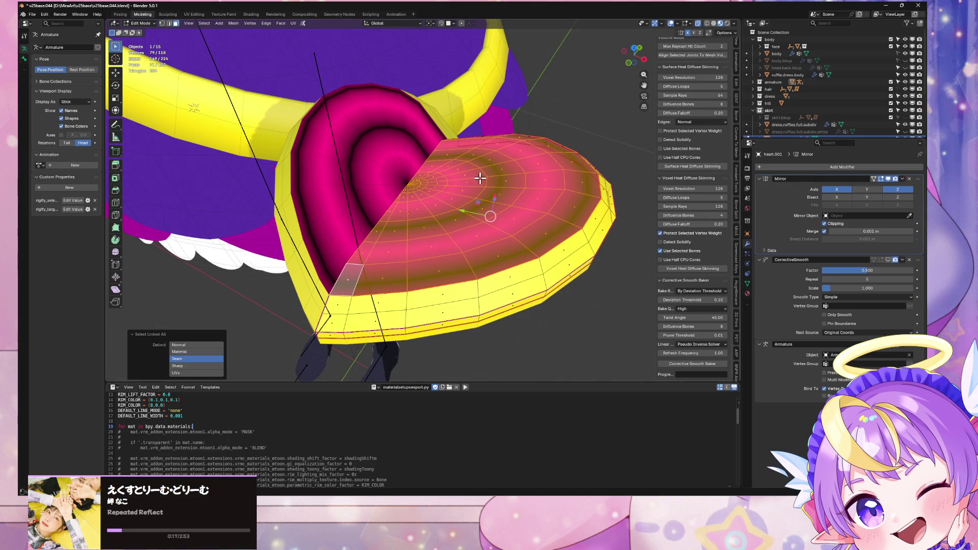
click(828, 168)
Apply the Mirror modifier so the heart becomes one complete 410-face mesh
key(Tab)
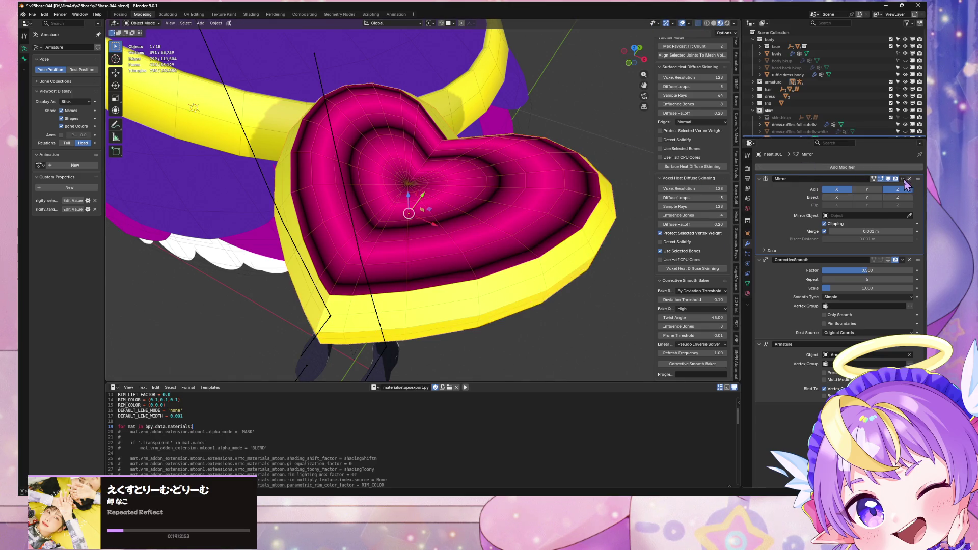
click(904, 180)
click(869, 187)
middle_drag(490, 214, 498, 181)
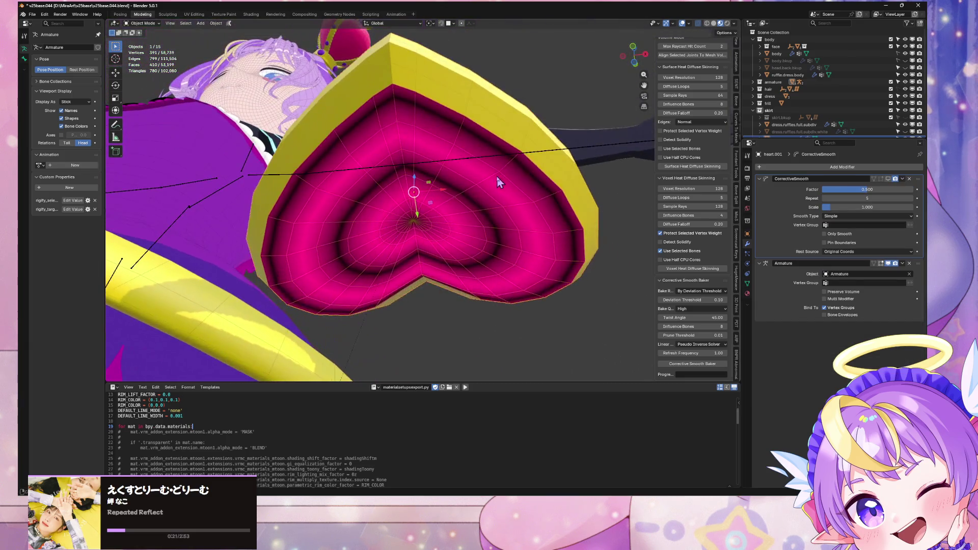
In Edit Mode, select a ring of faces along the heart's side edge
key(Tab)
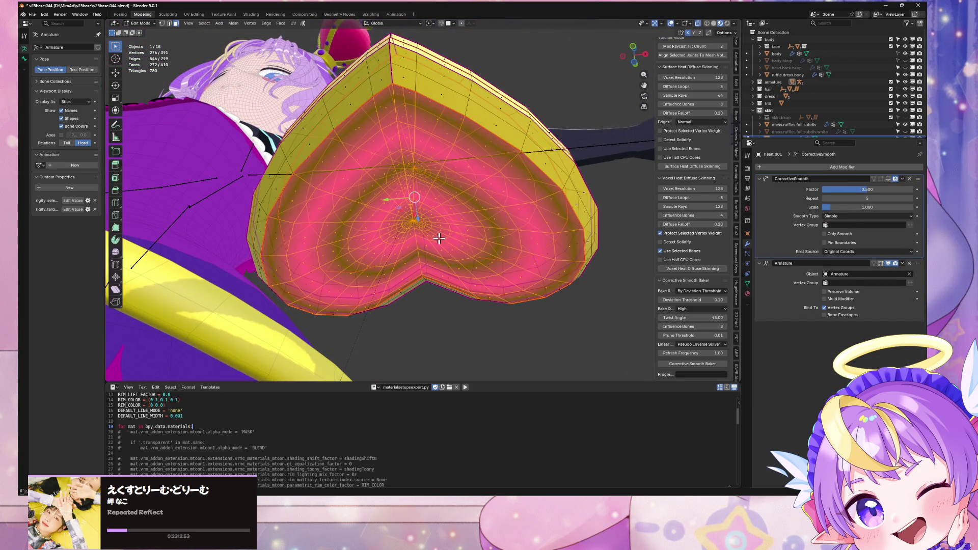
scroll(438, 237, up, 3)
mouse_move(438, 237)
middle_down()
mouse_move(441, 277)
mouse_move(442, 260)
mouse_move(460, 267)
mouse_move(462, 213)
mouse_move(567, 225)
mouse_move(474, 240)
mouse_move(456, 232)
mouse_move(459, 285)
mouse_move(475, 236)
mouse_move(465, 205)
mouse_move(485, 244)
mouse_move(476, 222)
mouse_move(513, 247)
mouse_move(525, 284)
mouse_move(489, 277)
mouse_move(529, 283)
mouse_move(550, 243)
mouse_move(537, 231)
mouse_move(517, 153)
mouse_move(497, 158)
mouse_move(636, 263)
middle_up()
scroll(435, 276, down, 3)
ctrl+alt+click(478, 215)
scroll(484, 242, up, 3)
click(793, 168)
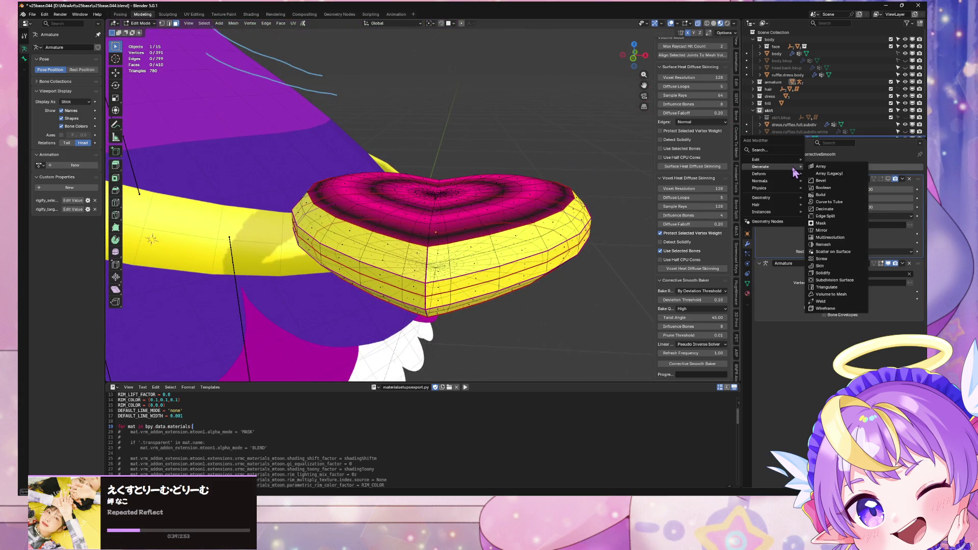
Add a Normal Edit modifier from the Normals category to the heart
mouse_move(778, 161)
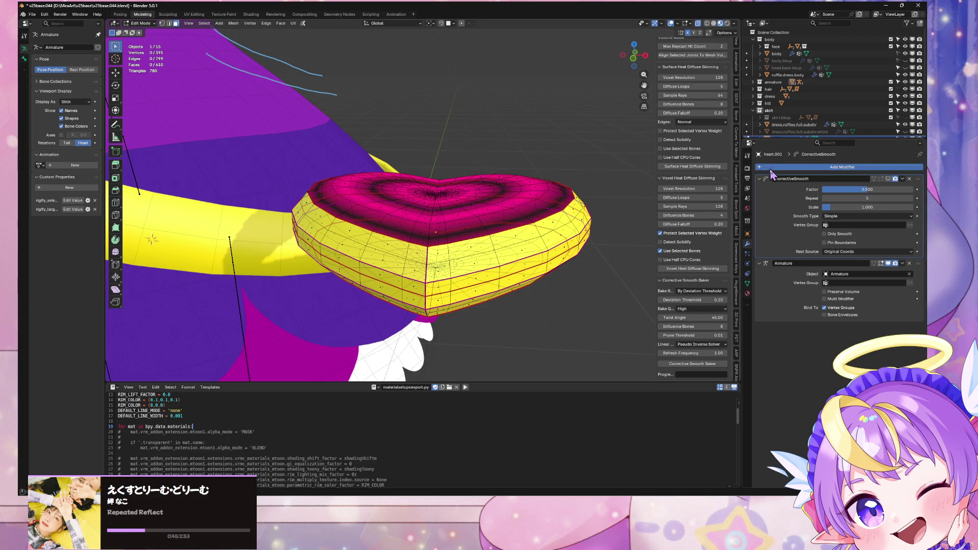
click(770, 170)
mouse_move(749, 187)
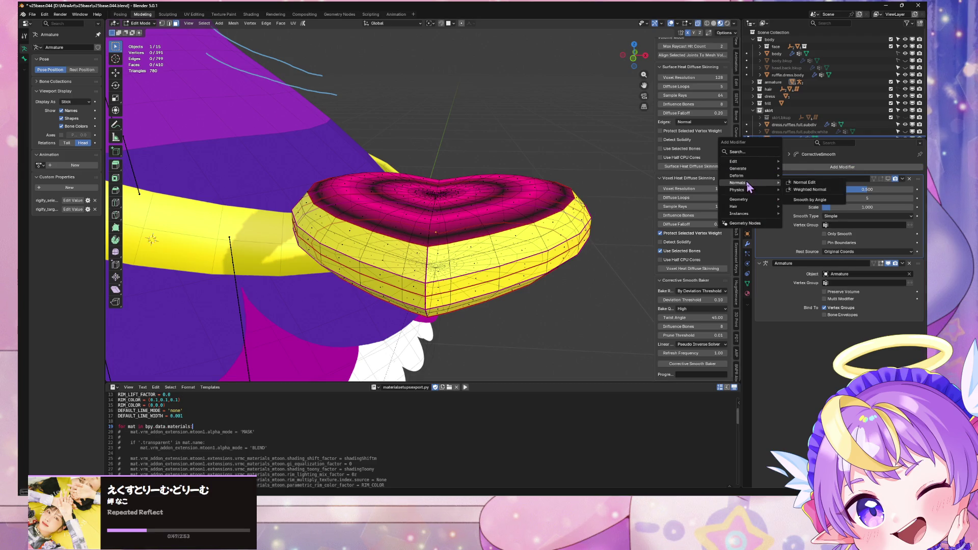
click(805, 182)
mouse_move(613, 197)
middle_down()
mouse_move(505, 175)
mouse_move(532, 167)
middle_up()
Apply the Normal Edit modifier and view the heart from the top
key(Tab)
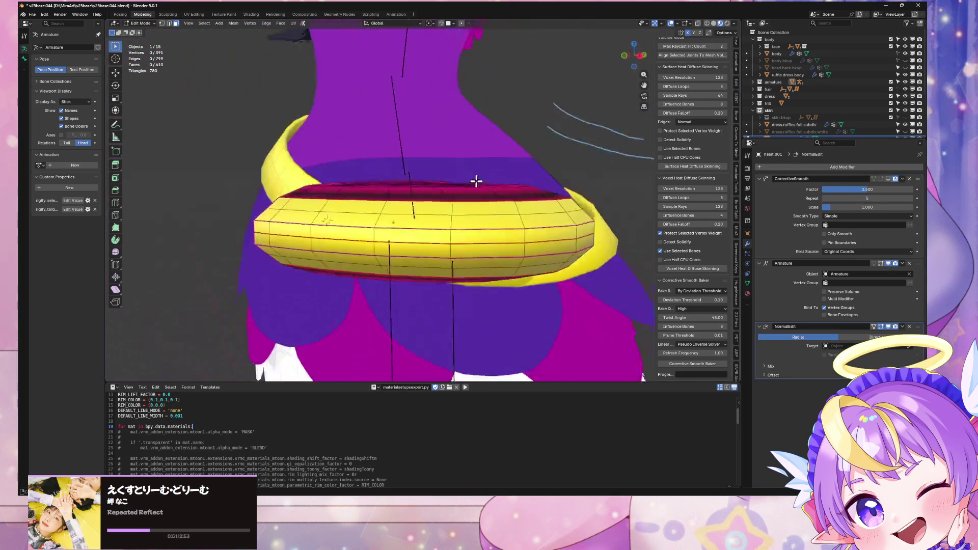
middle_drag(557, 208, 550, 162)
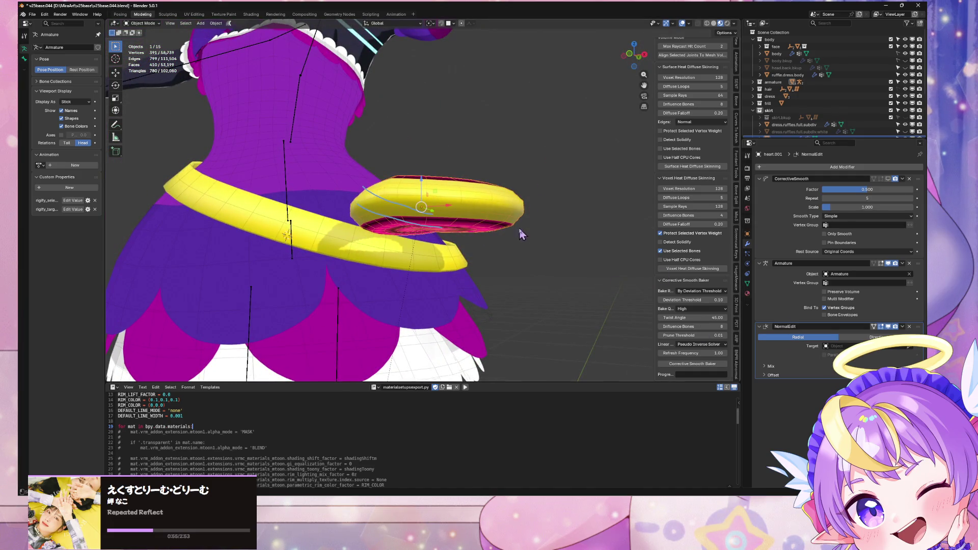
middle_drag(520, 234, 545, 206)
scroll(546, 206, up, 3)
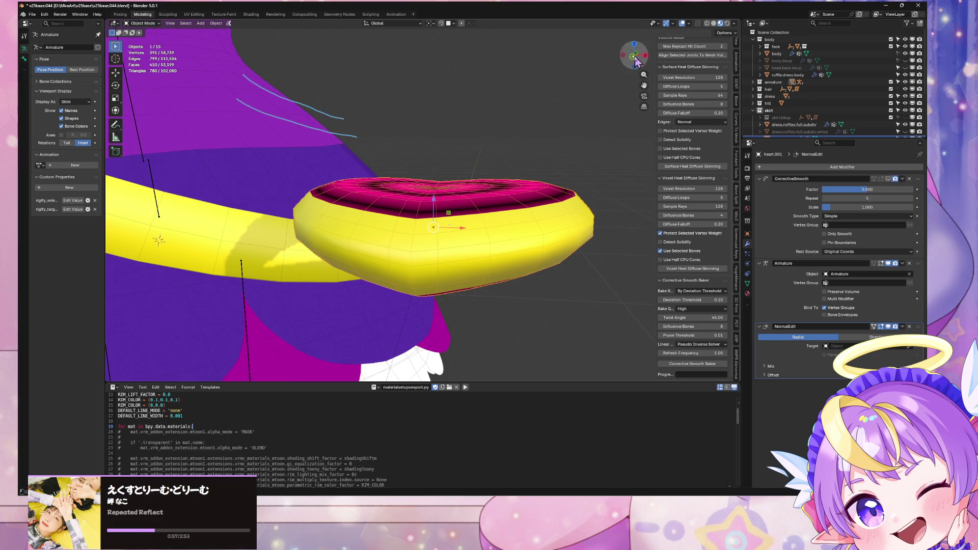
click(634, 57)
click(903, 326)
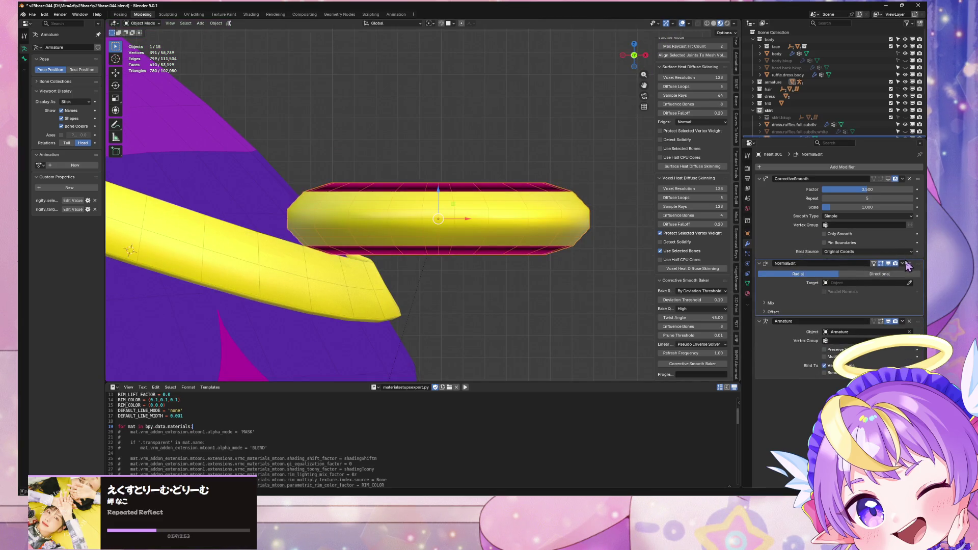
click(871, 274)
key(KP_7)
Dissolve the redundant rim edge loops, undoing one attempt, leaving 344 faces
key(Tab)
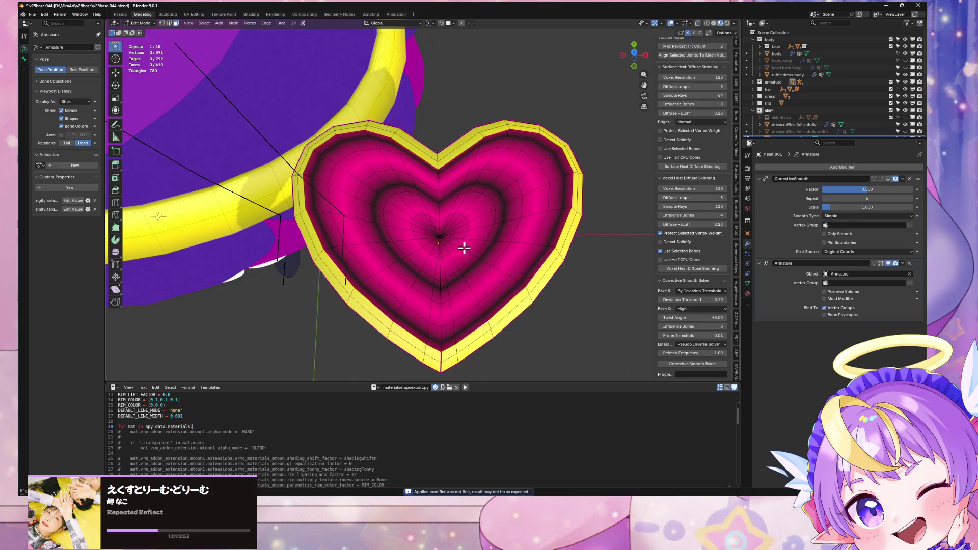
scroll(522, 225, down, 2)
mouse_move(523, 226)
middle_down()
mouse_move(533, 169)
mouse_move(521, 172)
mouse_move(542, 166)
mouse_move(533, 201)
mouse_move(541, 181)
middle_up()
key(Tab)
key(KP_Decimal)
key(Tab)
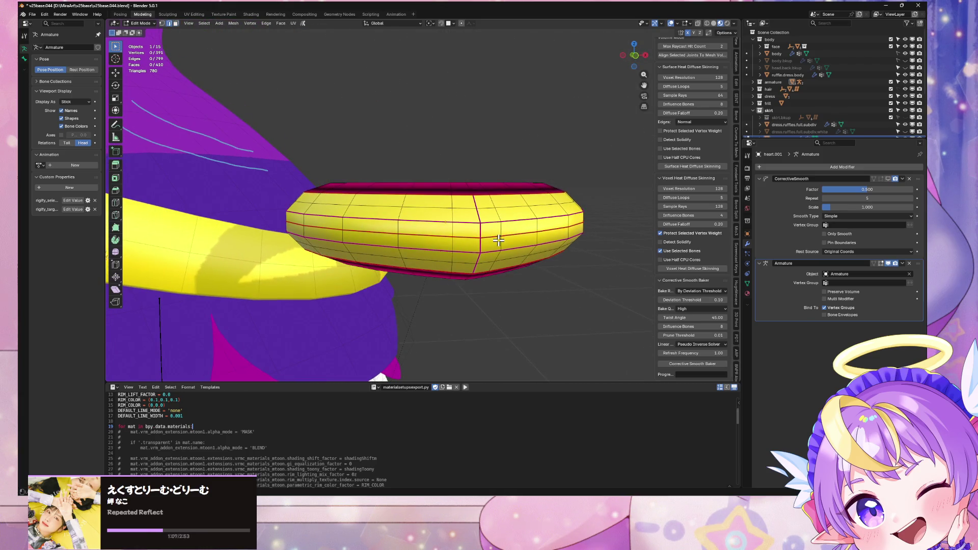
key(ctrl+x)
mouse_move(505, 239)
middle_down()
mouse_move(513, 240)
mouse_move(490, 298)
mouse_move(489, 256)
mouse_move(467, 202)
mouse_move(506, 247)
mouse_move(479, 282)
mouse_move(484, 290)
mouse_move(498, 247)
mouse_move(491, 199)
mouse_move(493, 236)
mouse_move(502, 213)
middle_up()
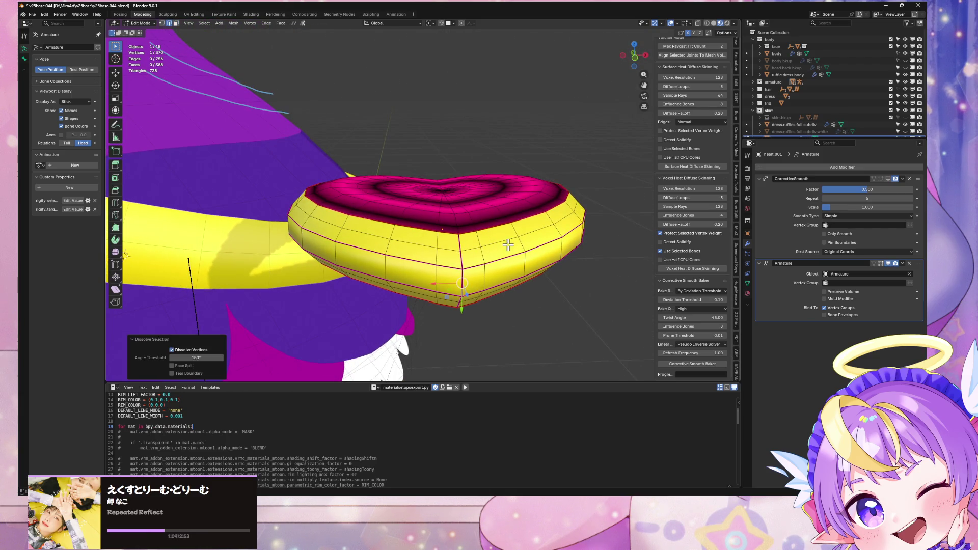
key(ctrl+z)
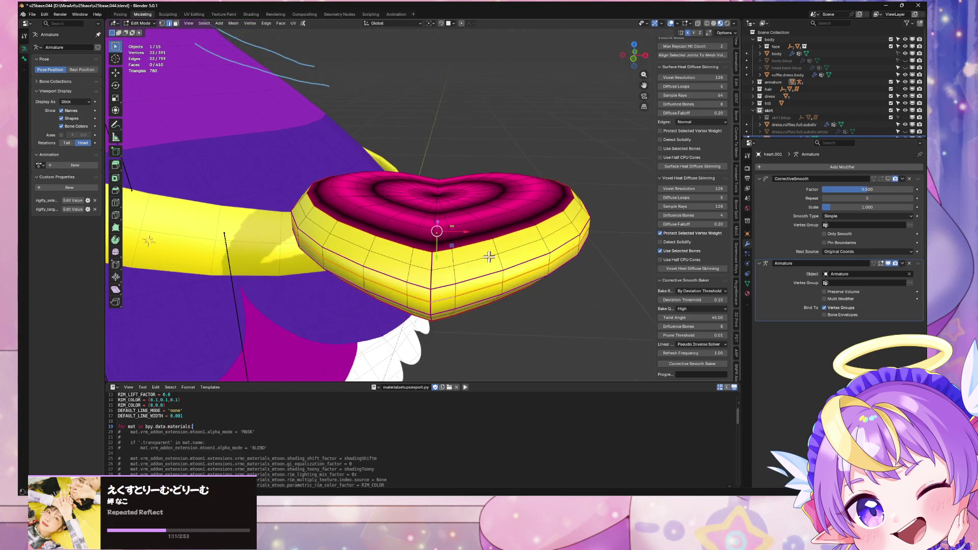
key(ctrl+x)
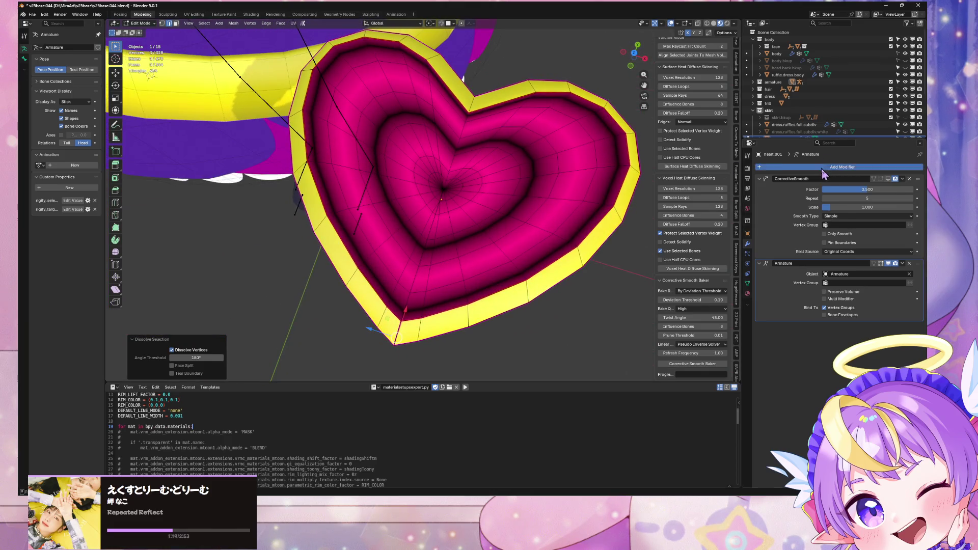
Add a Catmull-Clark Subdivision Surface modifier at level 1 to the heart
click(827, 167)
mouse_move(820, 159)
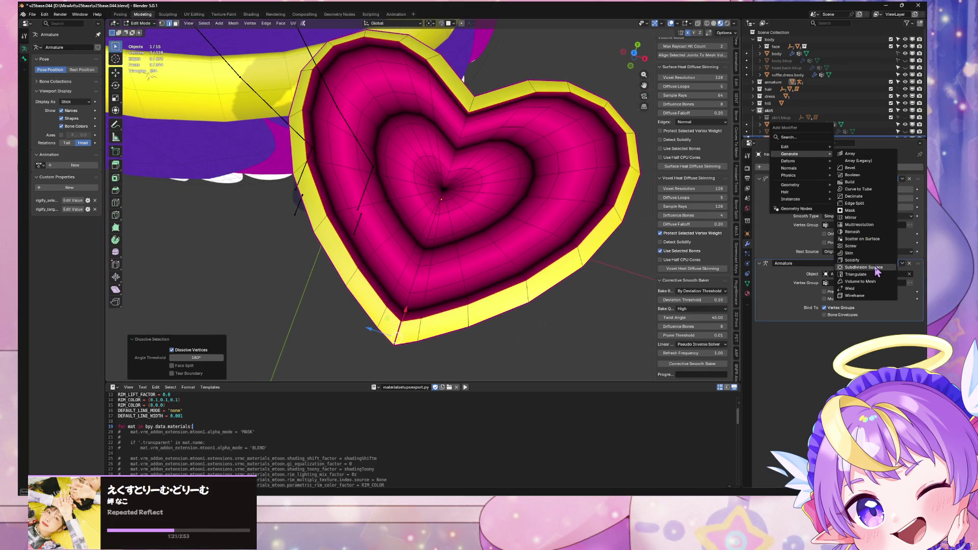
click(865, 267)
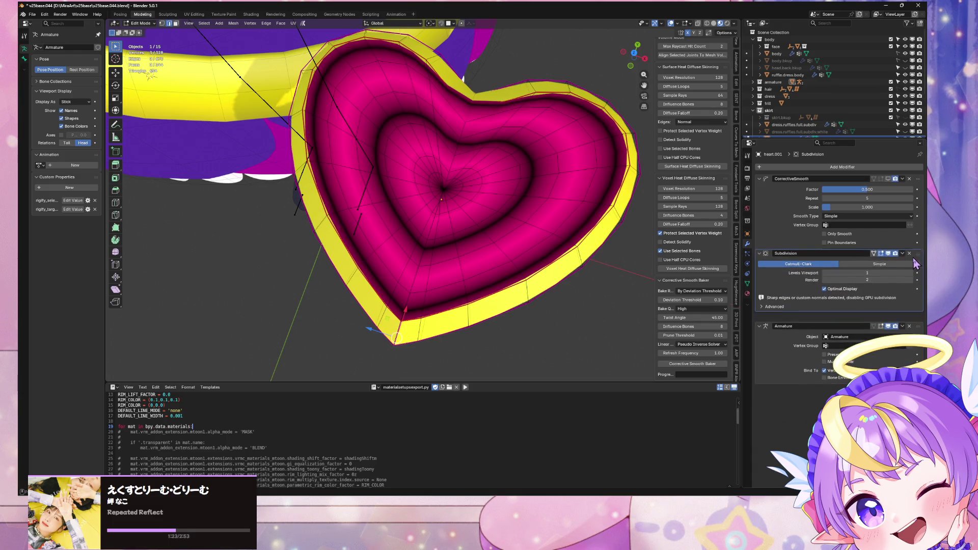
mouse_move(540, 240)
middle_down()
mouse_move(564, 253)
mouse_move(581, 181)
mouse_move(570, 161)
mouse_move(568, 192)
mouse_move(592, 267)
middle_up()
Select the heart's outer, centre-line and inner heart edge loops
key(Tab)
key(Tab)
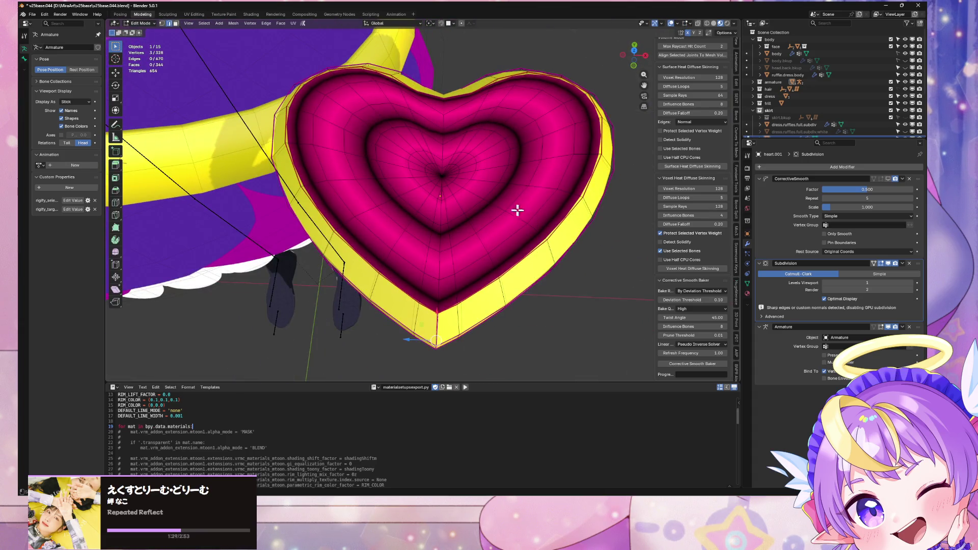
alt+shift+click(466, 239)
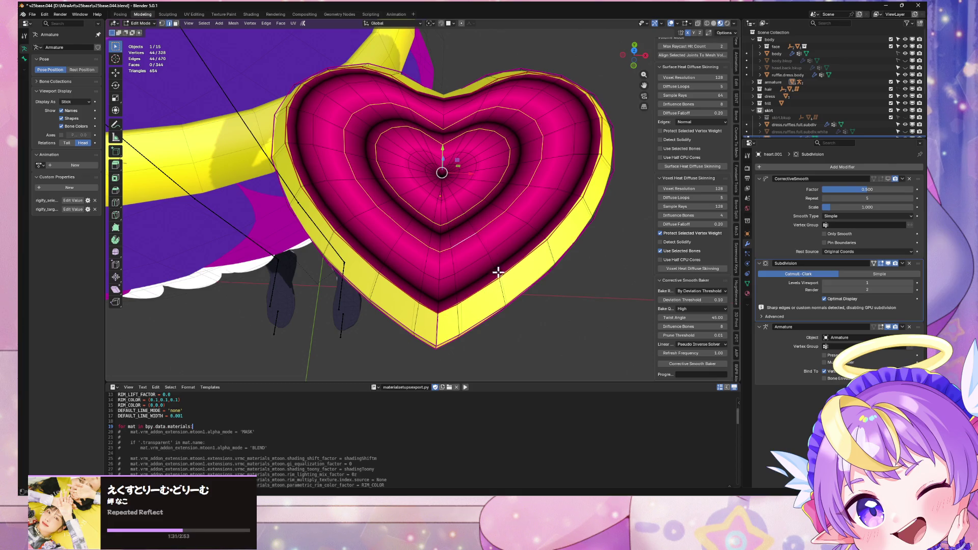
mouse_move(480, 262)
middle_down()
mouse_move(496, 244)
mouse_move(466, 168)
mouse_move(436, 202)
mouse_move(445, 167)
mouse_move(462, 201)
mouse_move(447, 179)
mouse_move(524, 166)
mouse_move(546, 140)
middle_up()
alt+click(432, 204)
alt+click(445, 167)
Refine the rim edge-loop selection and show its Mean Crease values in the N-panel
alt+click(448, 218)
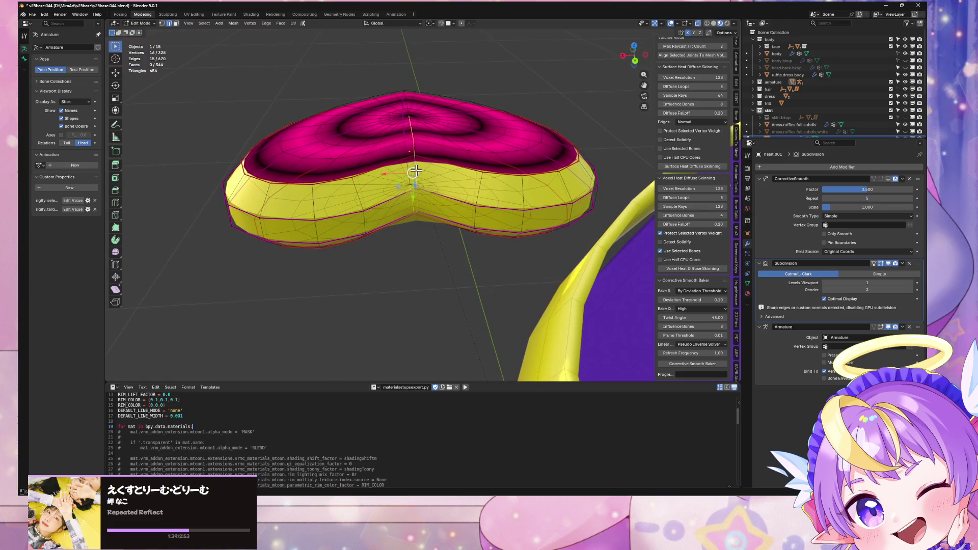
middle_drag(415, 172, 417, 168)
mouse_move(435, 207)
middle_down()
mouse_move(425, 182)
mouse_move(421, 197)
mouse_move(430, 190)
mouse_move(418, 190)
middle_up()
shift+click(418, 209)
key(Tab)
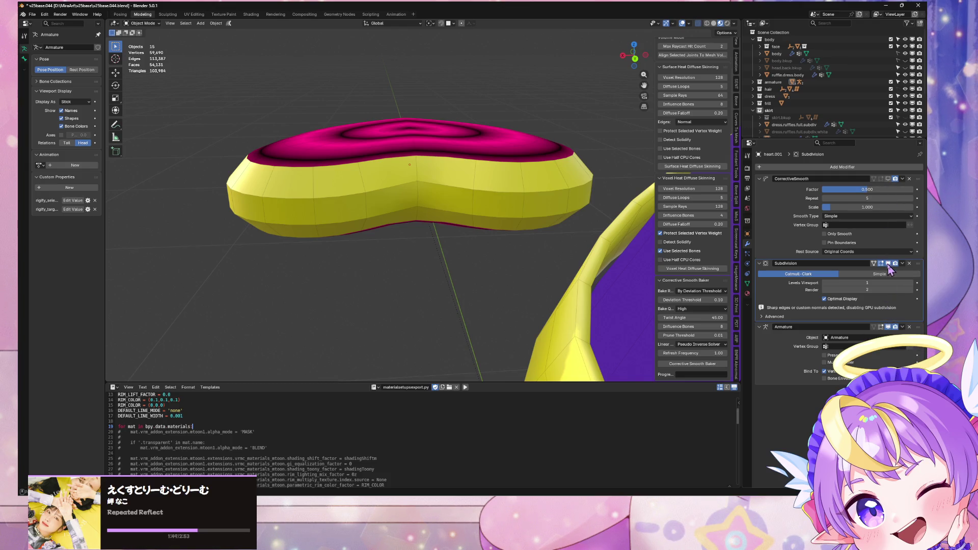
key(Tab)
mouse_move(452, 175)
middle_down()
mouse_move(418, 163)
mouse_move(419, 180)
mouse_move(451, 107)
middle_up()
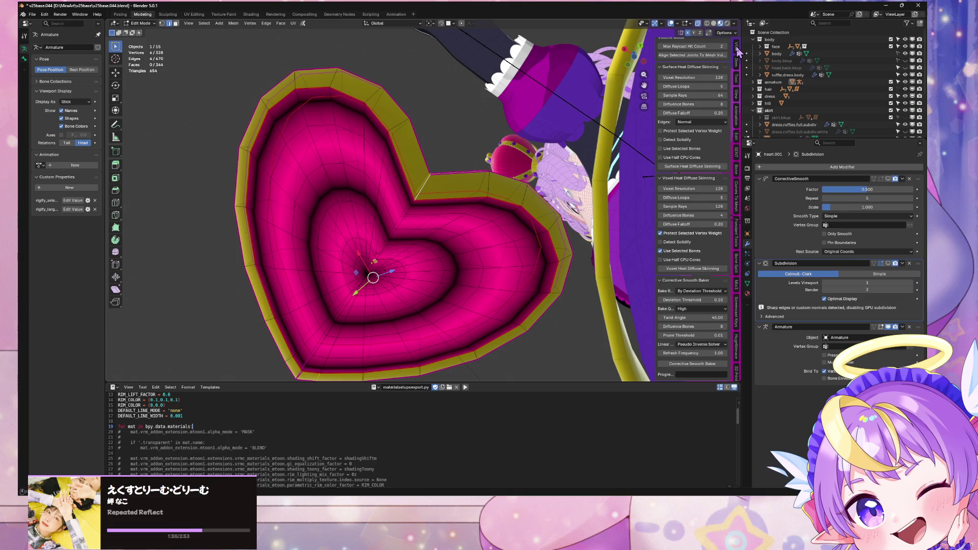
click(737, 63)
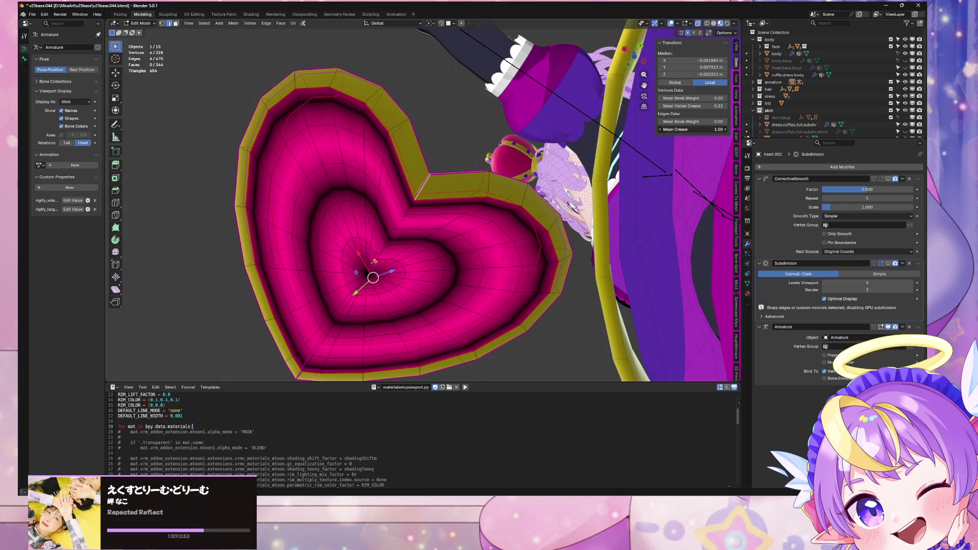
Toggle the subdivision's effect while editing and preview the heart from above
mouse_move(428, 148)
middle_down()
mouse_move(419, 186)
mouse_move(431, 160)
mouse_move(389, 176)
mouse_move(831, 291)
middle_up()
key(Tab)
click(889, 263)
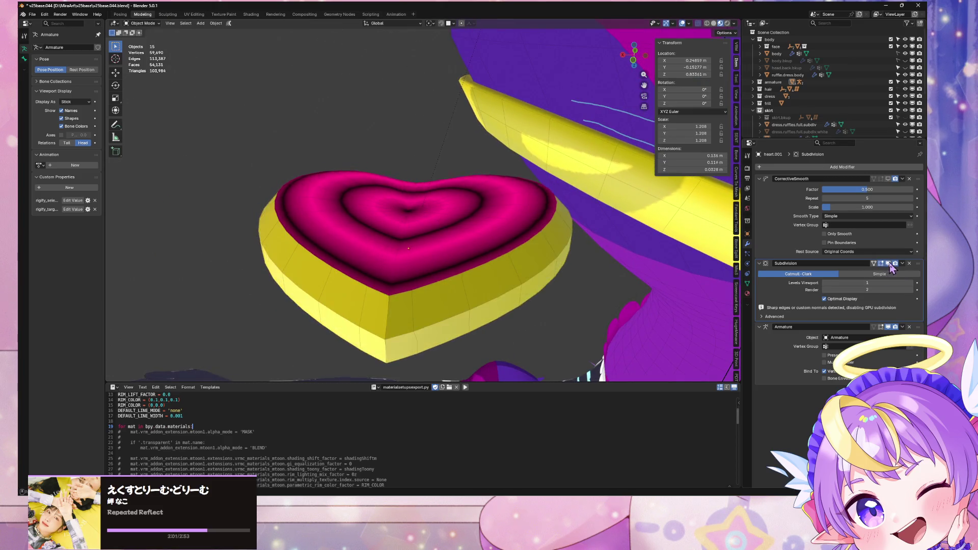
middle_drag(493, 285, 463, 251)
scroll(464, 252, up, 3)
key(Tab)
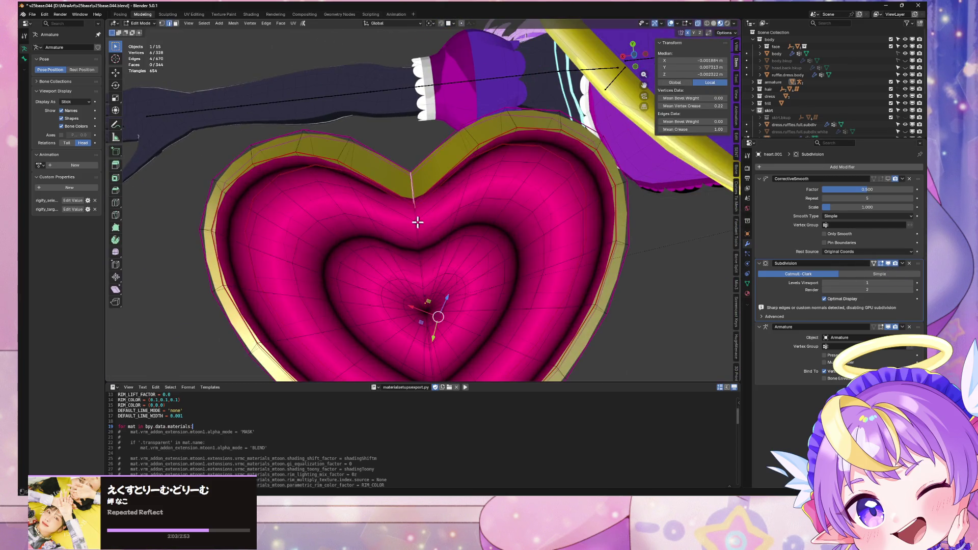
mouse_move(415, 218)
middle_down()
mouse_move(526, 192)
mouse_move(511, 200)
middle_up()
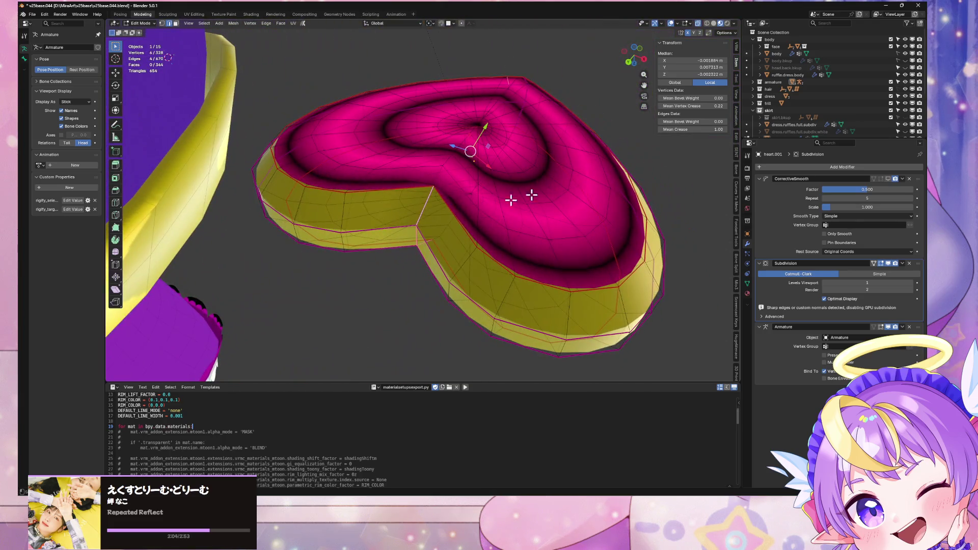
Select the outer top rim loops, undoing a mistaken inner path, and preview the result
alt+click(447, 203)
middle_drag(448, 251, 470, 212)
alt+click(417, 190)
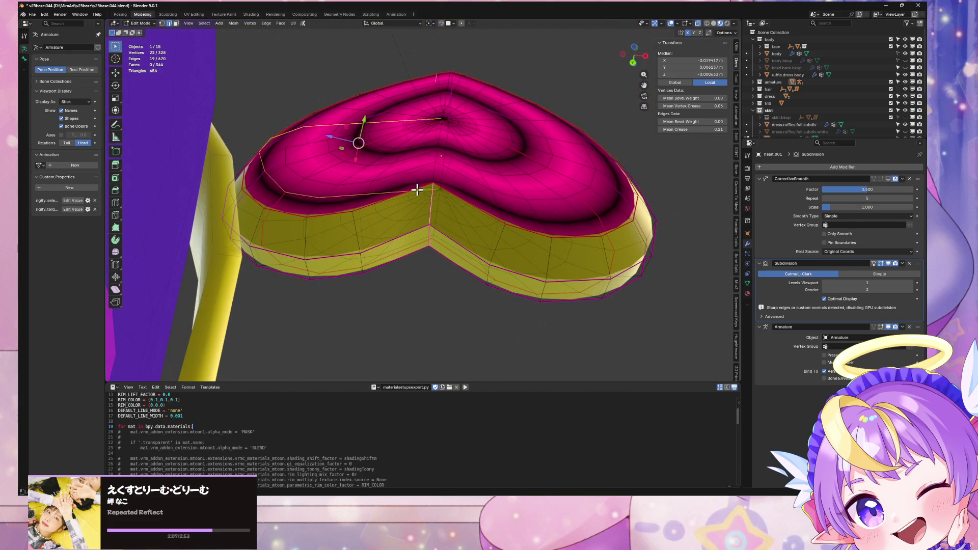
alt+click(359, 210)
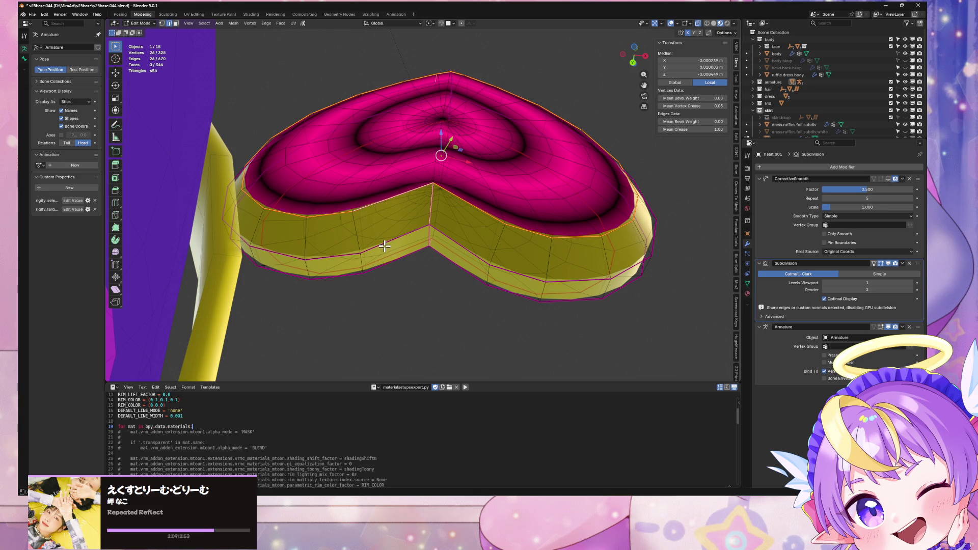
middle_drag(401, 256, 401, 212)
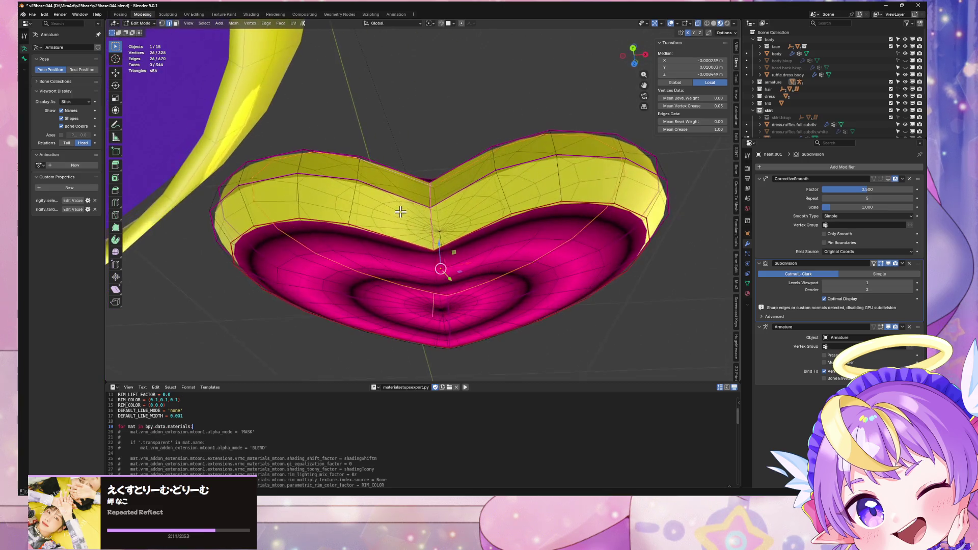
alt+shift+click(358, 231)
key(ctrl+z)
alt+shift+click(479, 221)
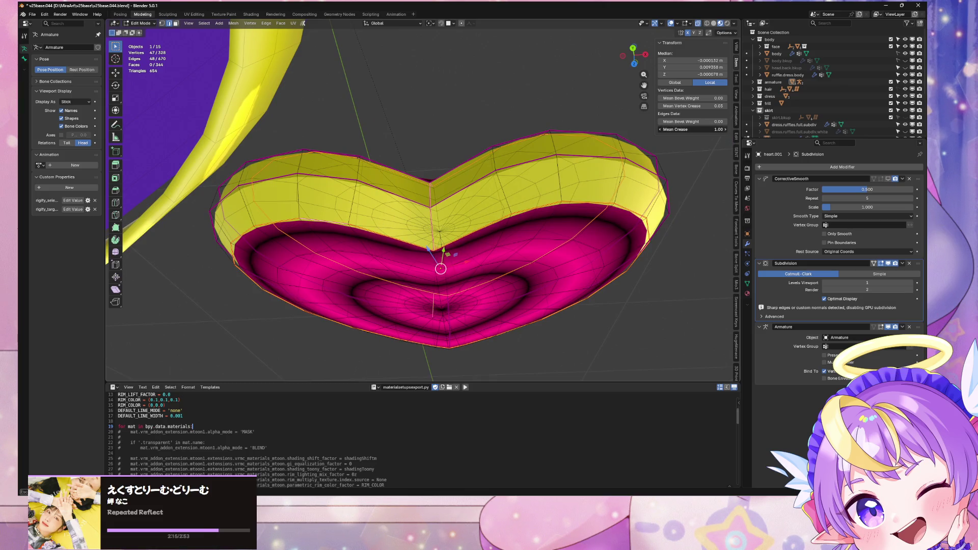
key(Tab)
mouse_move(522, 201)
middle_down()
mouse_move(524, 262)
mouse_move(485, 286)
mouse_move(508, 253)
middle_up()
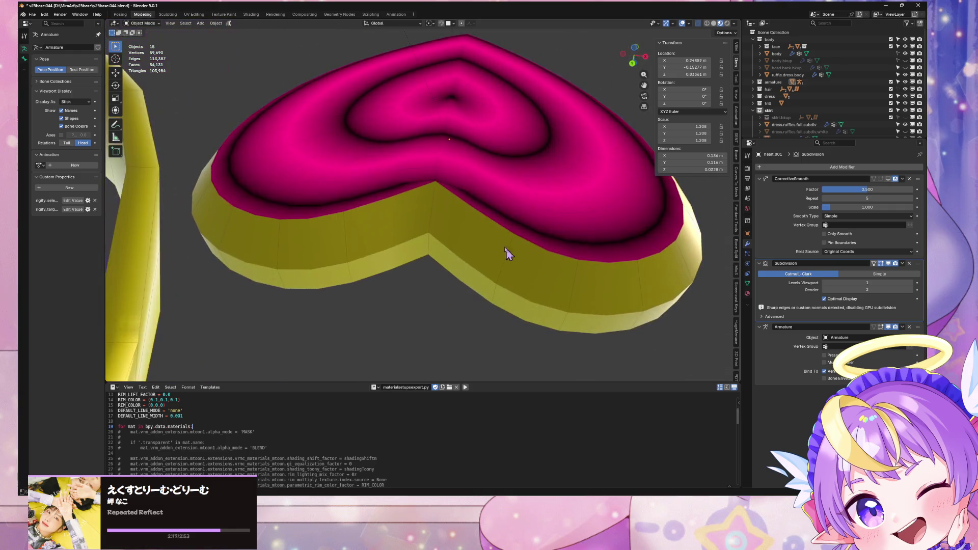
Select inner loops on the top and bottom faces, previewing the crisper outline
key(Tab)
mouse_move(459, 192)
middle_down()
mouse_move(463, 168)
mouse_move(463, 185)
middle_up()
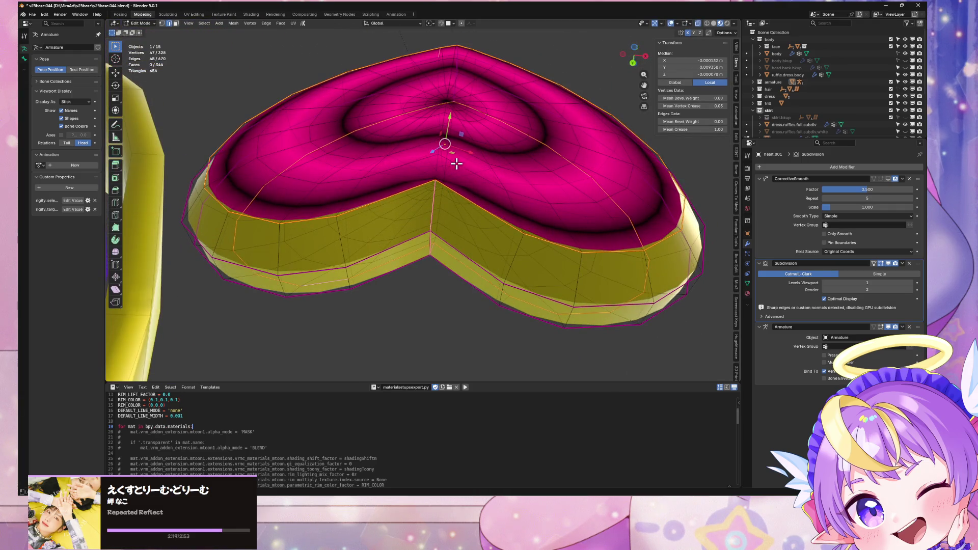
alt+click(456, 164)
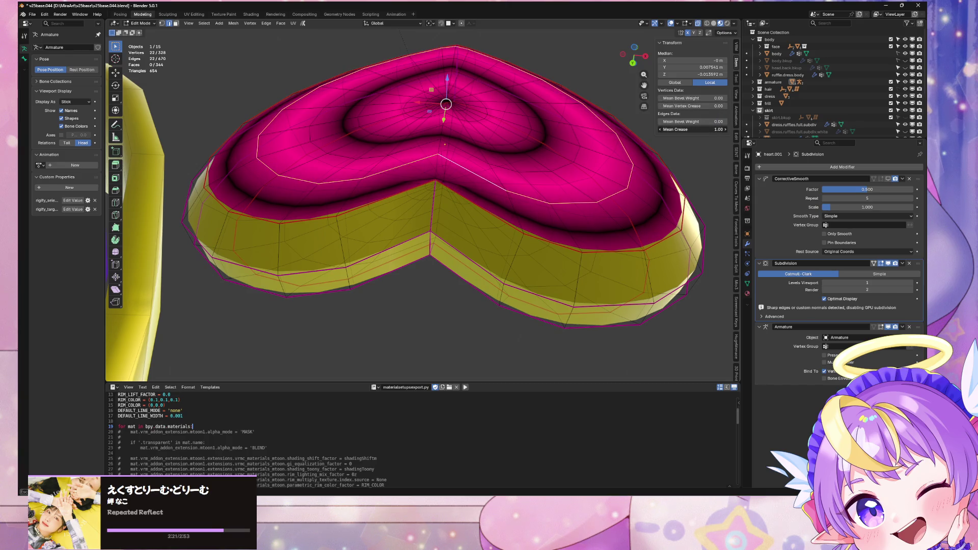
key(Tab)
mouse_move(563, 263)
middle_down()
mouse_move(518, 244)
mouse_move(524, 249)
mouse_move(520, 190)
middle_up()
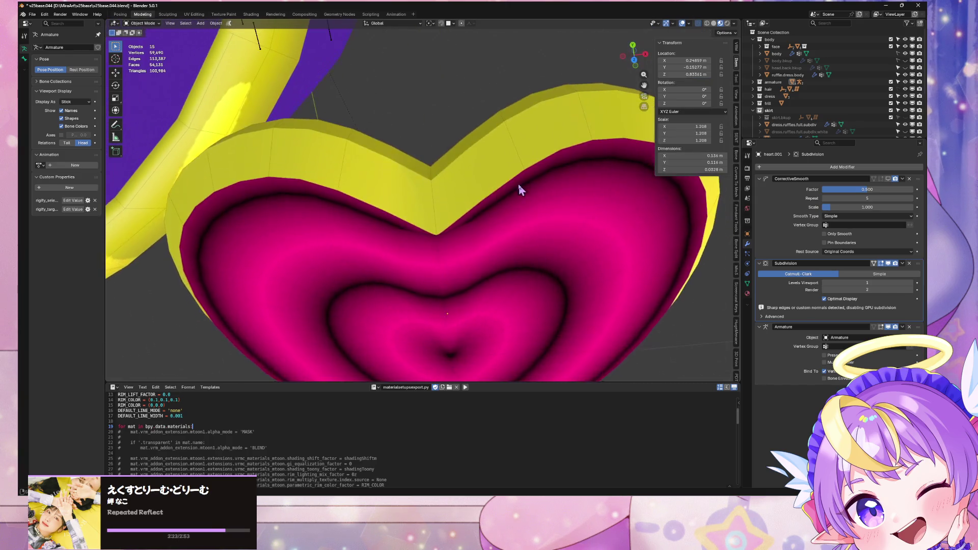
key(Tab)
middle_drag(463, 237, 468, 268)
alt+click(468, 267)
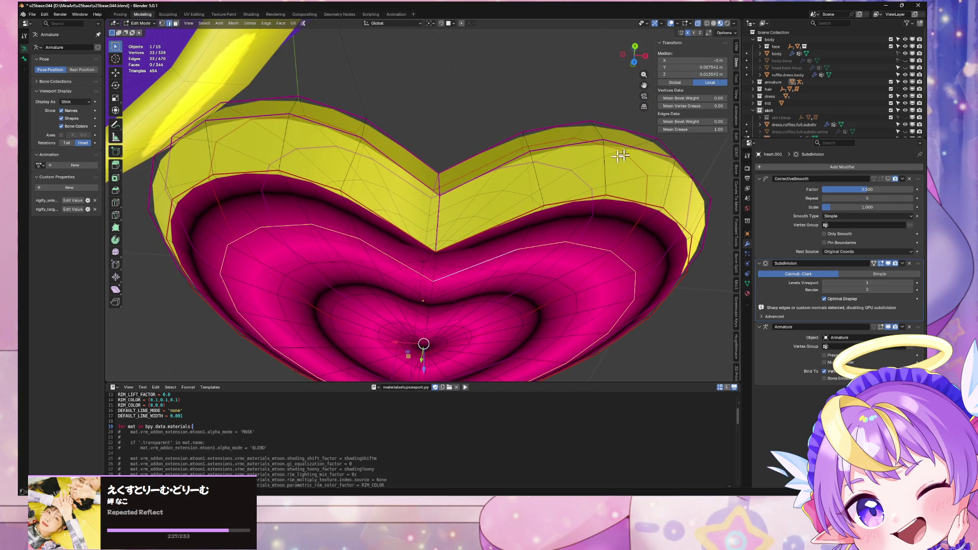
key(Tab)
mouse_move(485, 153)
middle_down()
mouse_move(467, 239)
mouse_move(447, 262)
mouse_move(399, 227)
mouse_move(467, 177)
mouse_move(448, 216)
mouse_move(506, 129)
mouse_move(464, 178)
mouse_move(449, 127)
mouse_move(499, 168)
middle_up()
key(Tab)
Switch to solid shading and select the short edge in the heart's notch
key(z)
mouse_move(499, 169)
middle_down()
mouse_move(508, 184)
mouse_move(551, 129)
mouse_move(584, 167)
middle_up()
click(438, 163)
mouse_move(439, 164)
middle_down()
mouse_move(477, 163)
mouse_move(505, 199)
mouse_move(442, 249)
middle_up()
Give the notch edge a full crease of 1
key(shift+e)
key(1)
key(Return)
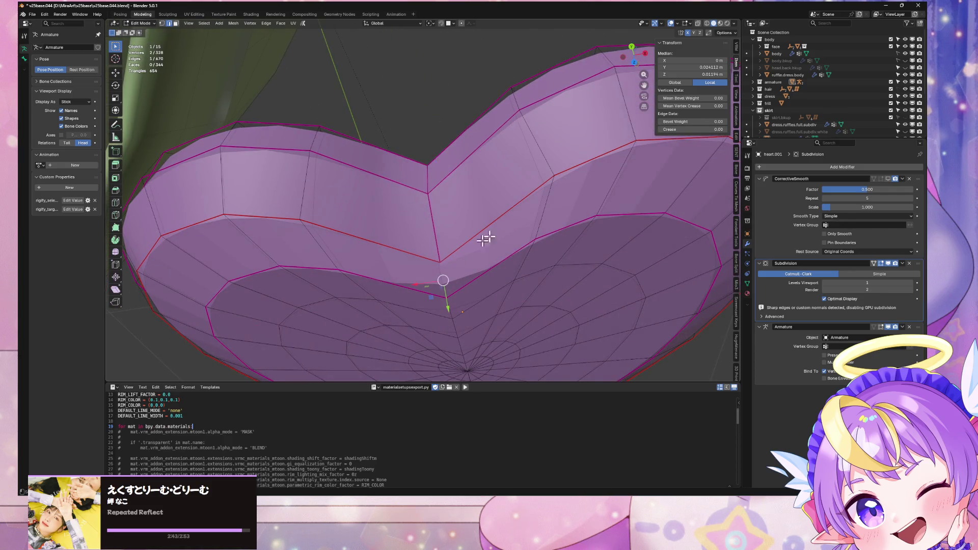
middle_drag(482, 223, 484, 199)
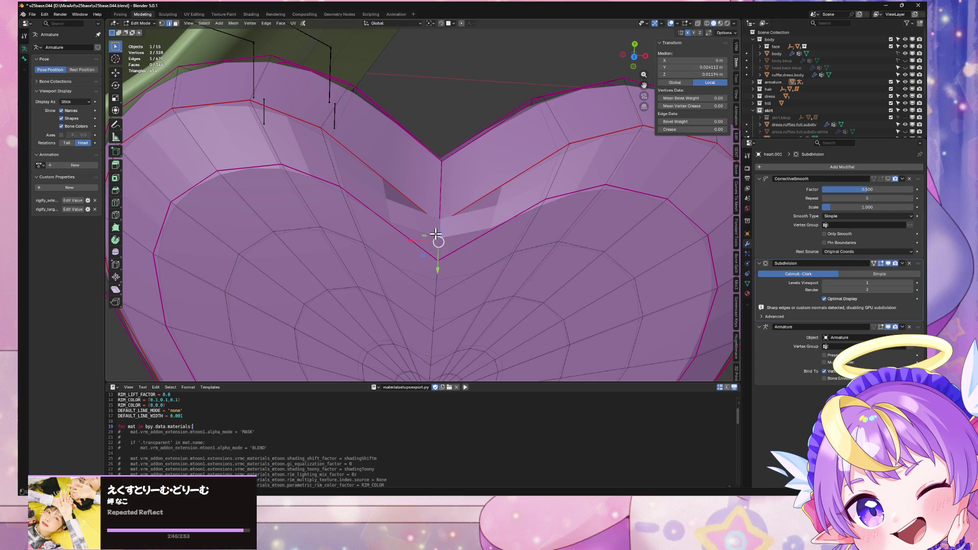
key(shift+e)
text(1)
key(Return)
scroll(513, 317, down, 5)
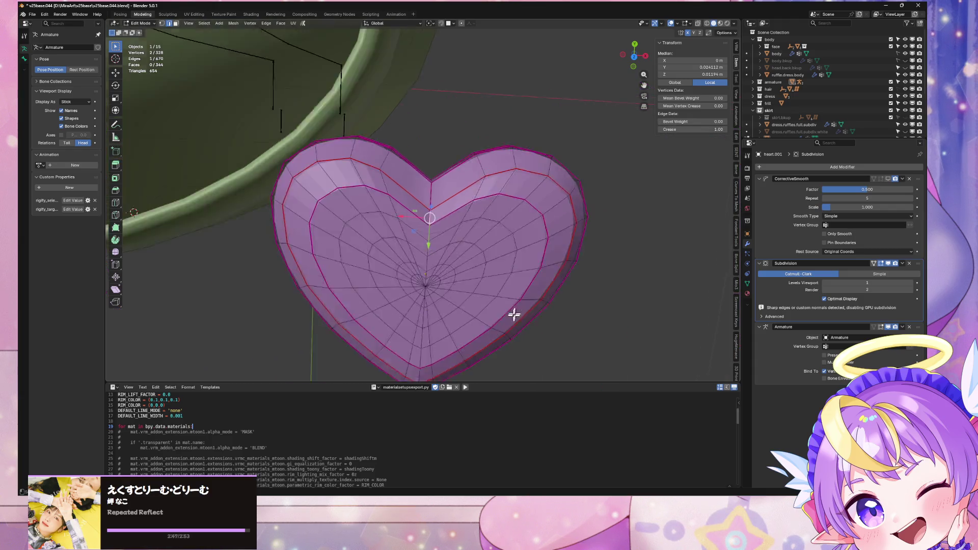
mouse_move(513, 316)
middle_down()
mouse_move(504, 254)
mouse_move(519, 283)
mouse_move(452, 264)
middle_up()
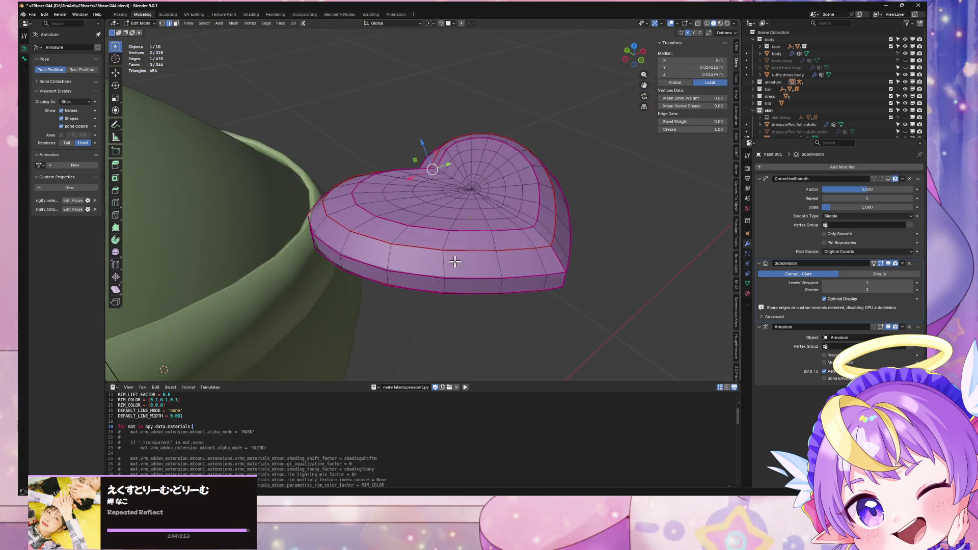
scroll(473, 259, up, 4)
Select the heart's whole connected top surface
key(ctrl+l)
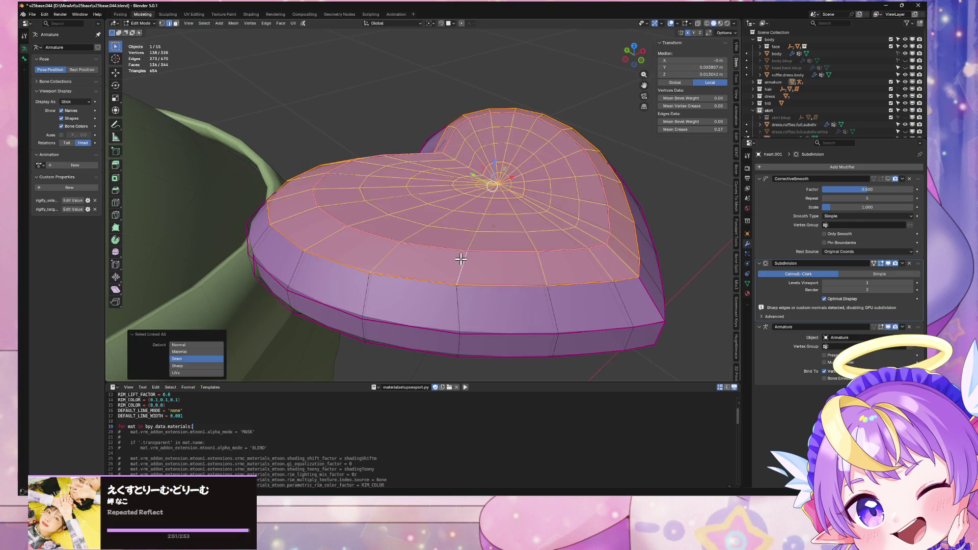
middle_drag(481, 323, 468, 253)
ctrl+click(416, 117)
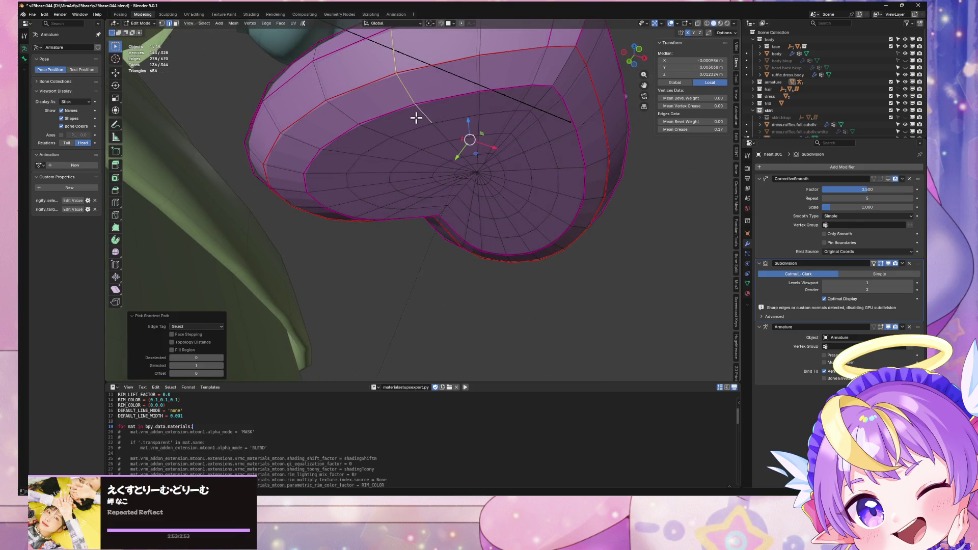
click(428, 114)
middle_drag(430, 113, 434, 268)
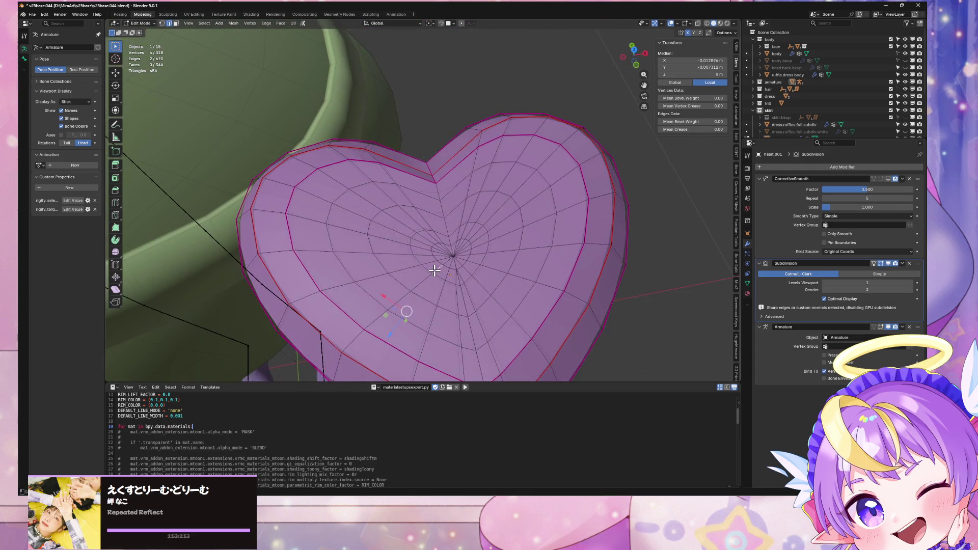
key(ctrl+l)
middle_drag(461, 193, 476, 208)
Shade the selected top faces smooth and check the smooth heart
key(ctrl+f)
click(483, 218)
key(Tab)
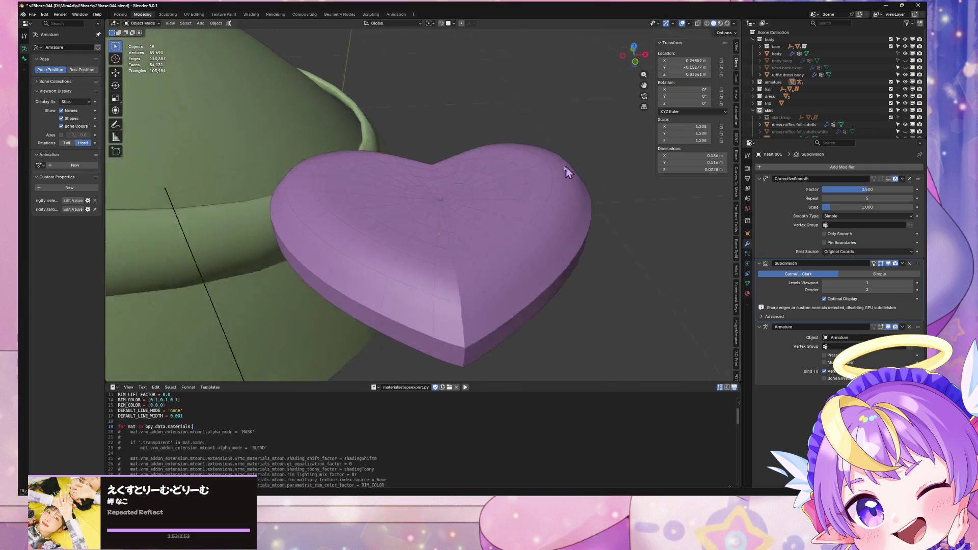
mouse_move(567, 168)
middle_down()
mouse_move(551, 208)
mouse_move(638, 102)
middle_up()
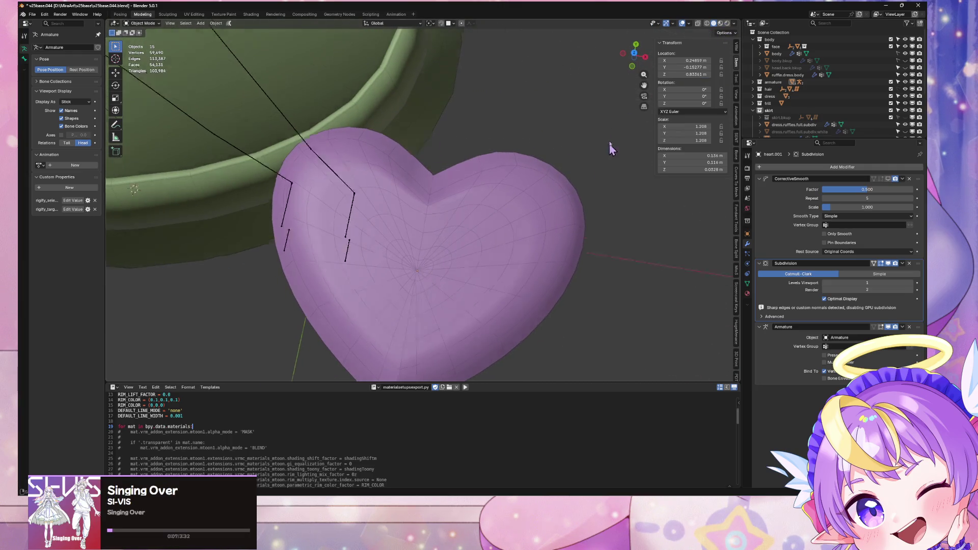
middle_drag(609, 146, 601, 166)
key(Tab)
Select all faces of the heart and apply Shade Smooth from the Face menu
key(a)
key(ctrl+f)
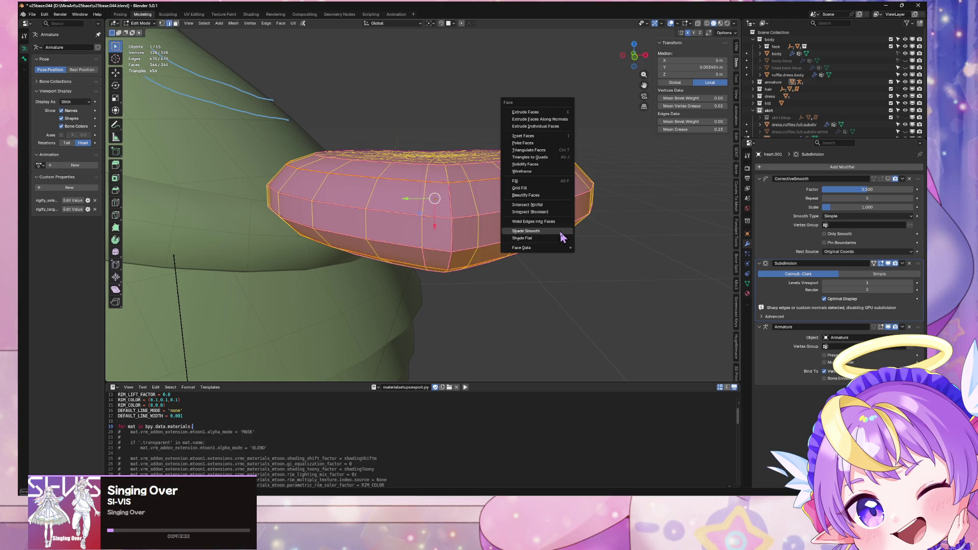
click(562, 233)
key(Tab)
mouse_move(561, 233)
middle_down()
mouse_move(564, 136)
mouse_move(501, 170)
middle_up()
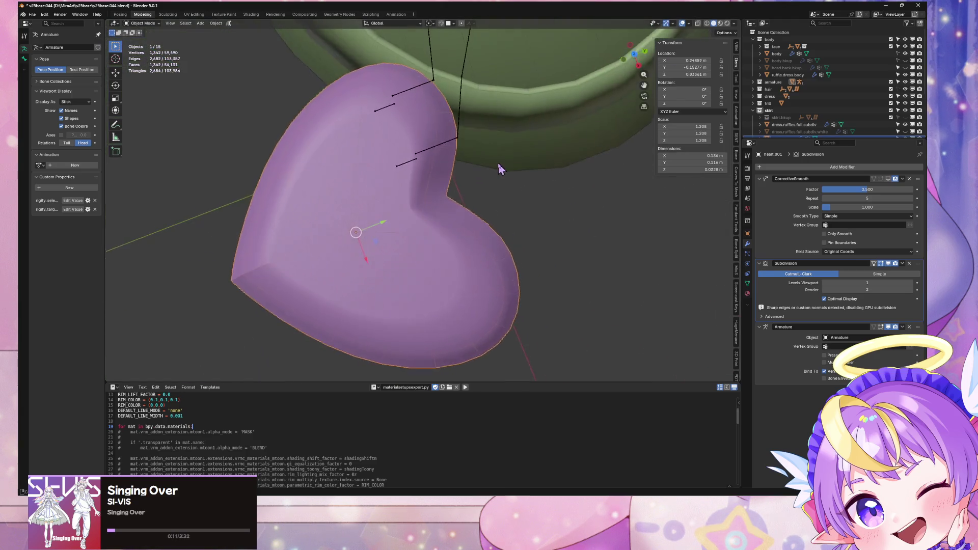
Select vertices and the edge loop running to the centre pole, checking the shading in Object Mode
key(Tab)
scroll(428, 212, up, 3)
click(412, 255)
mouse_move(428, 212)
middle_down()
mouse_move(413, 256)
mouse_move(498, 171)
mouse_move(362, 254)
middle_up()
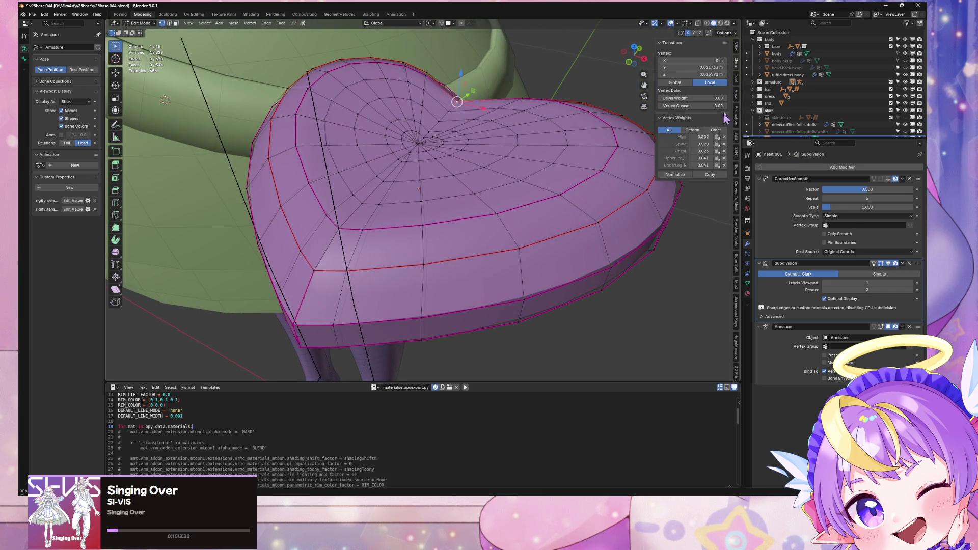
mouse_move(457, 102)
middle_down()
mouse_move(470, 124)
mouse_move(459, 182)
mouse_move(375, 151)
mouse_move(468, 217)
mouse_move(459, 192)
mouse_move(481, 202)
mouse_move(489, 178)
mouse_move(478, 148)
mouse_move(498, 127)
mouse_move(480, 136)
mouse_move(469, 196)
mouse_move(440, 216)
middle_up()
shift+click(464, 197)
key(Tab)
scroll(500, 211, down, 5)
key(Tab)
scroll(497, 126, up, 5)
alt+click(456, 202)
scroll(456, 201, down, 4)
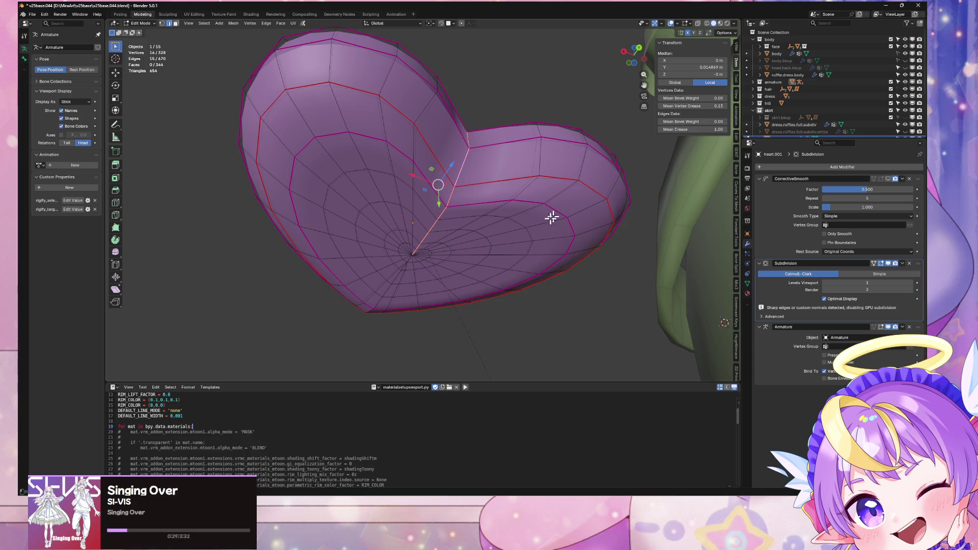
Select the central vertical edge loop, deselect its vertices near the pole, and preview the heart
mouse_move(515, 212)
middle_down()
mouse_move(503, 280)
mouse_move(530, 220)
mouse_move(560, 190)
mouse_move(407, 214)
middle_up()
key(Tab)
key(Tab)
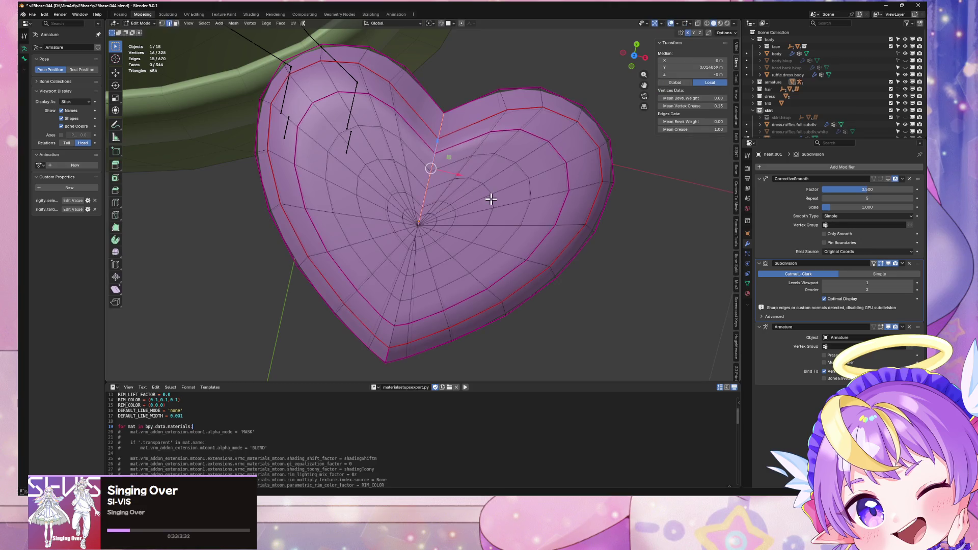
middle_drag(492, 200, 430, 173)
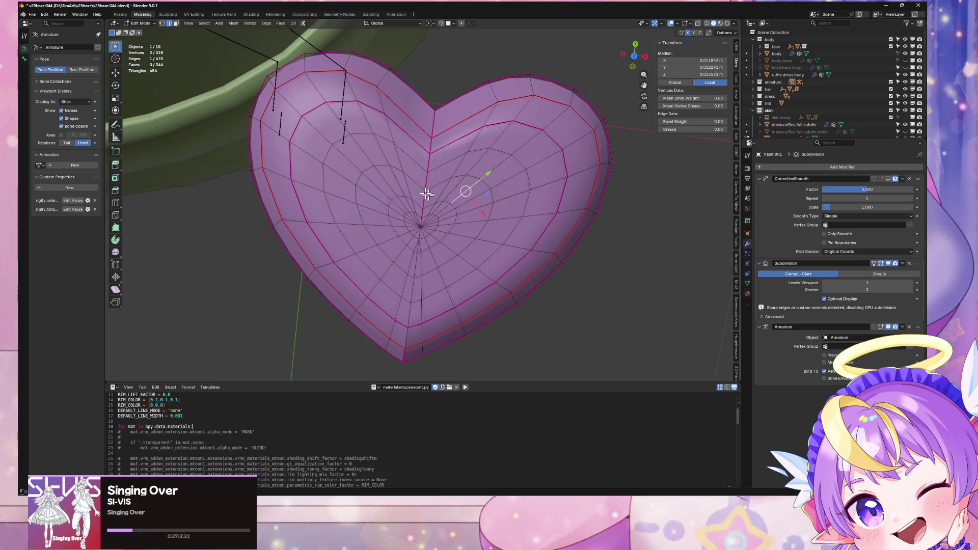
alt+click(427, 178)
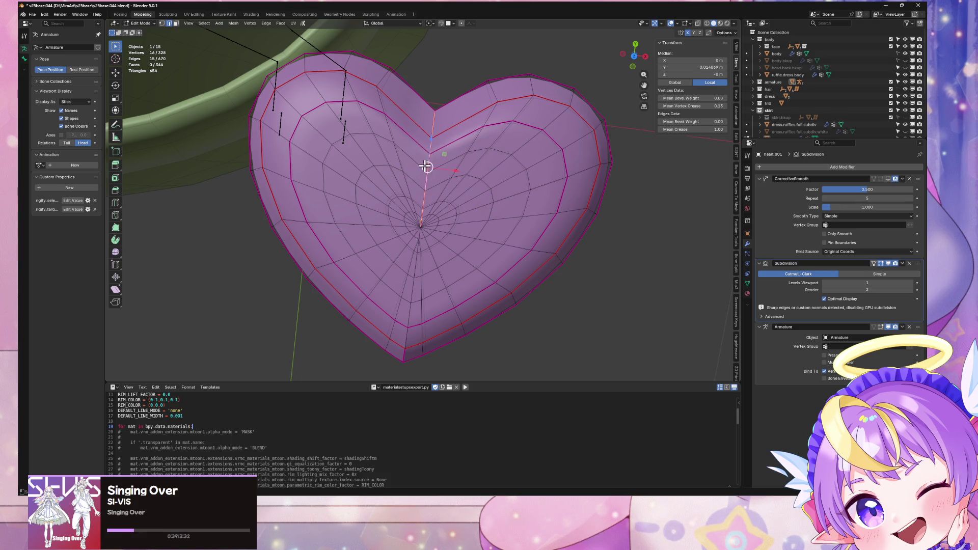
key(1)
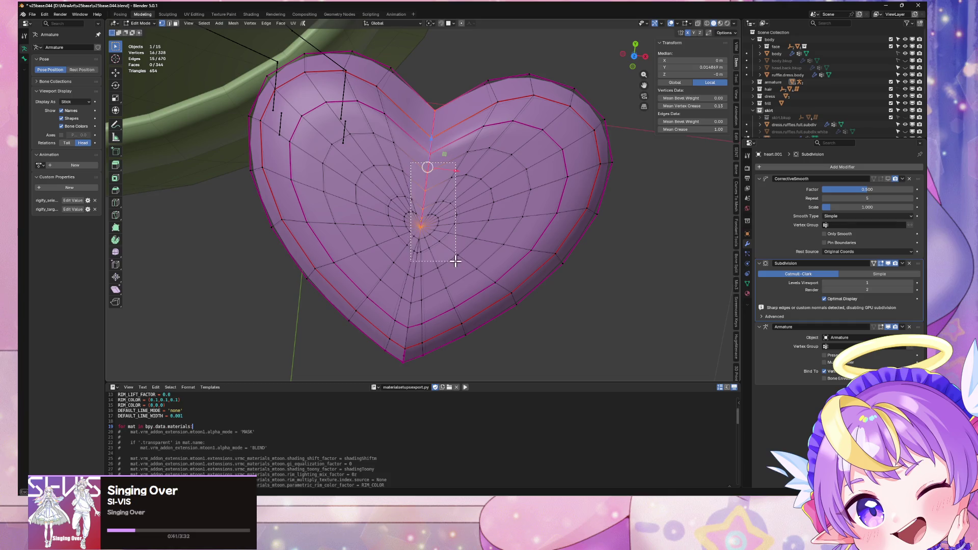
ctrl+drag(455, 262, 437, 237)
click(649, 303)
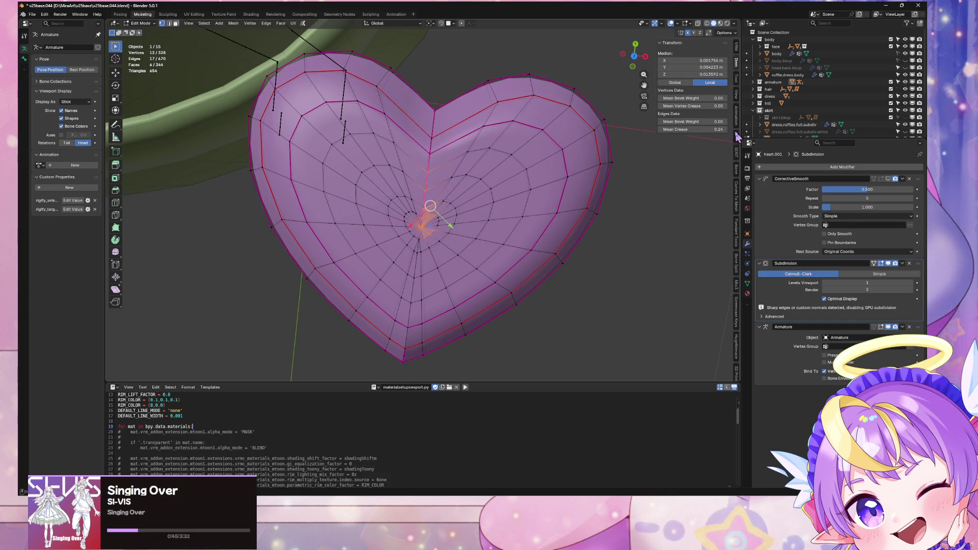
key(Tab)
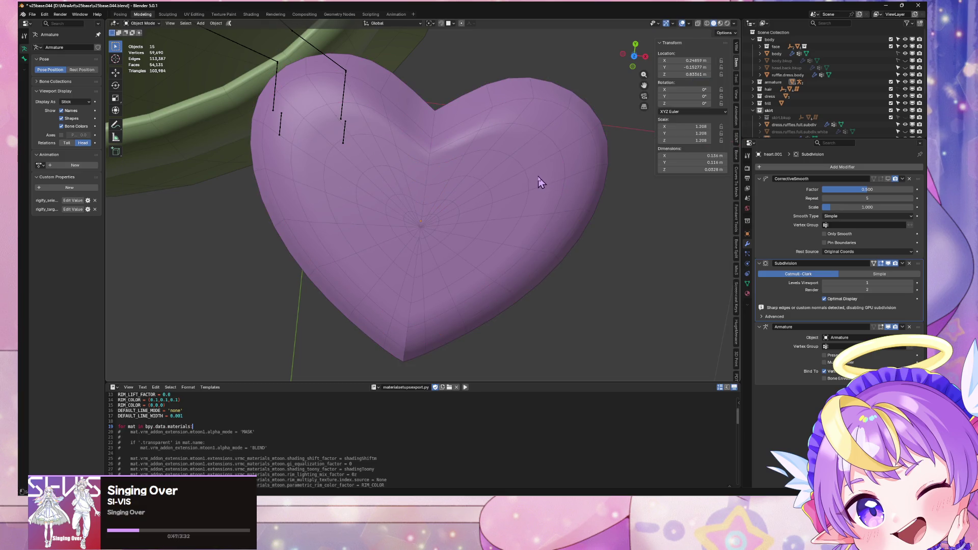
mouse_move(541, 182)
middle_down()
mouse_move(557, 163)
mouse_move(516, 196)
mouse_move(508, 188)
middle_up()
key(Tab)
key(Tab)
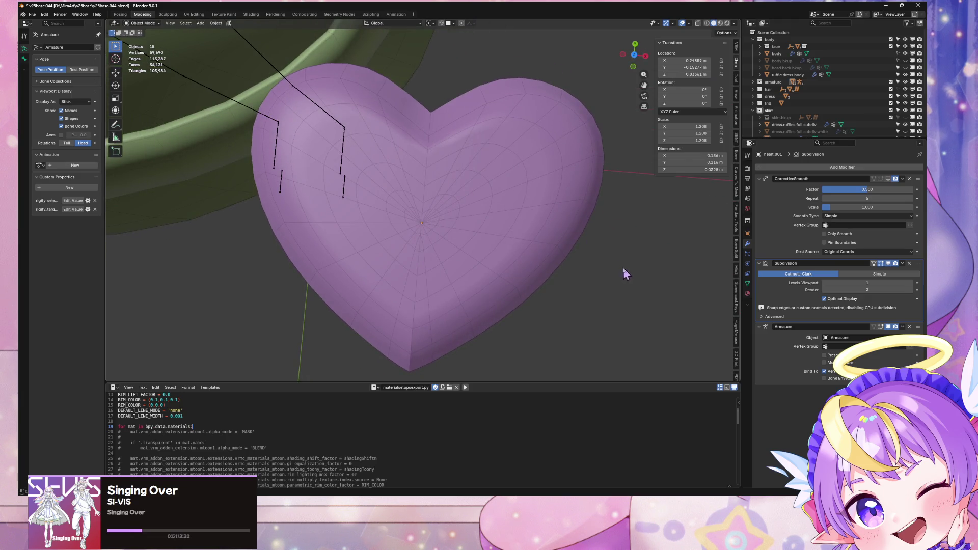
mouse_move(625, 273)
middle_down()
mouse_move(578, 114)
mouse_move(554, 95)
mouse_move(454, 173)
mouse_move(467, 227)
mouse_move(493, 260)
middle_up()
Select the centre vertex and extend the selection along edges to another vertex
key(Tab)
scroll(468, 227, up, 5)
click(434, 237)
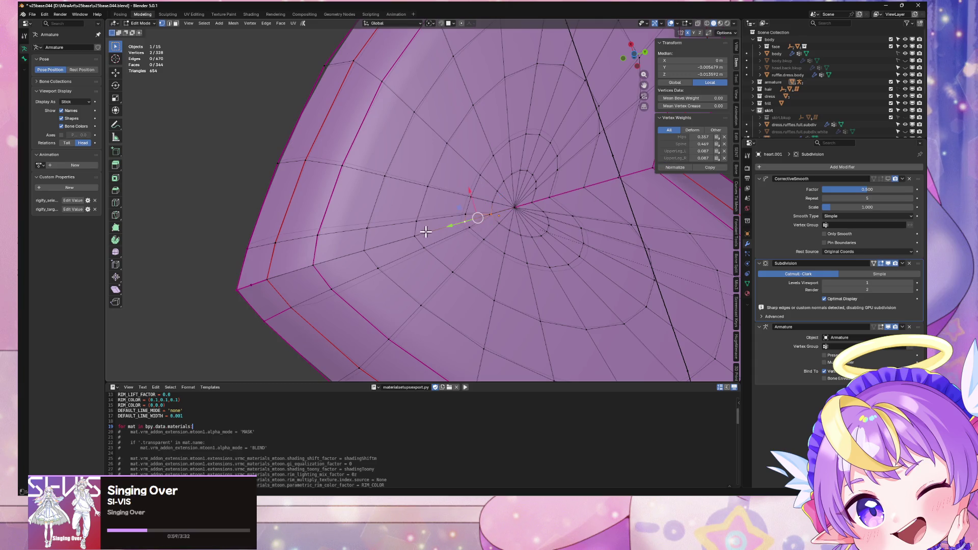
ctrl+click(365, 250)
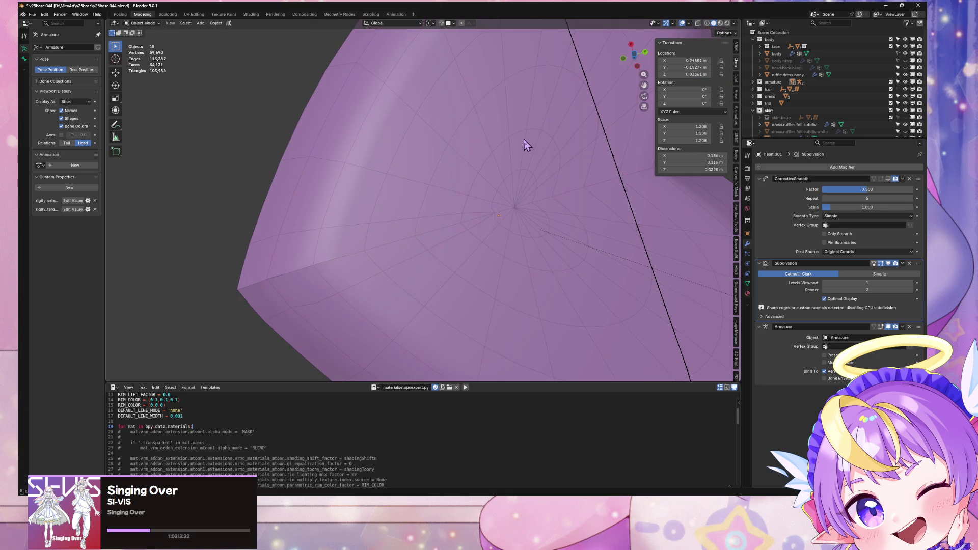
scroll(505, 210, up, 5)
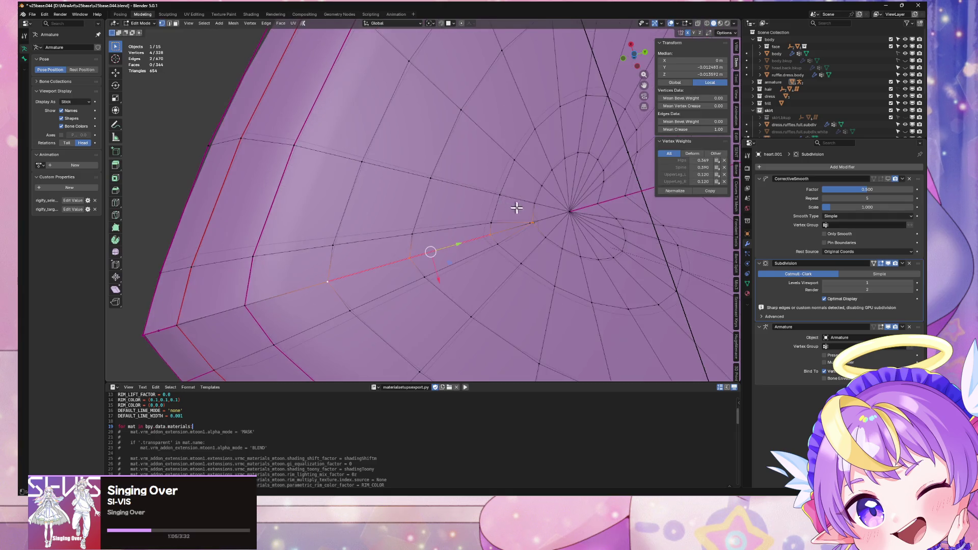
Dissolve the stray vertices beside the centre pole with Ctrl+X
click(529, 219)
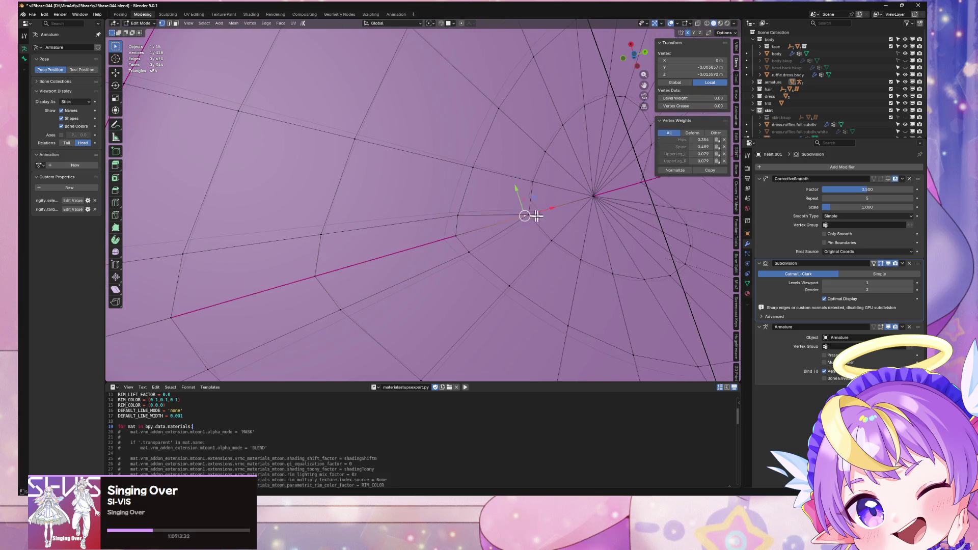
key(ctrl+x)
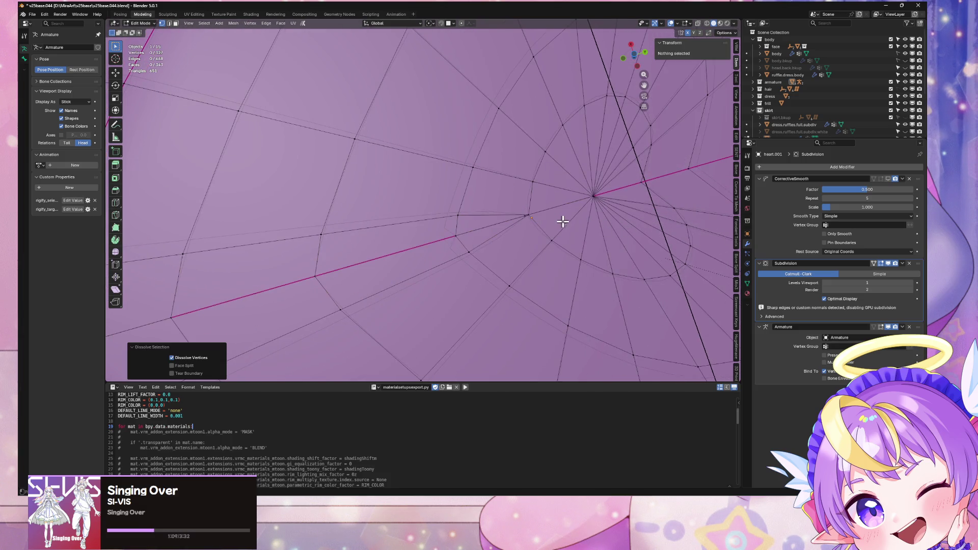
key(ctrl+z)
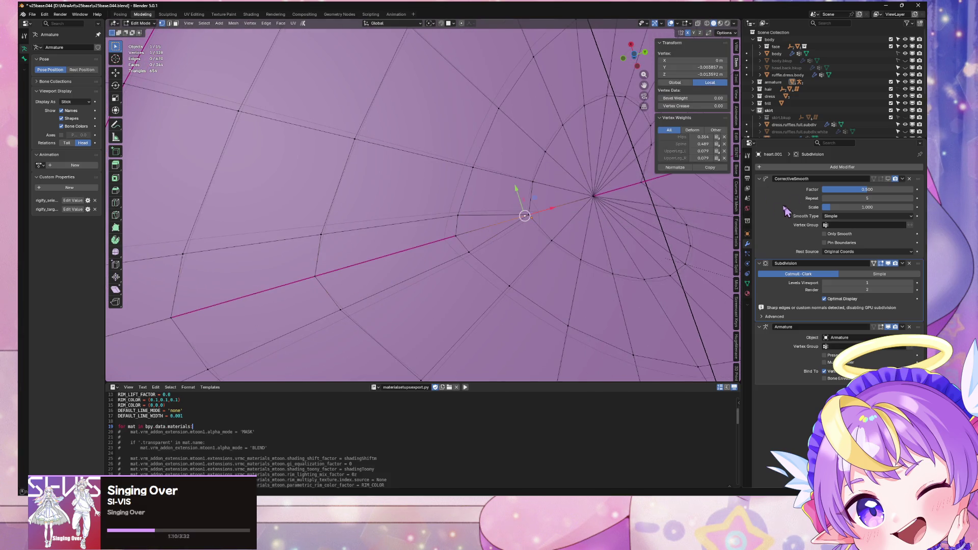
key(ctrl+x)
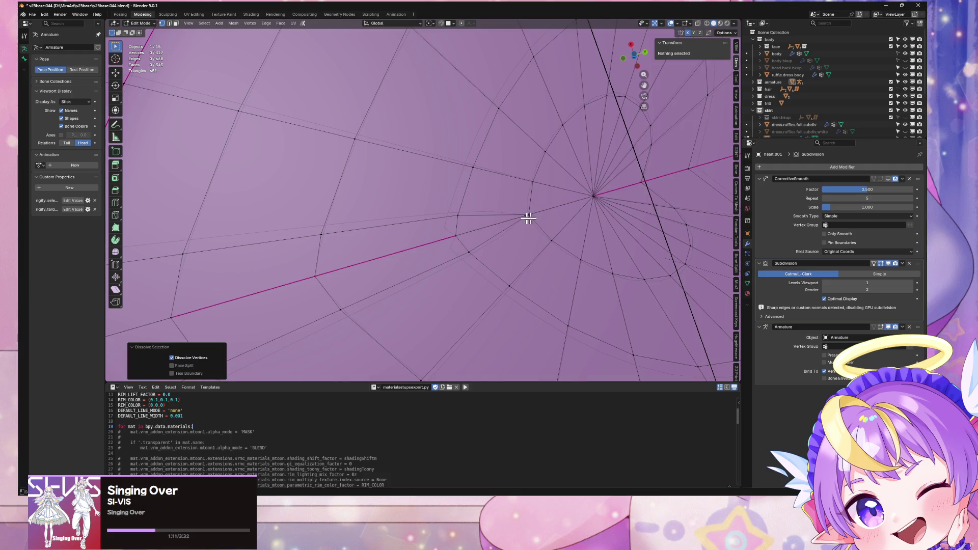
click(526, 215)
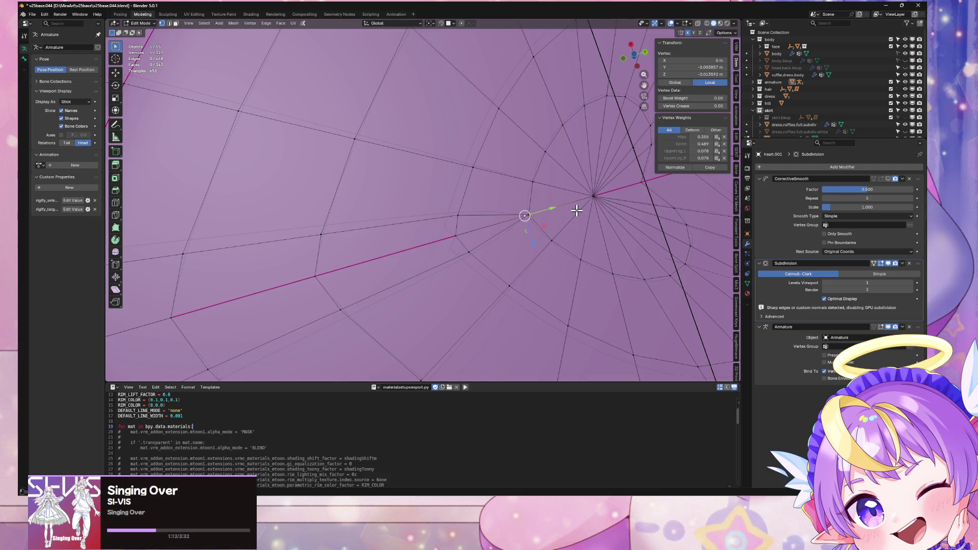
click(577, 211)
key(ctrl+x)
scroll(555, 211, down, 4)
Select a vertex below the centre pole and raise its vertex crease value
key(Tab)
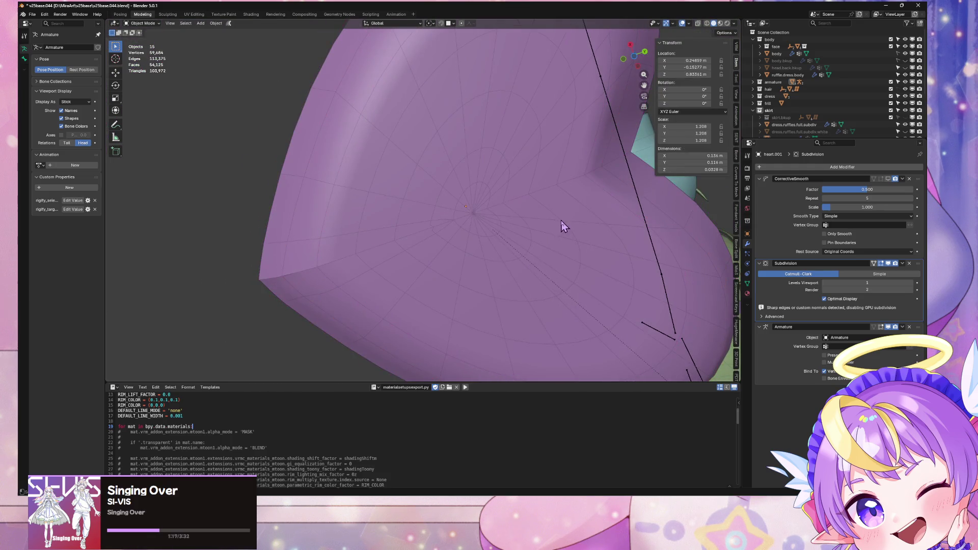
mouse_move(560, 224)
middle_down()
mouse_move(579, 218)
mouse_move(579, 201)
mouse_move(462, 202)
middle_up()
key(Tab)
scroll(462, 196, up, 3)
click(458, 190)
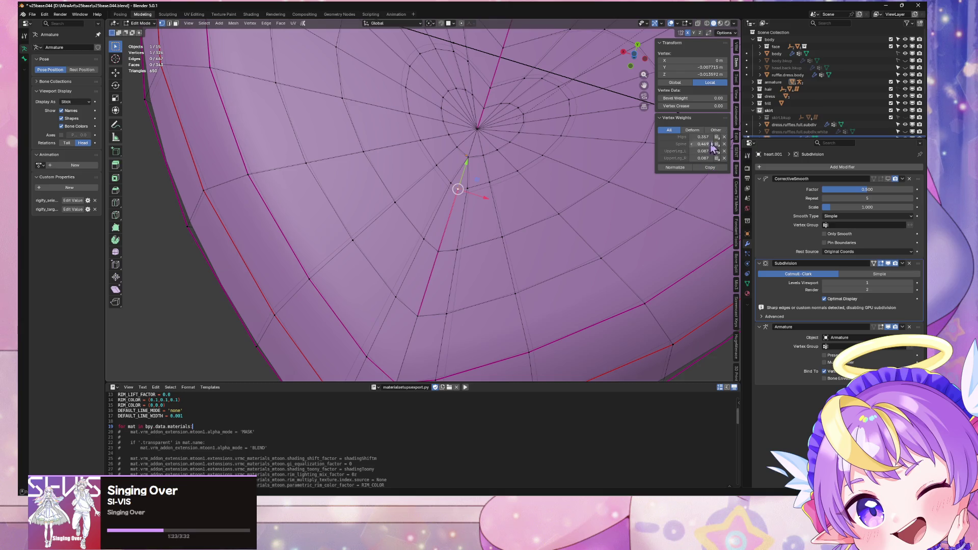
drag(713, 108, 764, 107)
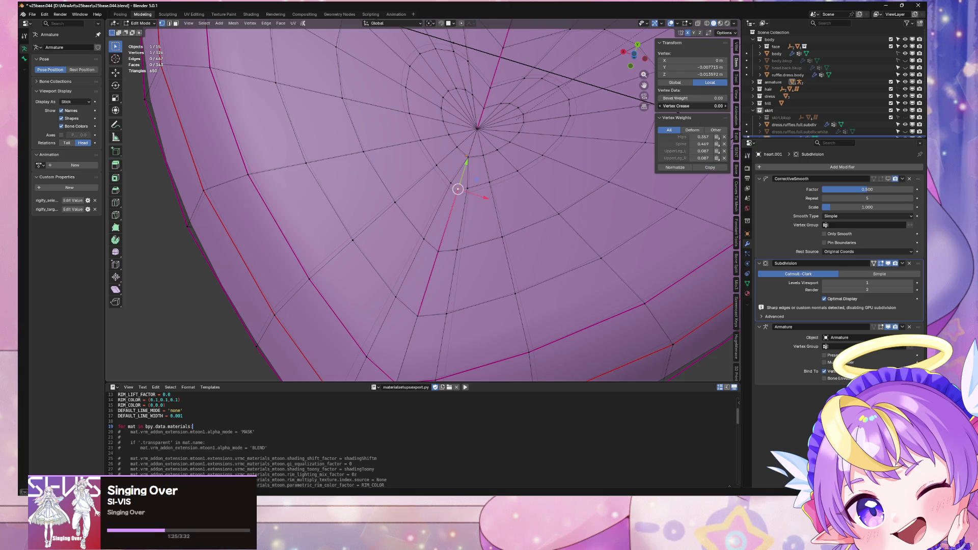
Select the creased edges below the pole, then switch back to picking a vertex near it
key(2)
alt+click(450, 219)
middle_drag(450, 219, 492, 169)
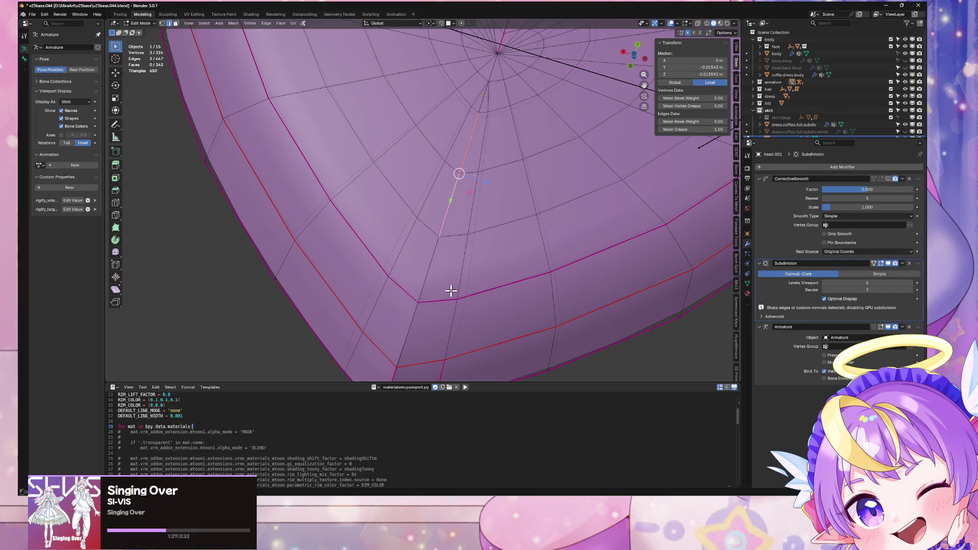
shift+click(427, 278)
key(Escape)
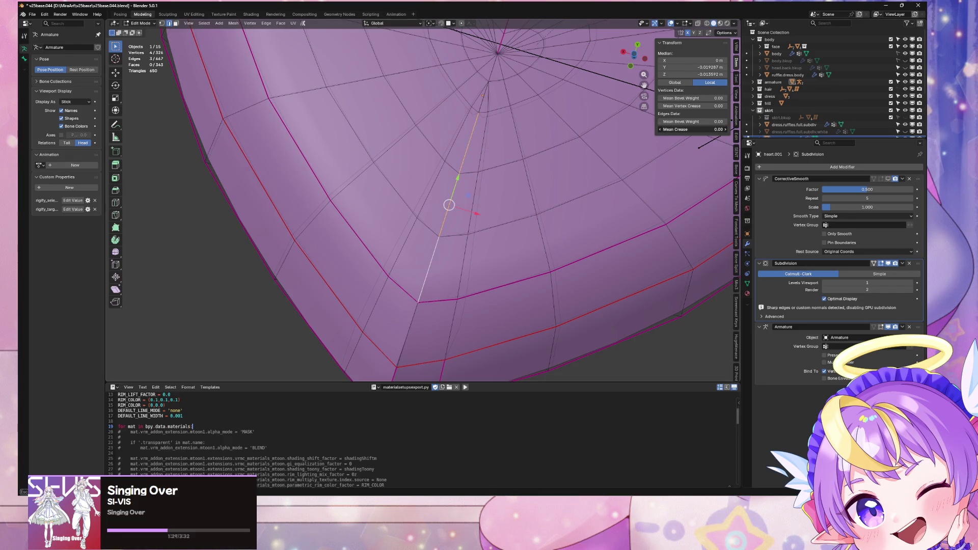
key(Tab)
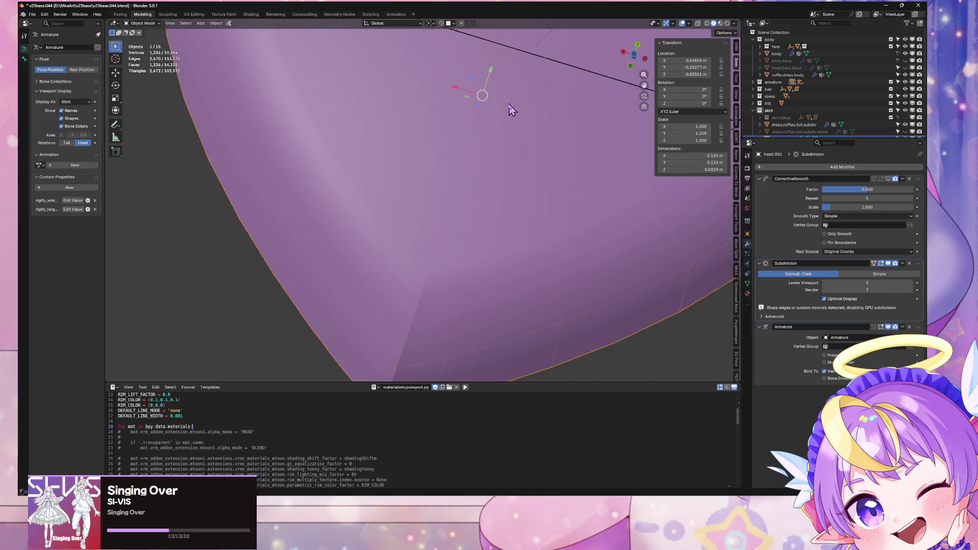
key(Tab)
key(1)
click(488, 110)
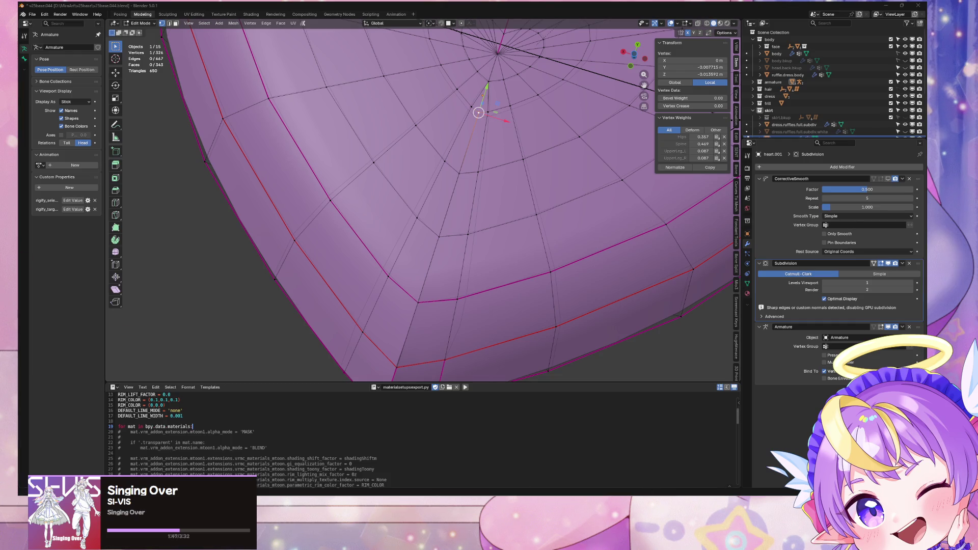
Bring Firefox forward and load twitch.tv in a new tab
mouse_move(434, 494)
mouse_move(469, 468)
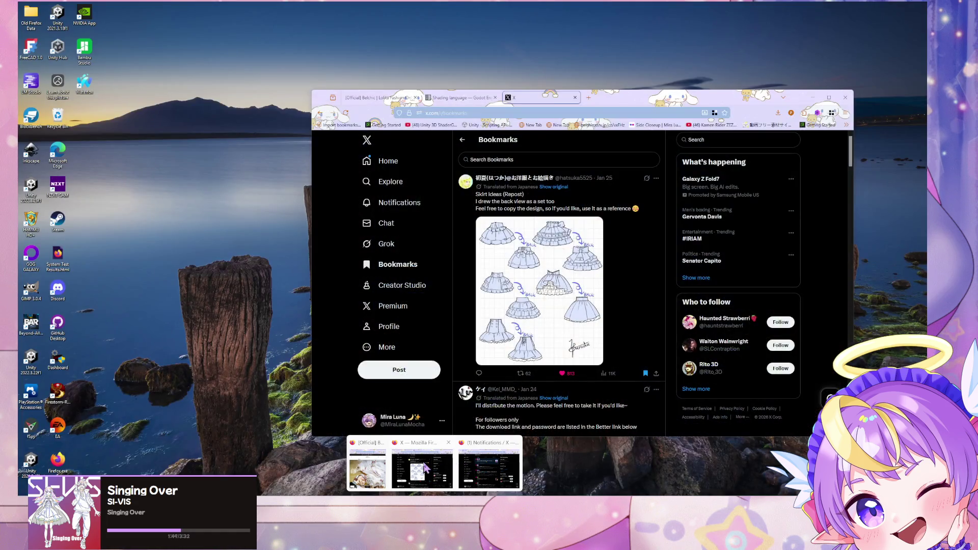
click(423, 466)
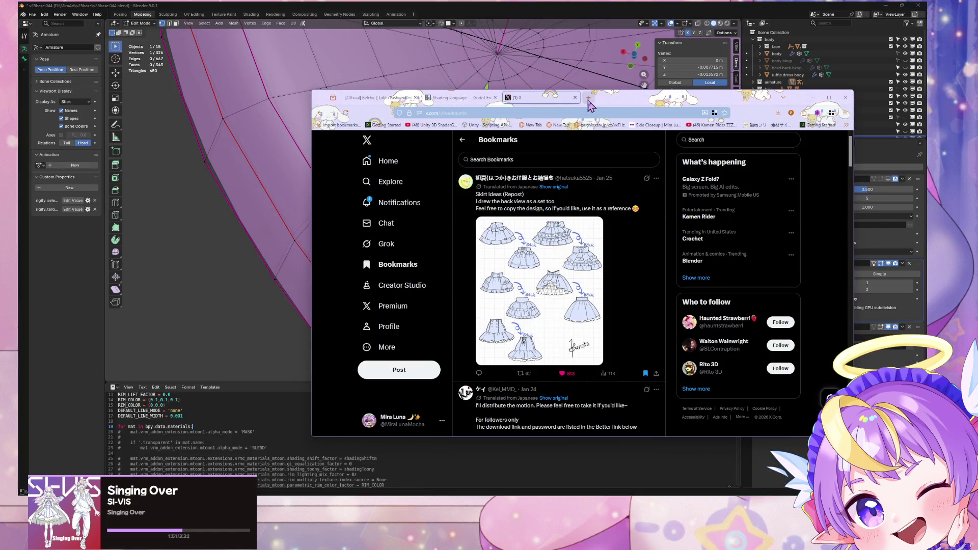
click(589, 98)
text(twitch.tv)
key(Return)
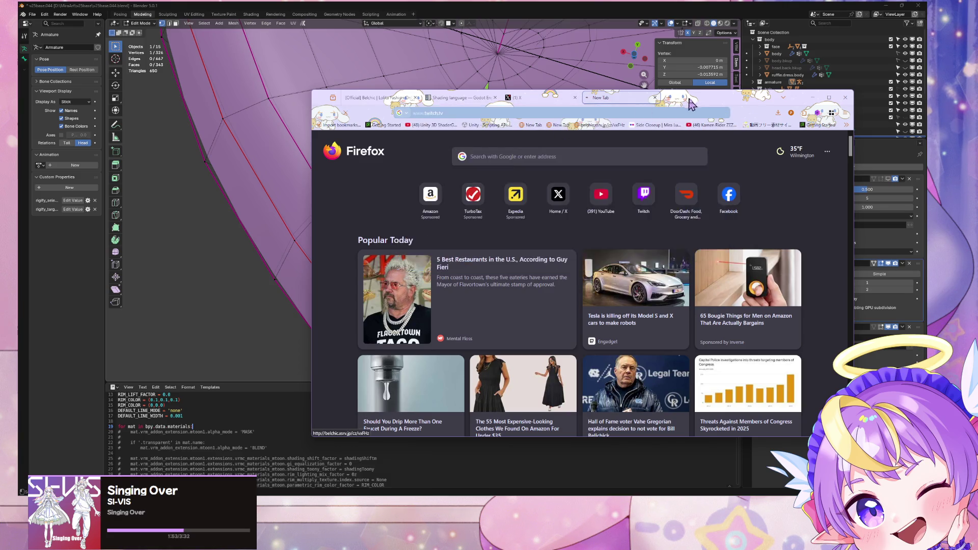
Mute the Twitch tab
drag(692, 105, 603, 118)
right_click(533, 115)
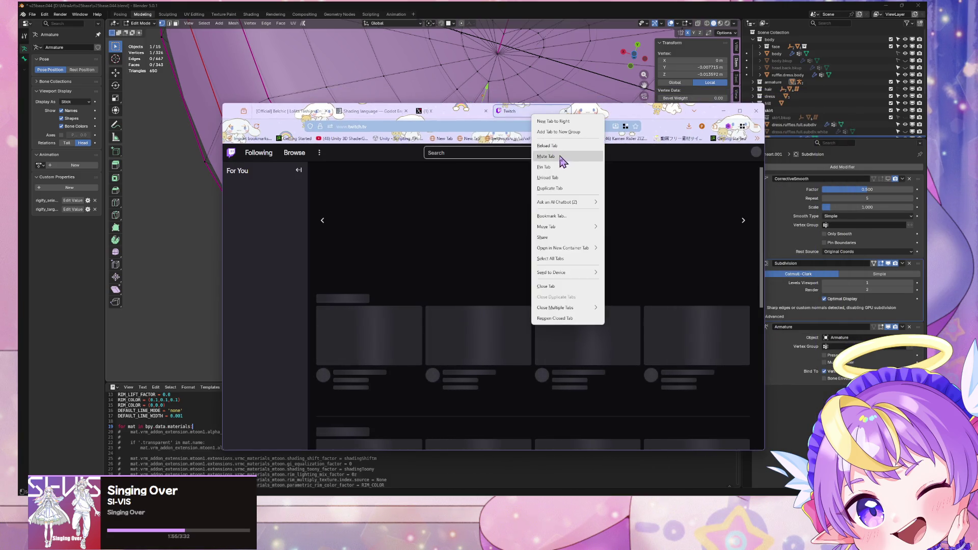
click(561, 158)
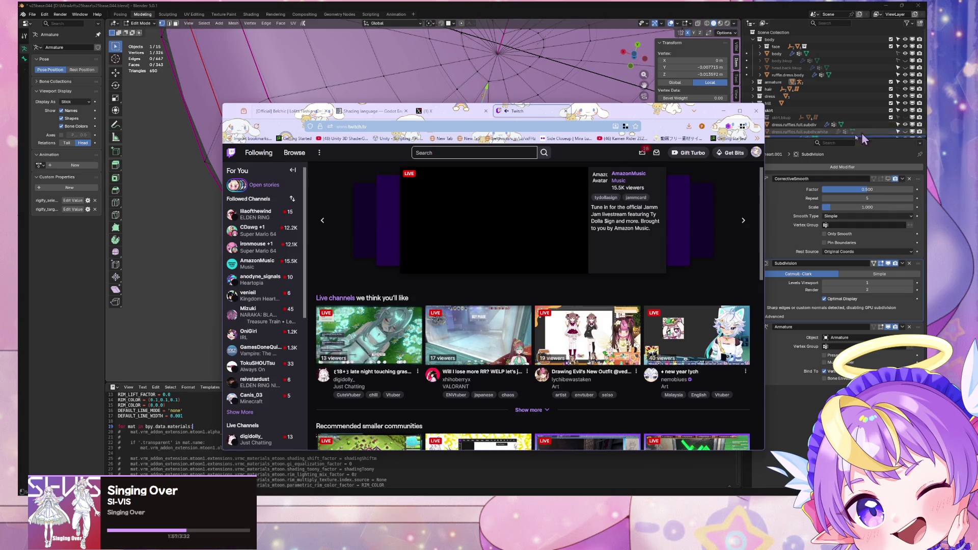
Go to the Creator Dashboard and open Moderation > Settings
click(757, 152)
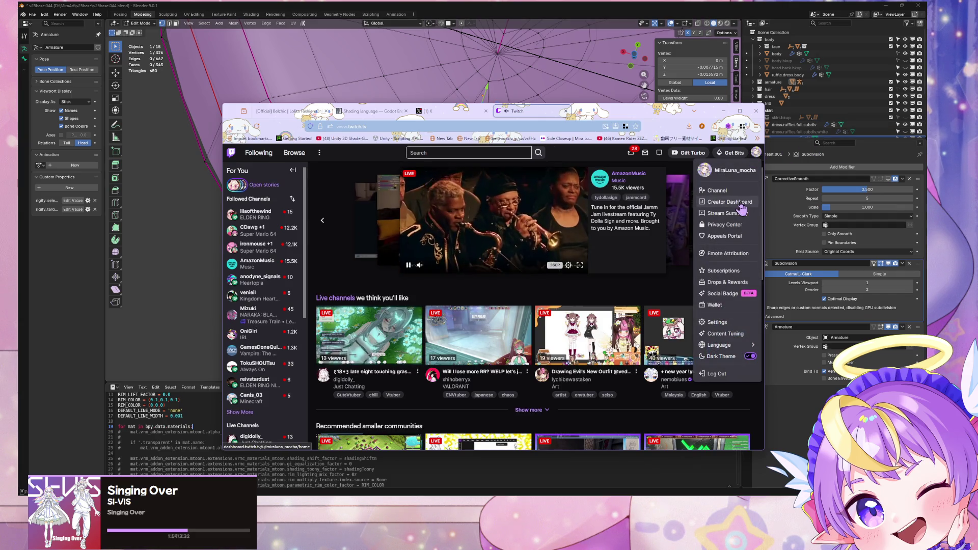
click(741, 203)
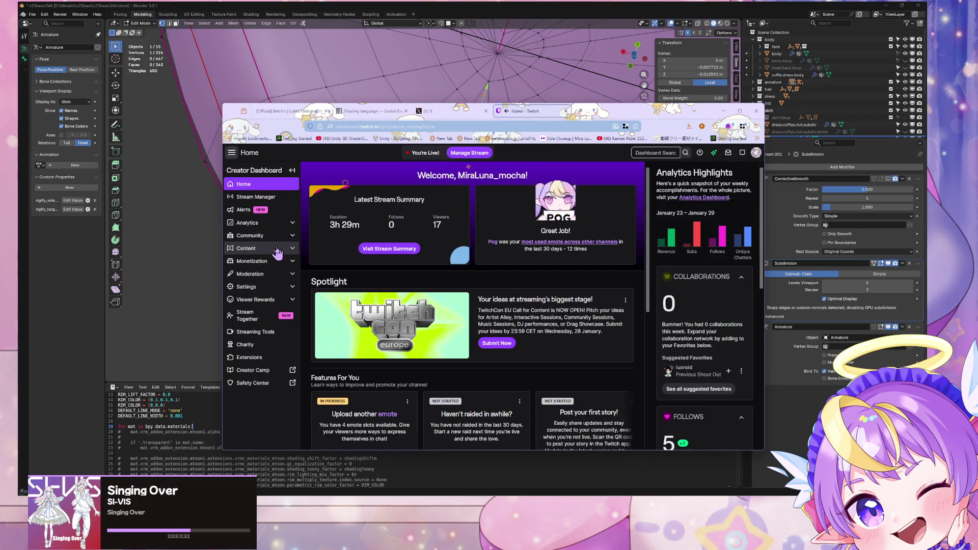
click(292, 275)
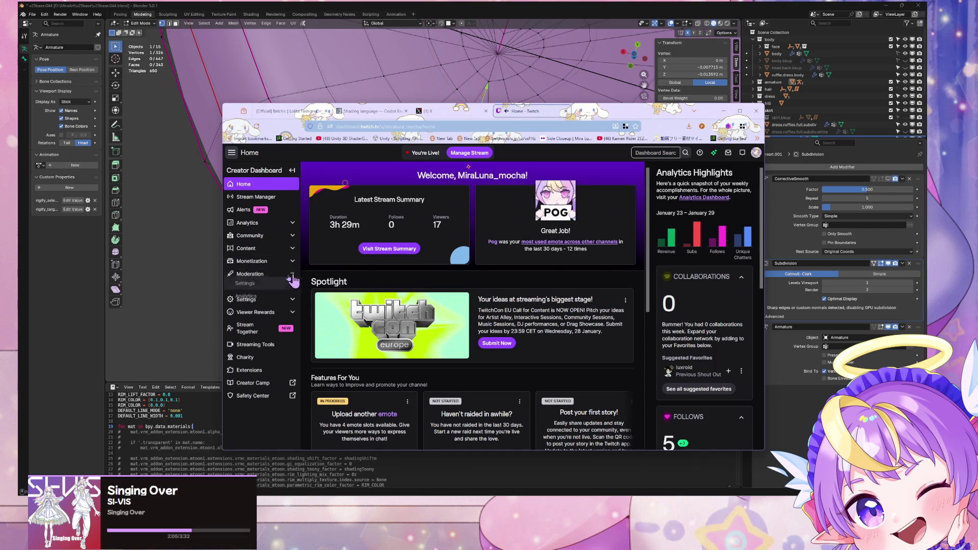
click(258, 286)
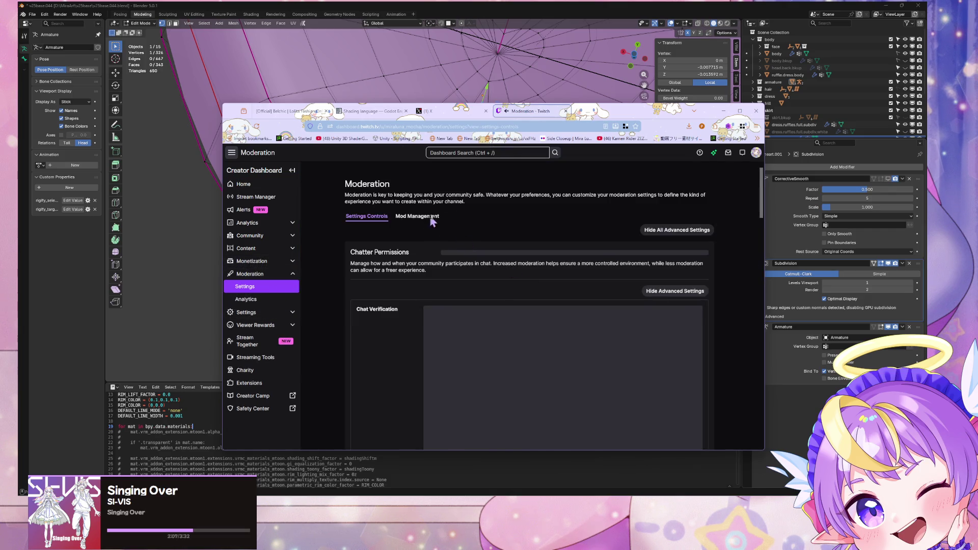
Scroll the moderation settings, open Blocked Terms And Phrases, then minimize Firefox back to Blender
scroll(583, 199, down, 5)
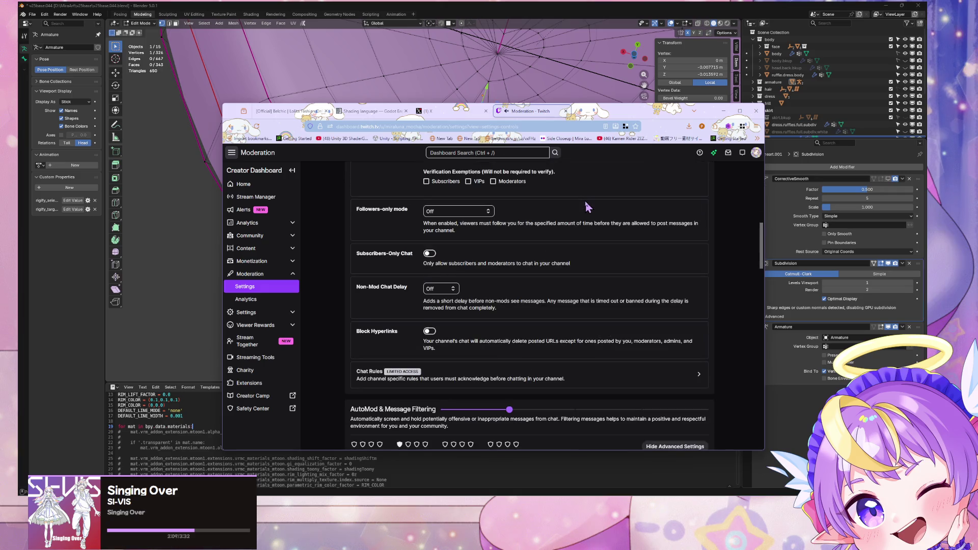
scroll(586, 206, down, 3)
scroll(587, 209, down, 3)
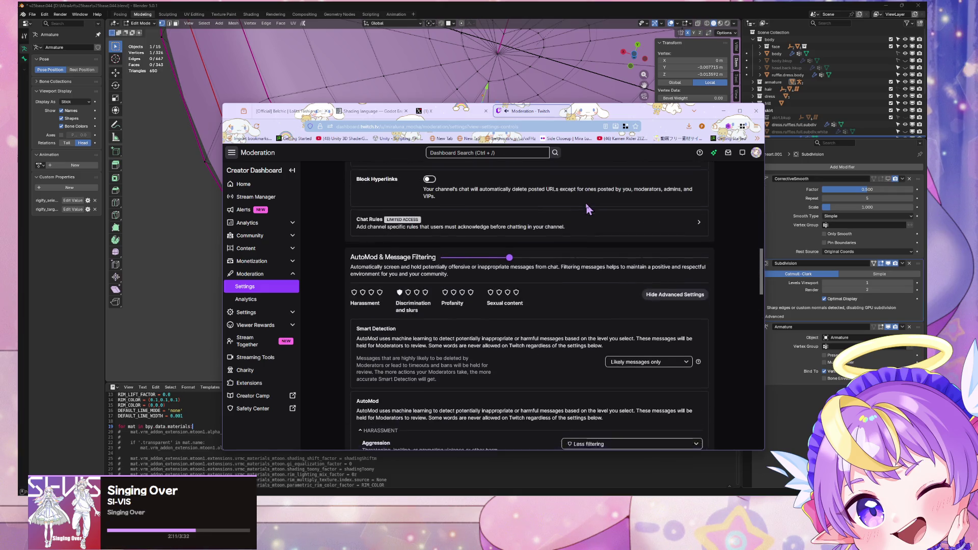
scroll(586, 209, down, 10)
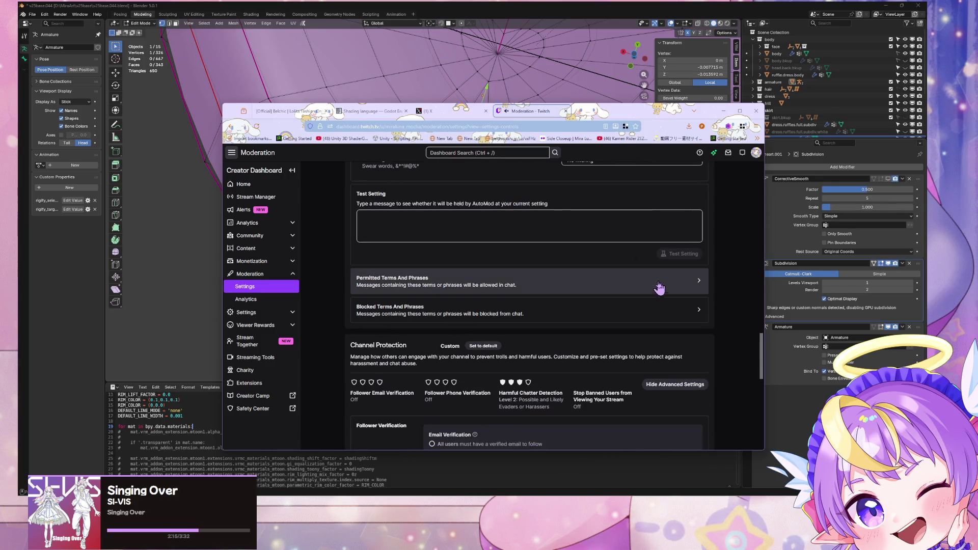
click(658, 309)
click(724, 111)
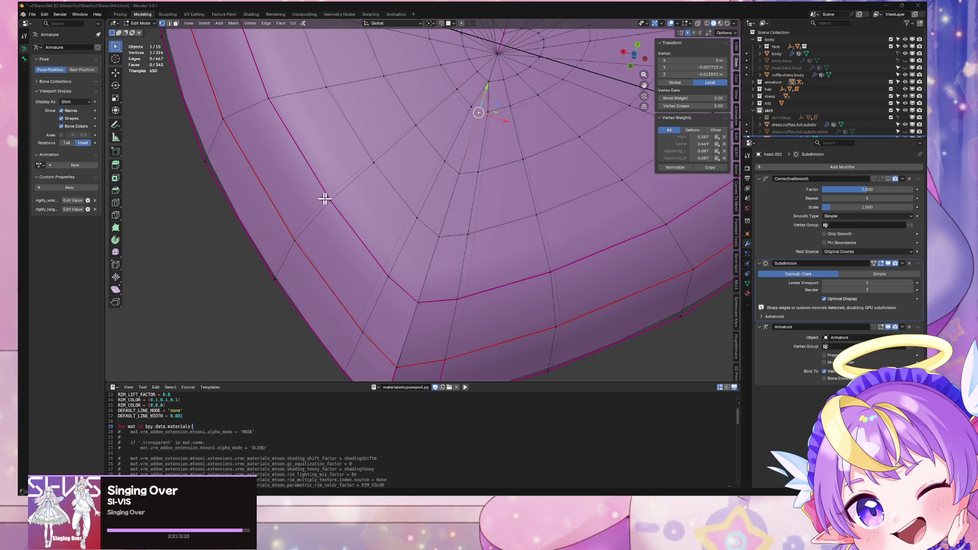
key(Tab)
key(Tab)
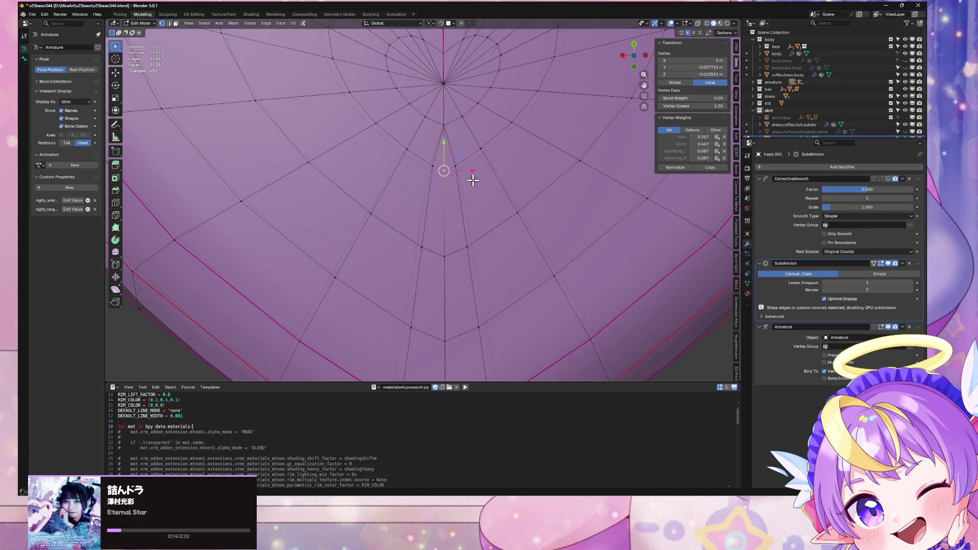
Slide the selected vertex down along its edge with Shift+V
key(shift+v)
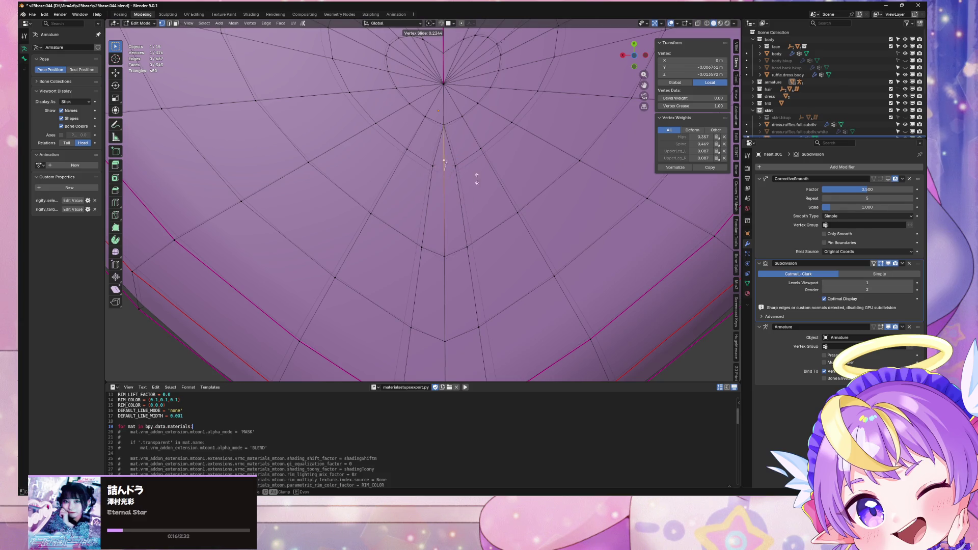
click(478, 199)
mouse_move(465, 174)
middle_down()
mouse_move(452, 163)
mouse_move(468, 171)
middle_up()
scroll(464, 173, up, 2)
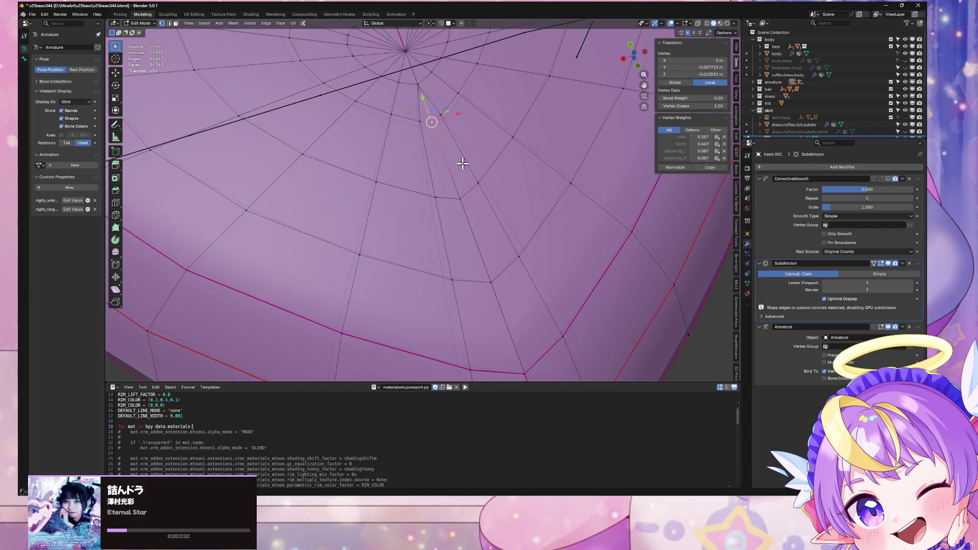
Try dissolving the edge loop around the centre vertex, then undo it
key(2)
click(454, 168)
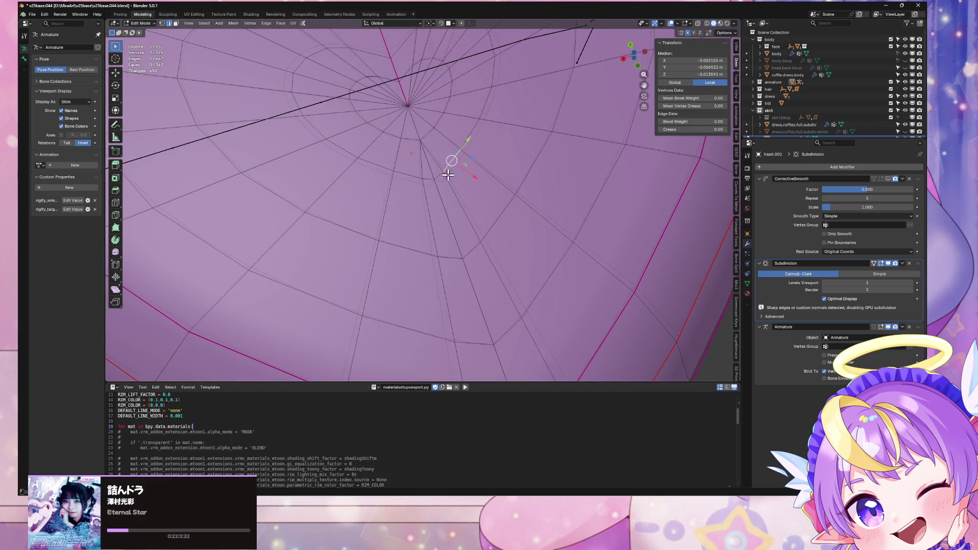
alt+click(452, 166)
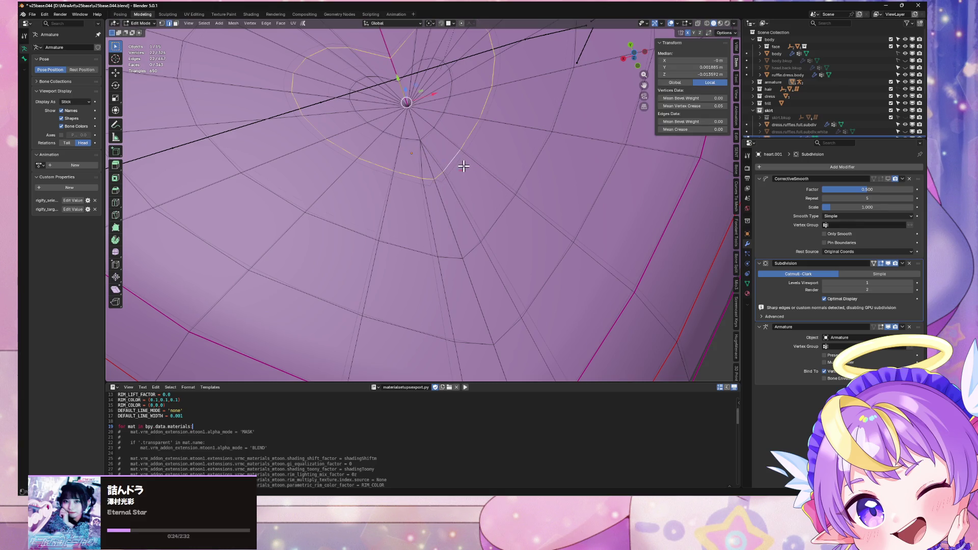
key(ctrl+x)
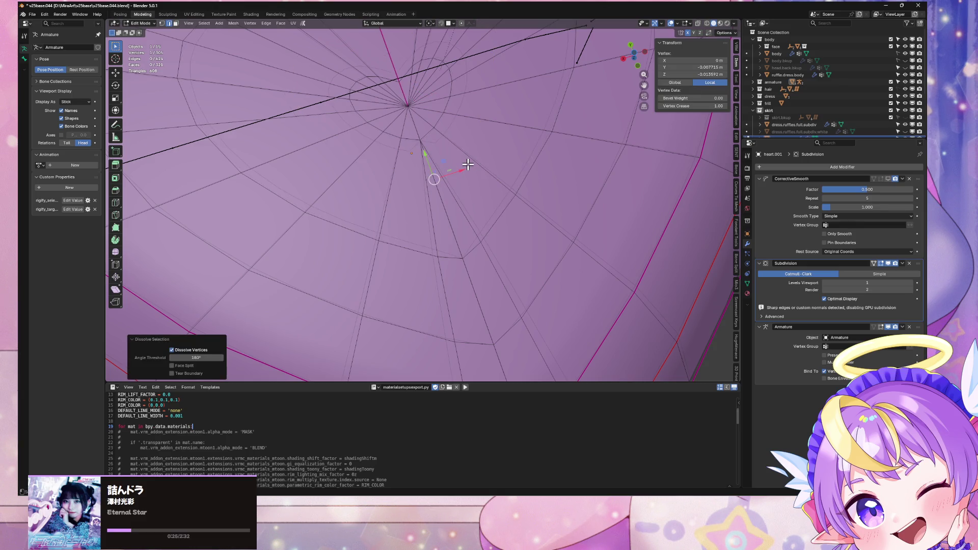
key(ctrl+z)
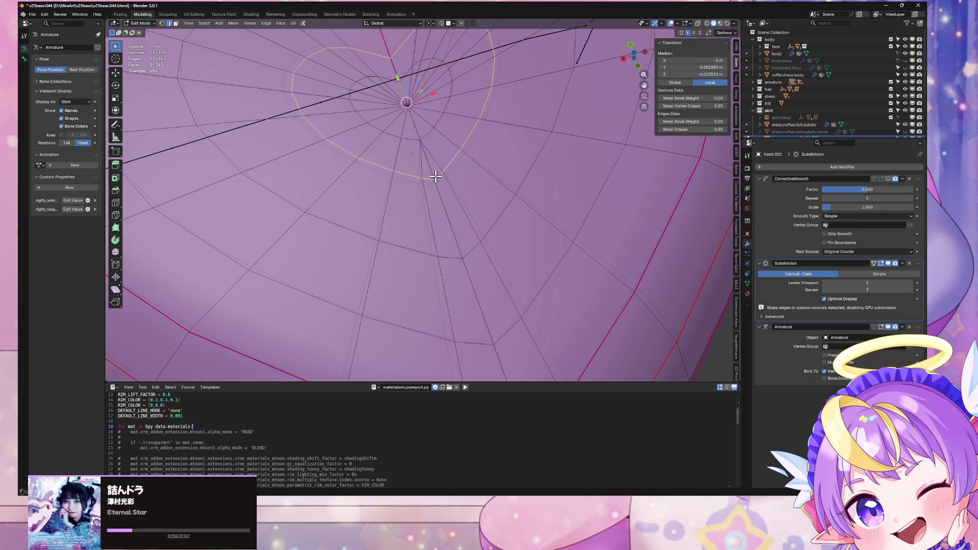
key(ctrl+z)
scroll(436, 158, up, 5)
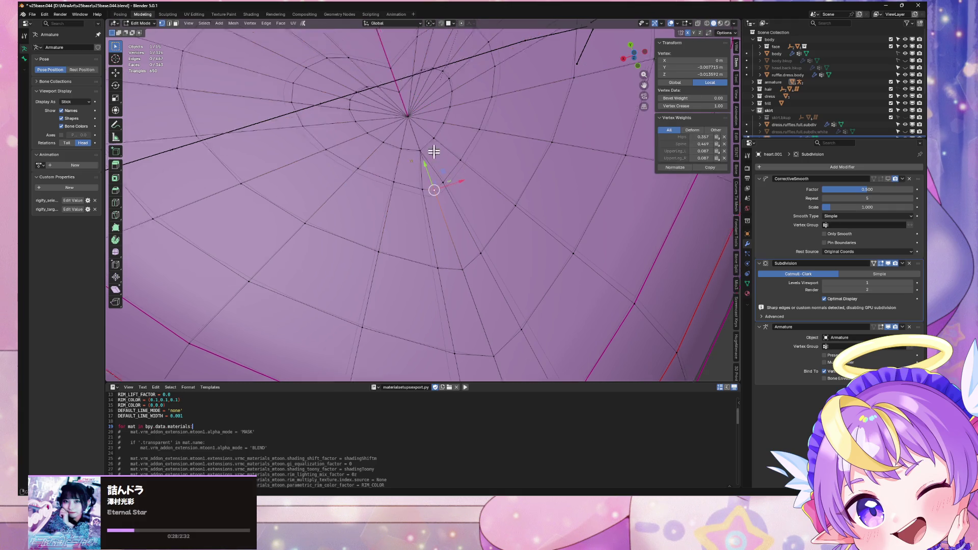
click(408, 182)
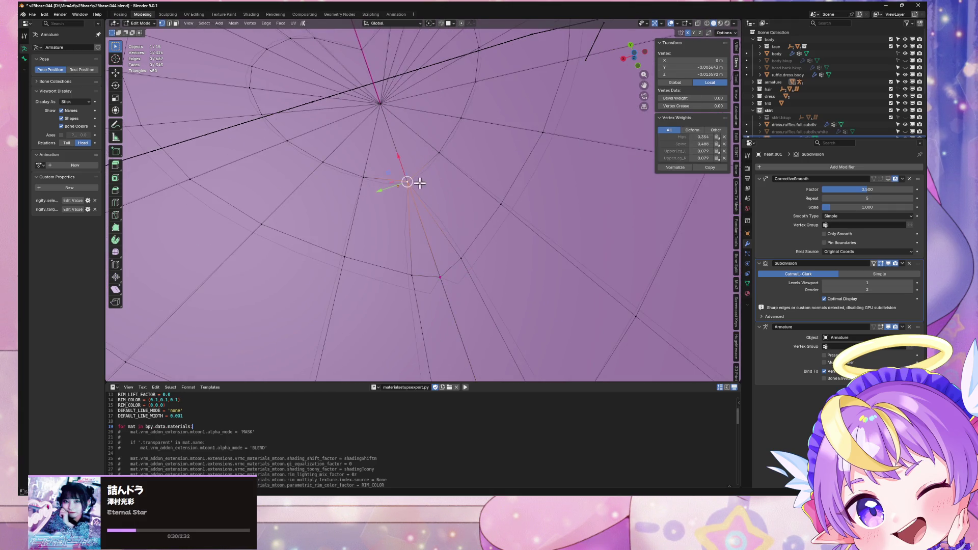
click(400, 150)
middle_drag(402, 153, 414, 173)
Select the vertical edge below the centre and dissolve it with Ctrl+X
click(403, 191)
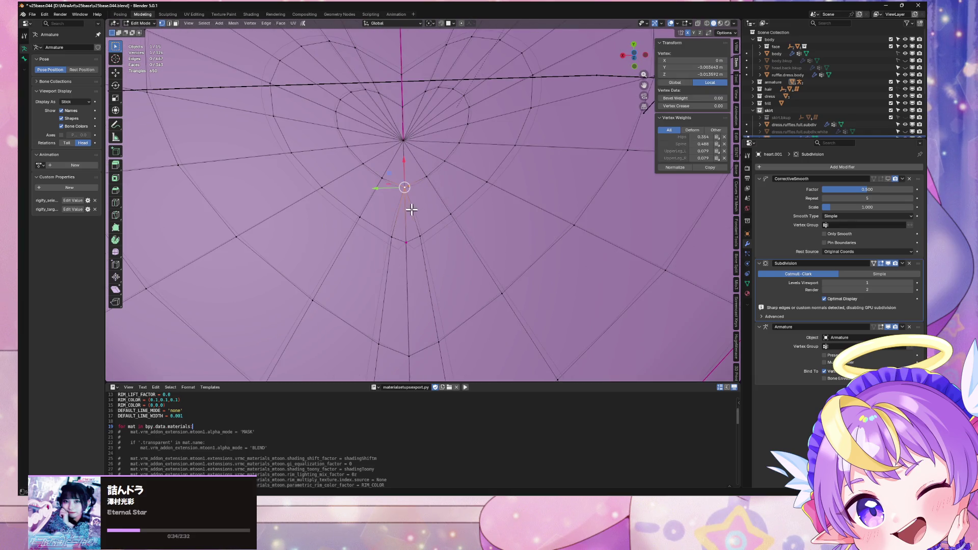
key(2)
click(407, 213)
key(ctrl+x)
mouse_move(442, 200)
middle_down()
mouse_move(435, 192)
mouse_move(448, 214)
middle_up()
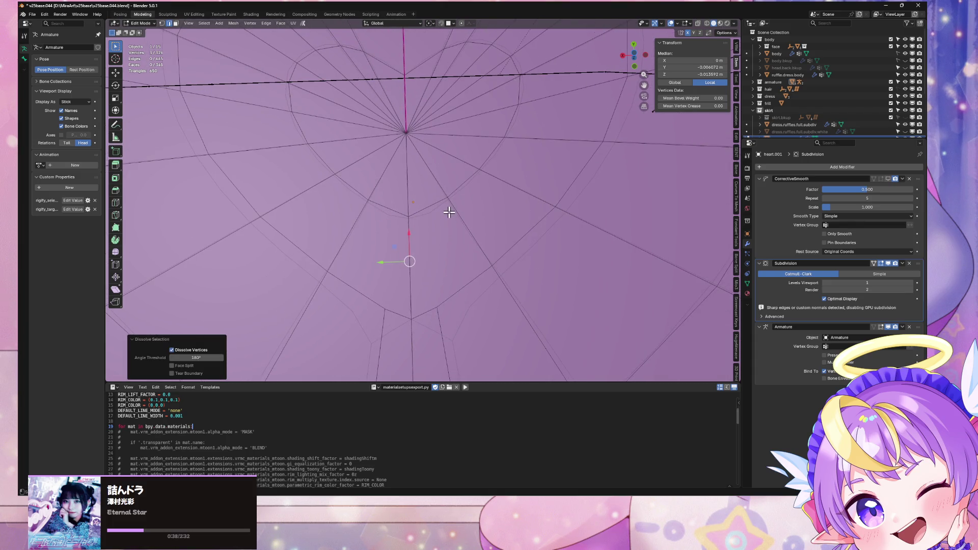
Bevel the heart's centre vertex into a small ring with Bevel Vertices
key(1)
click(407, 133)
right_click(426, 143)
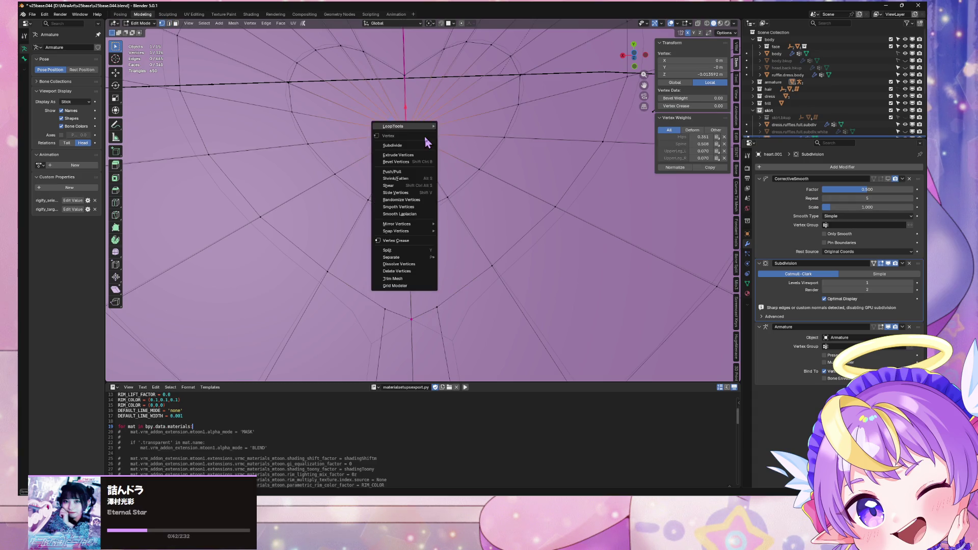
click(423, 162)
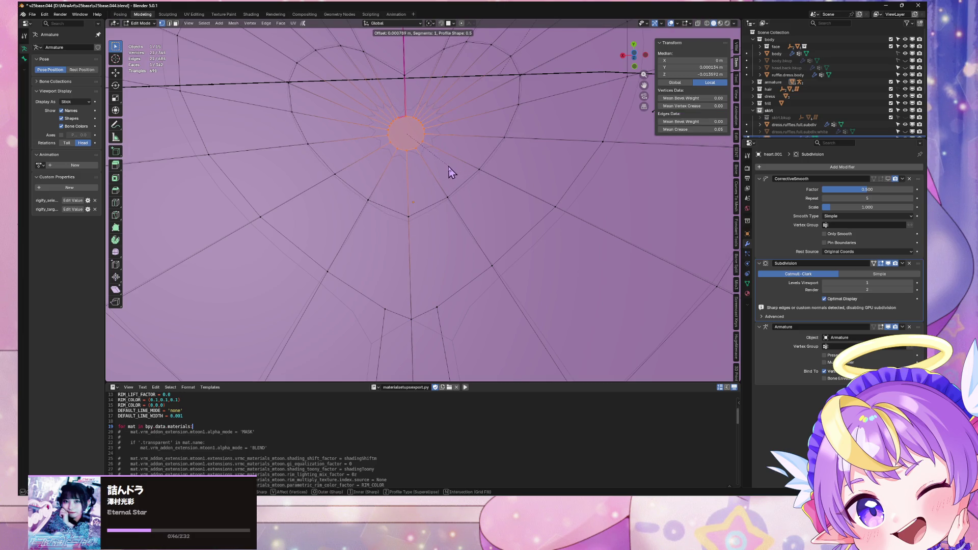
click(451, 172)
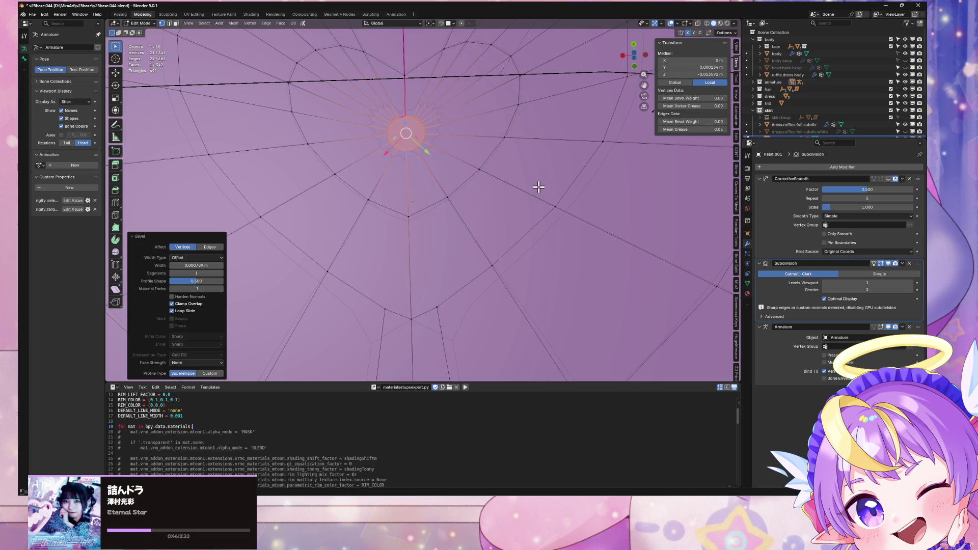
Set the ring edges' crease to 1.00 in the N panel
click(721, 131)
text(1)
key(Return)
scroll(439, 163, down, 10)
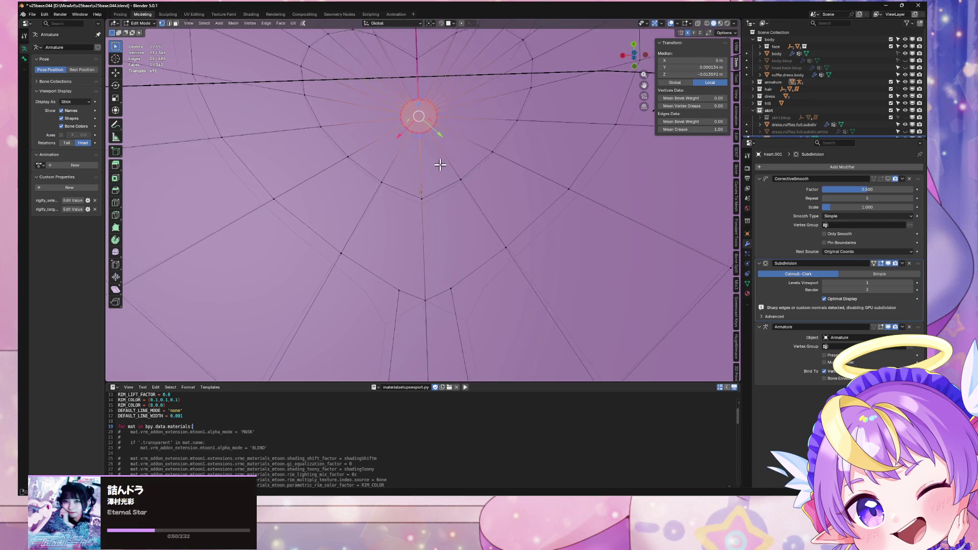
mouse_move(438, 139)
middle_down()
mouse_move(466, 72)
mouse_move(435, 157)
middle_up()
scroll(447, 170, up, 7)
scroll(438, 187, up, 5)
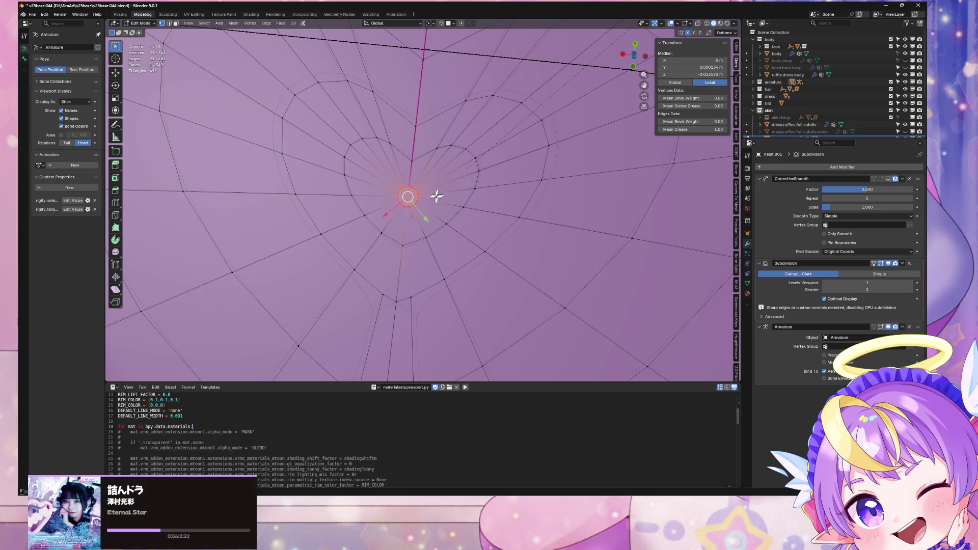
Subdivide the edge below the bevelled ring after abandoning a first knife attempt
key(k)
click(411, 297)
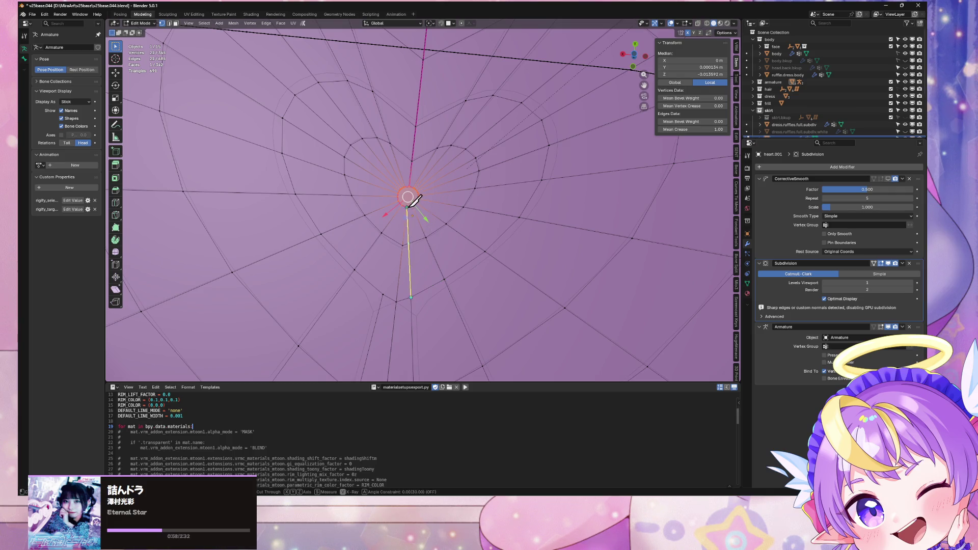
key(Escape)
key(2)
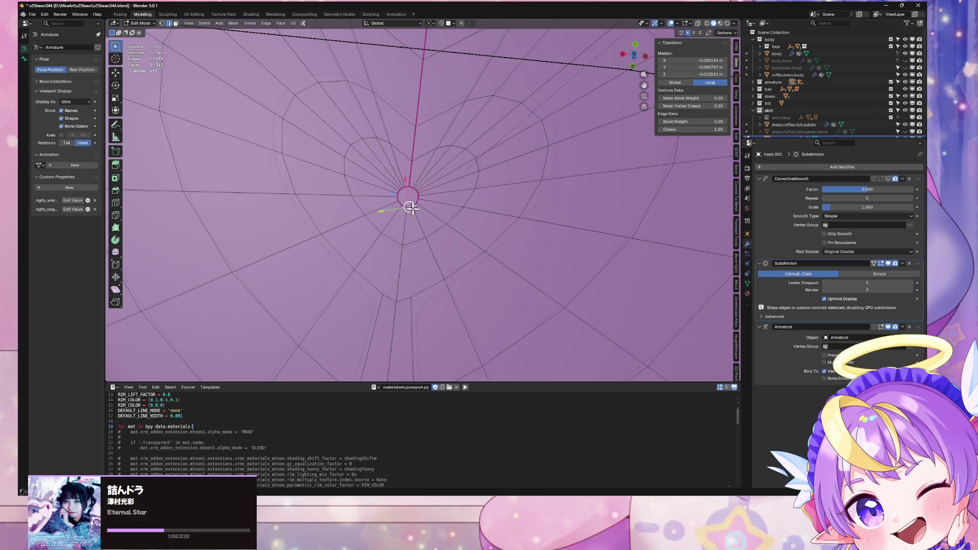
click(417, 218)
scroll(420, 219, up, 2)
scroll(443, 186, up, 2)
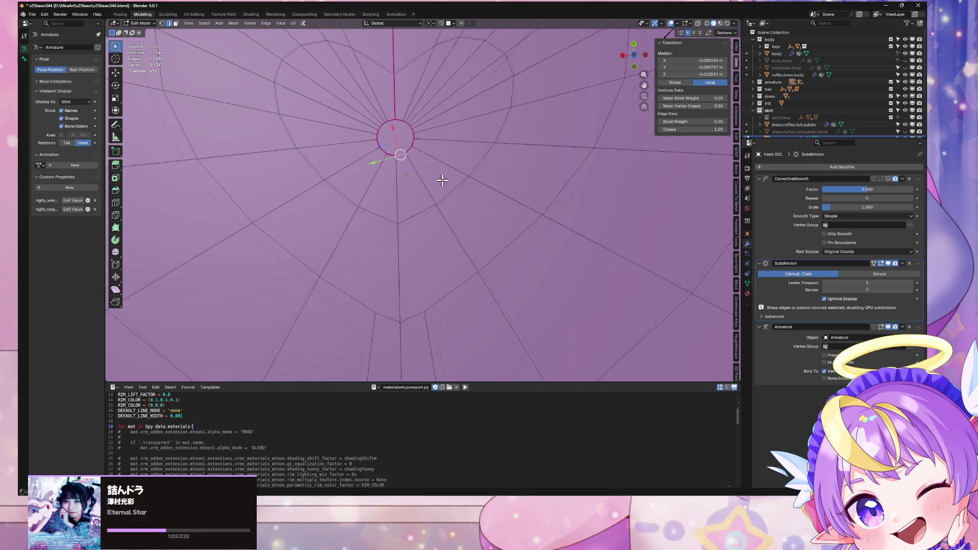
right_click(441, 187)
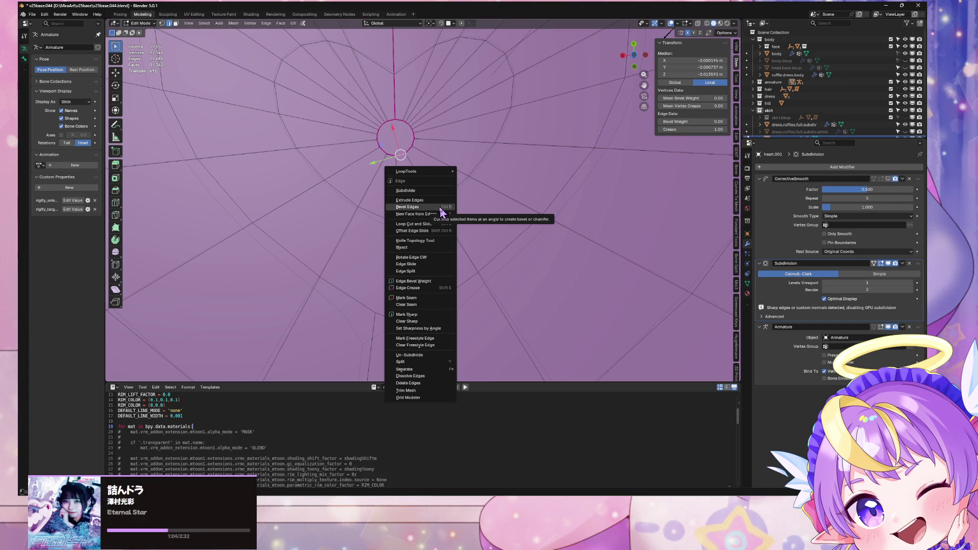
click(439, 191)
Knife-cut a new edge from the new middle vertex down the heart
key(1)
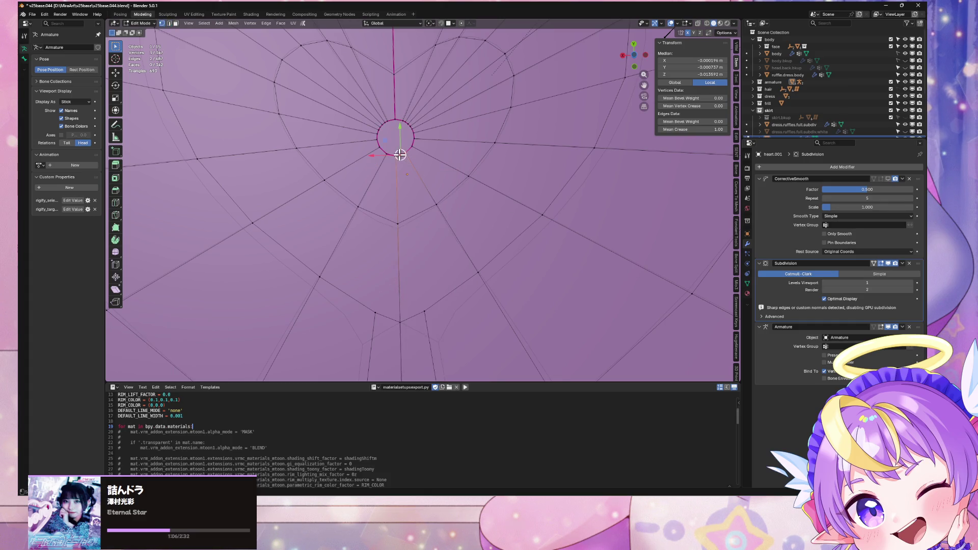
click(400, 155)
key(k)
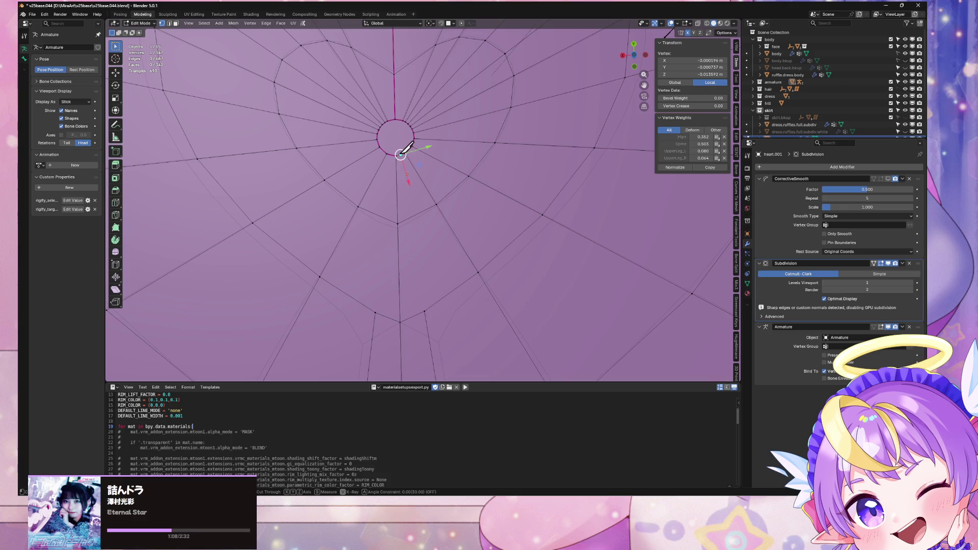
click(401, 154)
click(428, 304)
key(Return)
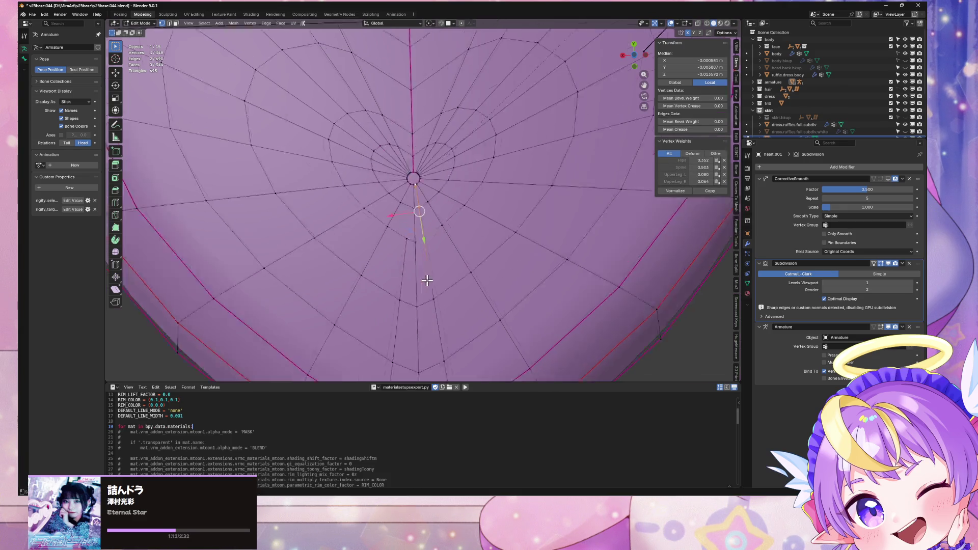
Check the heart in Material Preview from several angles, then return to Solid shading
click(720, 23)
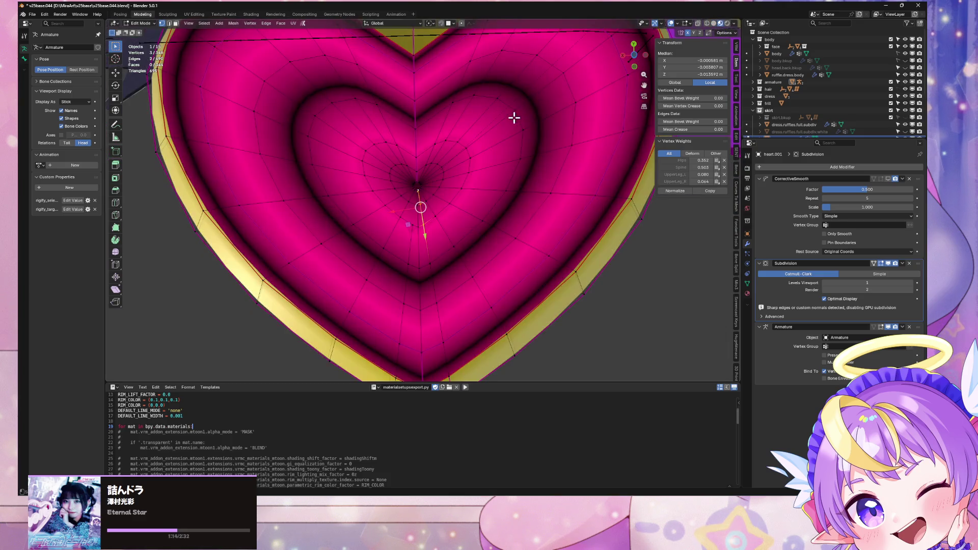
click(634, 57)
drag(634, 57, 552, 89)
scroll(535, 156, up, 4)
middle_drag(535, 157, 530, 205)
scroll(531, 206, up, 5)
scroll(526, 209, up, 2)
click(714, 24)
scroll(562, 114, up, 2)
shift+middle_drag(563, 115, 525, 100)
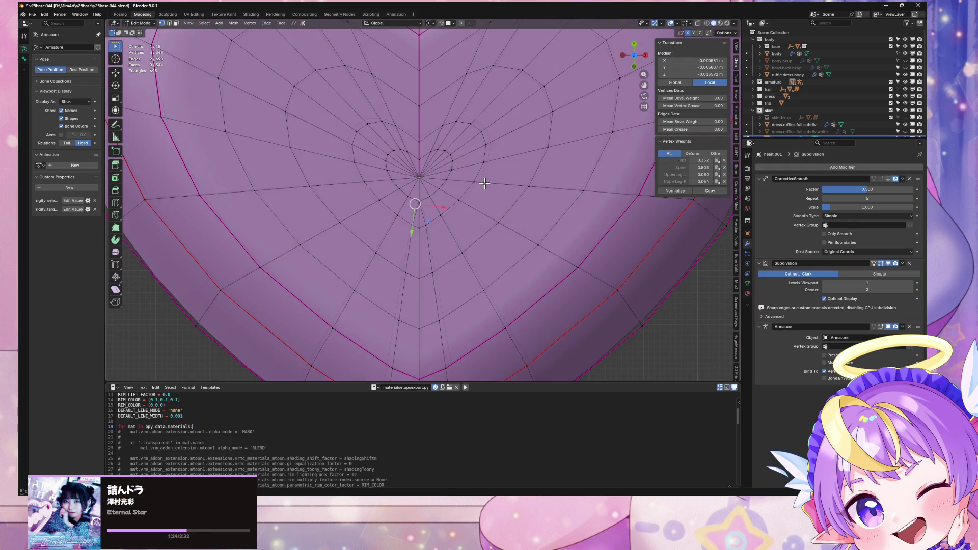
scroll(476, 171, up, 5)
Select each of the two leftover vertices below the centre and dissolve them with Ctrl+X
click(386, 220)
key(ctrl+x)
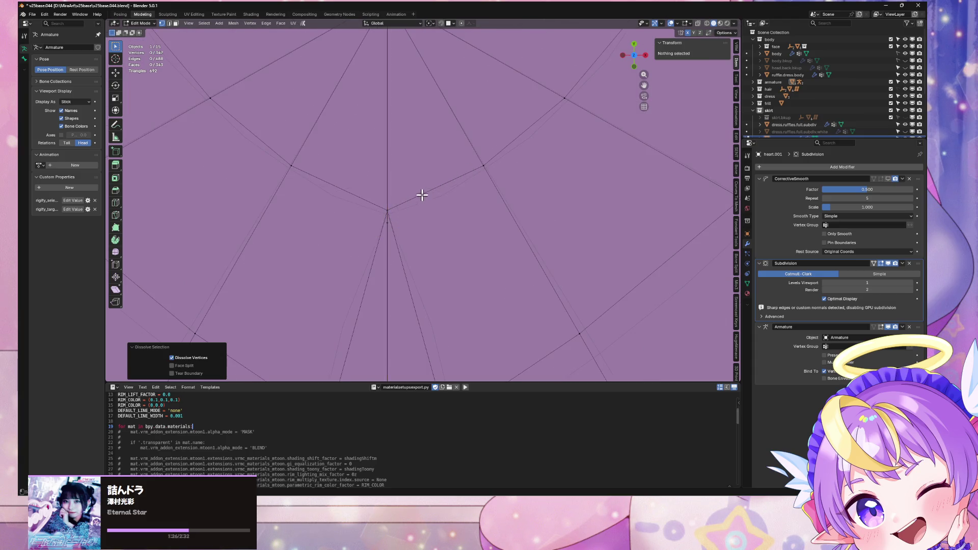
scroll(422, 194, down, 3)
click(398, 214)
key(ctrl+x)
scroll(455, 208, down, 2)
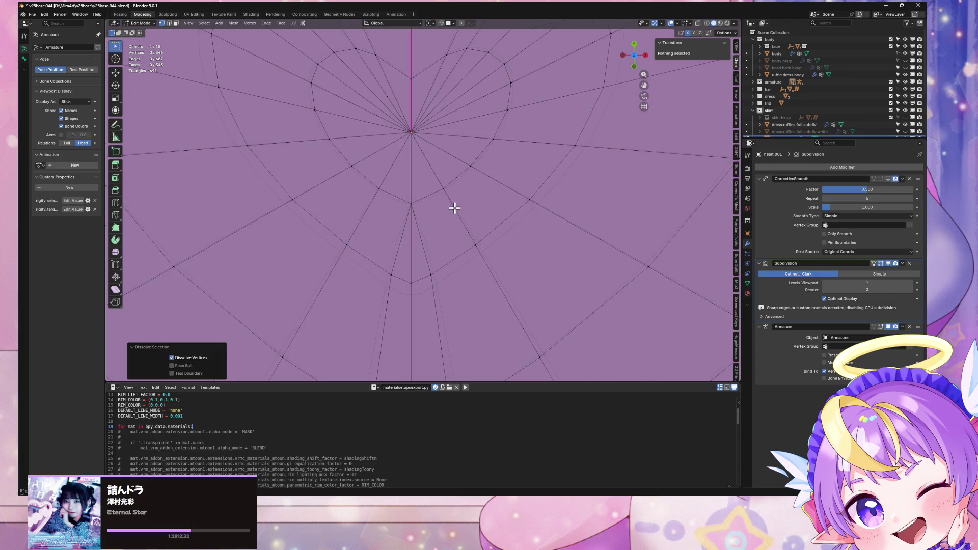
Move the stray vertex below the hub onto the central hub and dissolve the extra overlapping vertex
click(414, 206)
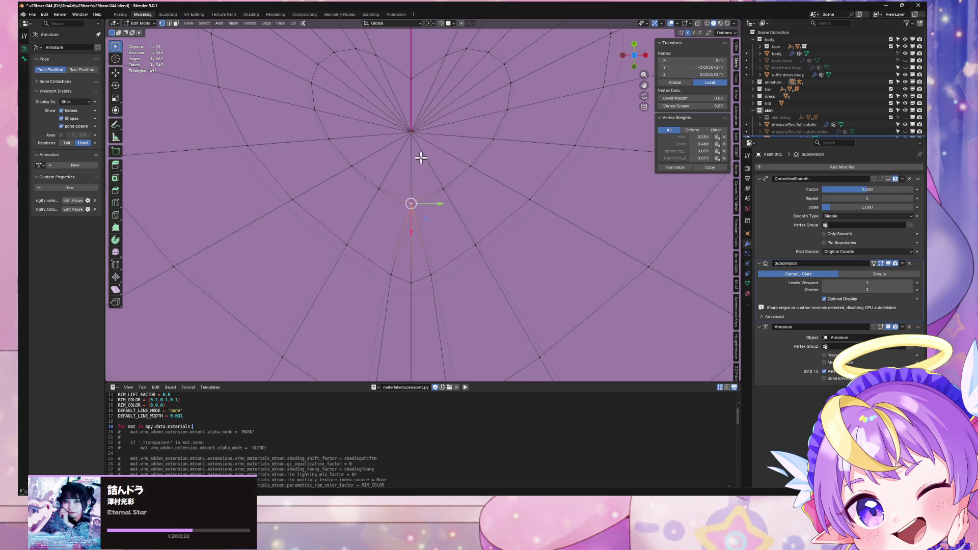
key(g)
click(432, 127)
shift+click(417, 220)
key(ctrl+x)
Bevel the central hub vertex of heart.001 into a small 0.00173 m ring
scroll(408, 214, up, 2)
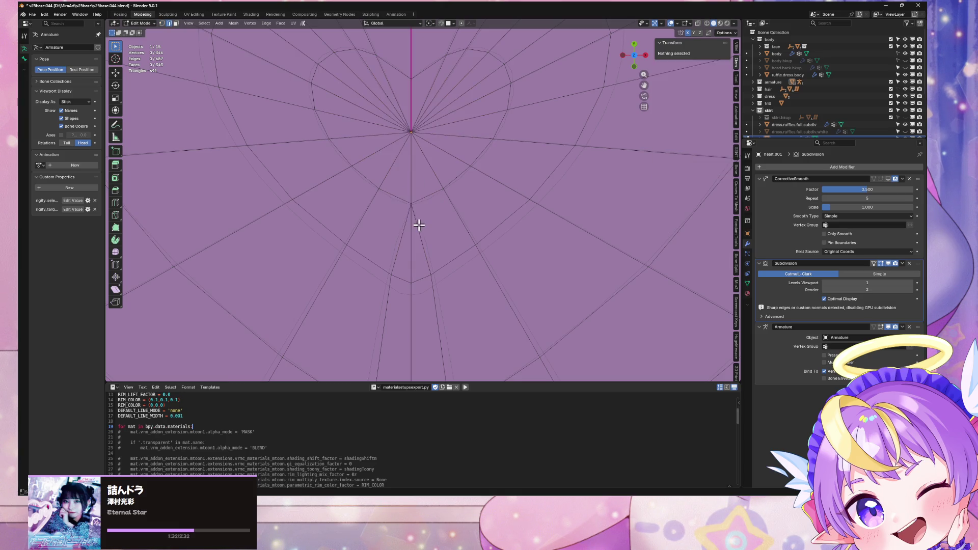
scroll(407, 214, up, 2)
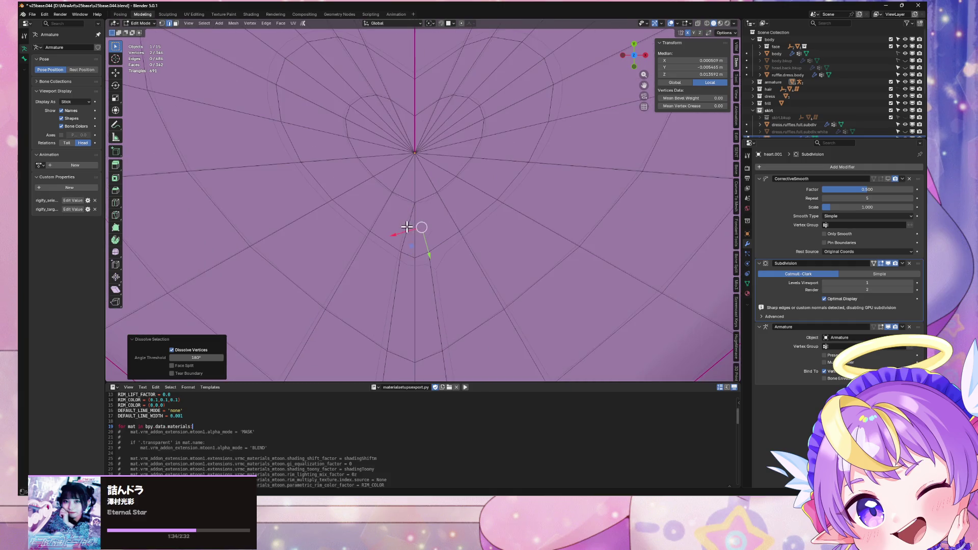
click(414, 148)
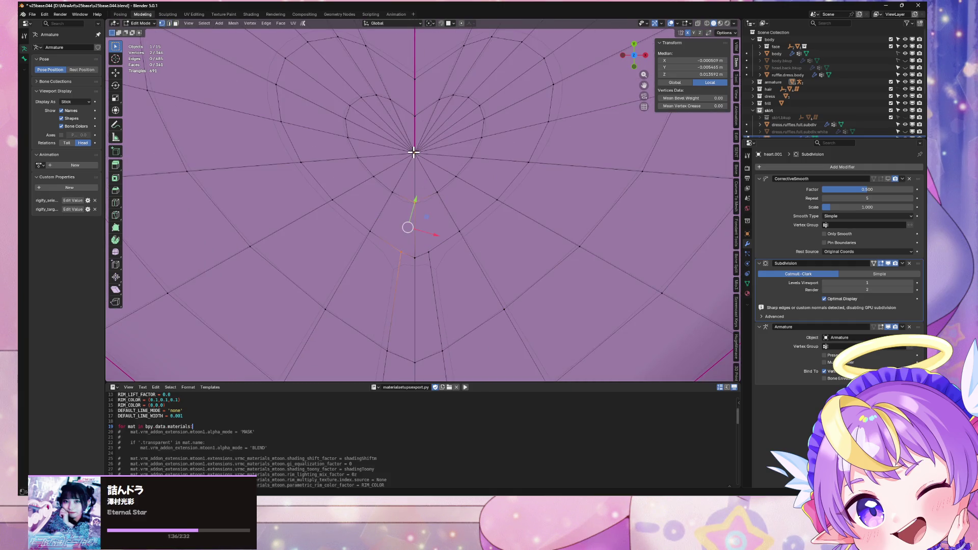
right_click(414, 157)
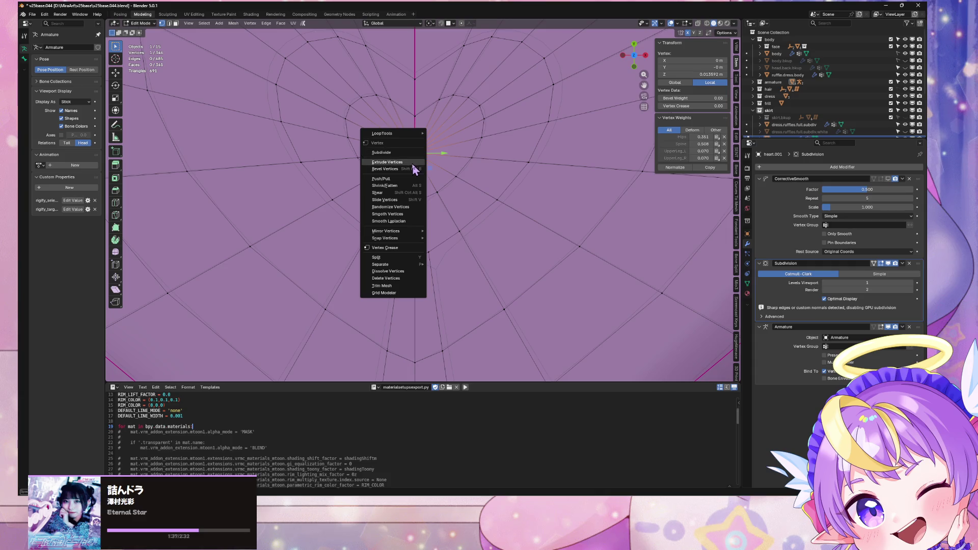
click(413, 168)
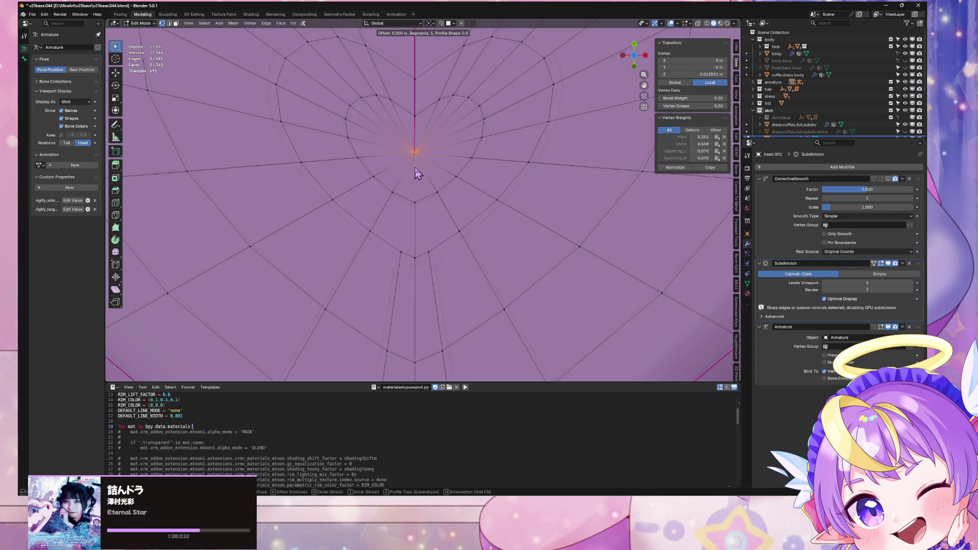
click(455, 176)
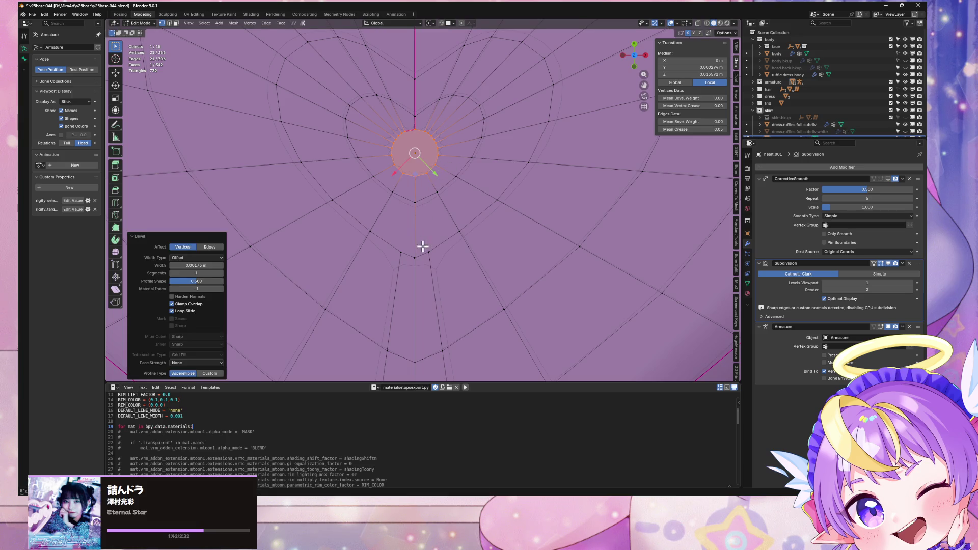
Knife-cut an edge running down from the ring, bringing the mesh to 344 faces
key(k)
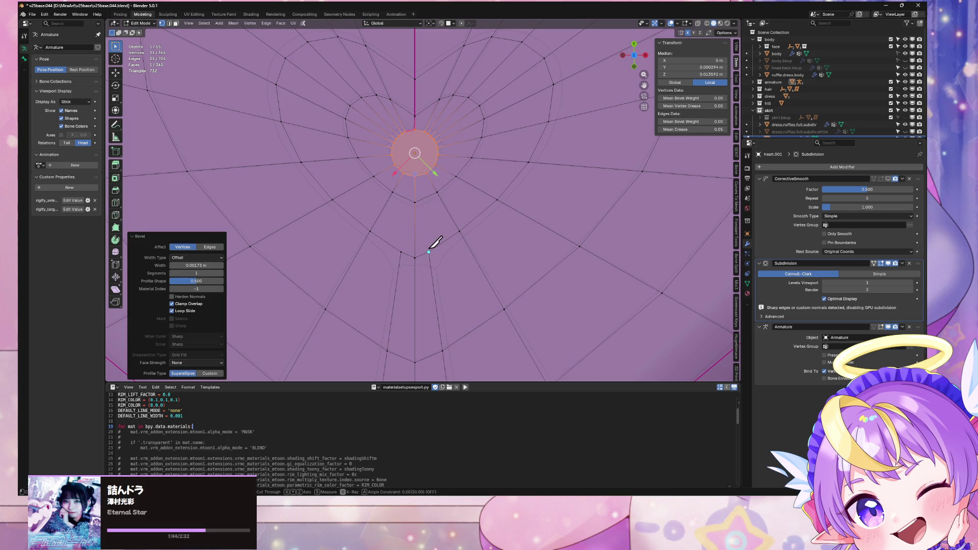
click(422, 175)
key(Return)
key(3)
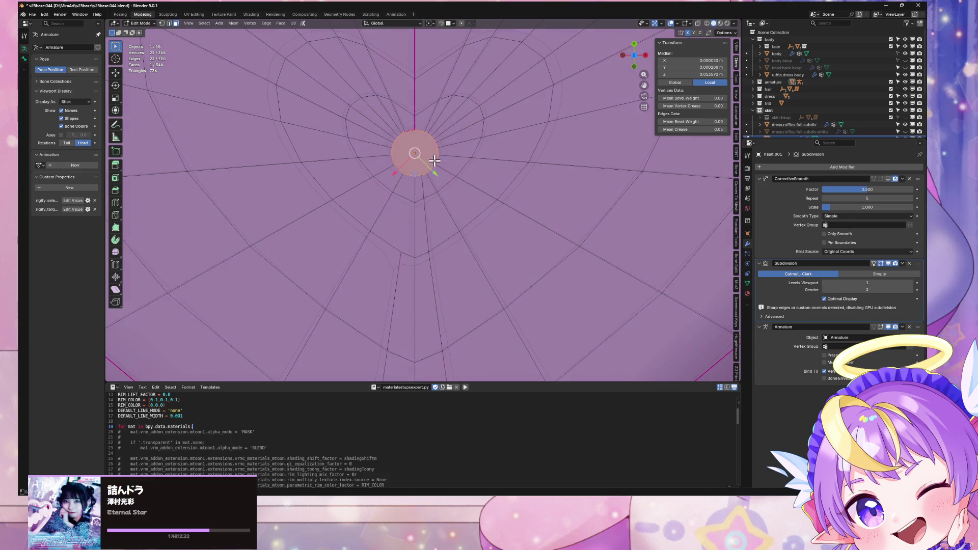
scroll(430, 170, down, 6)
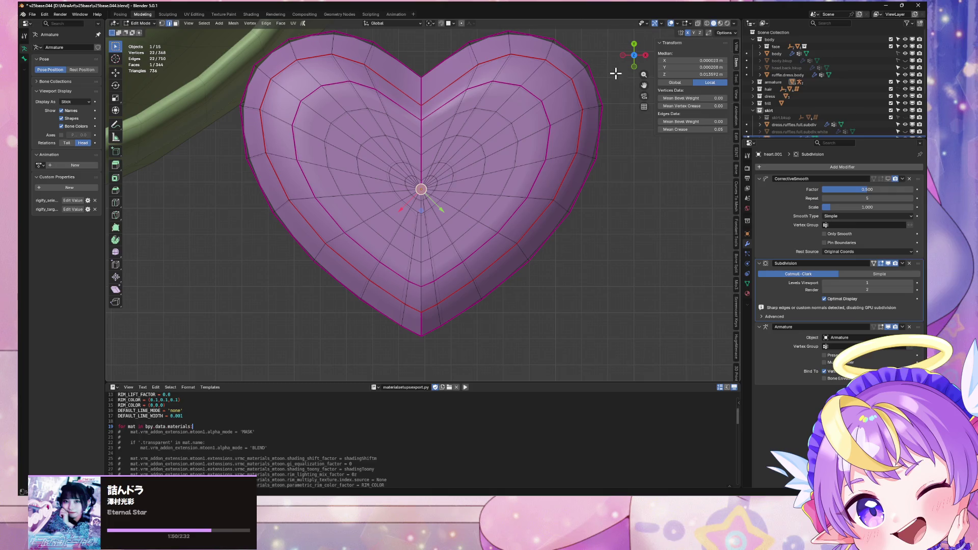
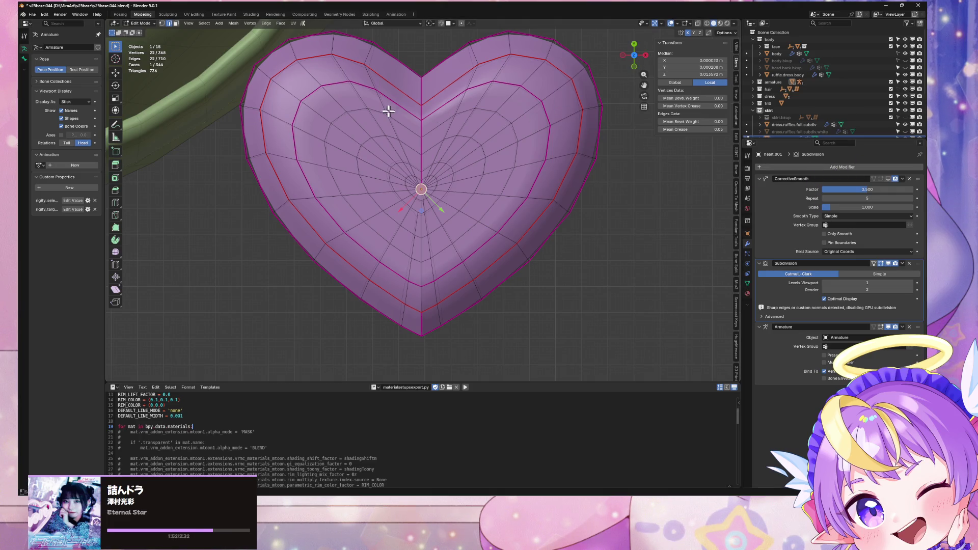
Delete the heart's Subdivision modifier, save the file, and box-select the left half in vertex mode
click(910, 264)
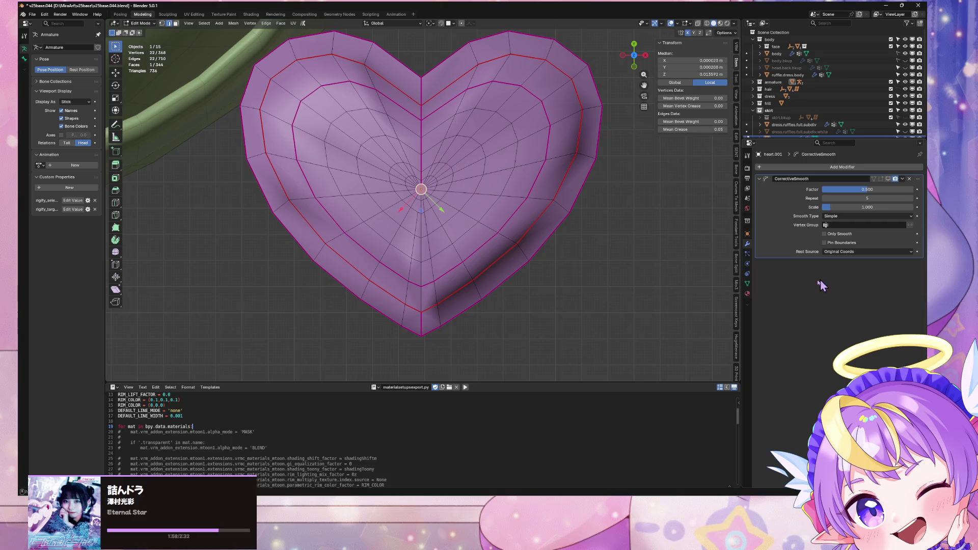
key(ctrl+s)
scroll(375, 171, down, 2)
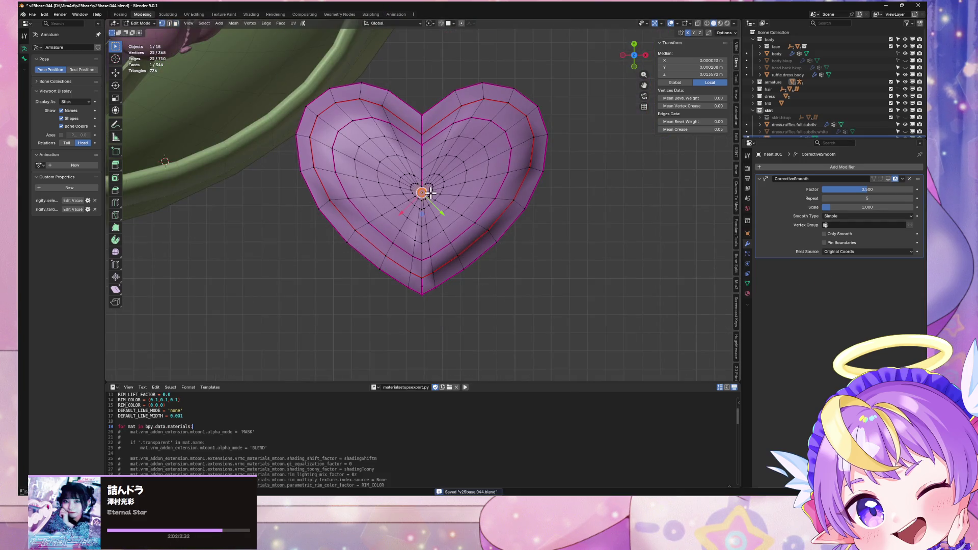
key(1)
mouse_move(248, 44)
mouse_down()
mouse_move(292, 94)
mouse_move(420, 312)
mouse_up()
Add the centre vertices to the selection and delete the heart's left half
scroll(487, 168, up, 6)
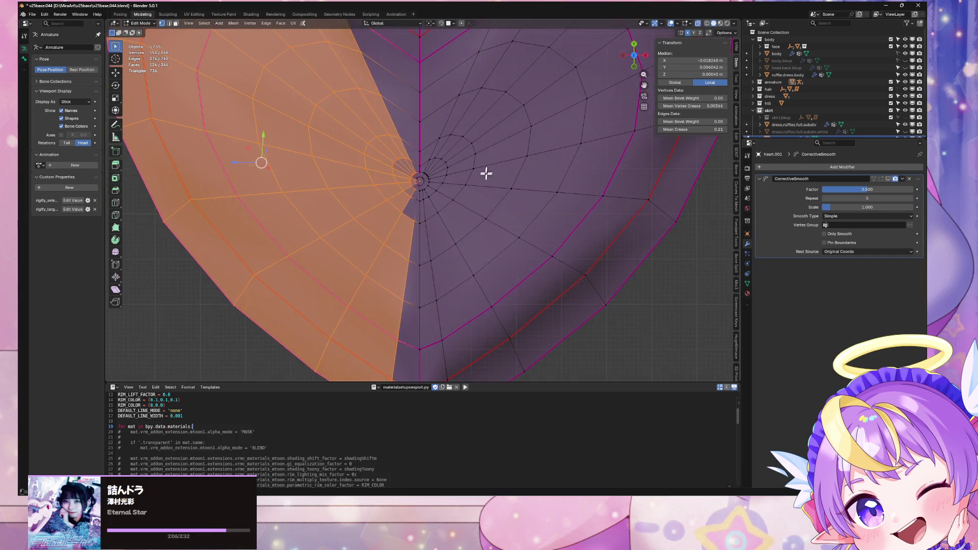
mouse_move(378, 89)
shift+mouse_down()
mouse_move(411, 179)
mouse_move(410, 170)
shift+mouse_up()
shift+scroll(411, 170, up, 6)
scroll(423, 226, down, 5)
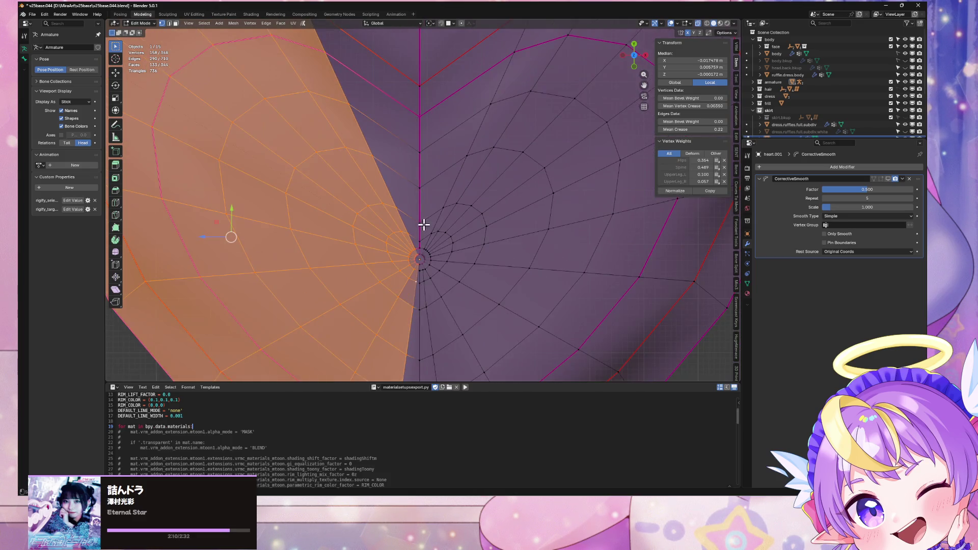
key(x)
click(411, 128)
From a straight-on orthographic view, box-select and delete the mesh's lower half
scroll(477, 200, up, 3)
mouse_move(474, 203)
middle_down()
mouse_move(466, 174)
mouse_move(474, 158)
mouse_move(480, 186)
mouse_move(482, 128)
middle_up()
scroll(482, 128, down, 5)
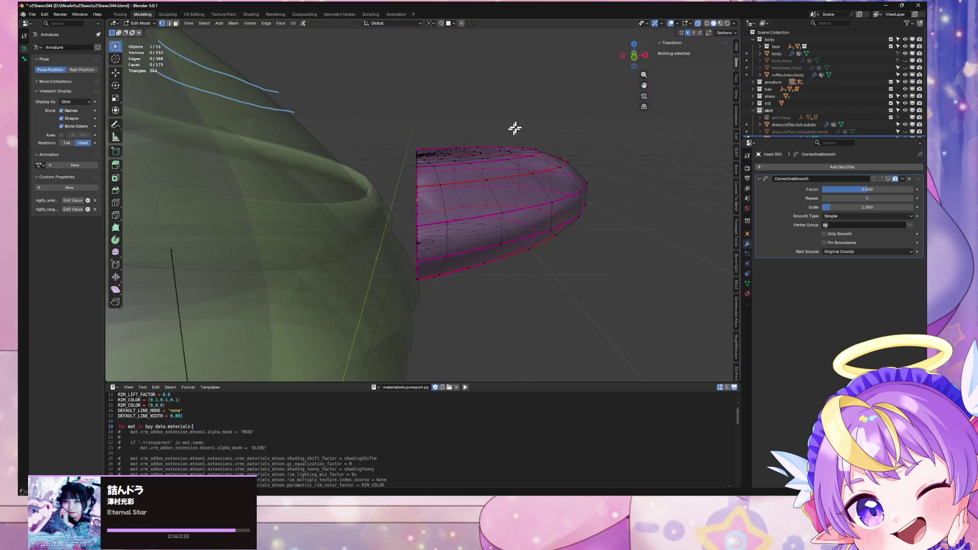
click(641, 59)
mouse_move(684, 287)
mouse_down()
mouse_move(352, 179)
mouse_move(356, 186)
mouse_up()
key(x)
click(361, 200)
Inspect the remaining half heart from the orthographic top view
middle_drag(400, 137, 402, 211)
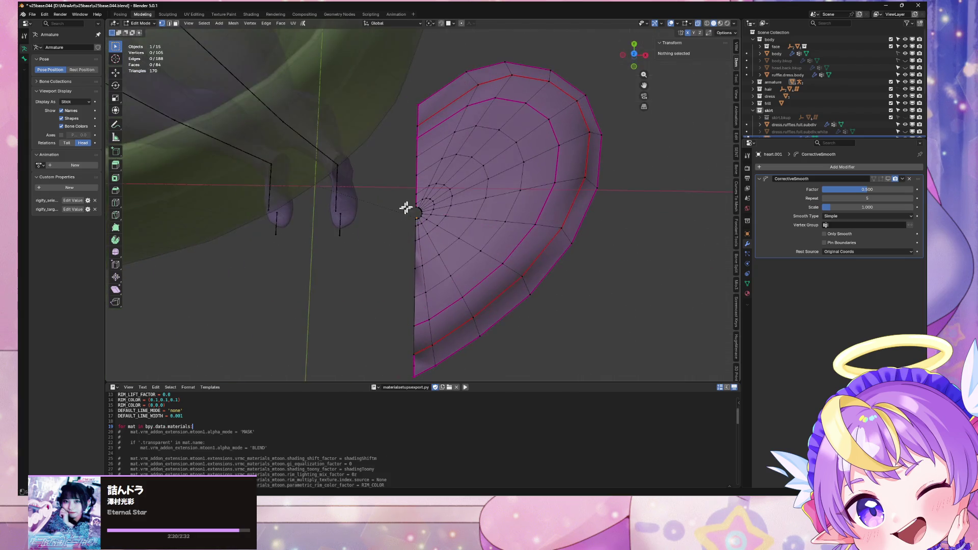
click(634, 54)
scroll(540, 127, up, 5)
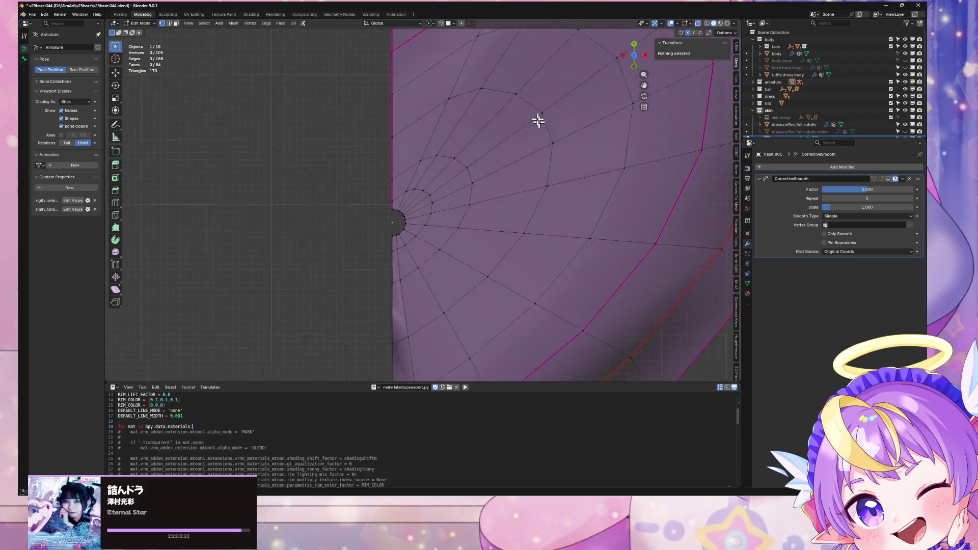
scroll(475, 94, down, 3)
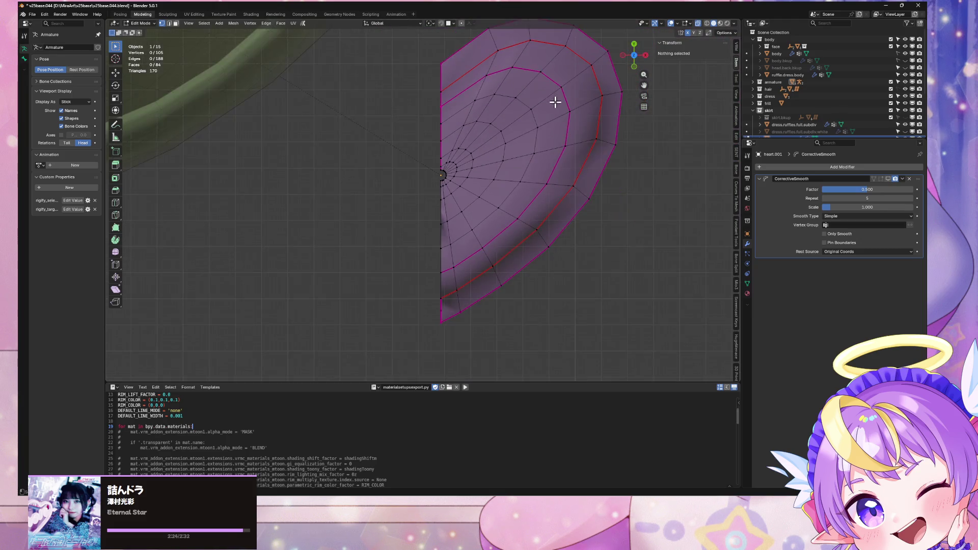
scroll(557, 102, up, 3)
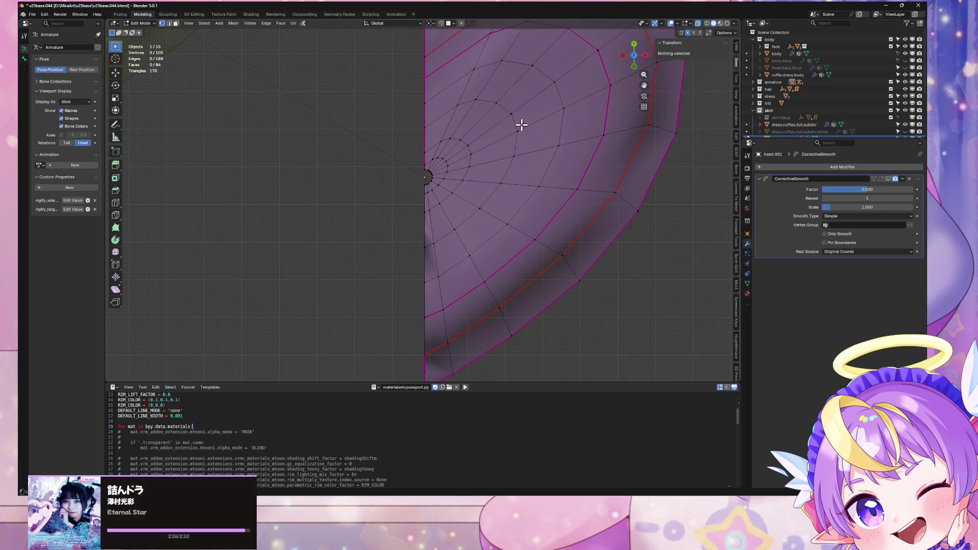
scroll(522, 125, up, 7)
scroll(520, 125, down, 6)
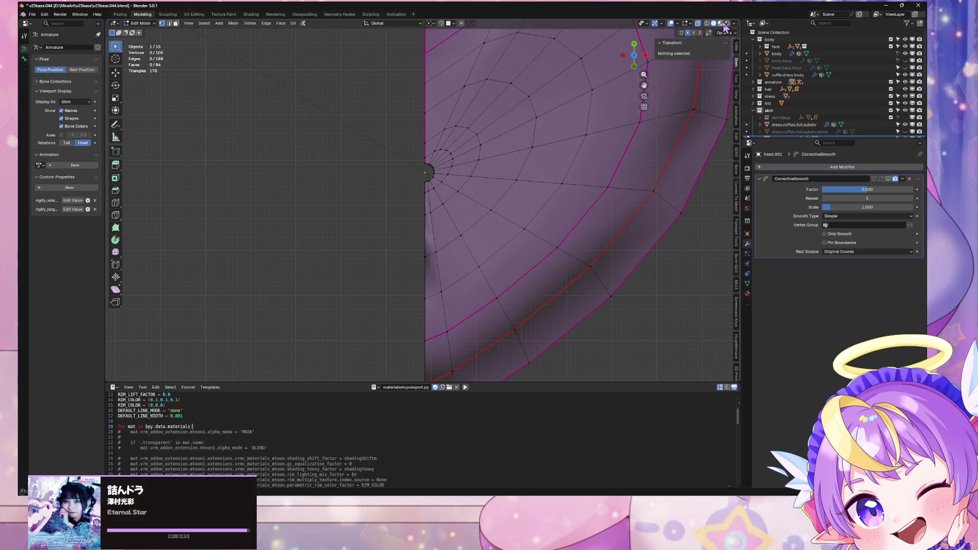
Switch to Material Preview and add a Mirror modifier to the heart
click(721, 24)
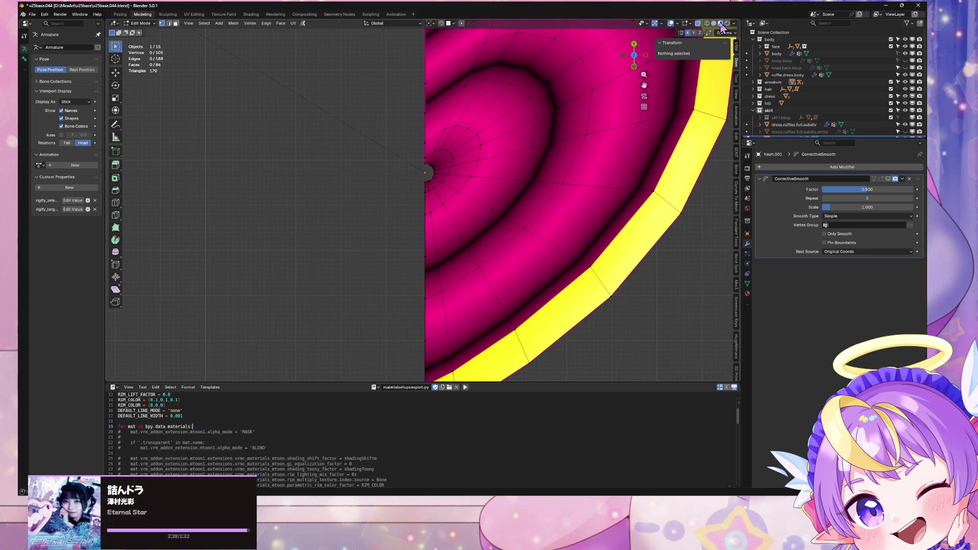
click(813, 168)
mouse_move(820, 190)
click(859, 234)
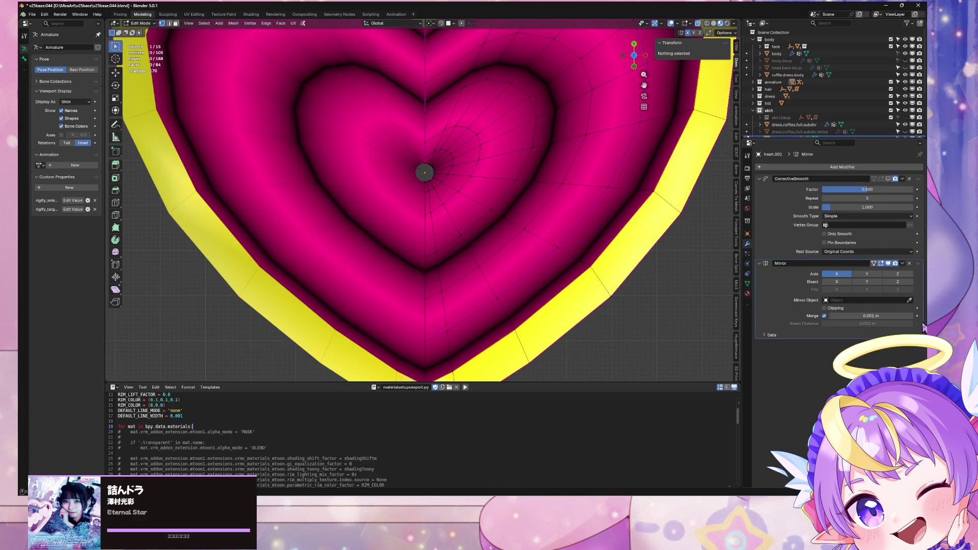
scroll(465, 169, down, 5)
mouse_move(465, 143)
middle_down()
mouse_move(468, 165)
mouse_move(444, 175)
mouse_move(537, 191)
mouse_move(535, 210)
mouse_move(553, 207)
middle_up()
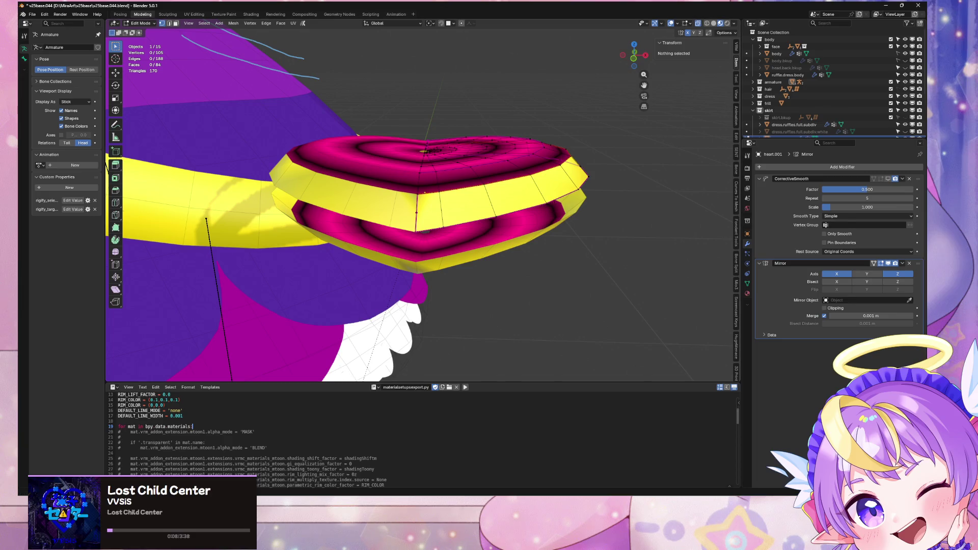
Move the Mirror modifier above CorrectiveSmooth in the stack
drag(918, 264, 917, 178)
scroll(557, 230, up, 3)
mouse_move(557, 229)
middle_down()
mouse_move(563, 259)
mouse_move(558, 231)
middle_up()
Extrude the heart's rim edge loop along the Z axis
alt+click(439, 149)
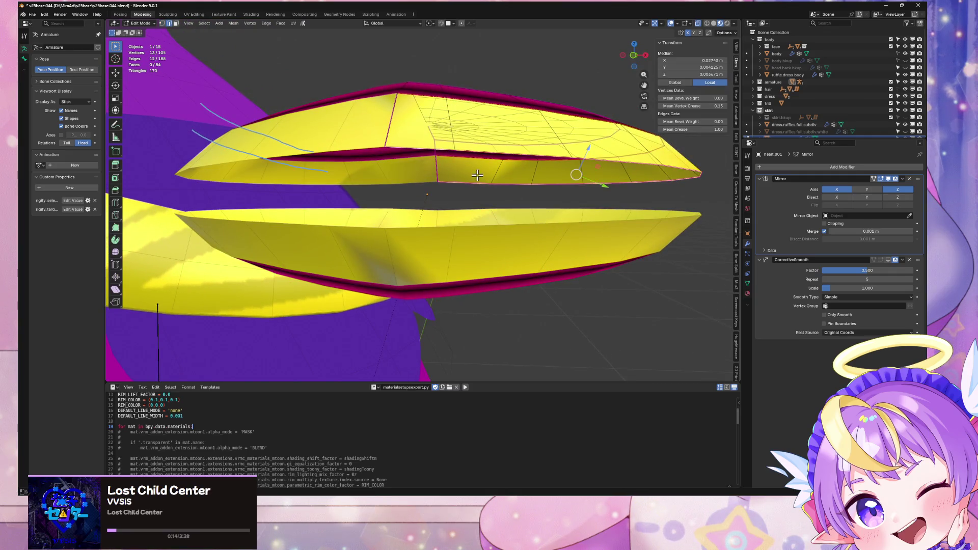
scroll(478, 176, down, 3)
key(a)
middle_drag(513, 131, 527, 143)
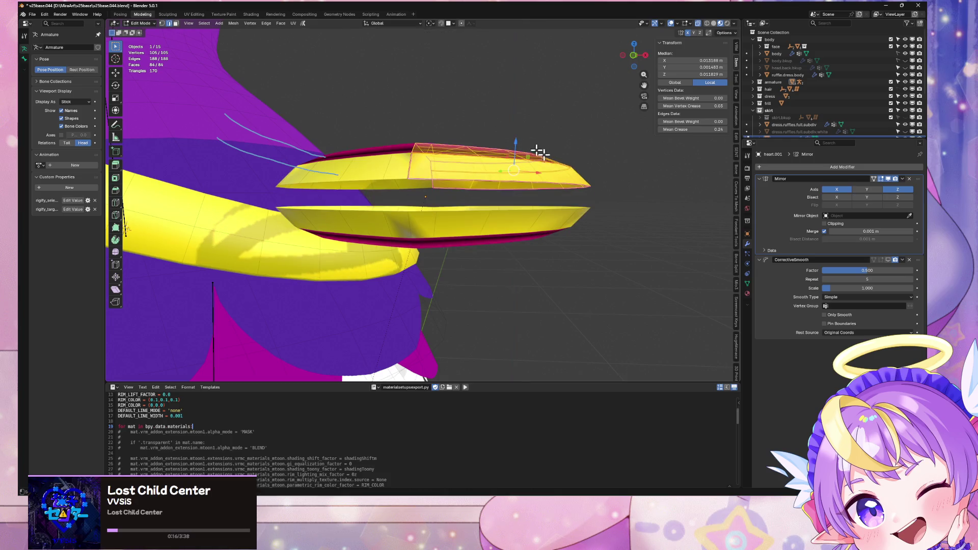
key(s)
key(z)
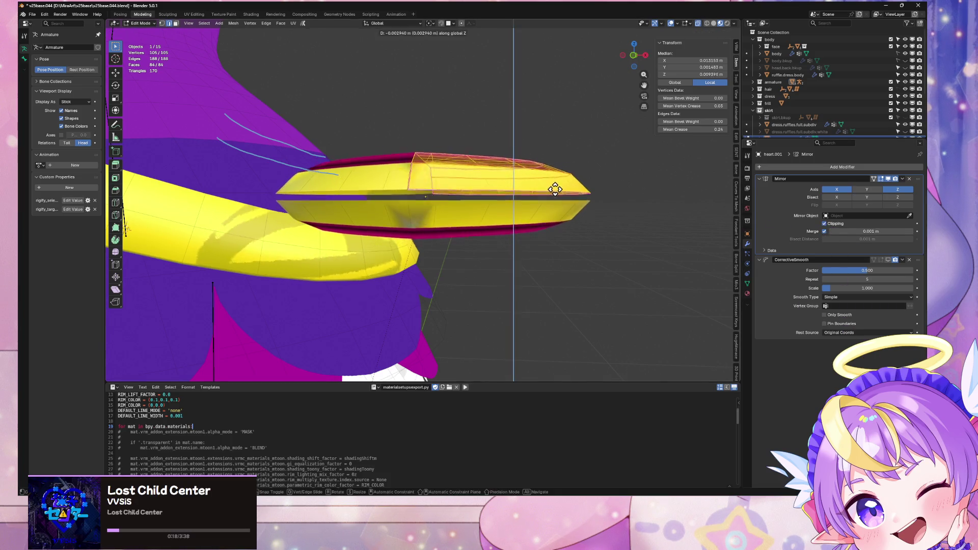
key(Escape)
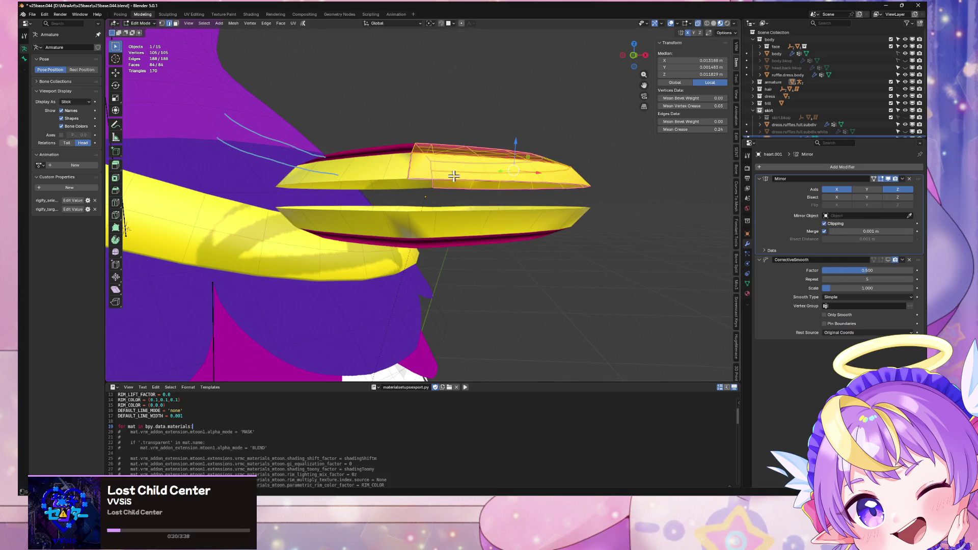
key(e)
key(z)
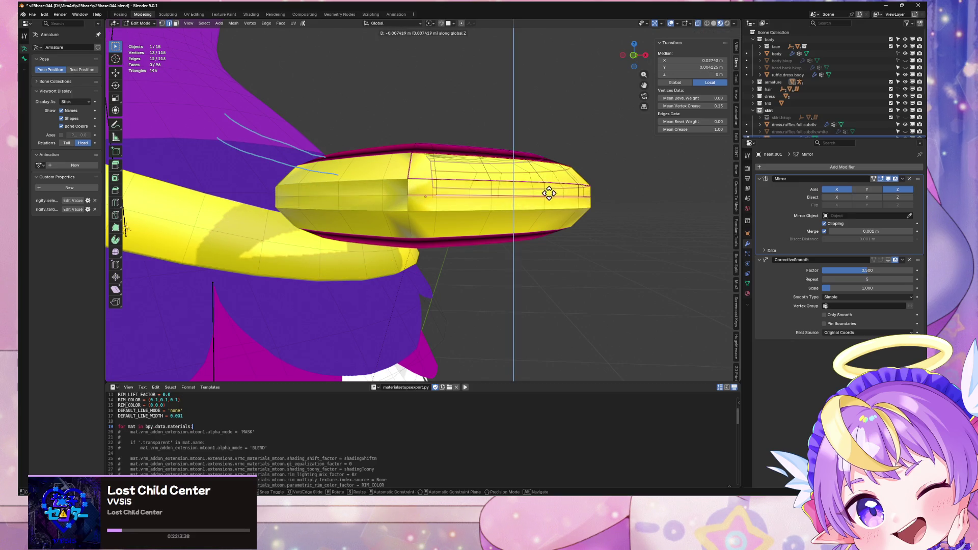
click(548, 192)
middle_drag(548, 192, 559, 252)
key(a)
key(alt+n)
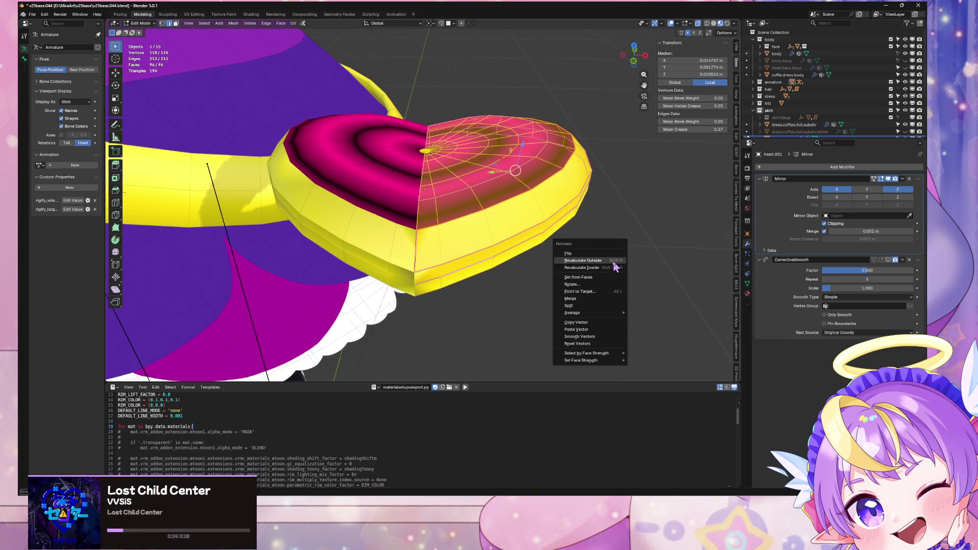
Recalculate the heart's normals to face outside and check it in Object Mode
click(612, 351)
key(Tab)
middle_drag(548, 213, 543, 271)
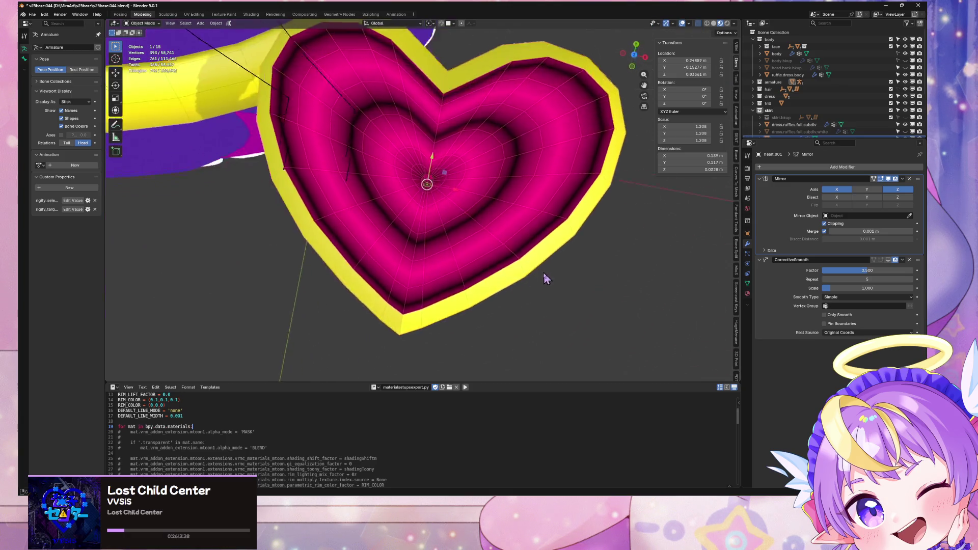
scroll(544, 270, up, 6)
mouse_move(566, 220)
middle_down()
mouse_move(549, 285)
mouse_move(557, 262)
middle_up()
scroll(544, 266, down, 3)
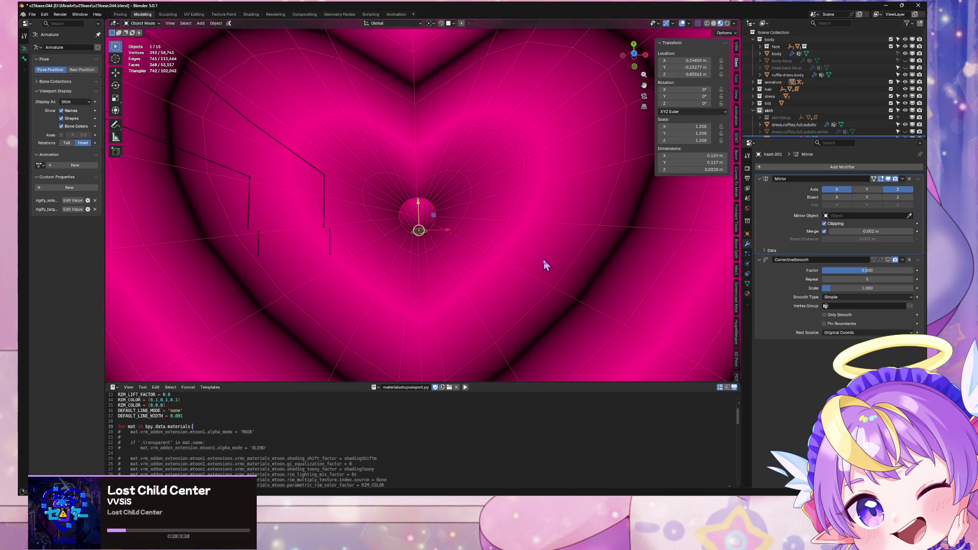
Back in Edit Mode, select the edge loop around the centre hole and inspect it closely
key(Tab)
scroll(500, 229, up, 6)
alt+click(434, 197)
scroll(443, 199, down, 3)
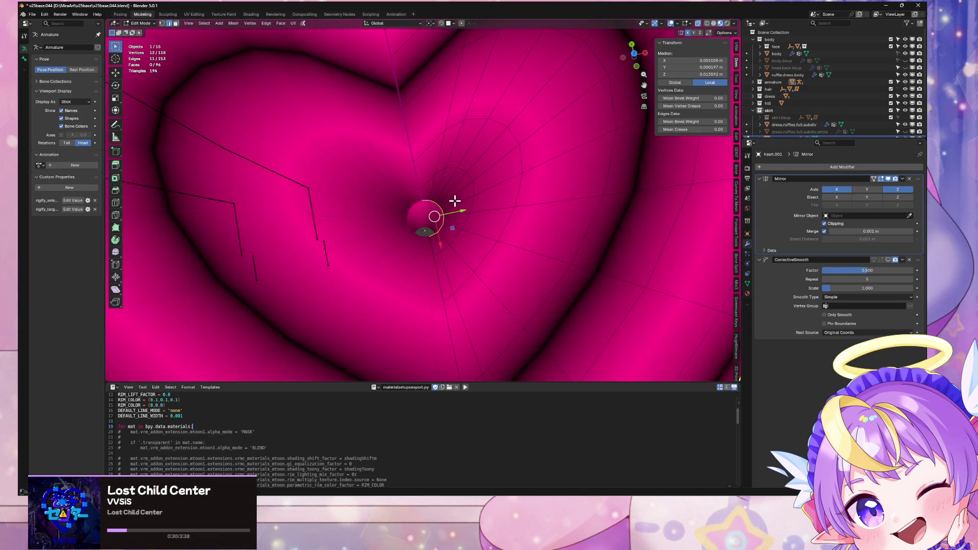
scroll(493, 307, down, 5)
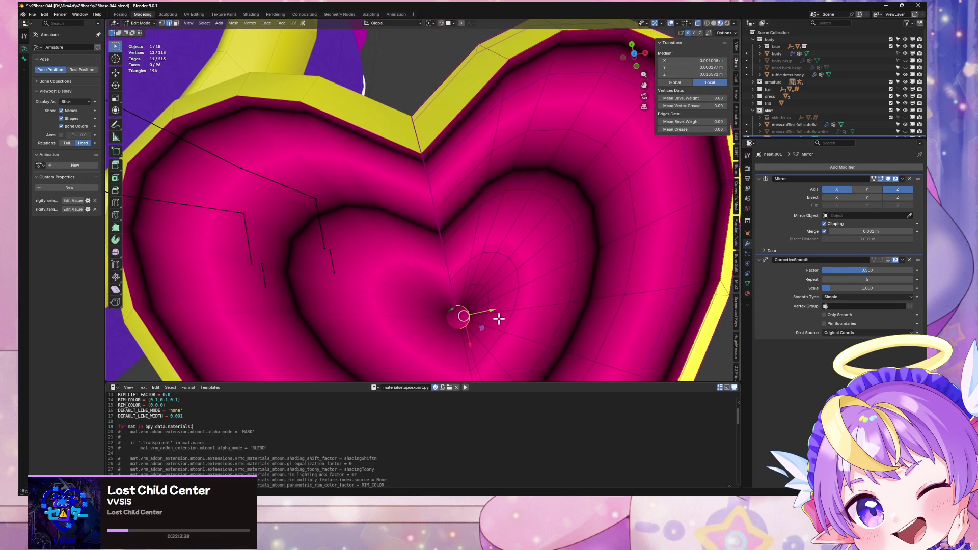
mouse_move(506, 277)
middle_down()
mouse_move(476, 306)
mouse_move(474, 279)
mouse_move(491, 251)
mouse_move(494, 263)
mouse_move(507, 208)
middle_up()
scroll(511, 220, up, 4)
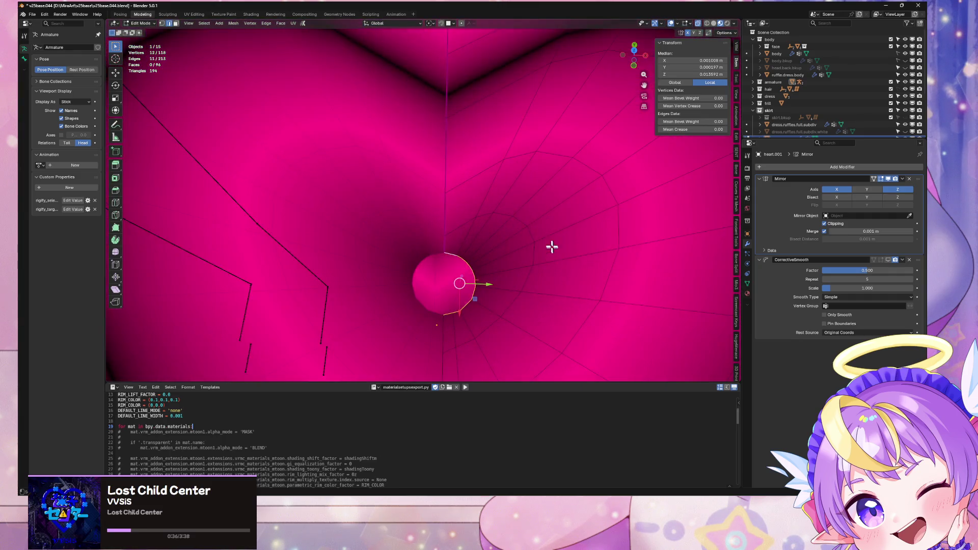
middle_drag(552, 253, 536, 202)
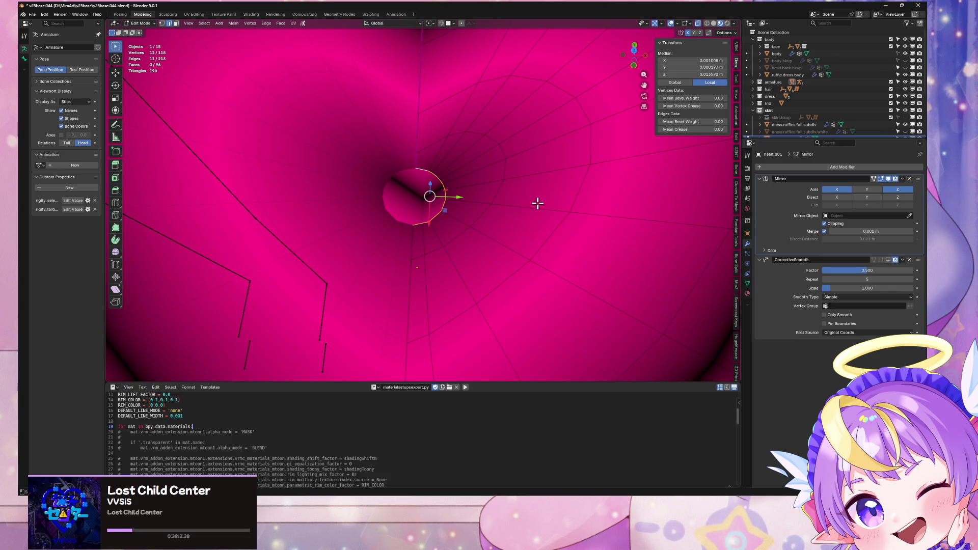
scroll(518, 225, down, 5)
scroll(518, 225, up, 1)
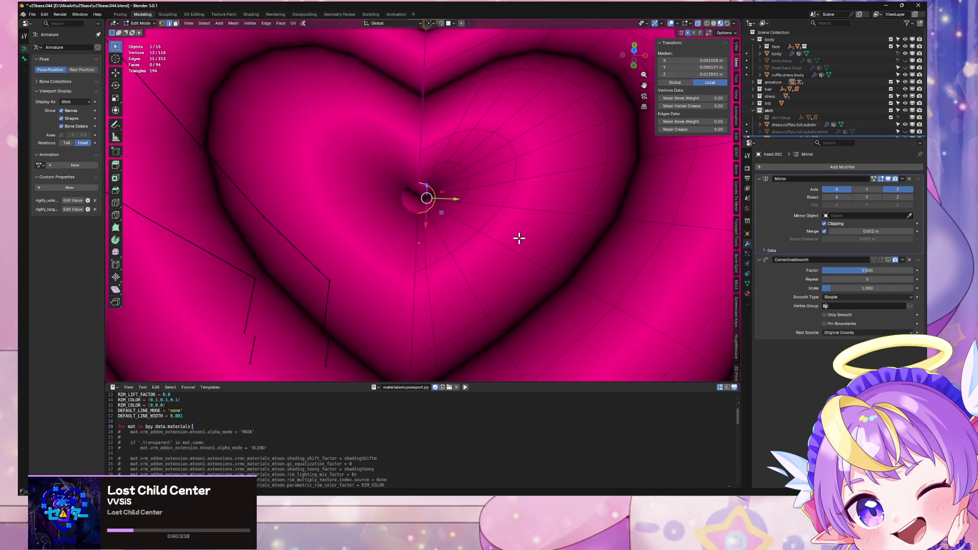
scroll(518, 235, down, 2)
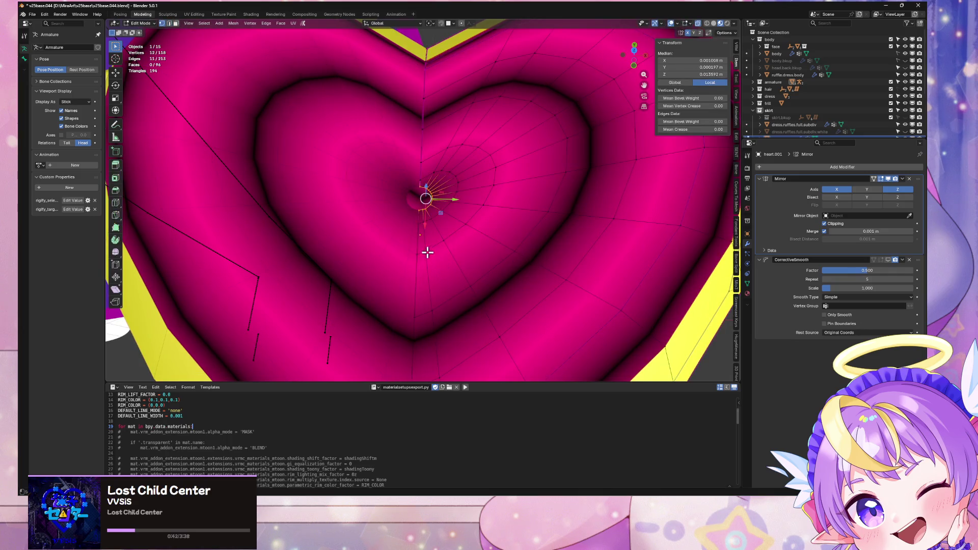
Switch to see-through Solid shading and select the centre hole's boundary loop
click(427, 251)
scroll(514, 236, up, 2)
click(713, 23)
scroll(454, 210, up, 2)
alt+click(453, 209)
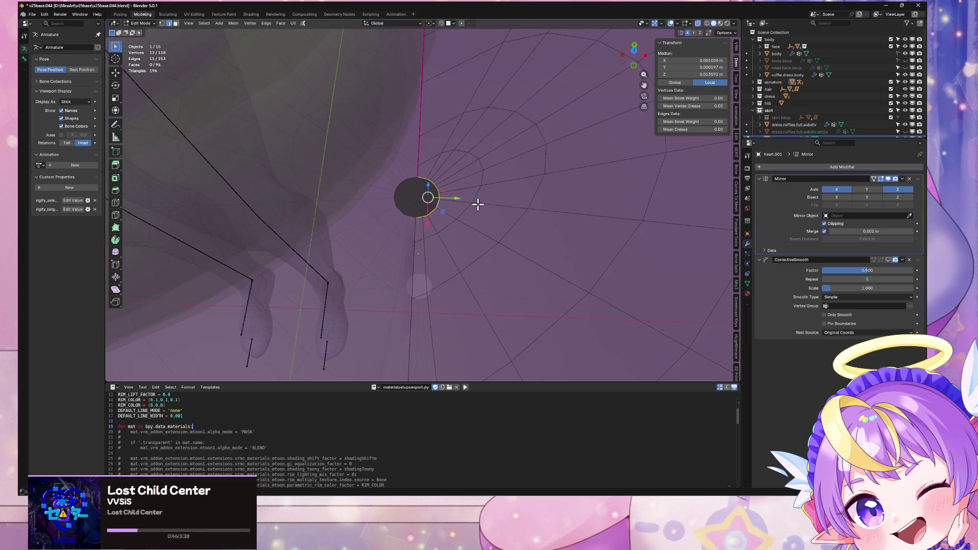
Try sliding a vertex near the centre hole, then undo the slide
click(426, 228)
click(427, 283)
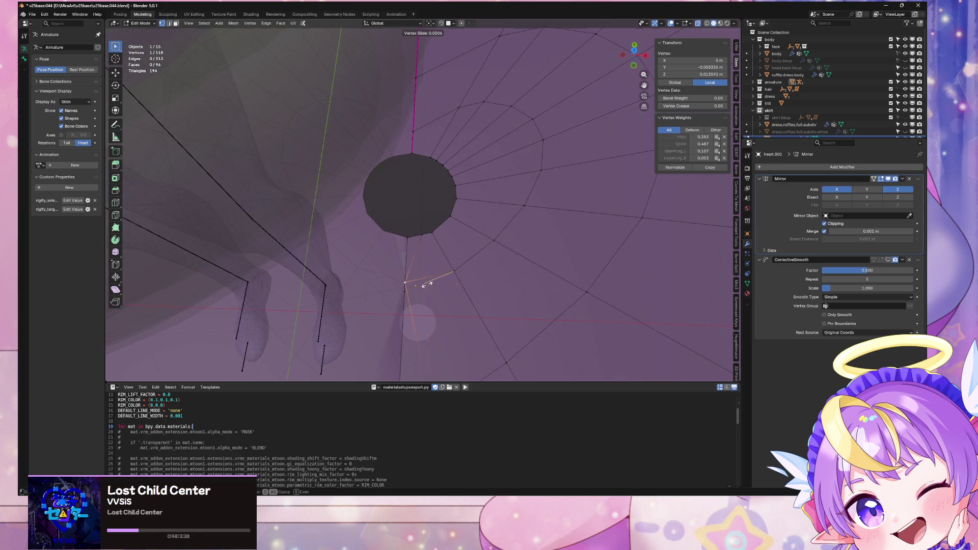
scroll(429, 279, down, 2)
drag(474, 216, 455, 90)
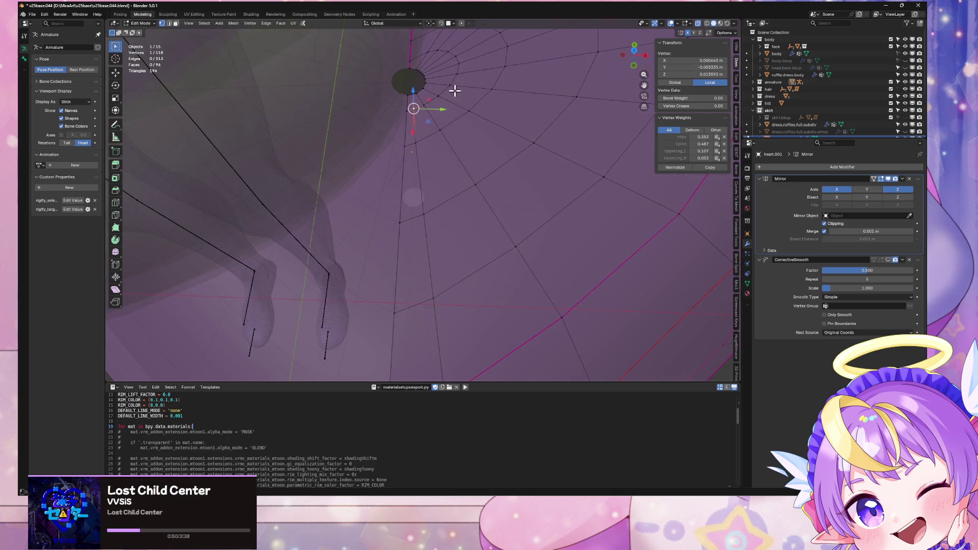
key(g)
key(g)
click(425, 172)
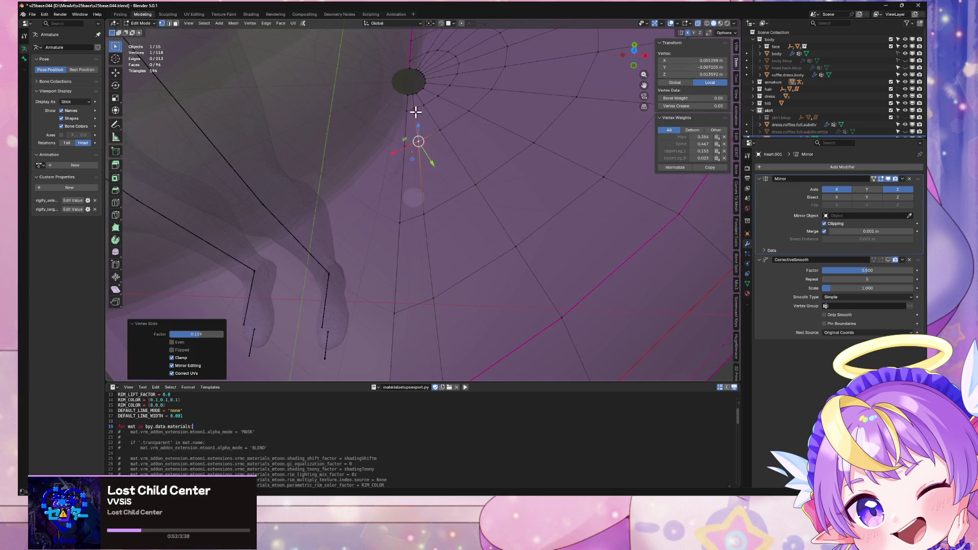
key(ctrl+z)
Turn off Mirror clipping and slide the centre vertex slightly along its edge
click(825, 223)
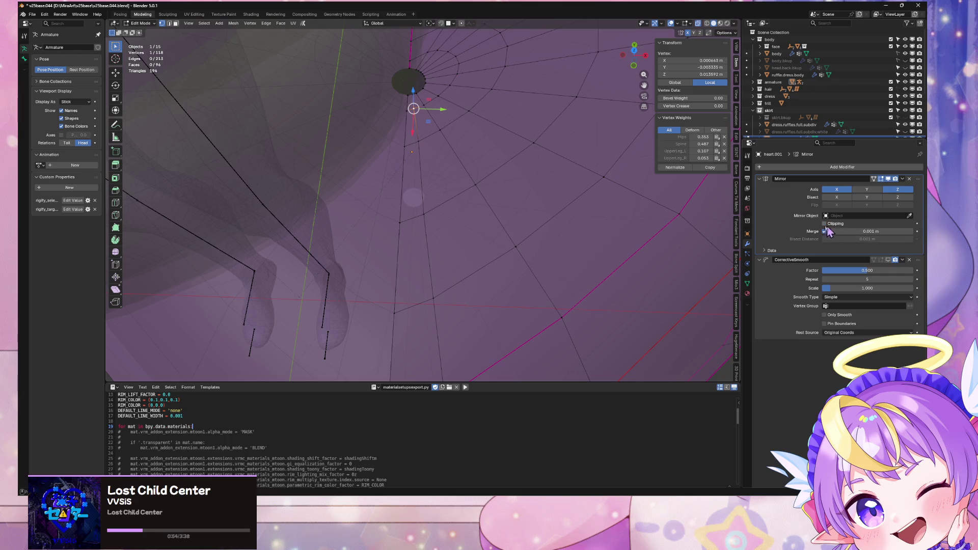
key(g)
key(g)
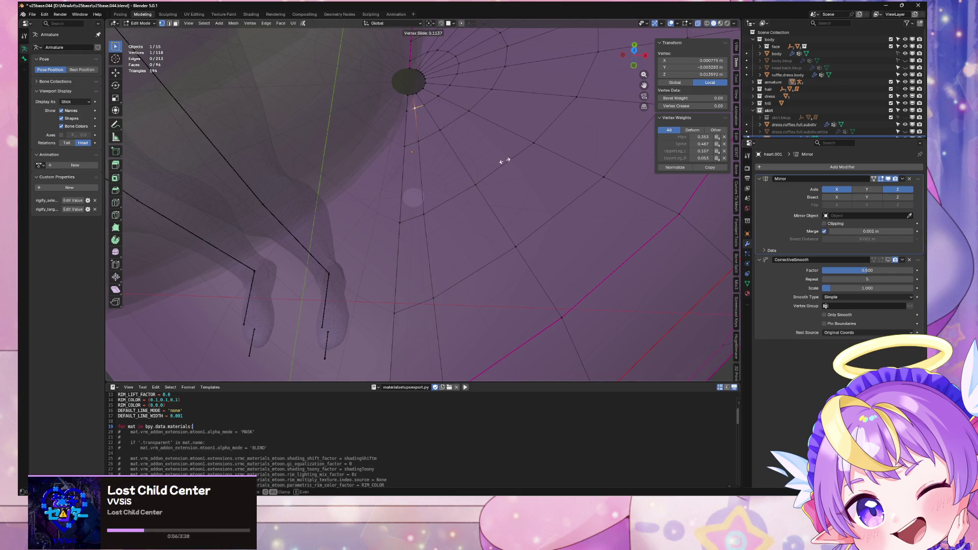
click(505, 161)
Dissolve the radial edge loop running from the centre pole to the rim
alt+click(428, 213)
key(KP_Decimal)
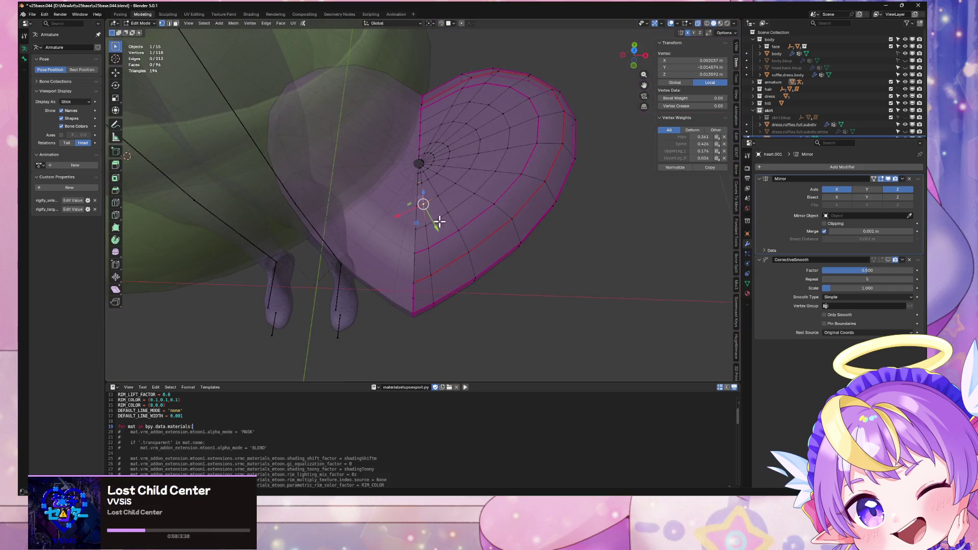
key(ctrl+x)
mouse_move(460, 187)
middle_down()
mouse_move(463, 168)
mouse_move(469, 221)
mouse_move(430, 192)
middle_up()
Abandon a loop cut, clear the selection, and select the centre pole vertices
key(ctrl+r)
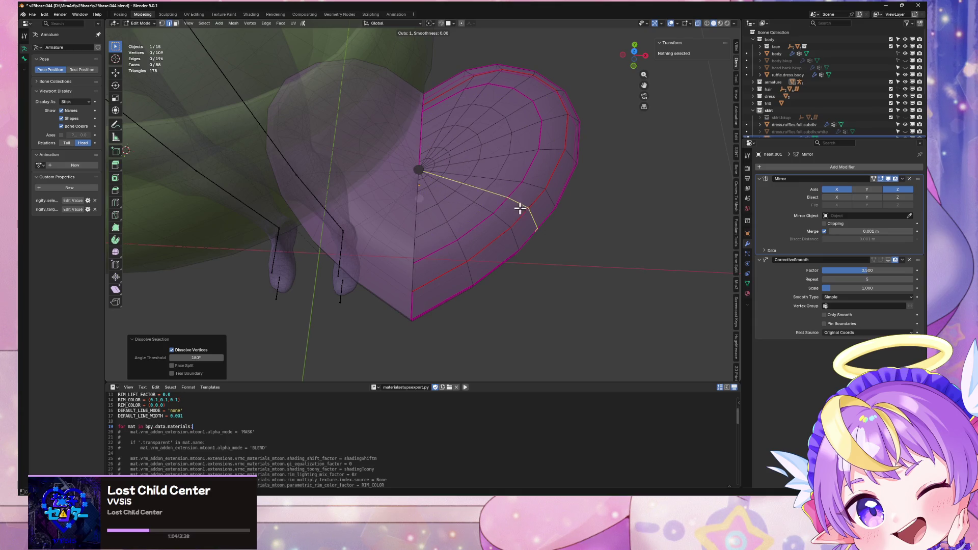
key(Escape)
key(a)
key(alt+a)
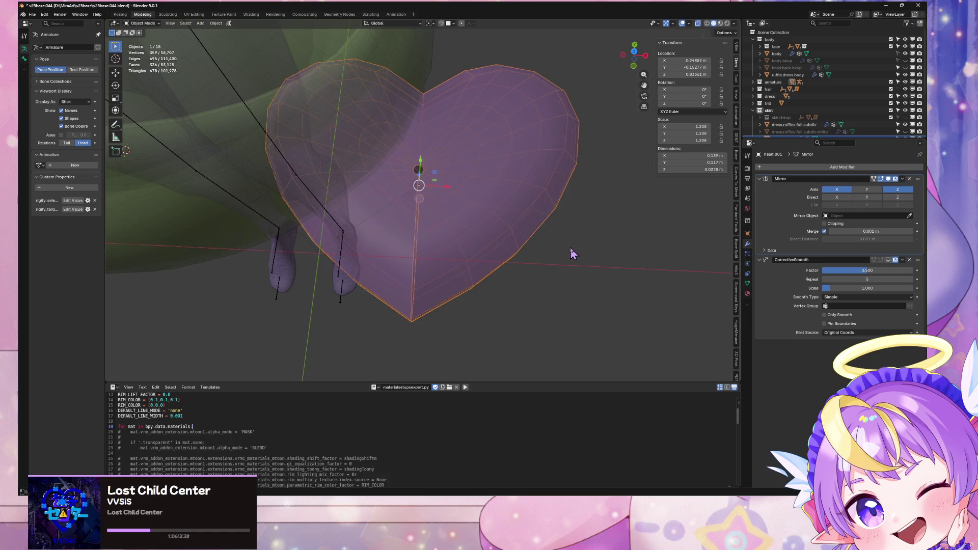
mouse_move(484, 214)
middle_down()
mouse_move(480, 190)
mouse_move(495, 237)
middle_up()
scroll(478, 212, up, 5)
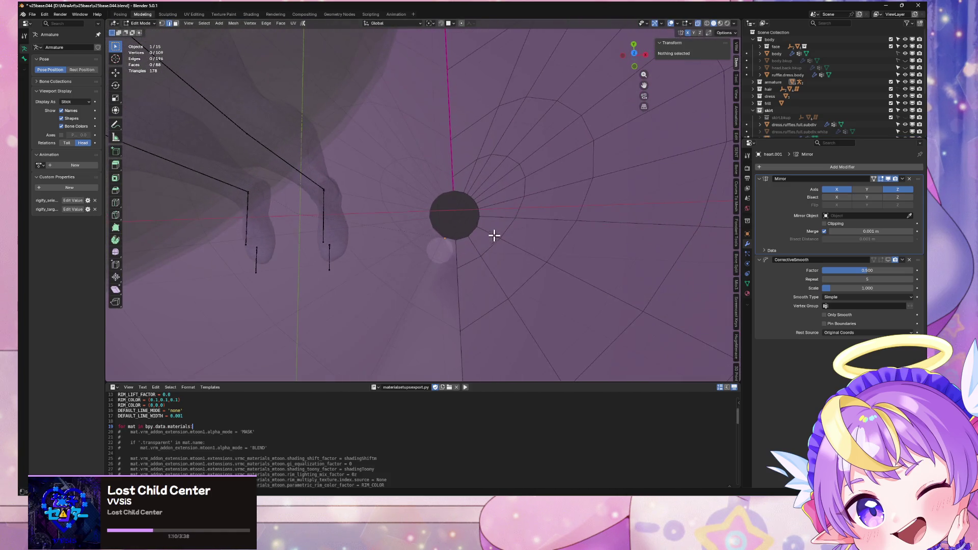
click(475, 204)
Cap the centre hole with a single face using Make Edge/Face
right_click(568, 207)
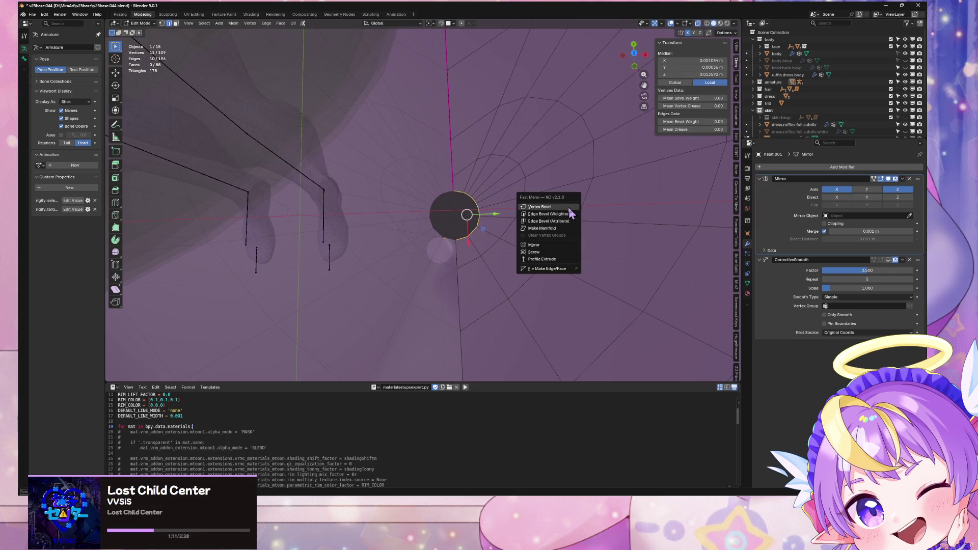
click(563, 269)
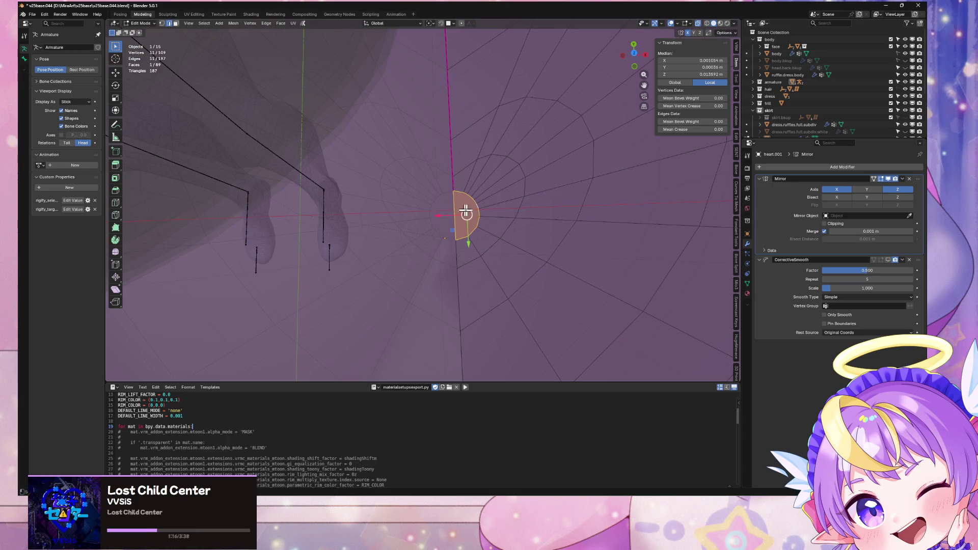
middle_drag(459, 211, 472, 208)
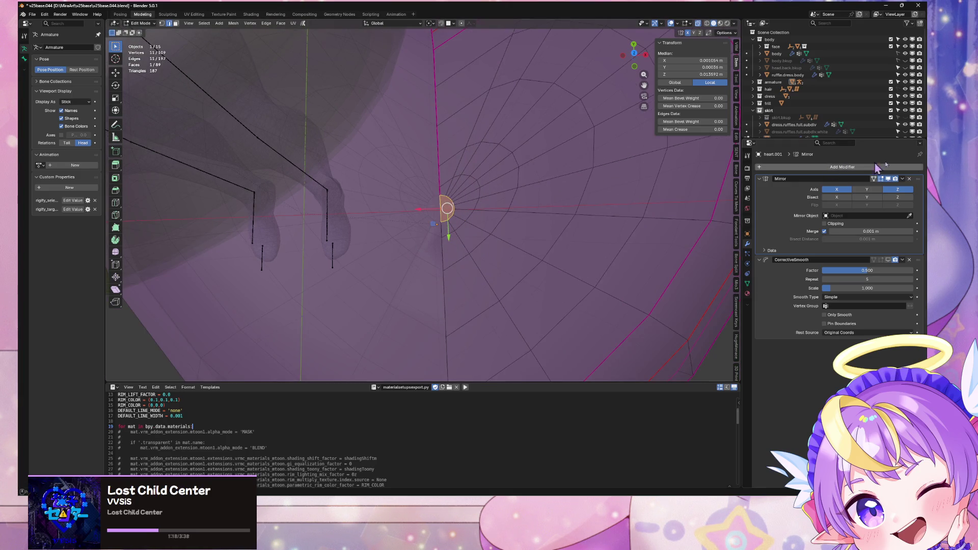
Return to Object Mode and open the Mirror modifier's dropdown menu
click(903, 181)
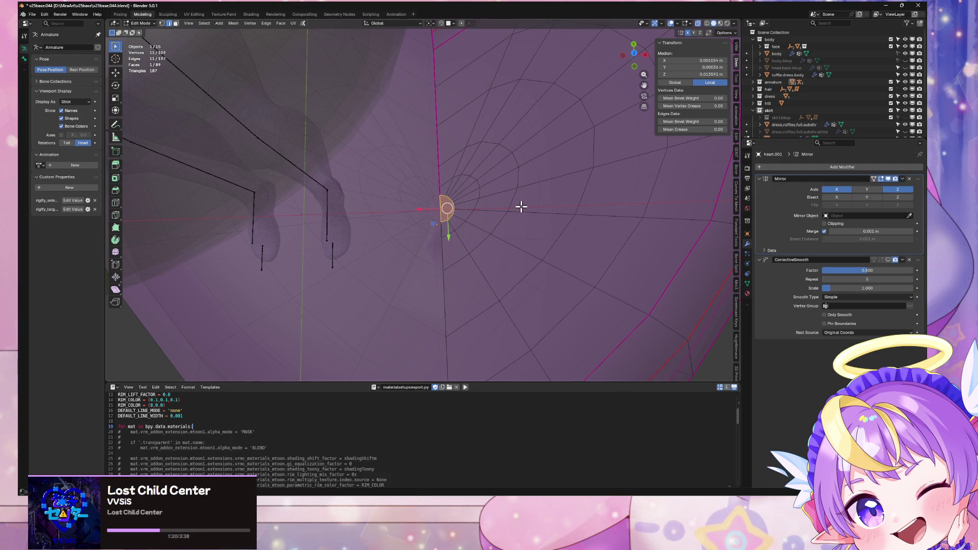
key(Tab)
click(902, 179)
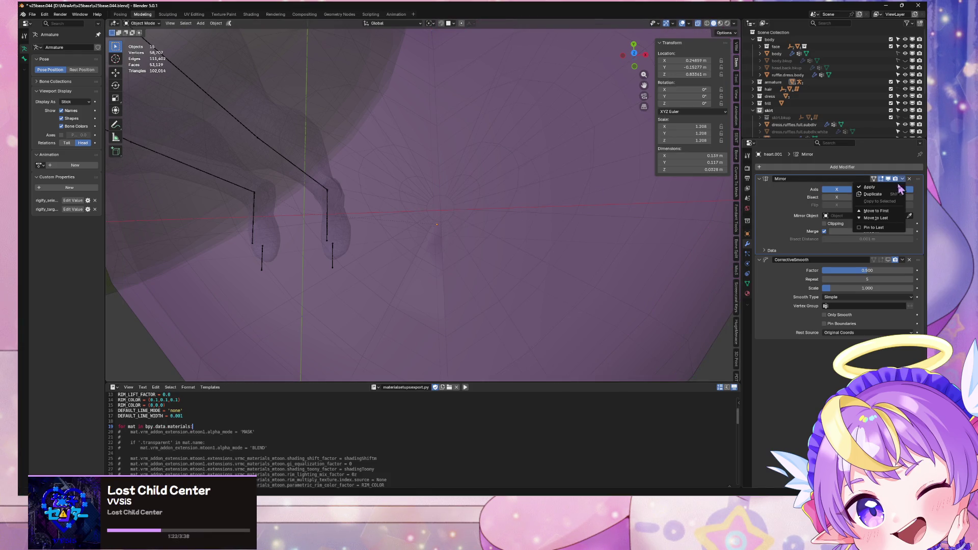
Apply the Mirror modifier and inset the heart's centre faces
click(867, 188)
key(Tab)
key(KP_Decimal)
scroll(537, 186, down, 3)
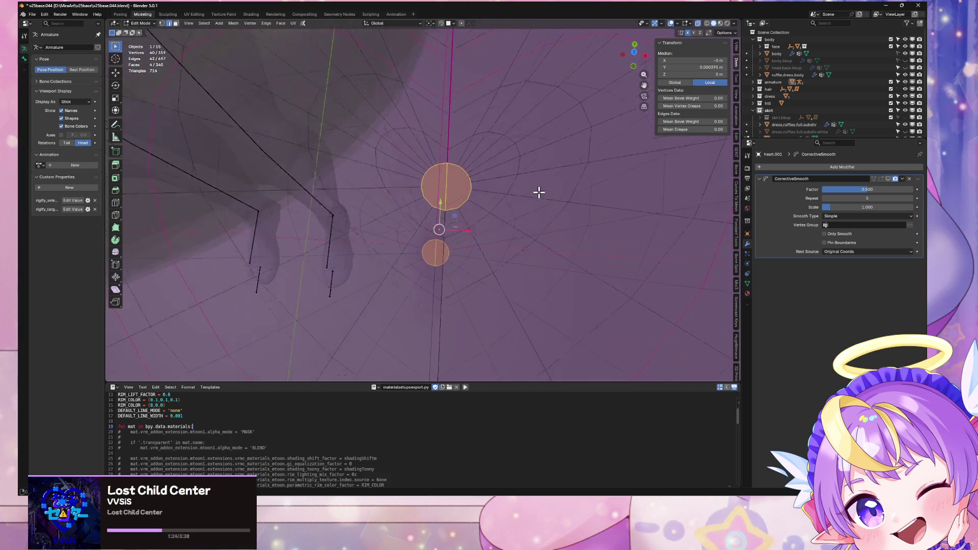
key(i)
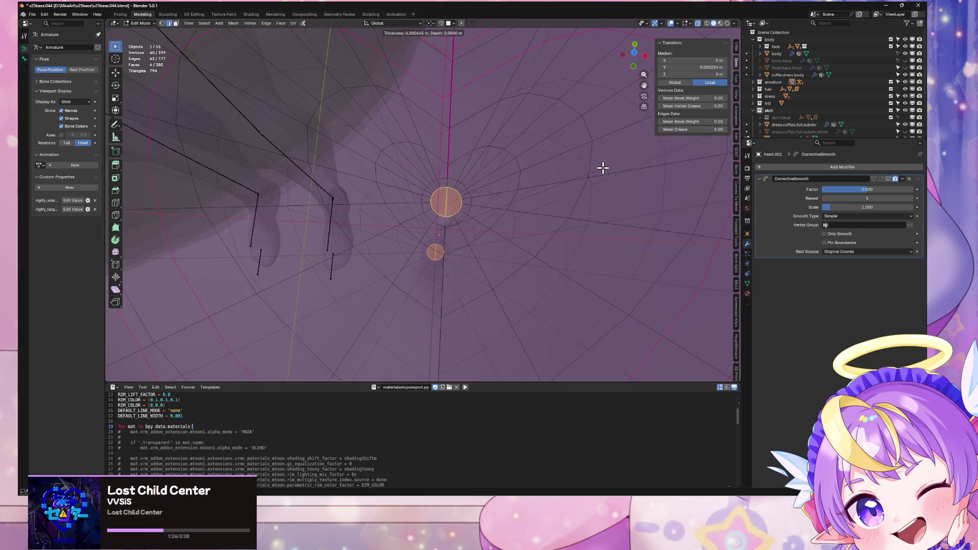
click(601, 169)
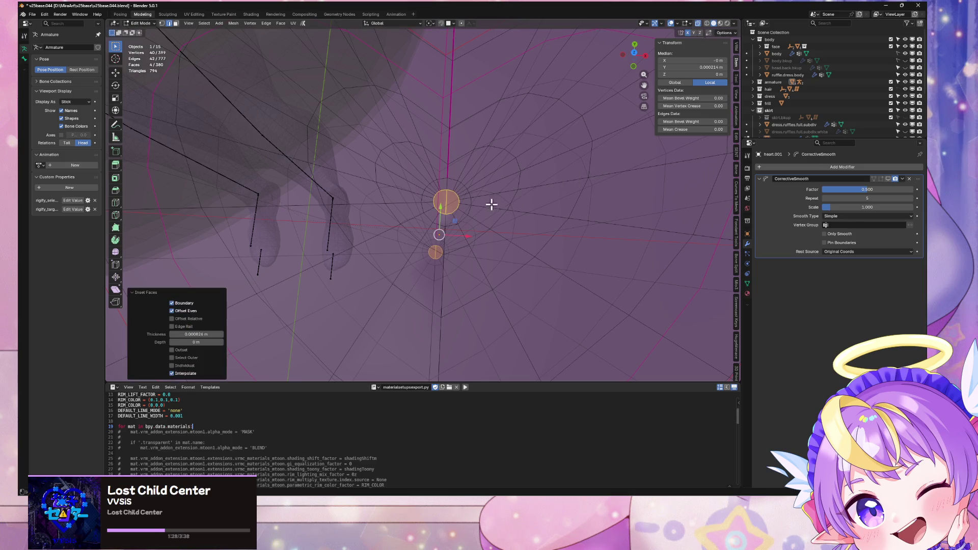
Dissolve a single edge at the heart's centre
click(450, 205)
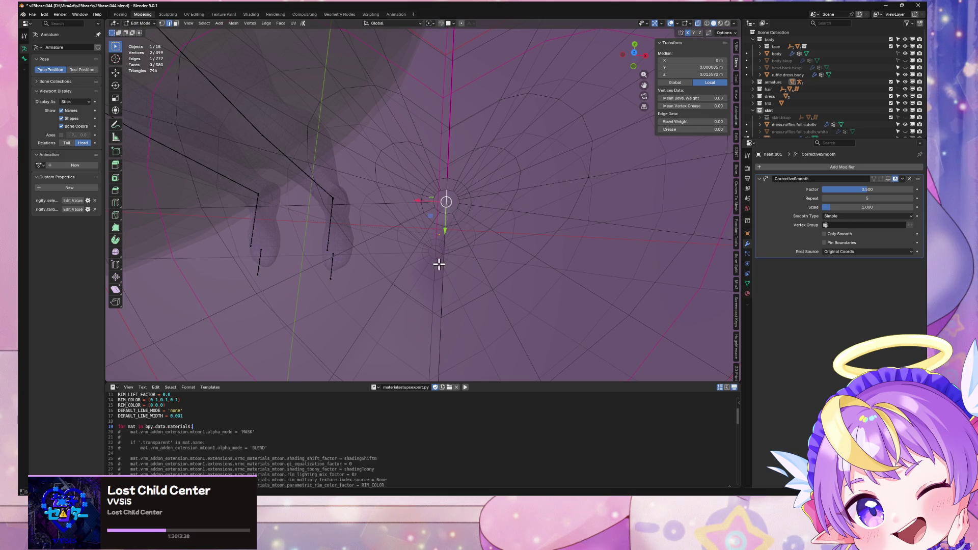
key(ctrl+x)
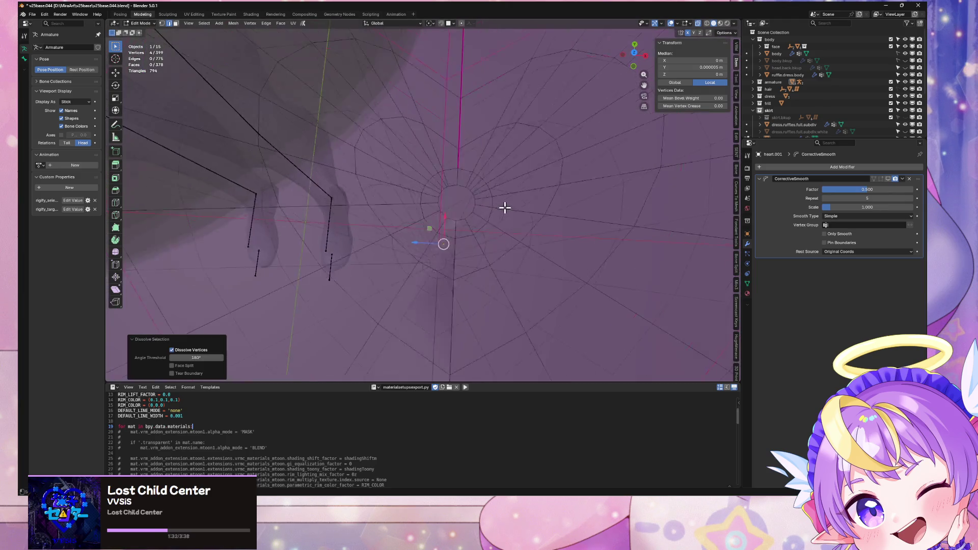
scroll(505, 207, up, 1)
Shrink the centre vertex ring using the Active Element pivot point
alt+click(443, 196)
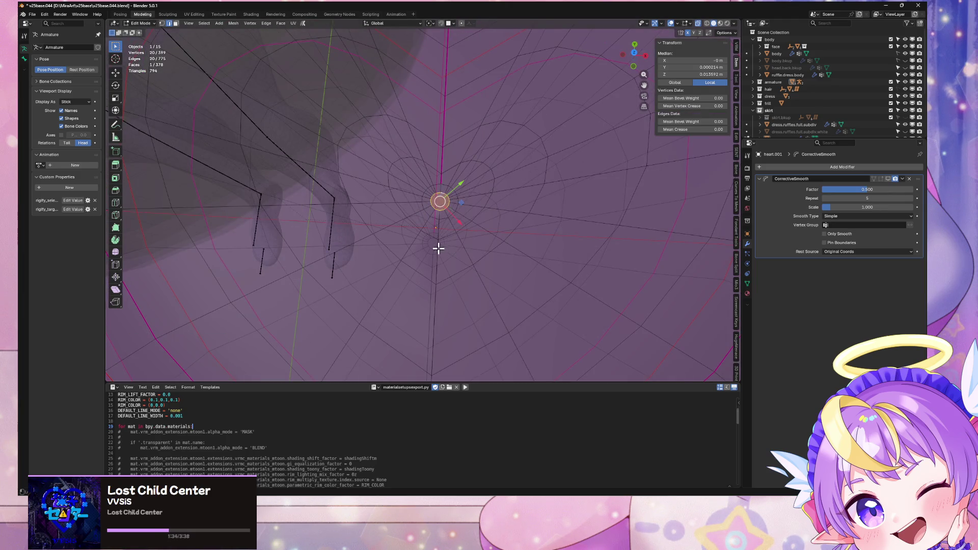
key(s)
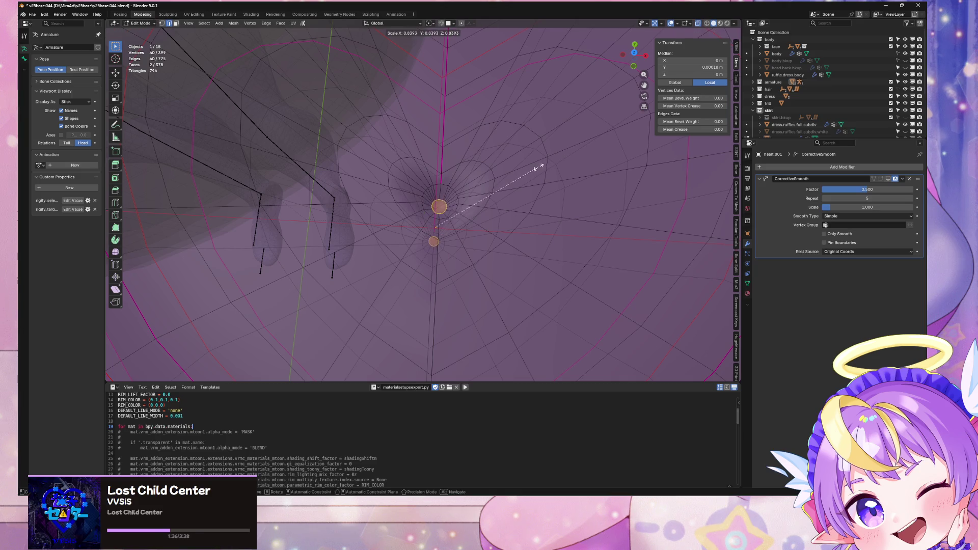
click(539, 167)
click(432, 24)
click(445, 72)
text(s0)
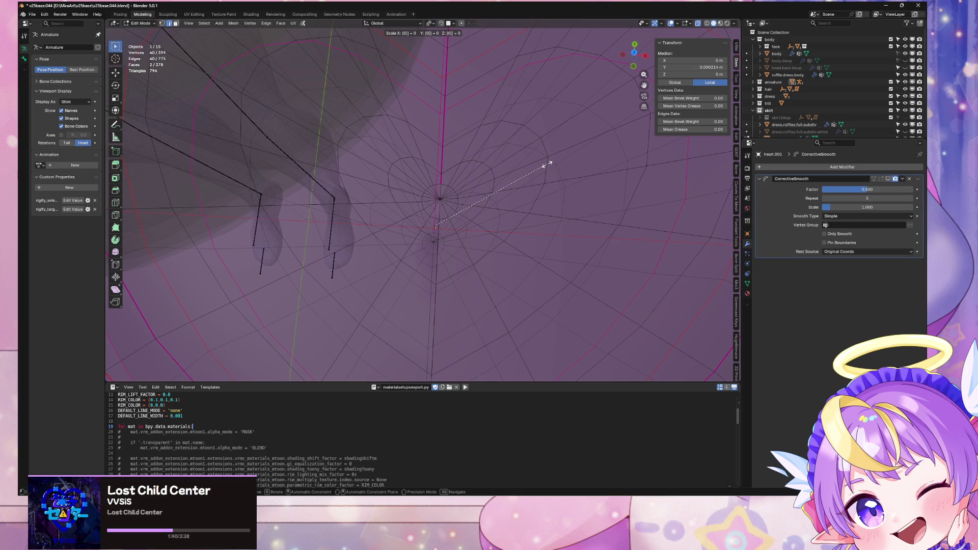
key(Return)
key(ctrl+z)
key(s)
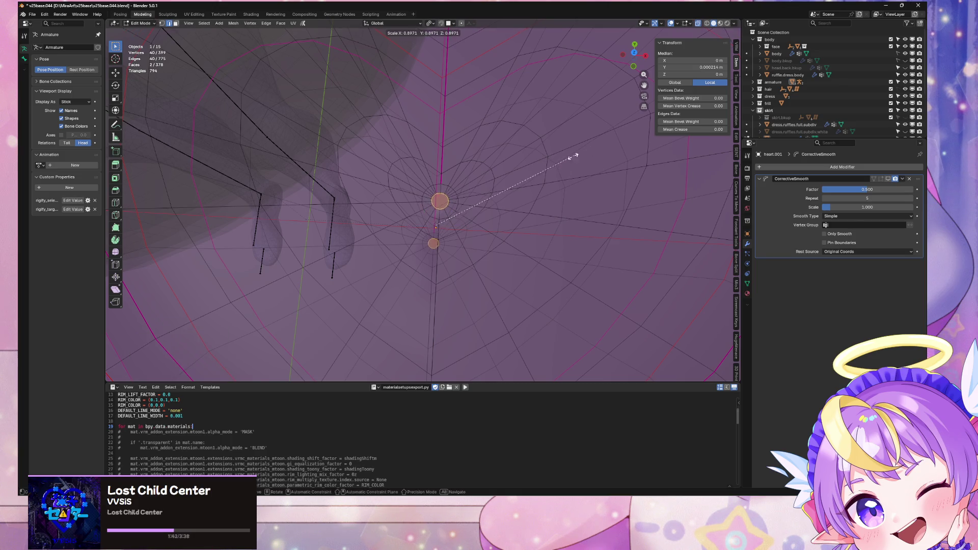
click(502, 179)
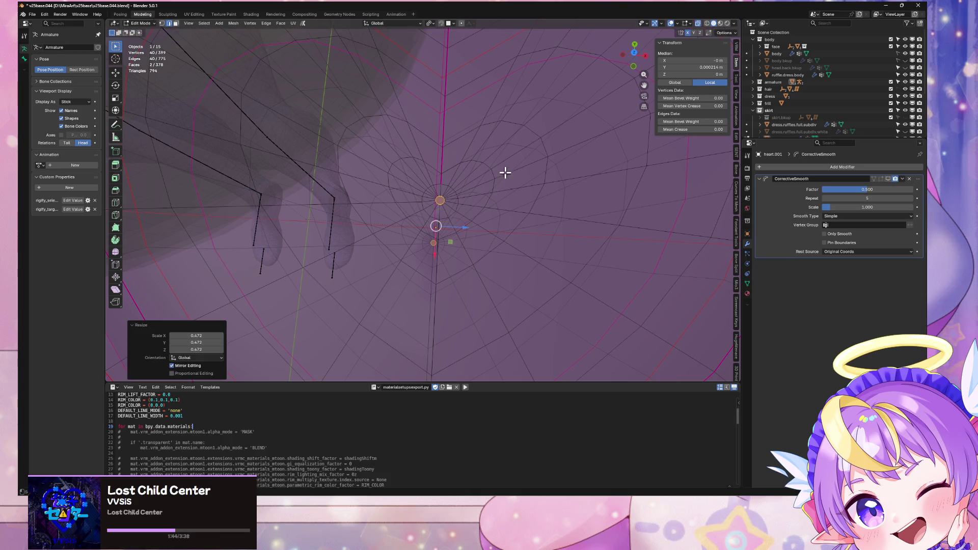
Turn off X-ray and merge all vertices by distance, removing 29 duplicates
key(Tab)
mouse_move(507, 175)
middle_down()
mouse_move(519, 120)
mouse_move(546, 142)
mouse_move(530, 170)
mouse_move(522, 122)
mouse_move(502, 223)
mouse_move(488, 185)
mouse_move(421, 190)
middle_up()
scroll(545, 142, up, 3)
key(Tab)
key(alt+z)
key(a)
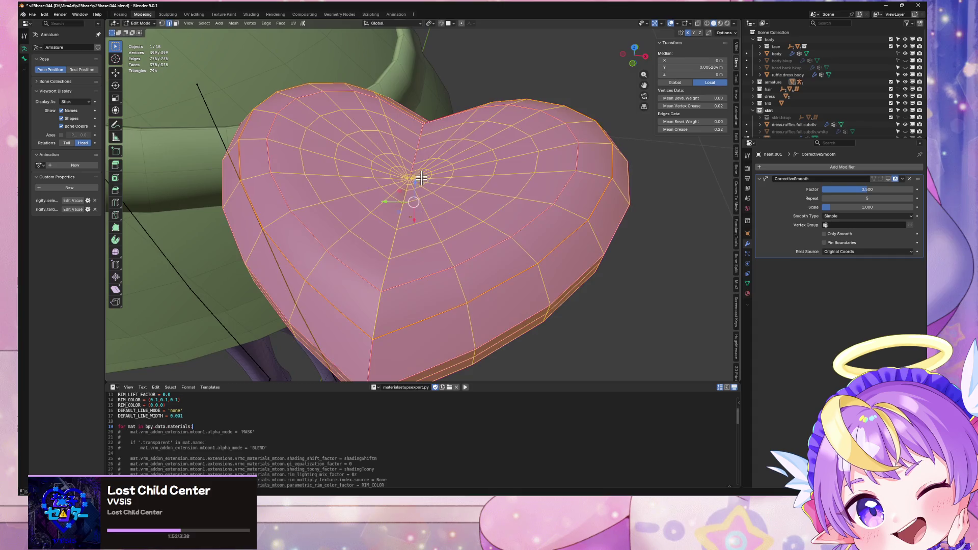
key(m)
click(485, 266)
mouse_move(480, 248)
middle_down()
mouse_move(500, 179)
mouse_move(498, 217)
middle_up()
Switch the heart between Edit and Object Mode and orbit to view it head-on
right_click(496, 215)
click(500, 217)
key(Tab)
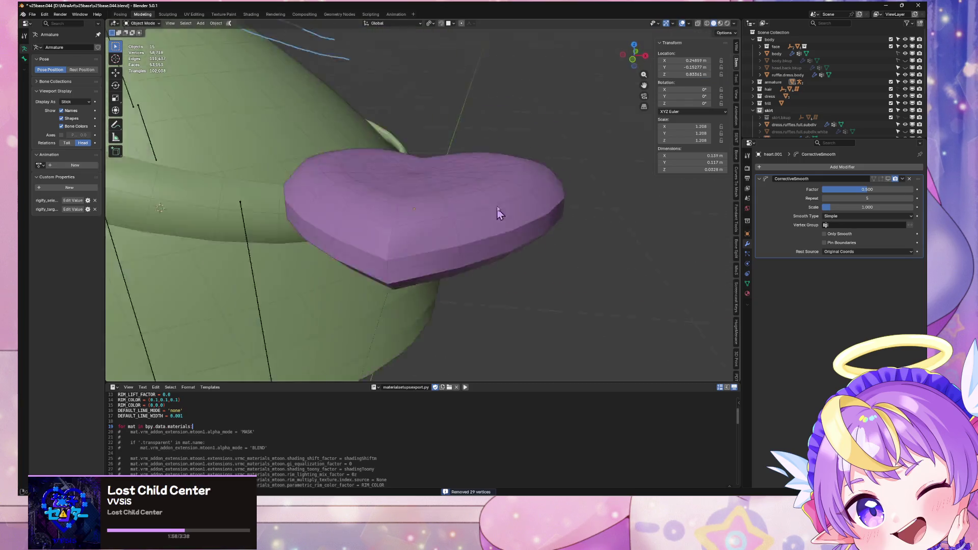
key(Tab)
mouse_move(500, 181)
middle_down()
mouse_move(498, 240)
mouse_move(480, 229)
mouse_move(498, 241)
middle_up()
scroll(498, 240, up, 6)
key(Tab)
key(Tab)
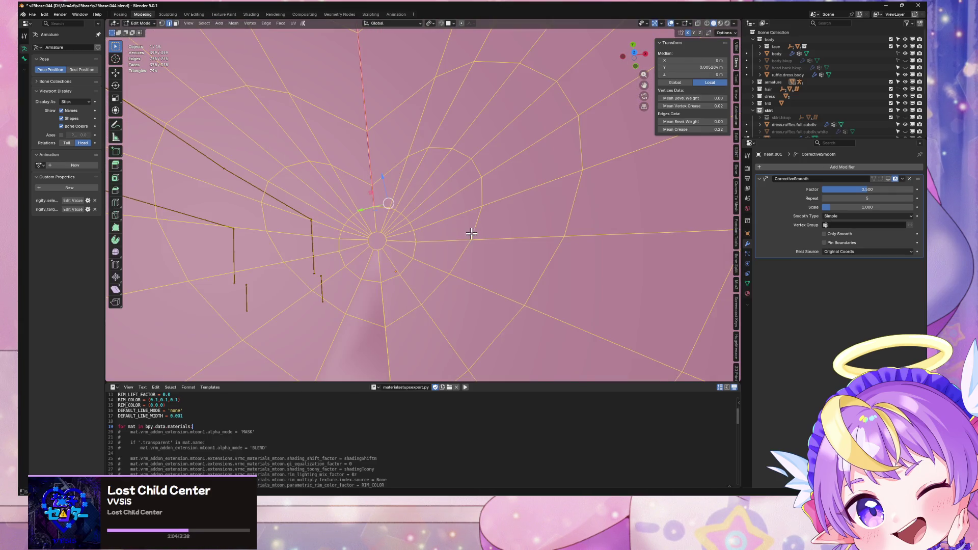
scroll(500, 183, down, 5)
Orbit to an angled top view and inspect the heart before editing it again
mouse_move(482, 168)
middle_down()
mouse_move(468, 126)
mouse_move(494, 66)
mouse_move(474, 175)
mouse_move(421, 148)
mouse_move(526, 171)
middle_up()
right_click(468, 126)
click(478, 126)
key(Tab)
mouse_move(426, 142)
middle_down()
mouse_move(442, 110)
mouse_move(451, 229)
mouse_move(431, 206)
mouse_move(452, 117)
mouse_move(530, 255)
mouse_move(535, 246)
mouse_move(505, 216)
mouse_move(483, 244)
mouse_move(430, 234)
mouse_move(430, 203)
mouse_move(533, 142)
mouse_move(579, 131)
mouse_move(609, 144)
mouse_move(638, 236)
mouse_move(623, 234)
mouse_move(635, 176)
mouse_move(594, 207)
middle_up()
key(Tab)
Select all the heart's vertices and run a first outward normals recalculation
alt+click(419, 242)
key(a)
key(alt+n)
click(546, 281)
key(Tab)
key(Tab)
Inspect the heart from the side and top, dismissing the edge menu unchanged
right_click(594, 208)
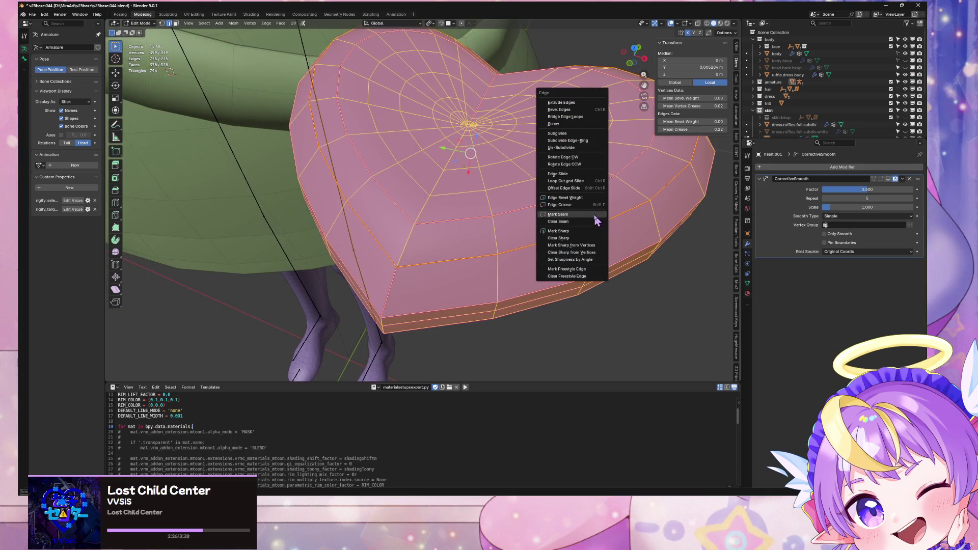
key(Escape)
key(Tab)
mouse_move(585, 243)
middle_down()
mouse_move(579, 227)
mouse_move(603, 204)
mouse_move(579, 198)
mouse_move(569, 210)
middle_up()
key(Tab)
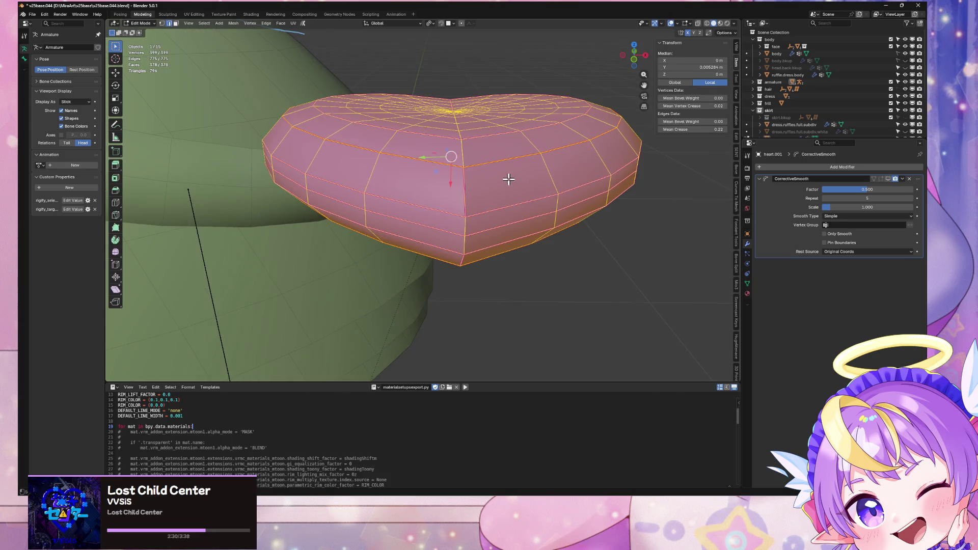
click(468, 194)
mouse_move(537, 184)
middle_down()
mouse_move(524, 197)
mouse_move(507, 192)
middle_up()
Remove the CorrectiveSmooth modifier from the heart and orbit to a front view
click(909, 179)
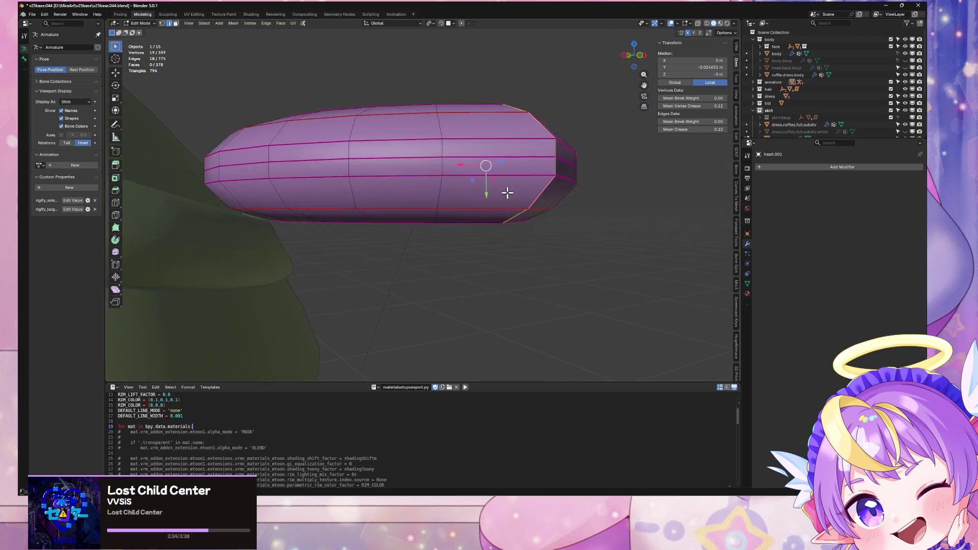
key(Tab)
mouse_move(579, 201)
middle_down()
mouse_move(557, 164)
mouse_move(520, 189)
middle_up()
key(Tab)
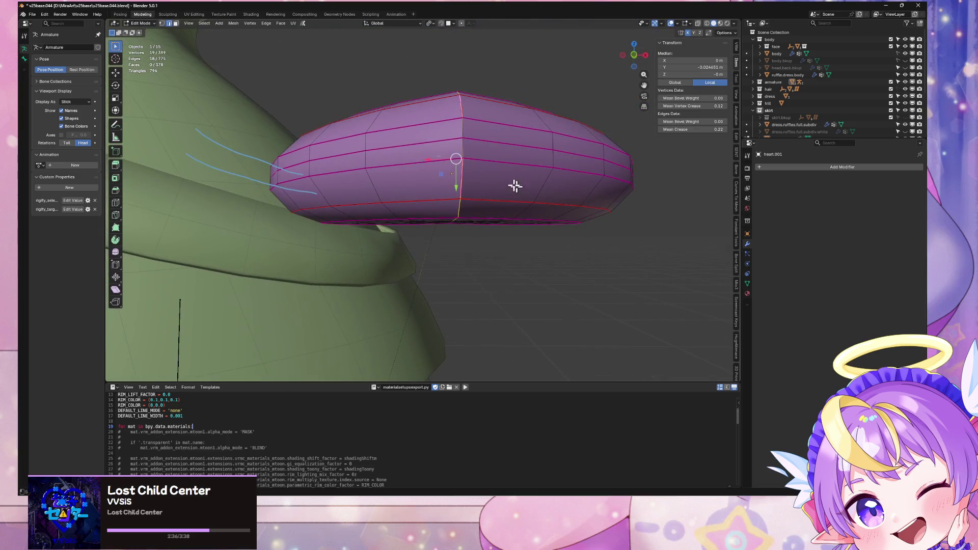
mouse_move(473, 146)
middle_down()
mouse_move(535, 127)
mouse_move(448, 201)
mouse_move(430, 199)
middle_up()
click(431, 198)
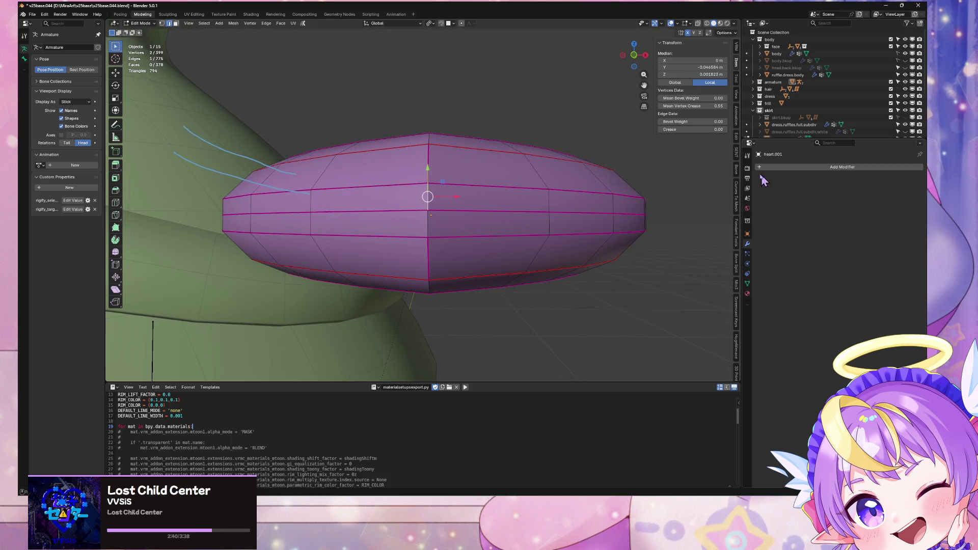
Switch to an orthographic front view with see-through (X-ray) display enabled
click(430, 23)
key(a)
scroll(476, 173, up, 2)
scroll(481, 184, down, 1)
middle_drag(480, 184, 482, 203)
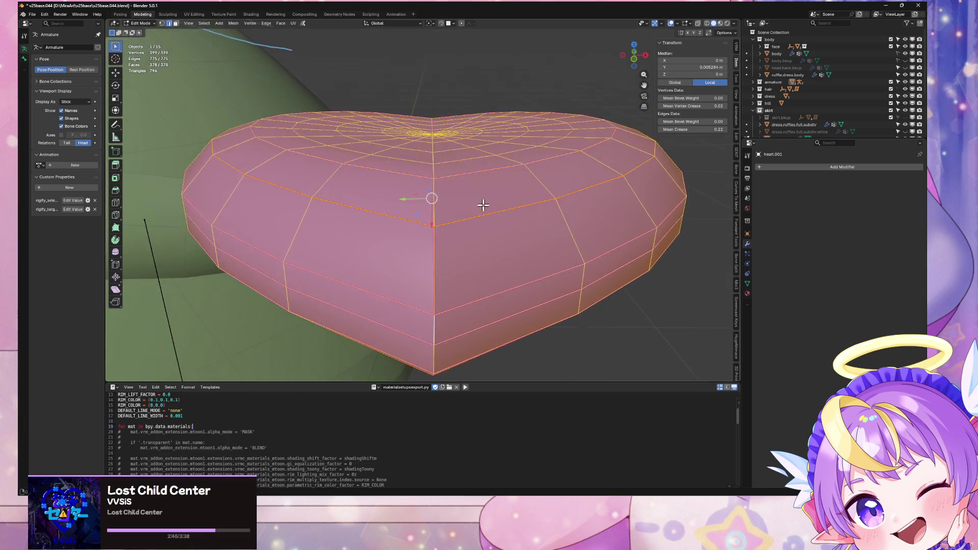
click(634, 60)
key(alt+z)
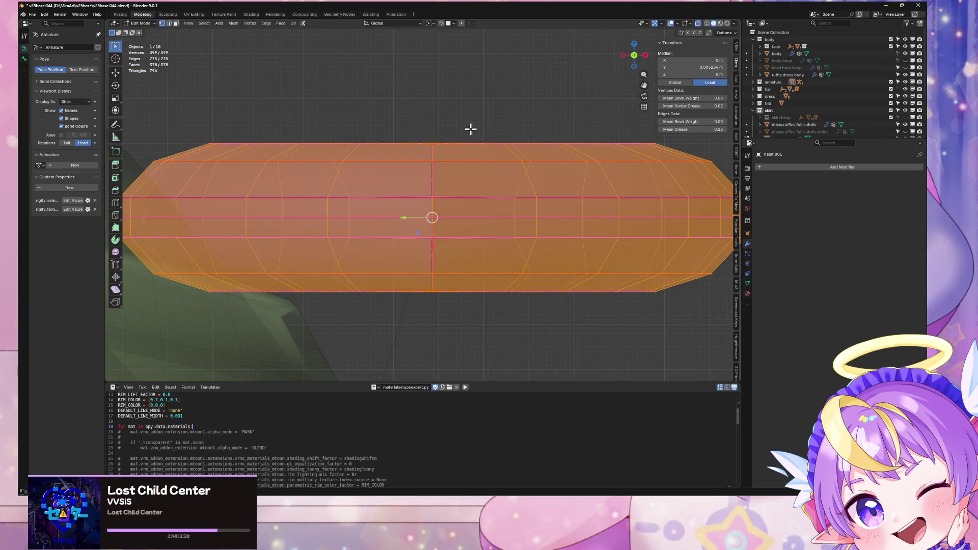
middle_drag(436, 127, 437, 182)
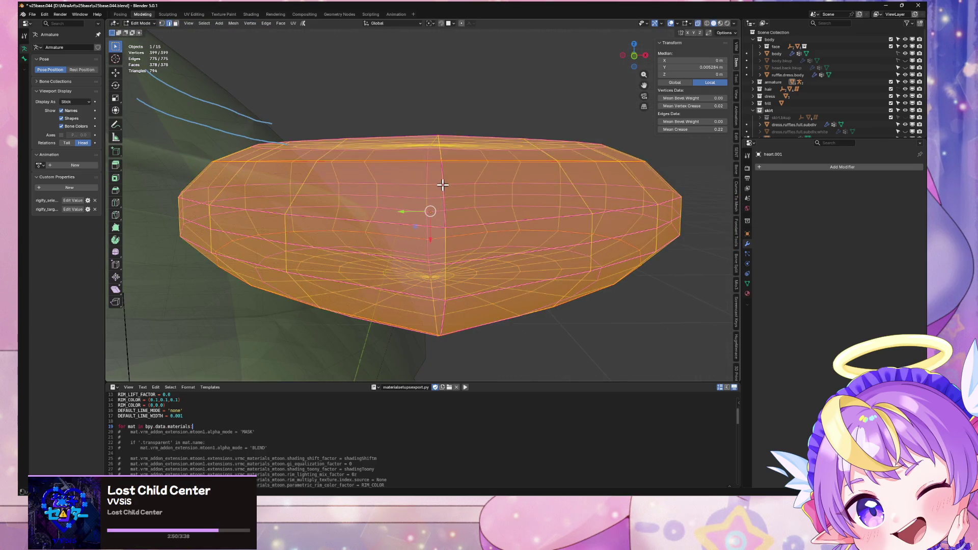
Select the vertical edge loop on the seam, cancelling an accidental move
alt+click(463, 147)
alt+click(446, 198)
alt+click(439, 190)
mouse_move(445, 179)
middle_down()
mouse_move(463, 192)
mouse_move(439, 181)
middle_up()
key(g)
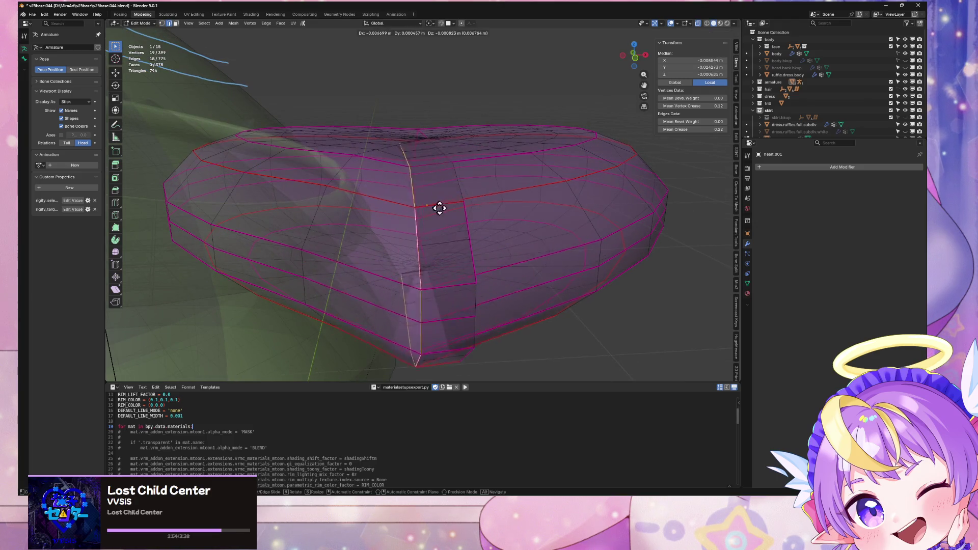
right_click(500, 221)
Recalculate the whole mesh's normals outward again and select the central seam loop
key(a)
key(alt+n)
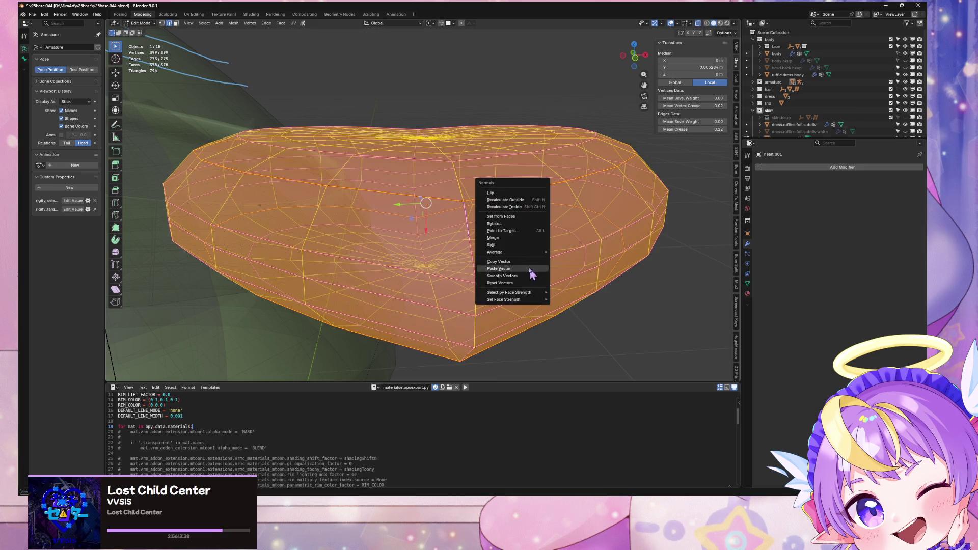
click(506, 200)
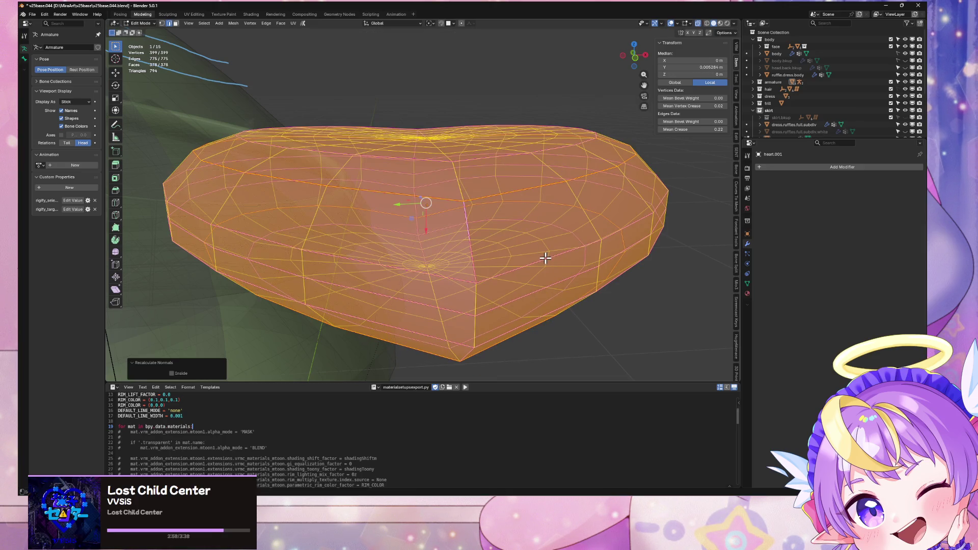
mouse_move(519, 222)
middle_down()
mouse_move(464, 222)
mouse_move(455, 193)
mouse_move(409, 192)
mouse_move(415, 257)
mouse_move(436, 215)
mouse_move(408, 260)
mouse_move(410, 222)
middle_up()
alt+click(431, 215)
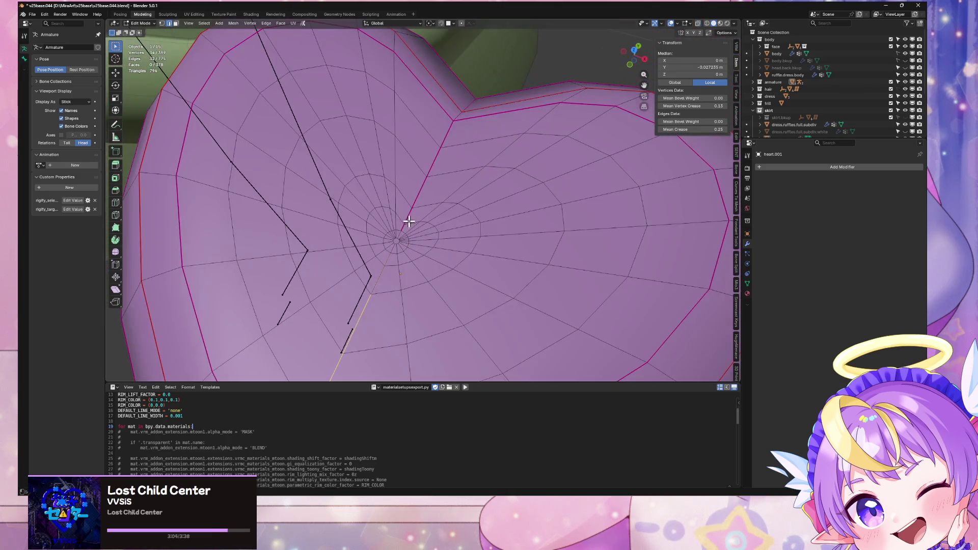
Build a selection of the overlapping vertices at the heart's centre
middle_drag(391, 255, 393, 263)
shift+click(380, 271)
scroll(466, 216, down, 5)
mouse_move(465, 216)
middle_down()
mouse_move(361, 188)
mouse_move(382, 170)
mouse_move(388, 115)
mouse_move(431, 184)
mouse_move(500, 179)
mouse_move(356, 167)
middle_up()
scroll(356, 166, up, 5)
middle_drag(494, 263, 437, 179)
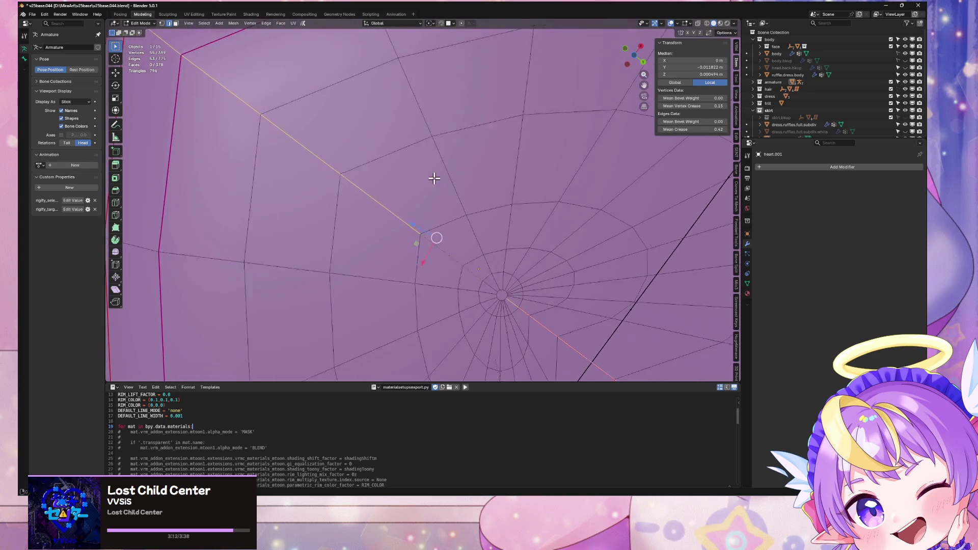
alt+shift+click(446, 249)
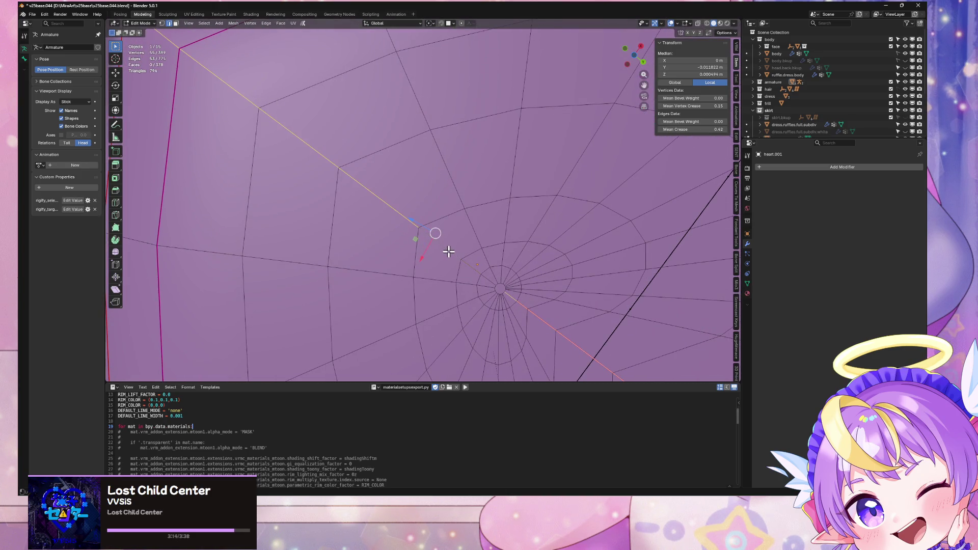
alt+shift+click(443, 227)
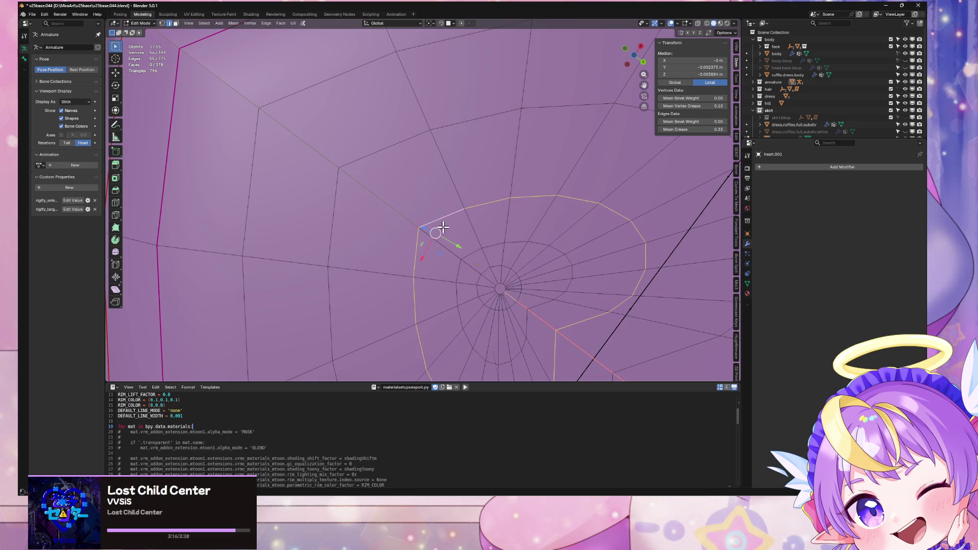
alt+shift+click(433, 224)
alt+shift+click(468, 243)
alt+shift+click(471, 244)
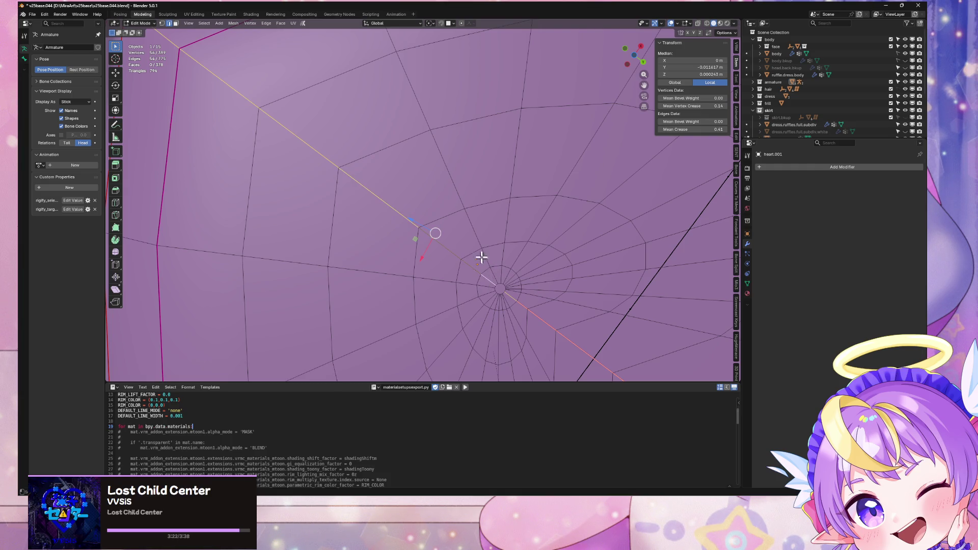
scroll(483, 262, down, 8)
scroll(487, 255, up, 1)
Merge the centre vertices by distance, removing 16, and recalculate their normals outside
key(m)
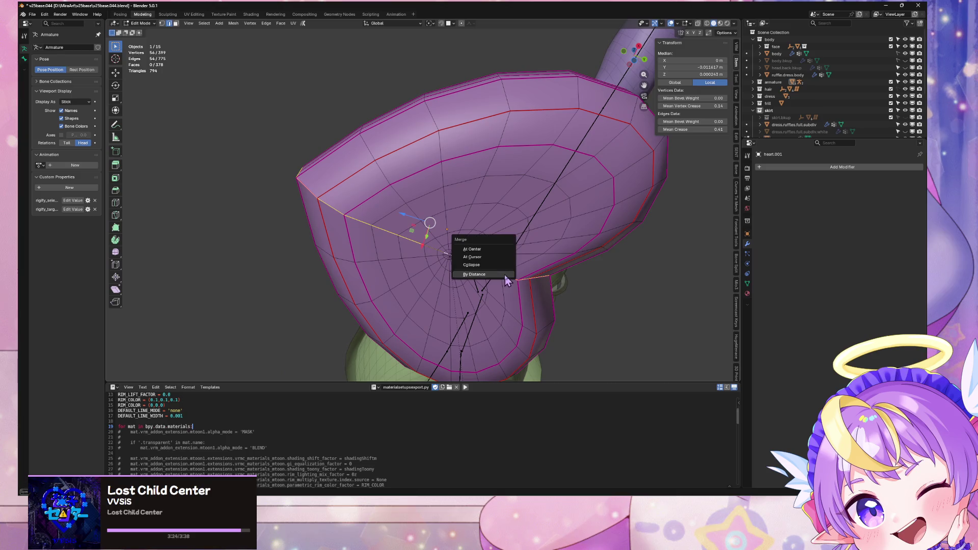
click(505, 274)
mouse_move(505, 273)
middle_down()
mouse_move(461, 234)
mouse_move(505, 279)
middle_up()
key(alt+n)
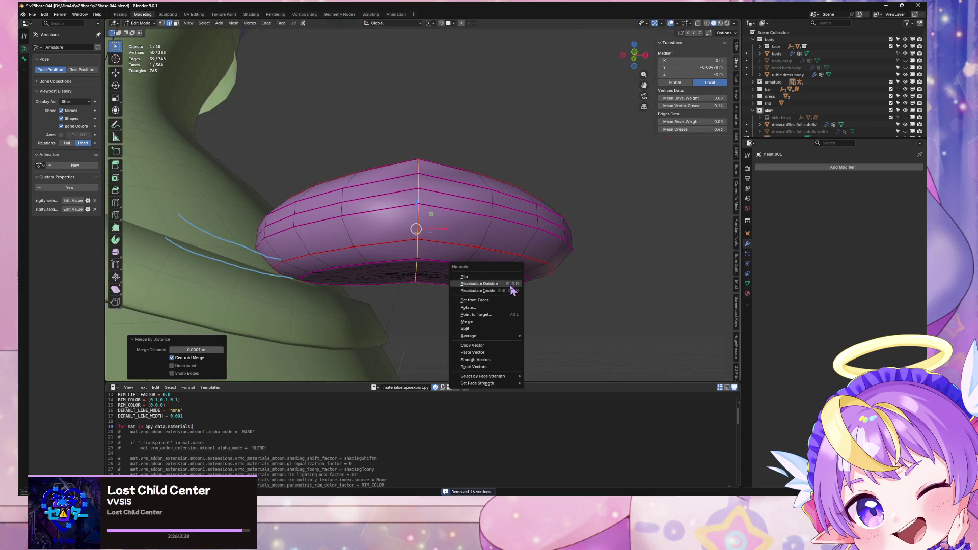
click(499, 371)
mouse_move(500, 371)
middle_down()
mouse_move(507, 248)
mouse_move(509, 301)
middle_up()
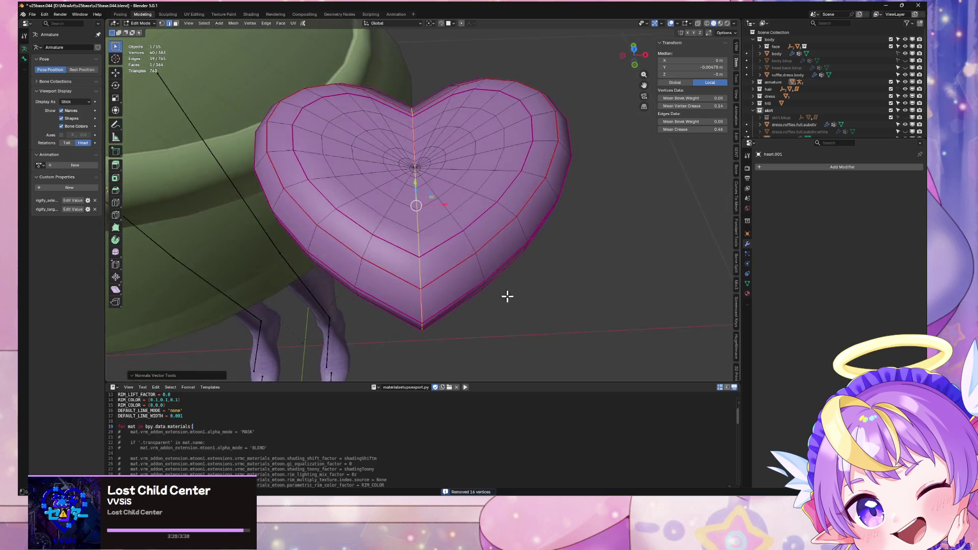
Select the whole heart and open the normals menu, closing it without changes
scroll(458, 234, up, 8)
scroll(471, 242, down, 6)
mouse_move(474, 234)
middle_down()
mouse_move(503, 153)
mouse_move(420, 133)
middle_up()
scroll(503, 153, down, 5)
key(a)
key(alt+n)
key(Escape)
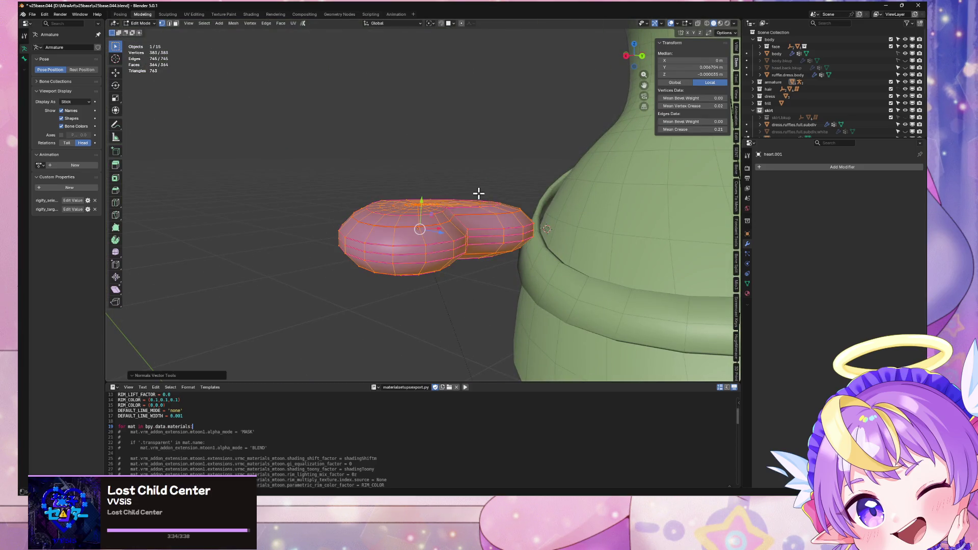
Check the heart's shading in Object Mode from several angles
key(Tab)
mouse_move(481, 212)
middle_down()
mouse_move(474, 146)
mouse_move(579, 280)
middle_up()
scroll(474, 146, up, 4)
scroll(557, 231, up, 6)
scroll(508, 281, down, 3)
mouse_move(508, 281)
middle_down()
mouse_move(558, 264)
mouse_move(472, 255)
mouse_move(483, 209)
middle_up()
key(Tab)
scroll(483, 209, up, 6)
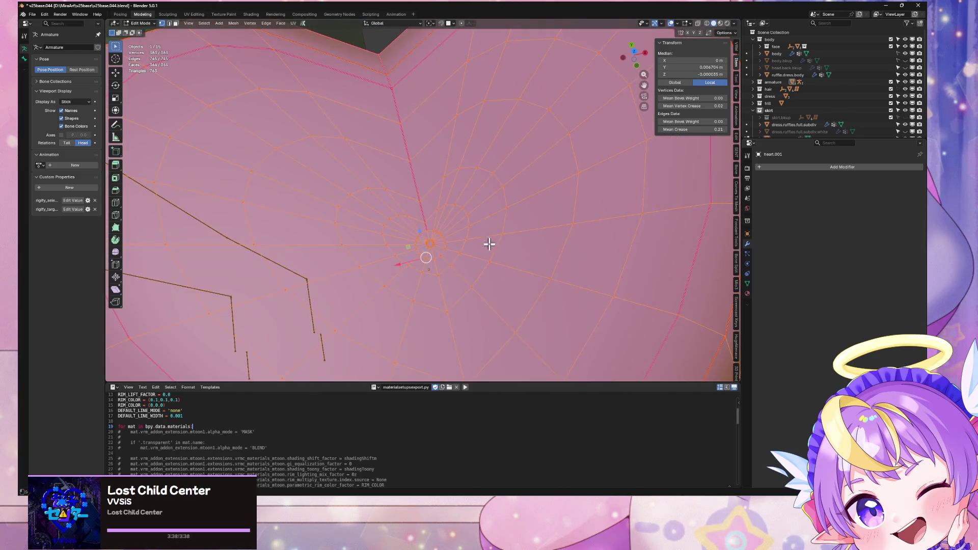
key(Tab)
scroll(466, 251, down, 6)
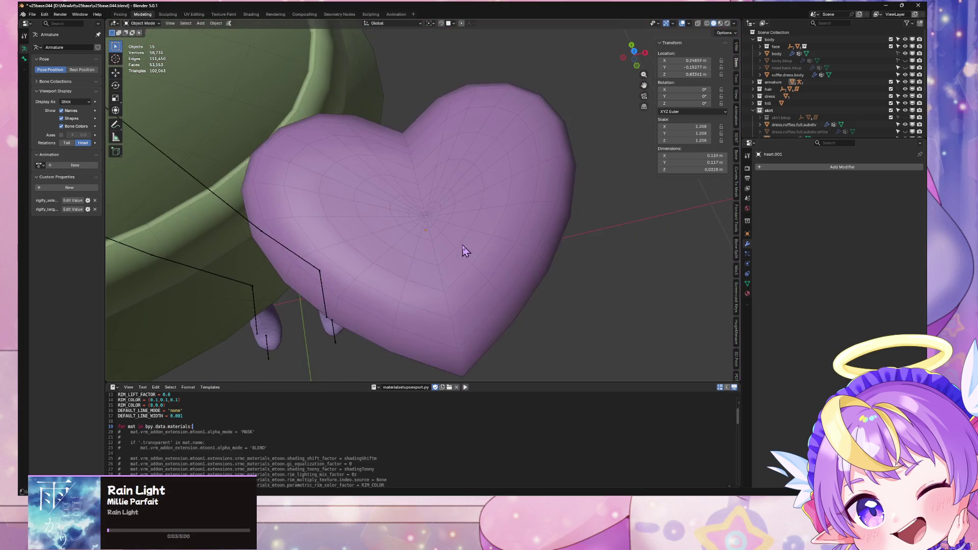
Apply an option from the Edge menu and inspect the heart's shading in Object Mode
key(Tab)
mouse_move(448, 236)
middle_down()
mouse_move(498, 218)
mouse_move(454, 193)
mouse_move(469, 208)
middle_up()
key(ctrl+e)
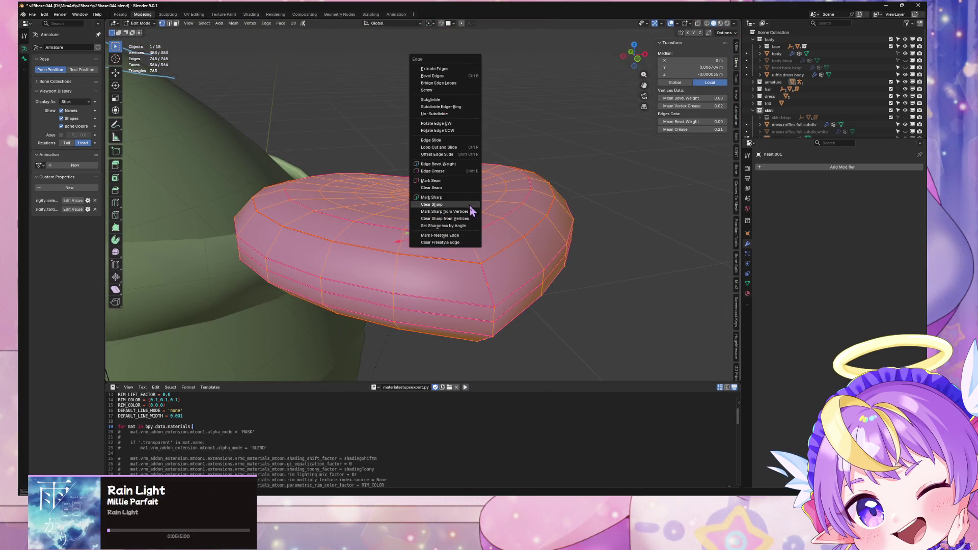
click(462, 187)
key(Tab)
mouse_move(578, 294)
middle_down()
mouse_move(535, 255)
mouse_move(530, 194)
mouse_move(572, 280)
mouse_move(561, 269)
mouse_move(569, 299)
middle_up()
Back in Edit Mode, orbit to a low view beneath the heart
key(Tab)
scroll(568, 214, up, 3)
scroll(555, 220, down, 2)
mouse_move(483, 258)
middle_down()
mouse_move(465, 210)
mouse_move(531, 271)
middle_up()
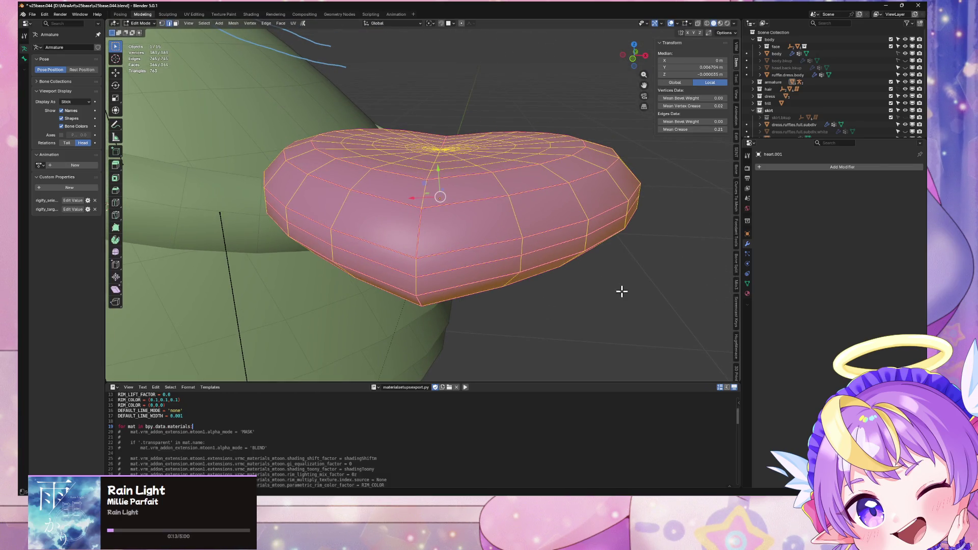
key(Tab)
key(Tab)
mouse_move(618, 280)
middle_down()
mouse_move(599, 236)
mouse_move(616, 224)
mouse_move(634, 286)
mouse_move(622, 309)
mouse_move(605, 312)
mouse_move(610, 321)
mouse_move(564, 328)
mouse_move(519, 304)
mouse_move(461, 301)
mouse_move(504, 314)
mouse_move(427, 276)
middle_up()
Select the centre-line edge loop and set its Mean Vertex Crease to 1.00
key(alt+a)
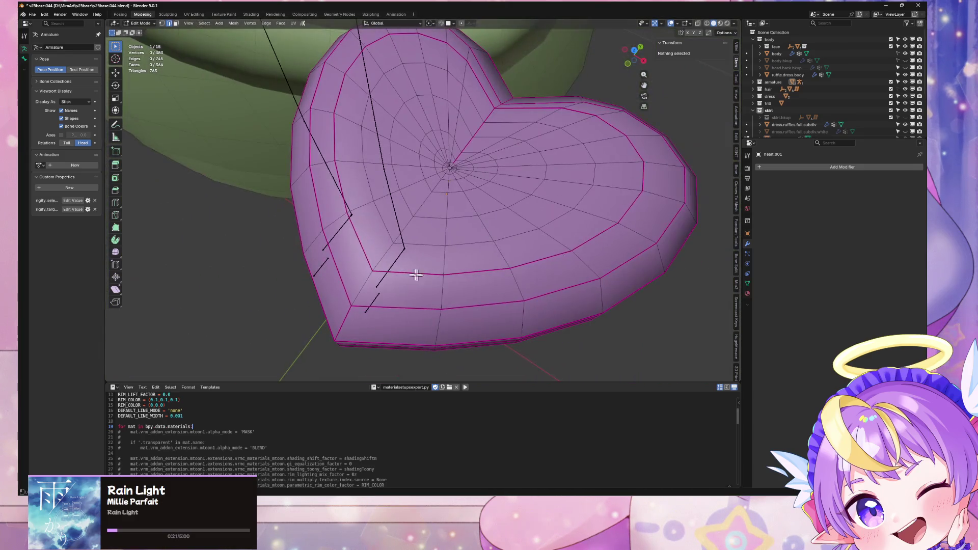
alt+click(381, 254)
mouse_move(382, 254)
middle_down()
mouse_move(400, 157)
mouse_move(722, 158)
middle_up()
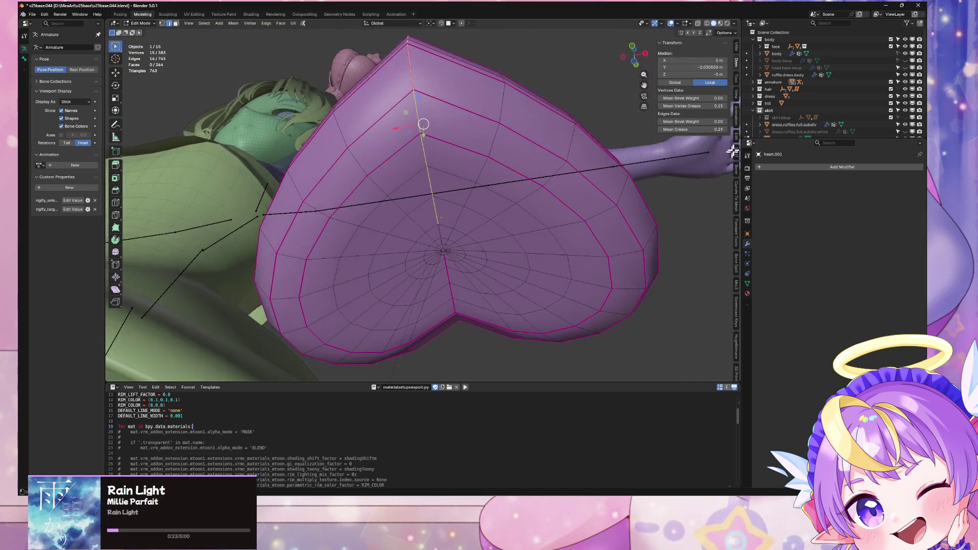
drag(714, 106, 765, 106)
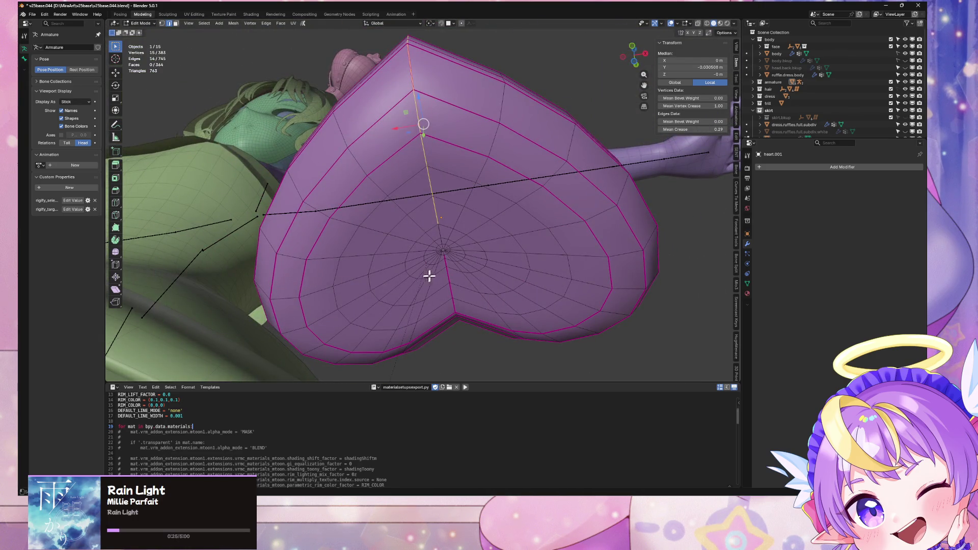
middle_drag(428, 277, 444, 213)
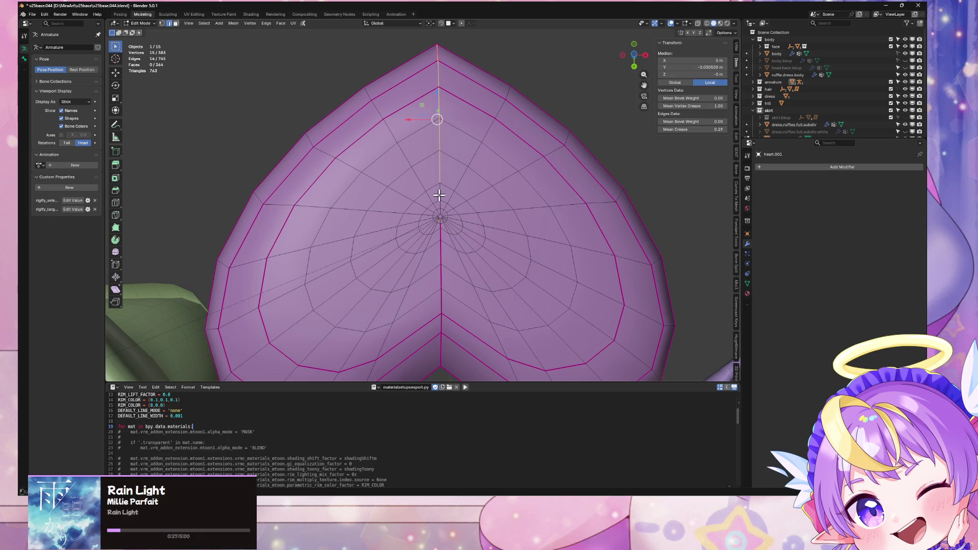
Move the selected edge onto the centre line and dissolve it
scroll(448, 204, up, 5)
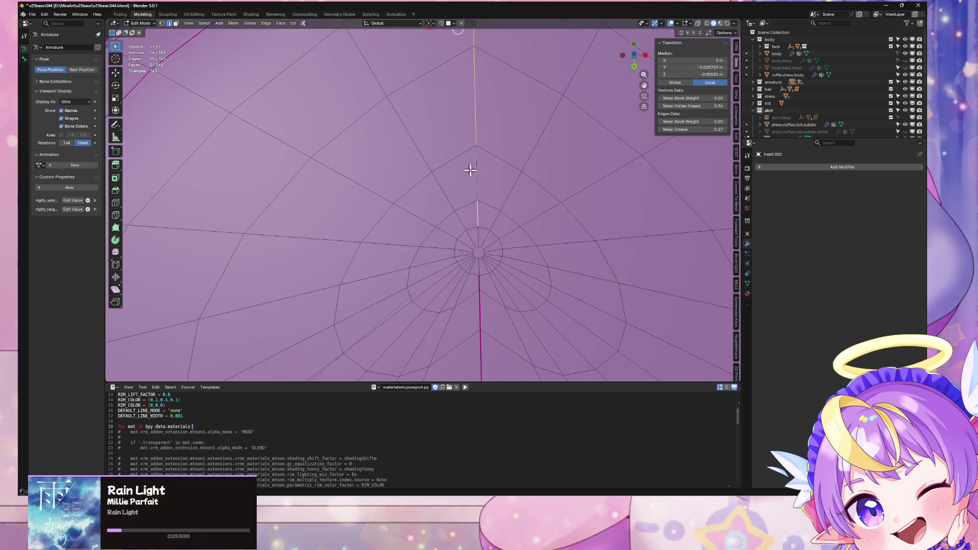
key(g)
click(509, 167)
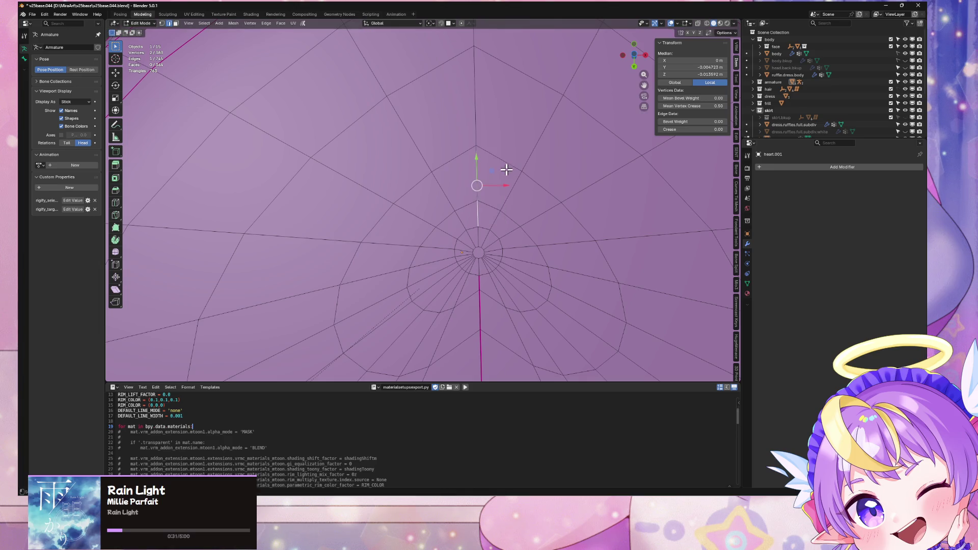
key(x)
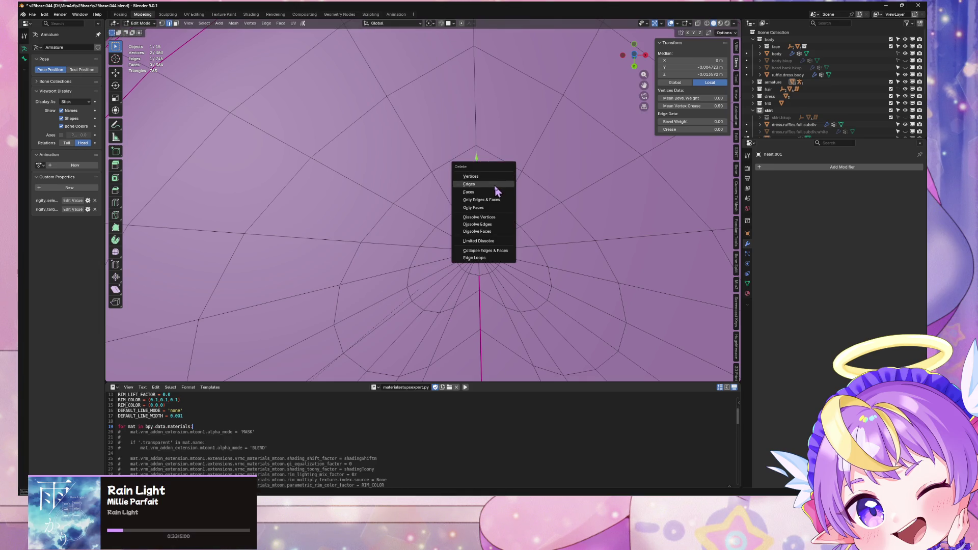
click(516, 194)
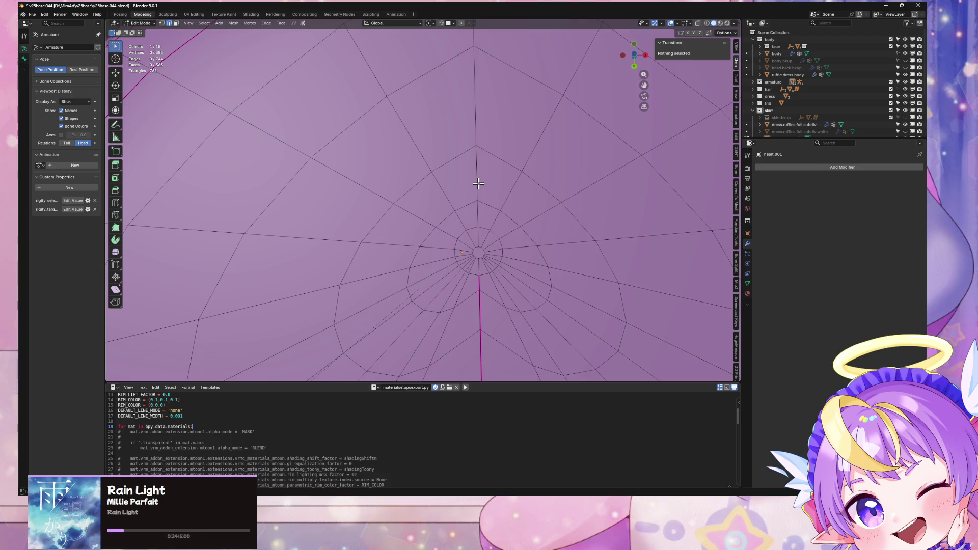
Move the vertical edge loop onto the centre line
alt+click(478, 183)
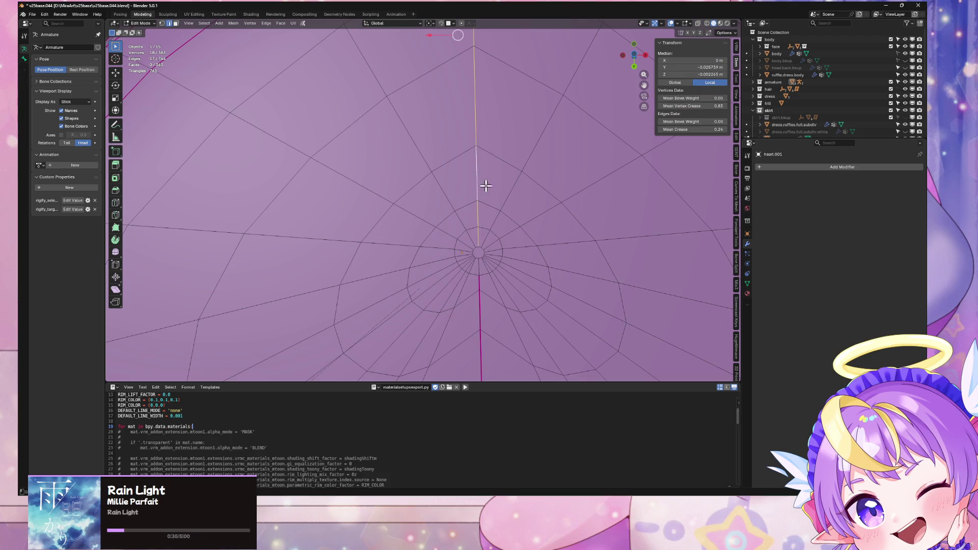
key(g)
click(489, 173)
mouse_move(489, 174)
middle_down()
mouse_move(515, 192)
mouse_move(525, 138)
mouse_move(498, 90)
mouse_move(452, 173)
mouse_move(448, 282)
mouse_move(486, 280)
middle_up()
scroll(451, 189, up, 3)
Flatten two edges near the centre to zero width along the X axis
click(452, 283)
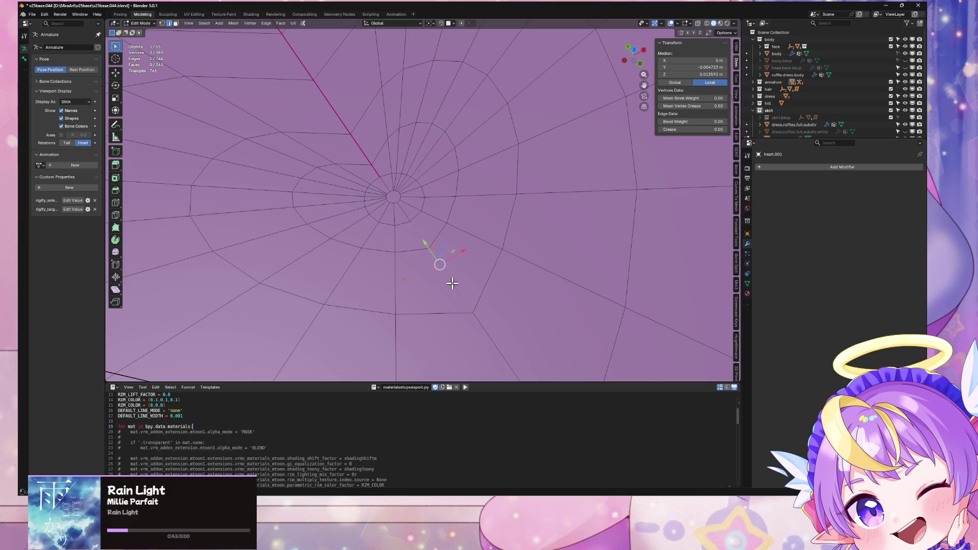
key(g)
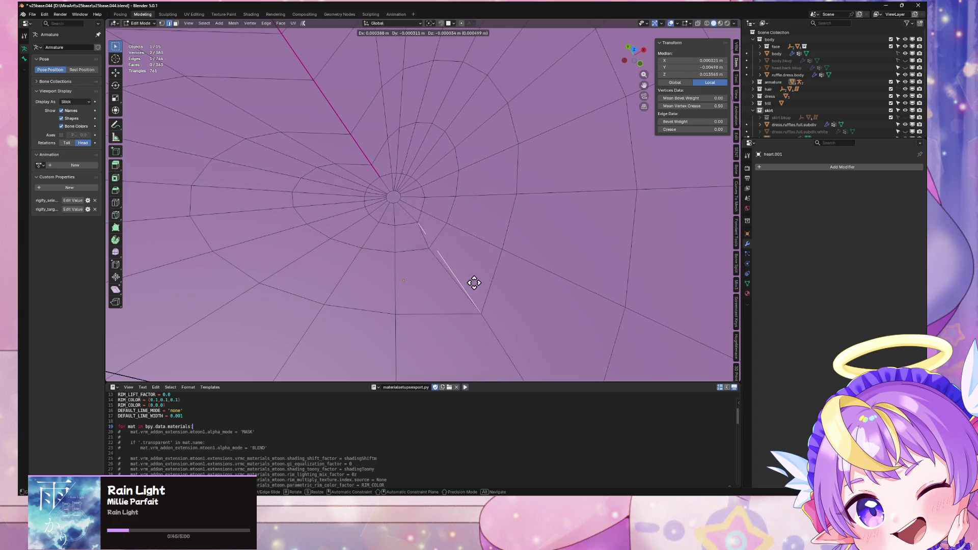
right_click(471, 284)
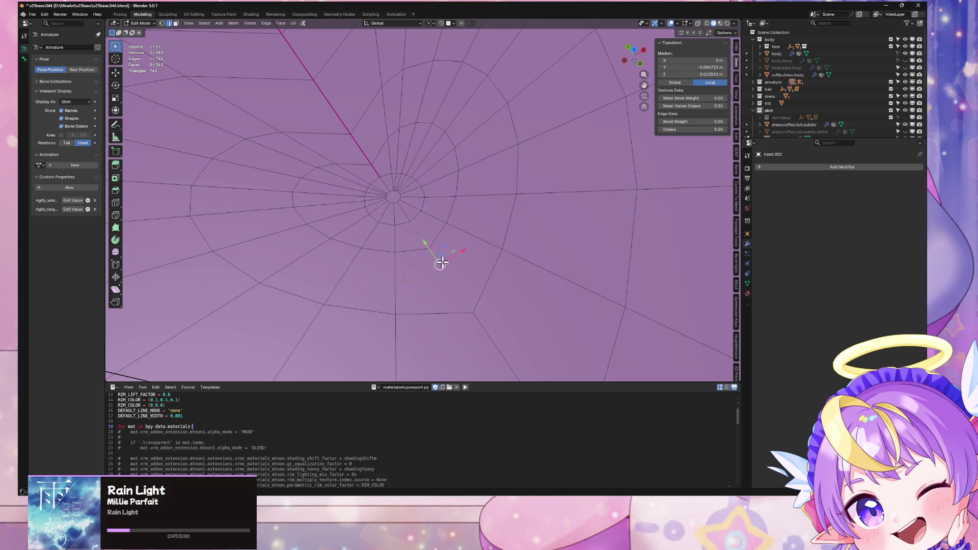
shift+click(399, 213)
middle_drag(400, 213, 481, 250)
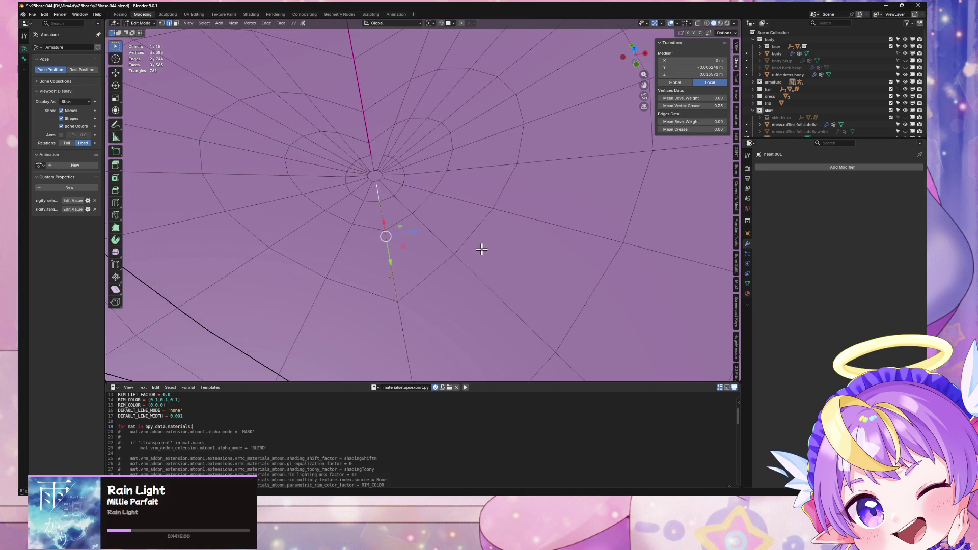
key(s)
key(x)
key(Return)
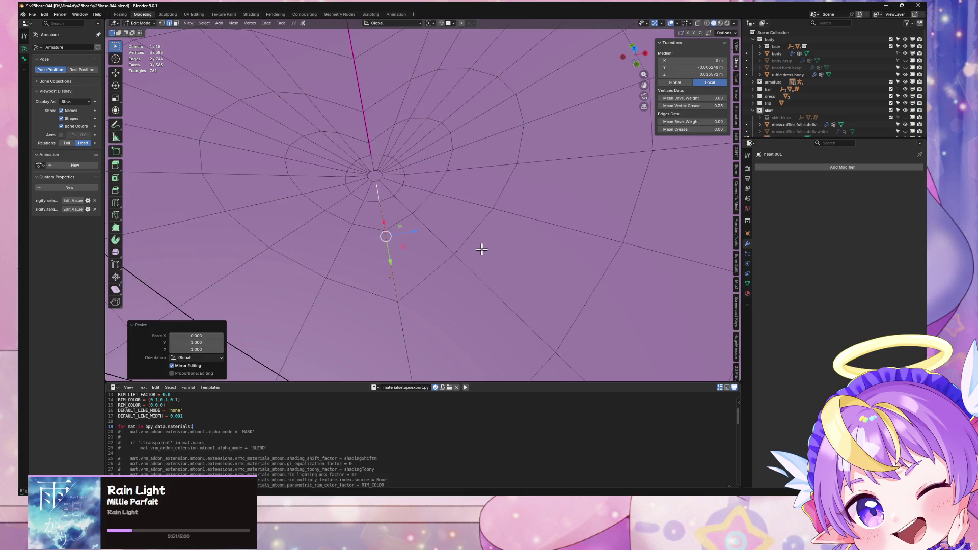
Dissolve the flattened edges near the centre of the mesh
key(g)
right_click(441, 231)
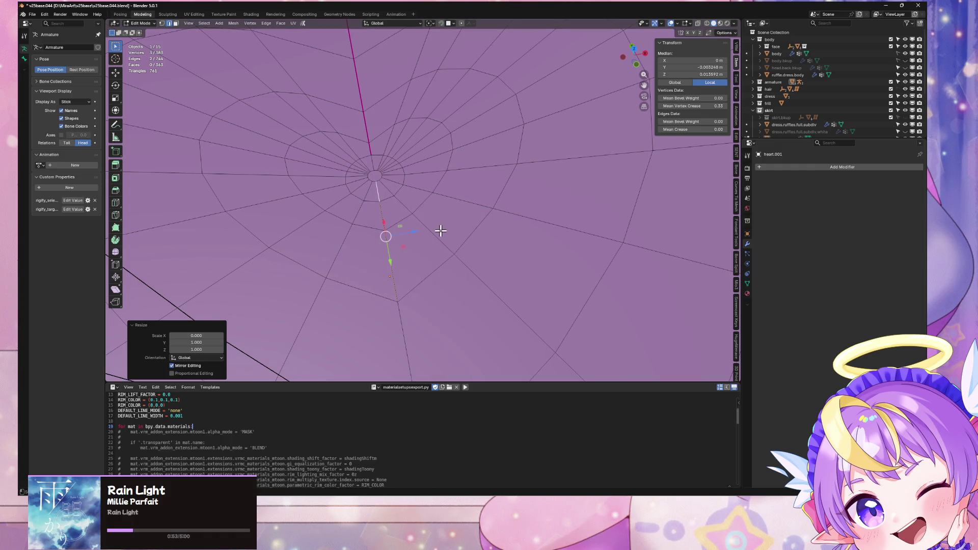
key(ctrl+x)
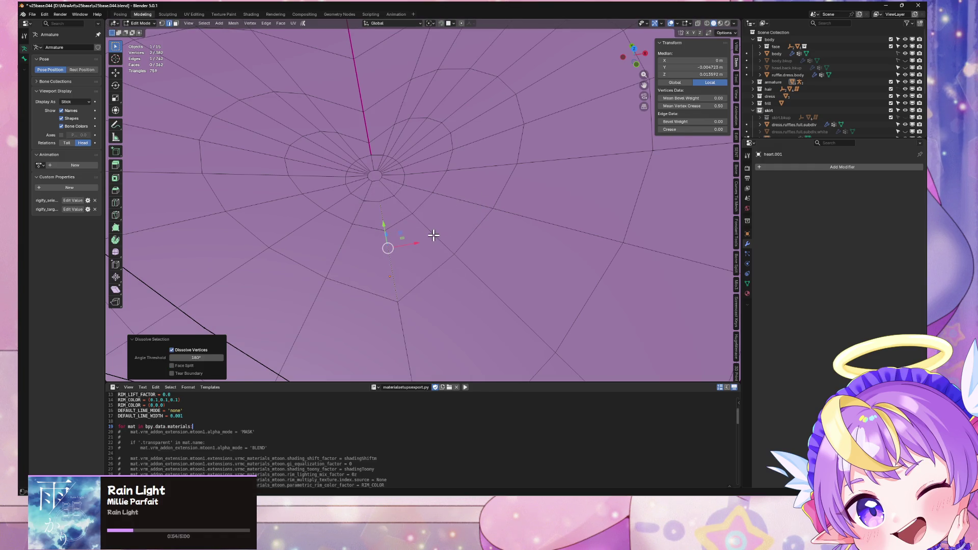
key(ctrl+z)
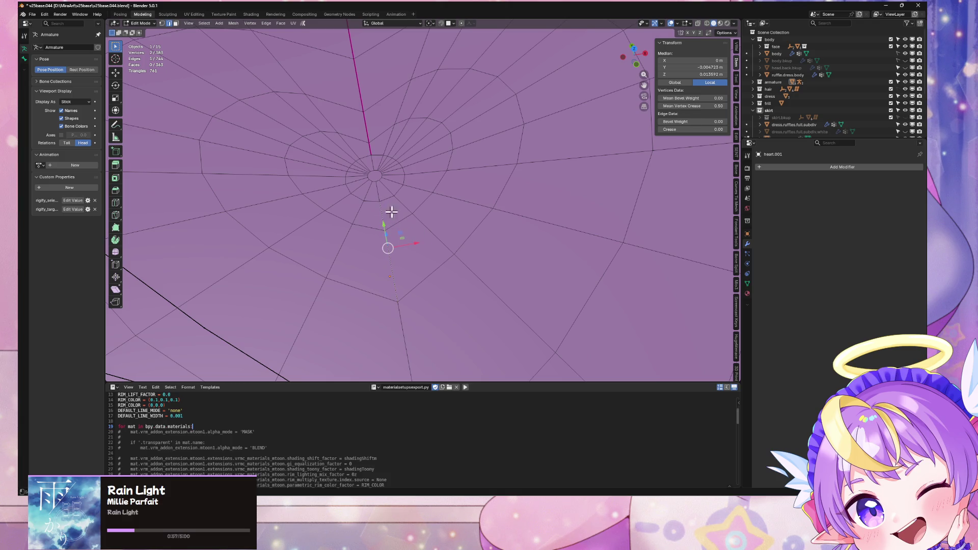
key(ctrl+x)
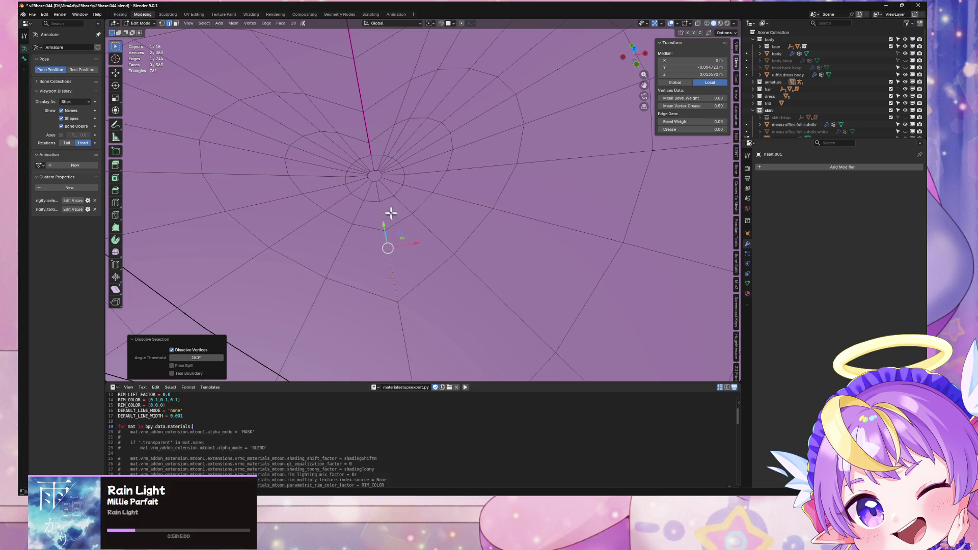
Dissolve two more stray edges near the hub
click(377, 192)
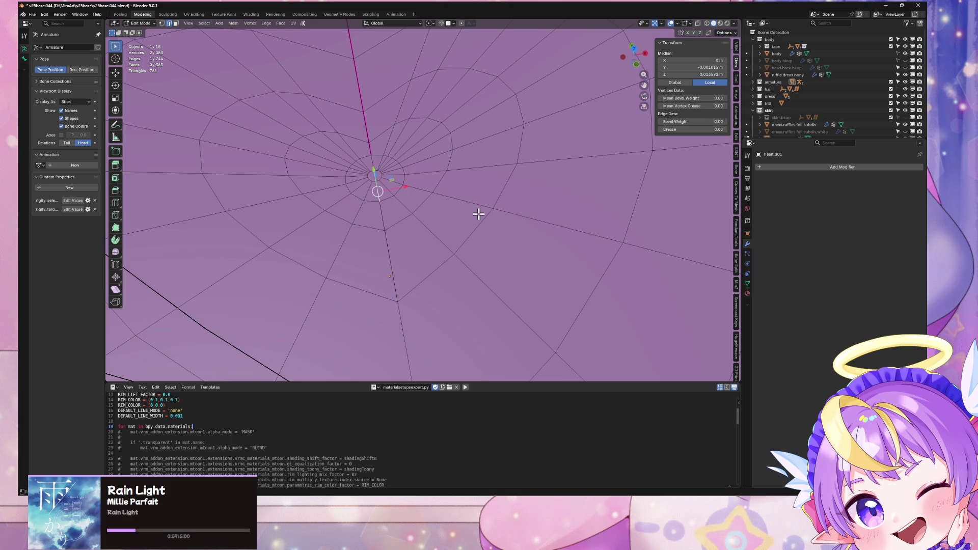
key(ctrl+x)
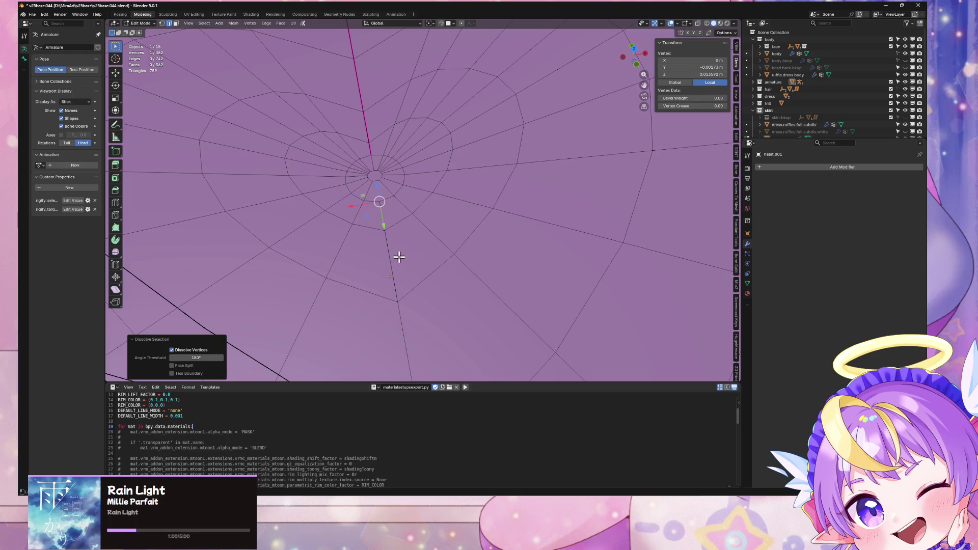
click(399, 256)
key(ctrl+x)
key(x)
click(401, 254)
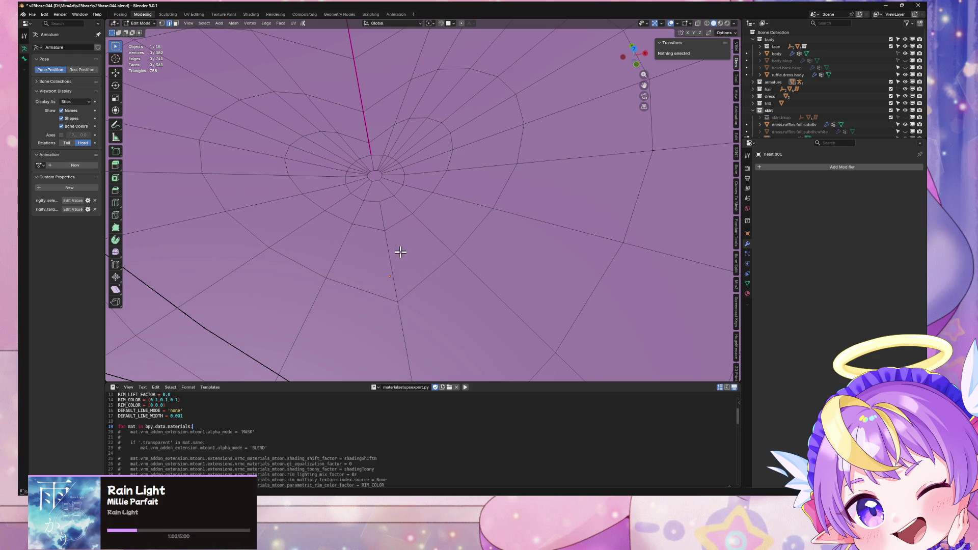
scroll(400, 251, down, 3)
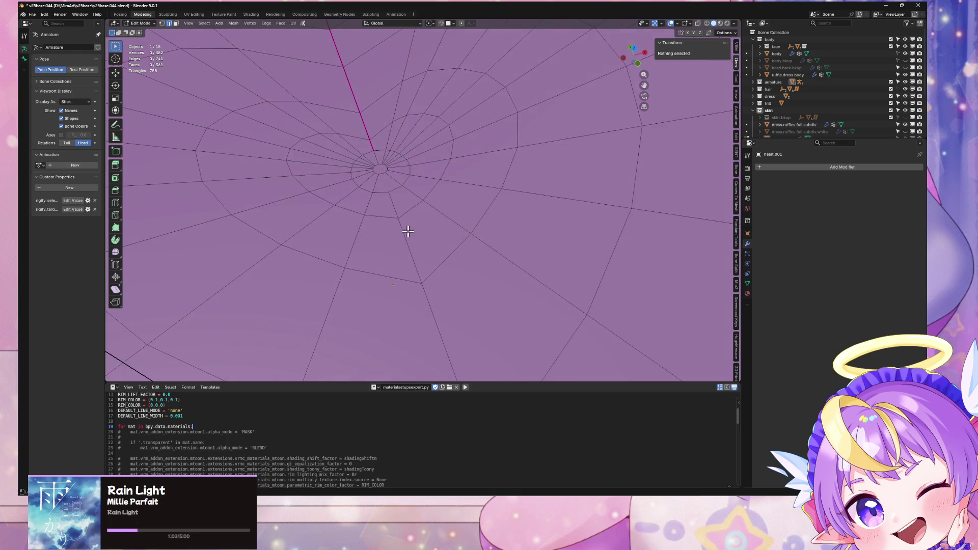
Knife-cut a straight line through the mesh centre, constrained to the Y axis
alt+click(408, 231)
scroll(417, 234, up, 3)
scroll(419, 231, up, 1)
scroll(436, 248, up, 1)
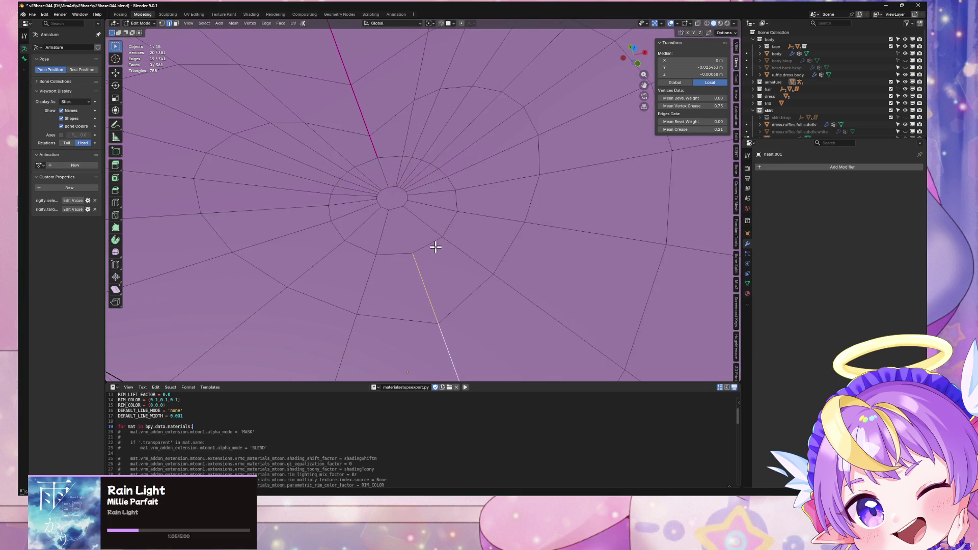
key(k)
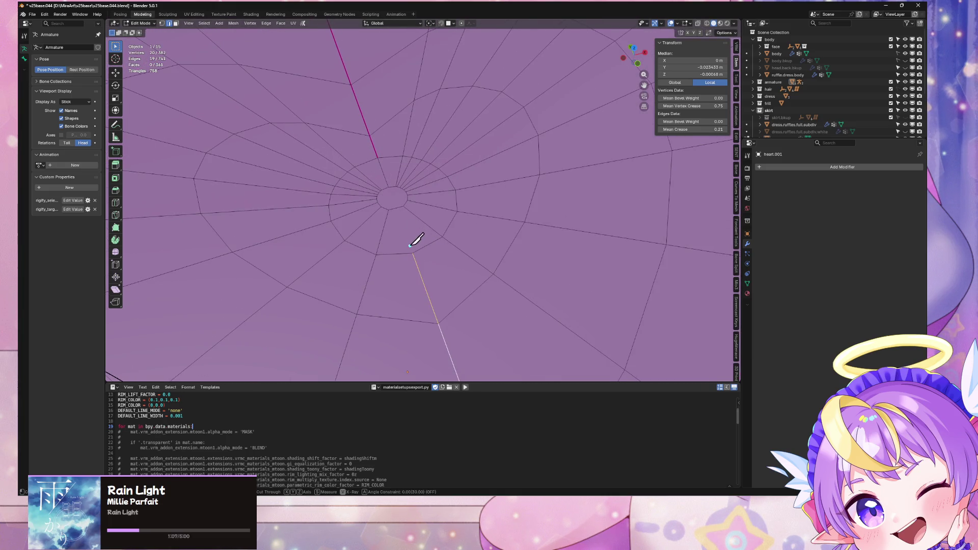
key(y)
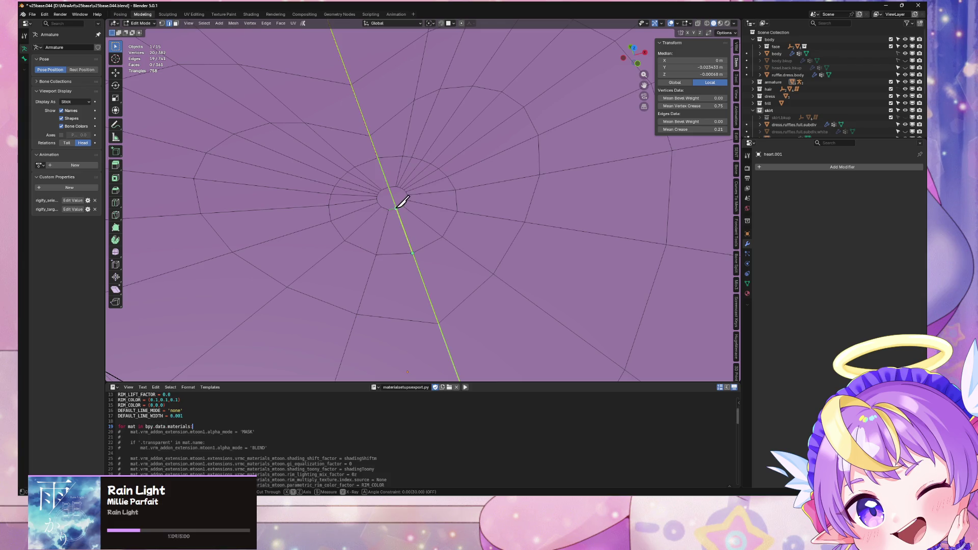
click(397, 208)
key(Return)
Scale the small central ring to zero so it collapses to a single point, then view from the top
alt+click(401, 206)
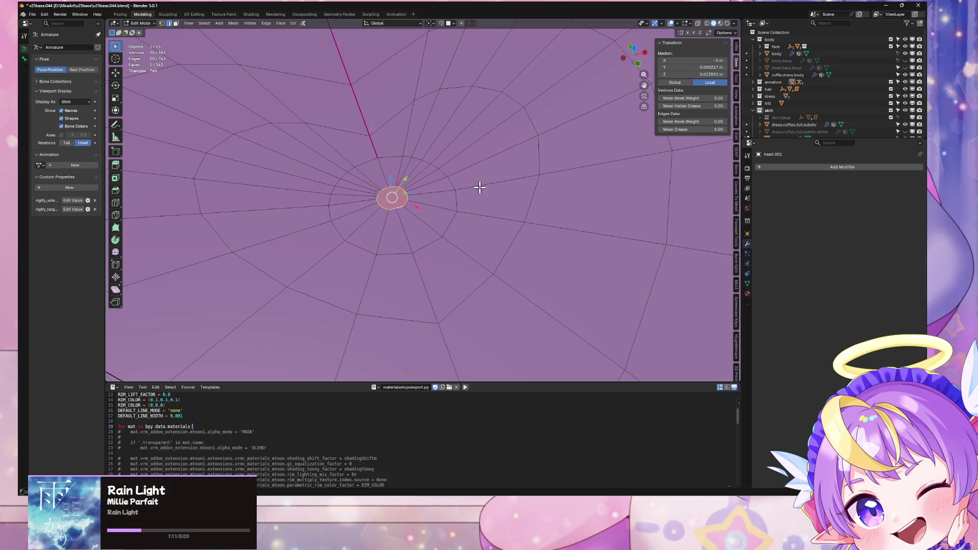
key(s)
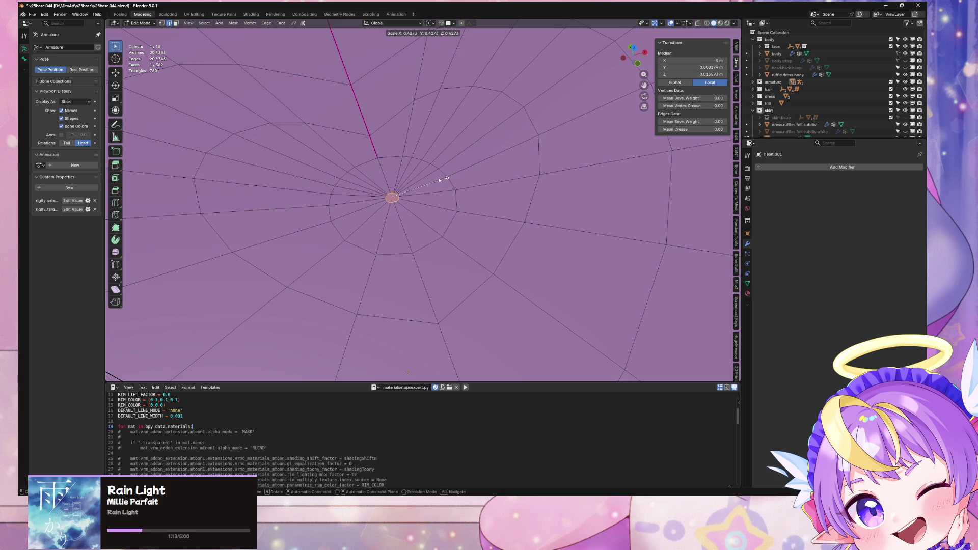
key(Return)
middle_drag(443, 186, 455, 274)
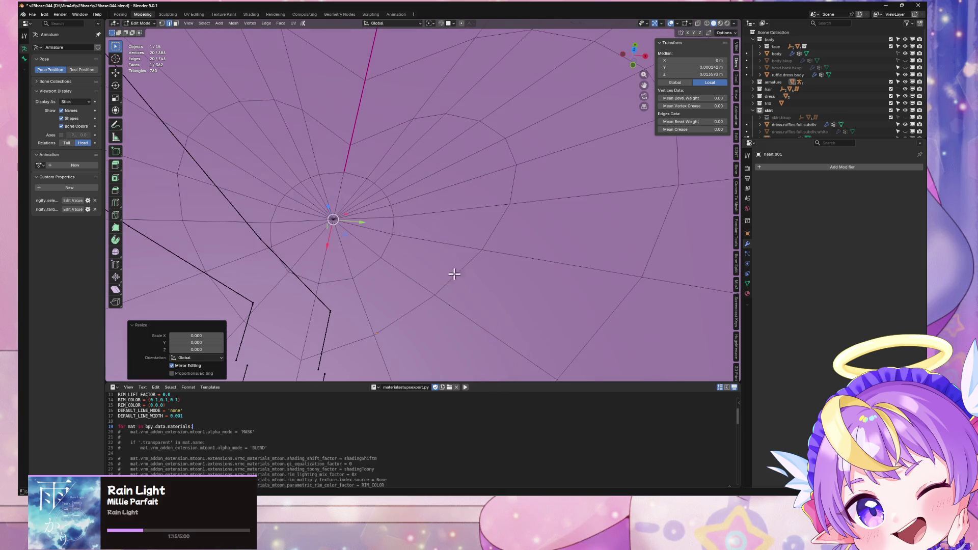
click(635, 50)
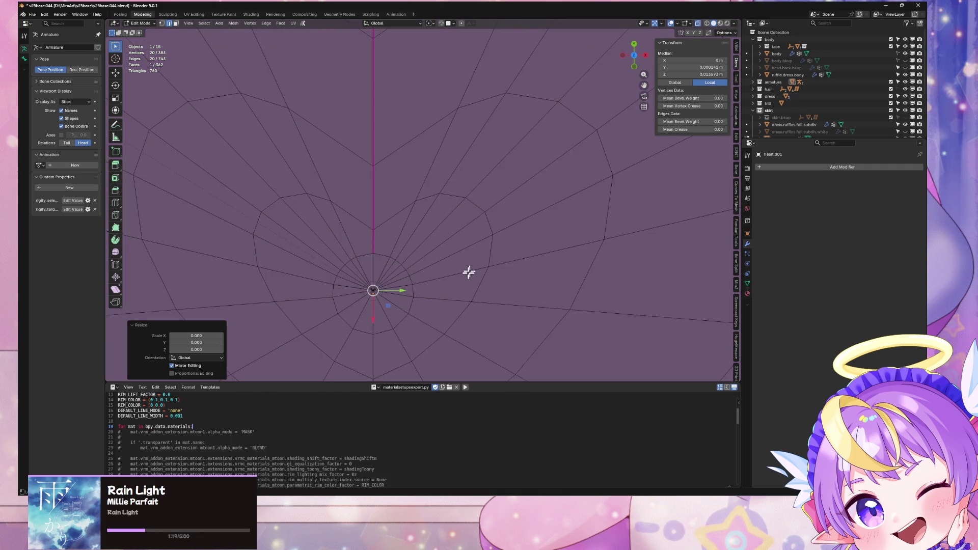
mouse_move(469, 272)
shift+middle_down()
mouse_move(484, 97)
mouse_move(480, 234)
mouse_move(475, 199)
mouse_move(461, 228)
shift+middle_up()
scroll(485, 168, down, 5)
scroll(485, 173, up, 6)
scroll(461, 229, up, 1)
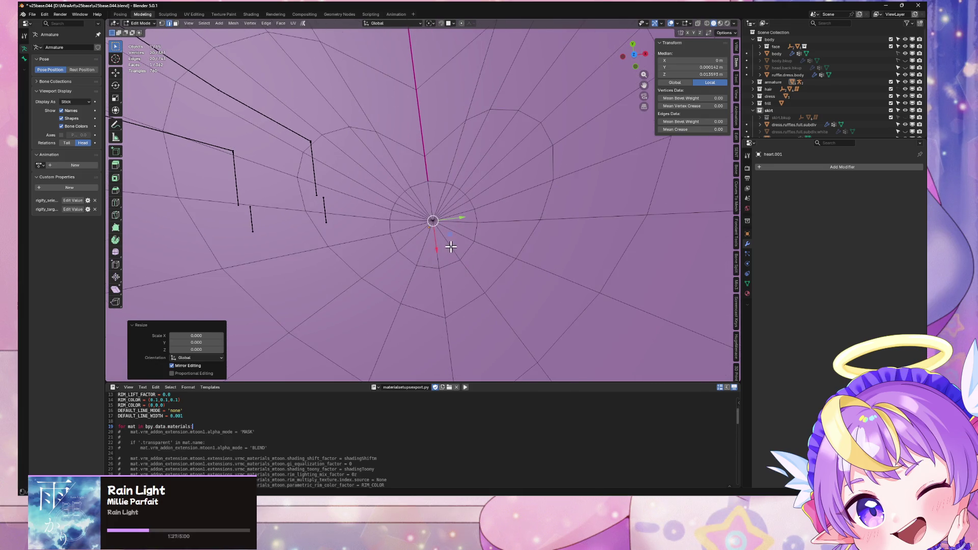
alt+click(429, 262)
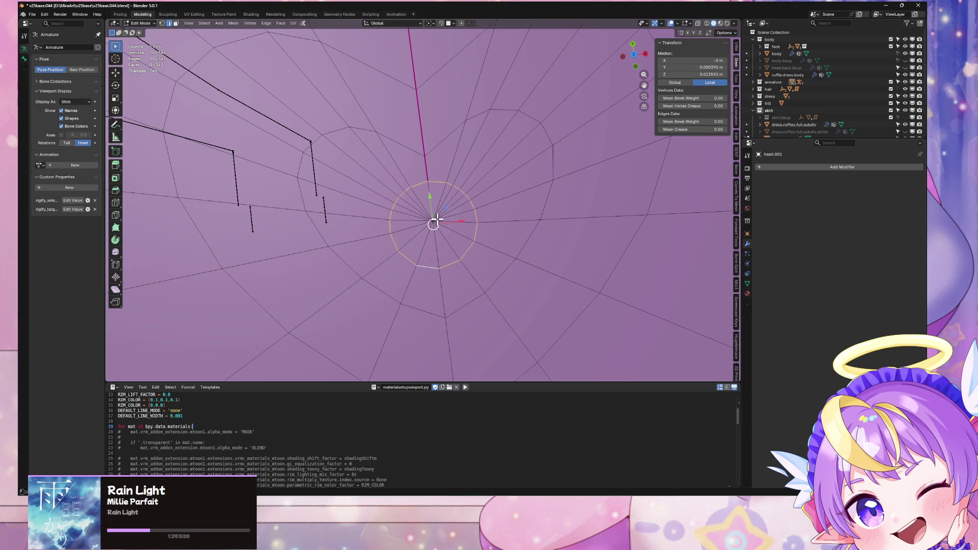
Dissolve the centre face and its surrounding ring, then select the resulting centre face
alt+click(437, 220)
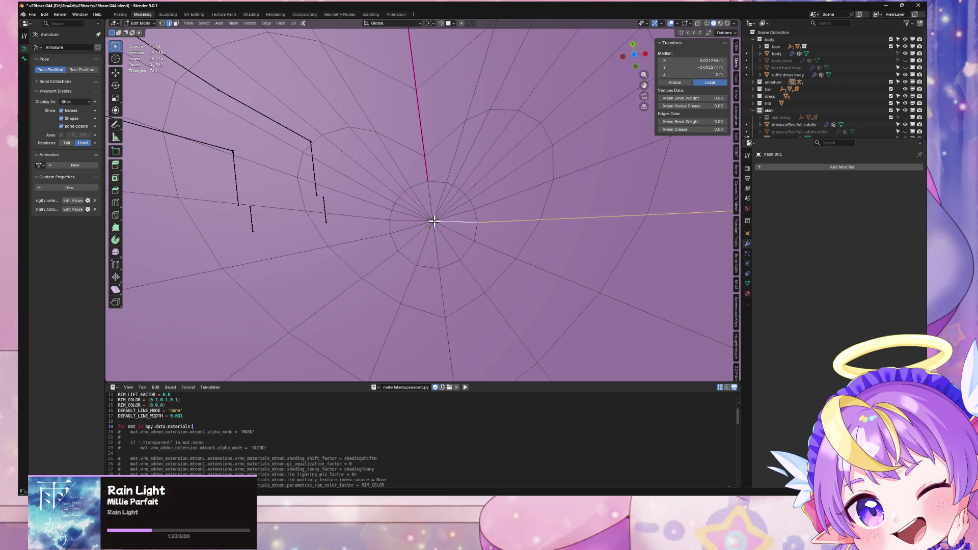
scroll(456, 220, up, 2)
click(439, 233)
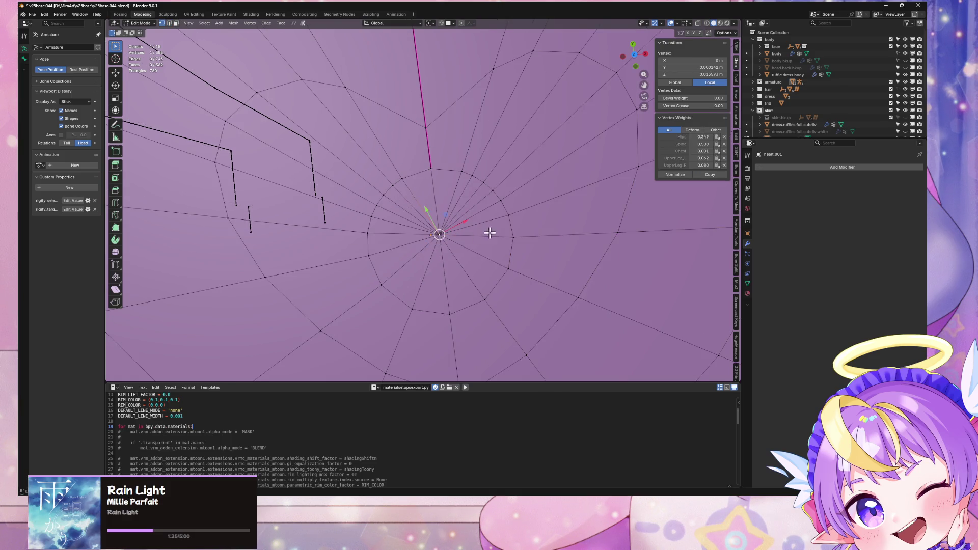
key(g)
key(Escape)
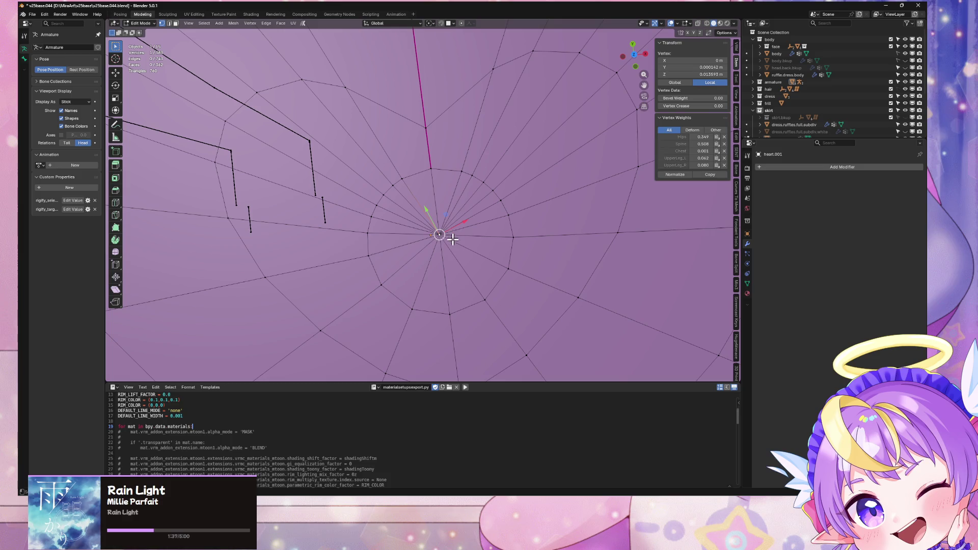
alt+click(470, 245)
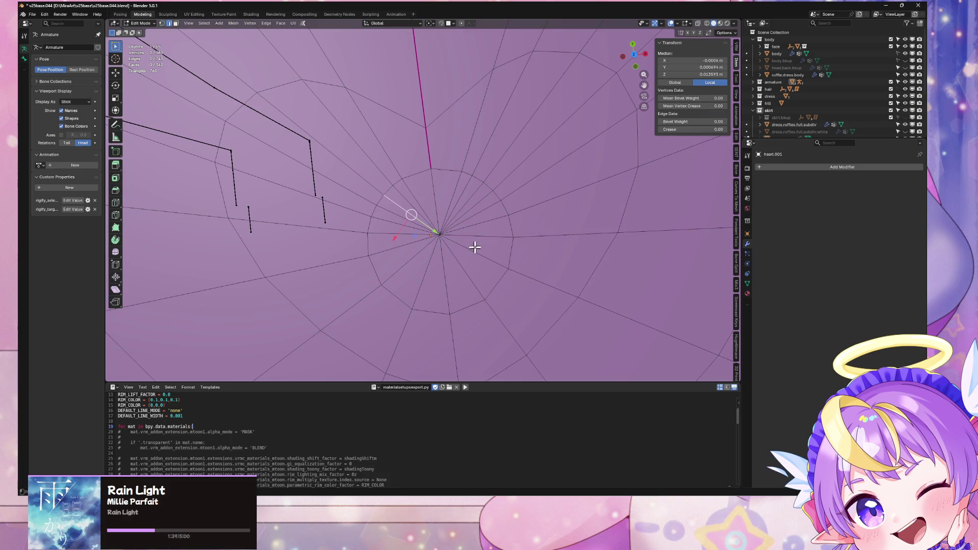
key(ctrl+z)
key(ctrl+z)
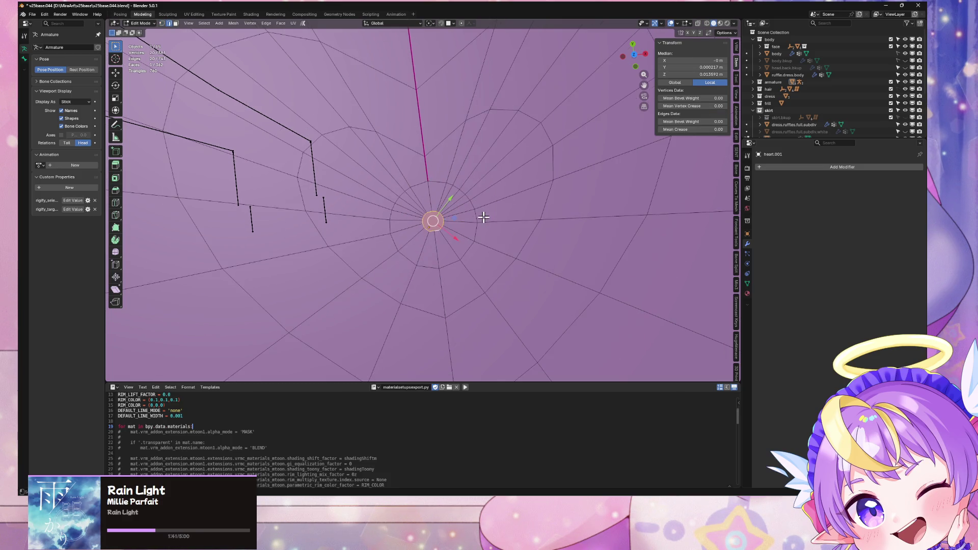
alt+shift+click(489, 183)
key(f)
key(ctrl+z)
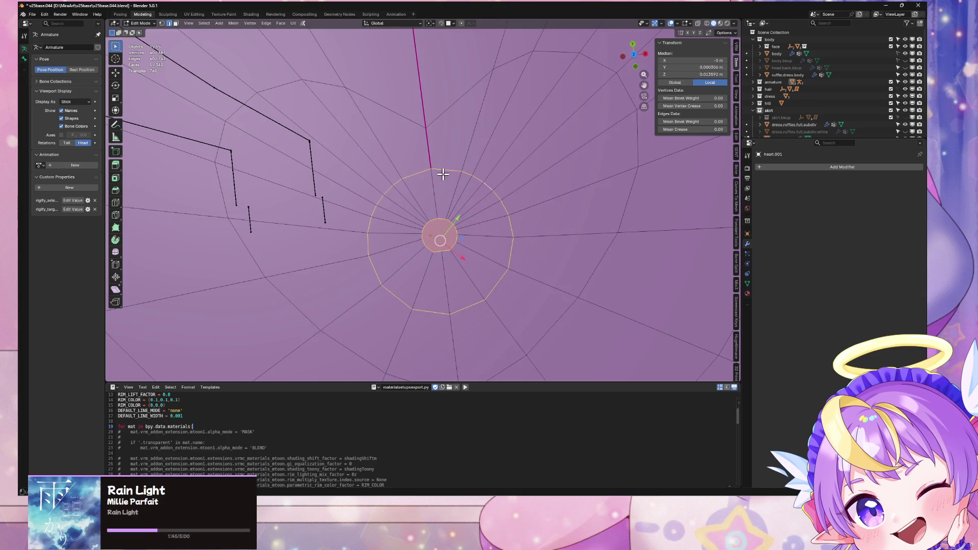
key(ctrl+x)
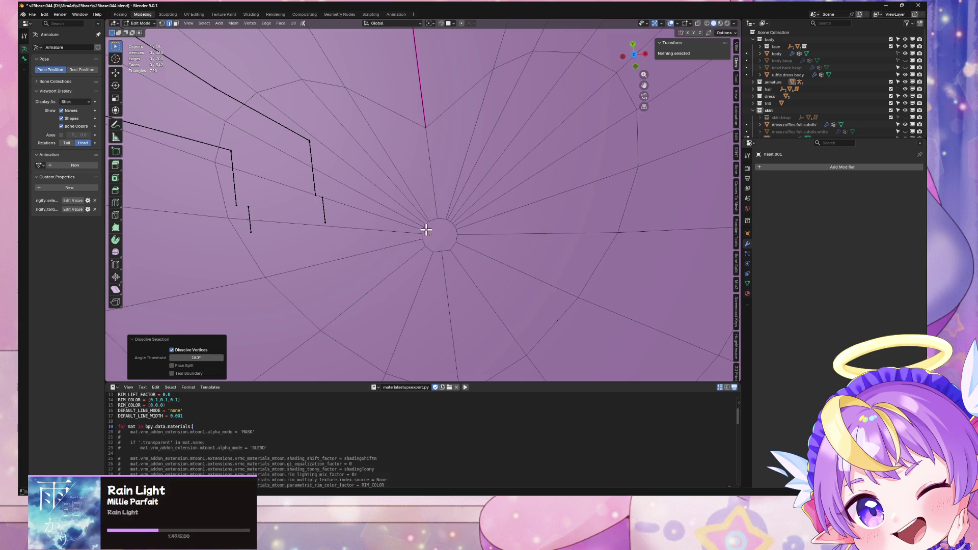
scroll(426, 230, down, 2)
key(3)
click(434, 224)
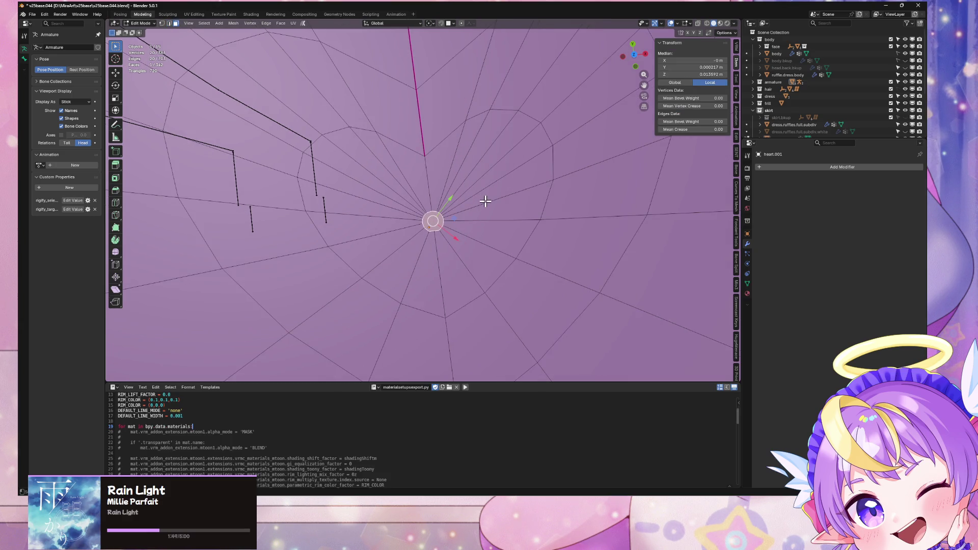
Smooth the centre face's vertices at 1.000 strength, 1 repeat, on X and Y only
key(F3)
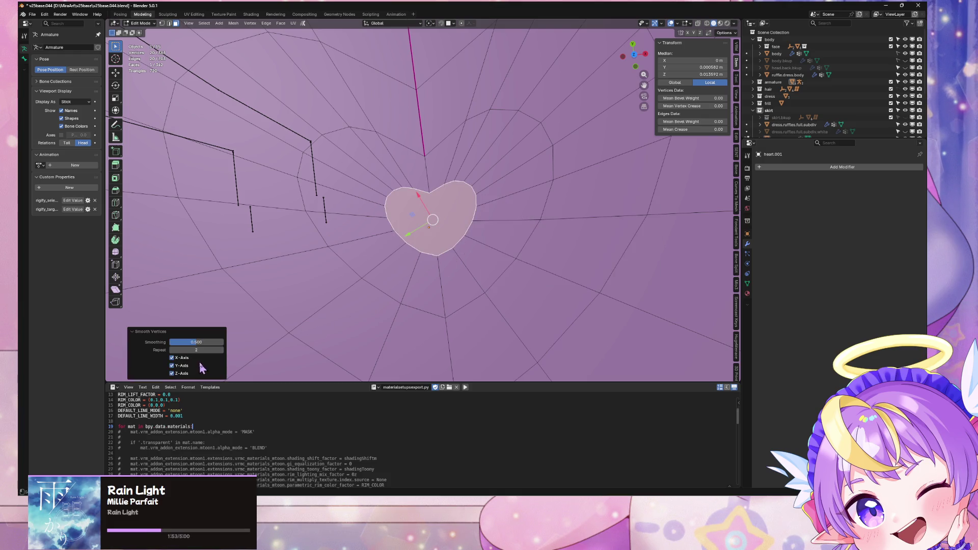
drag(196, 342, 223, 342)
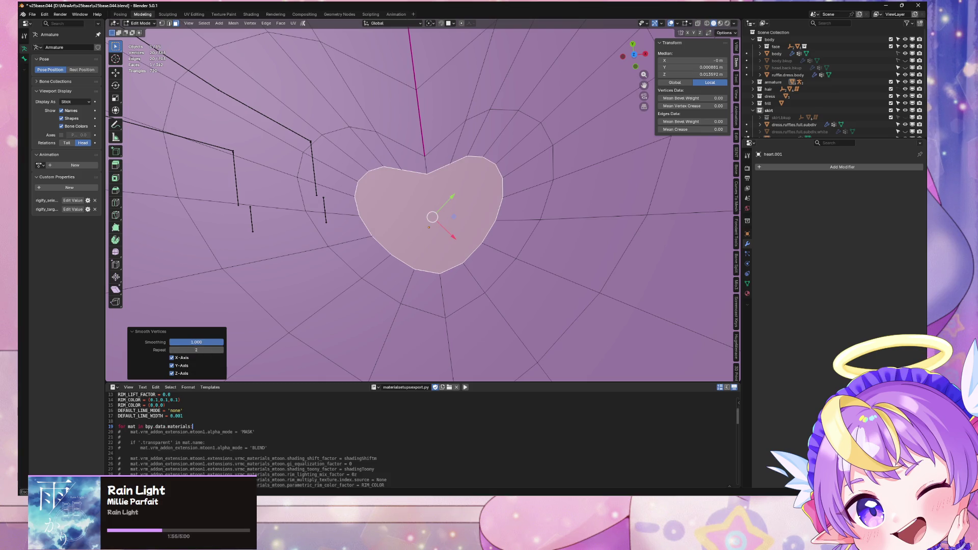
click(171, 351)
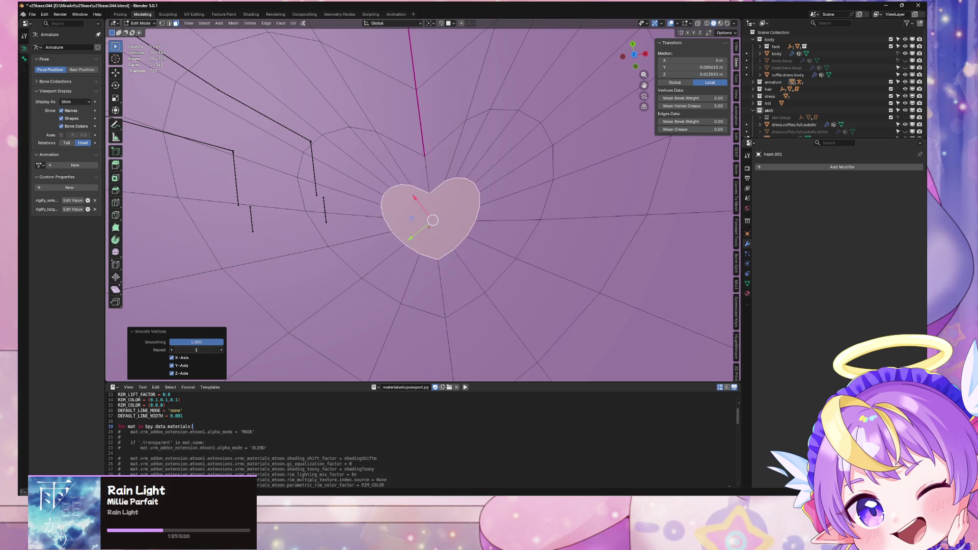
click(182, 365)
click(182, 366)
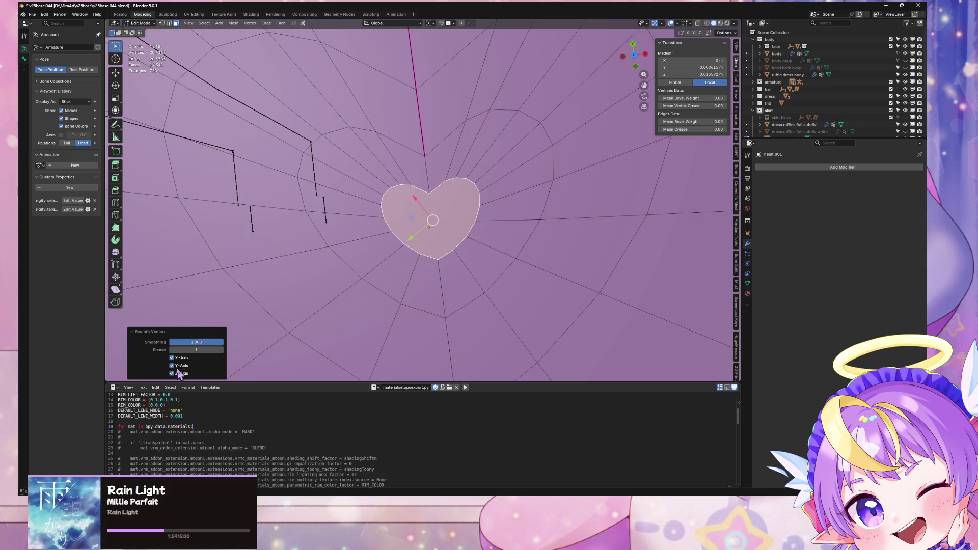
click(179, 373)
click(179, 372)
click(179, 373)
click(179, 372)
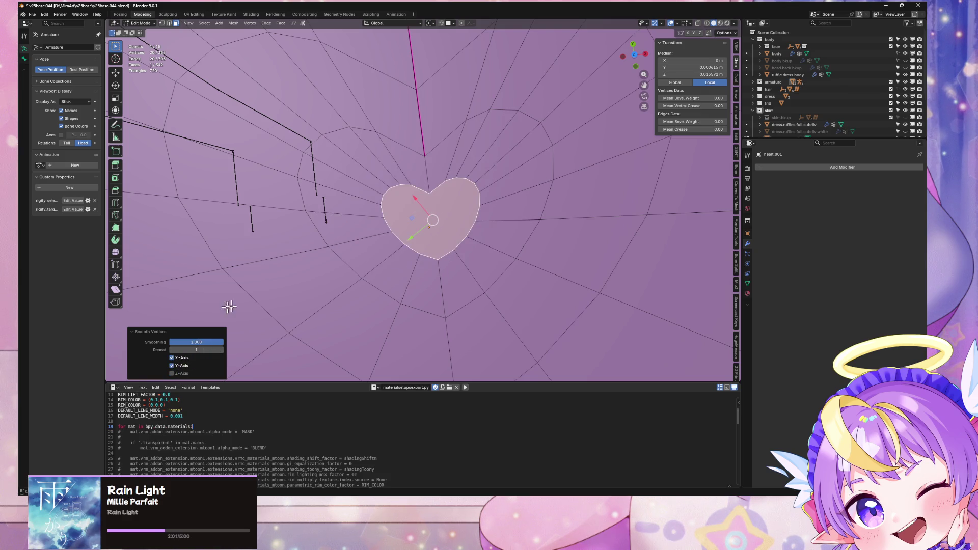
Scale the centre face to zero, then rescale it to a small inset size
key(s)
key(0)
key(Return)
key(ctrl+z)
key(ctrl+z)
key(ctrl+shift+z)
key(ctrl+shift+z)
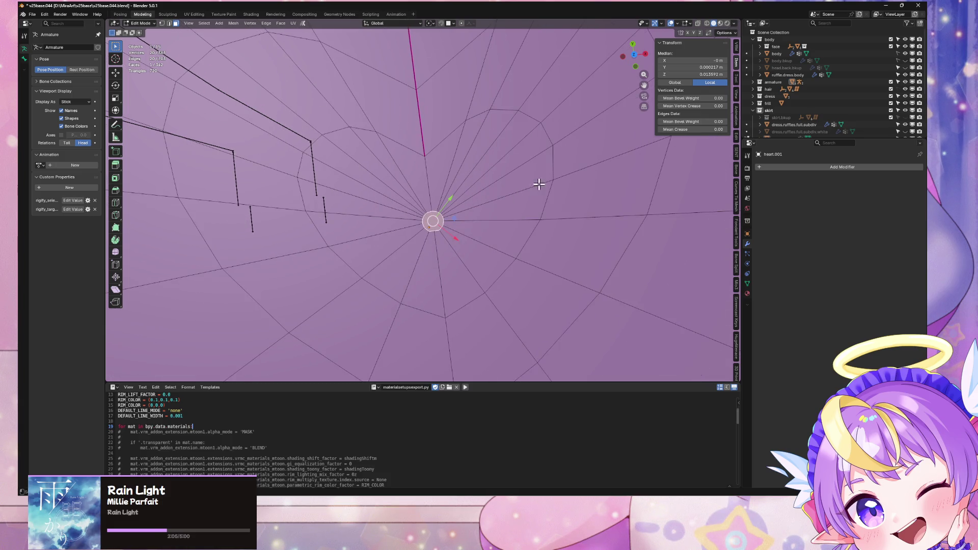
key(s)
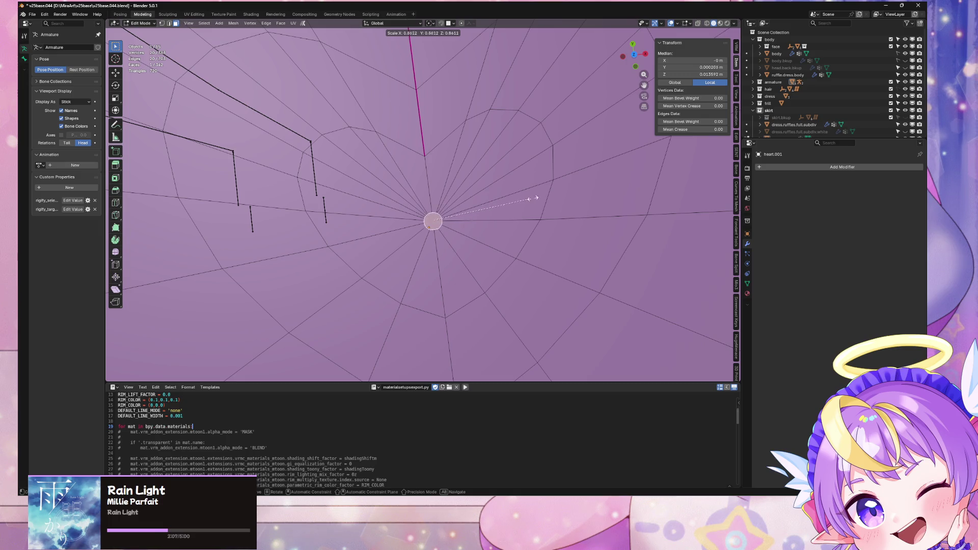
click(712, 155)
Slide the vertices beside the centre along their edges to even out the hub
click(474, 233)
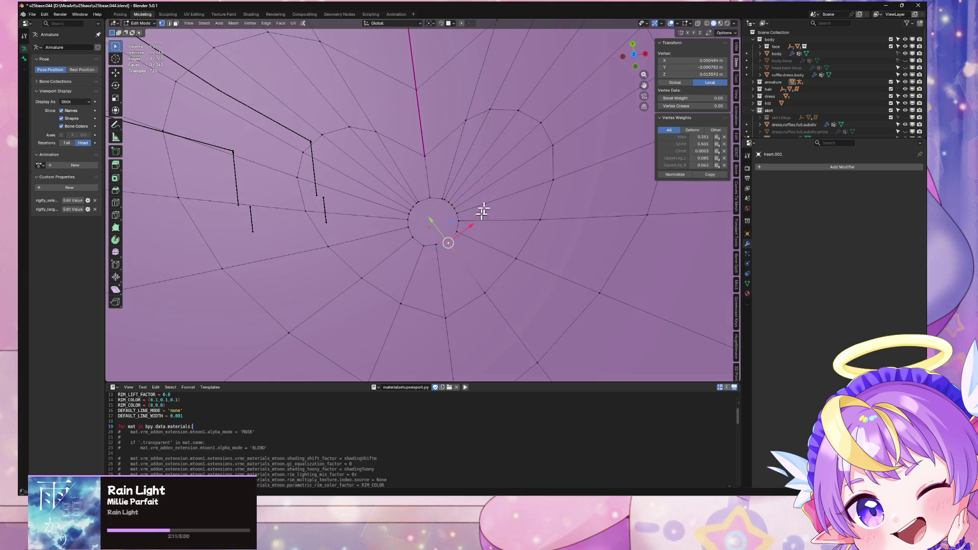
key(shift+v)
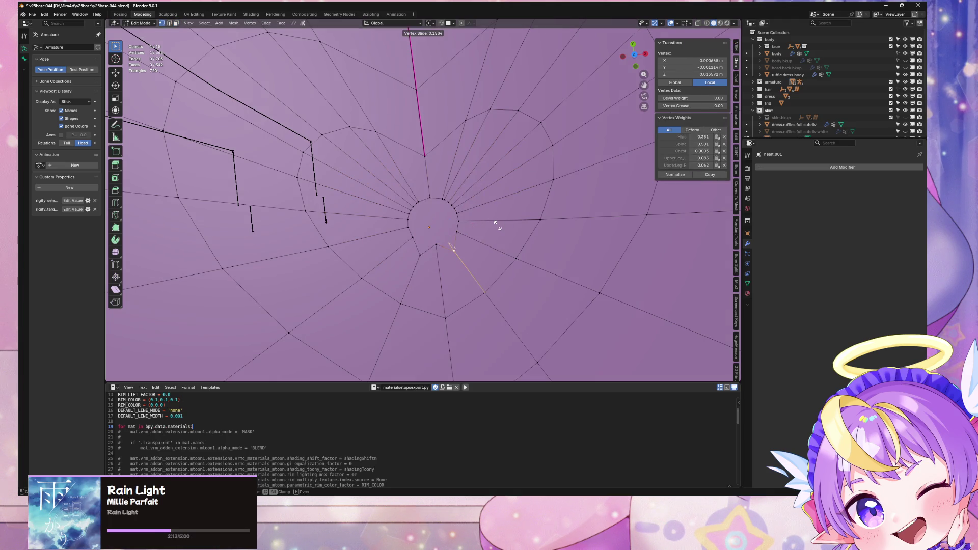
click(497, 224)
key(ctrl+x)
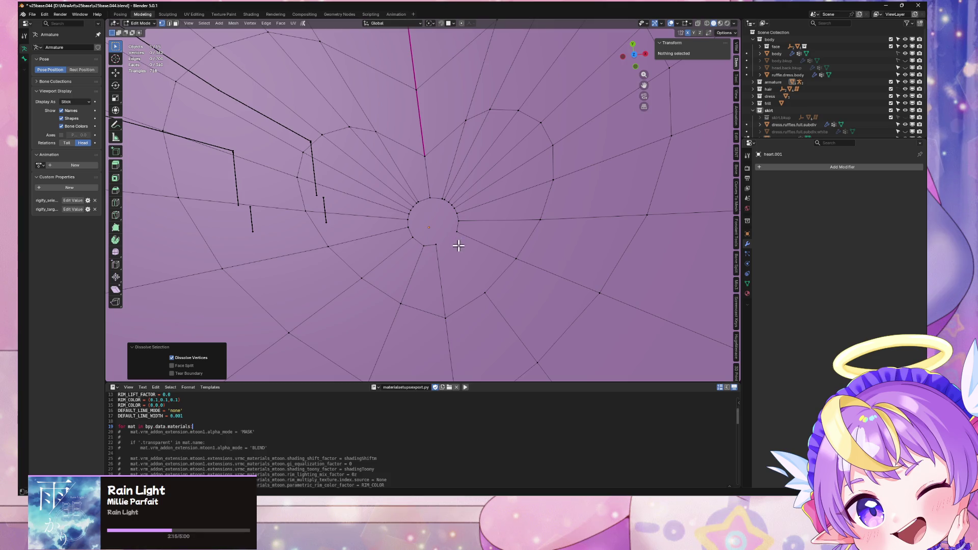
key(ctrl+z)
key(shift+v)
click(449, 244)
key(shift+v)
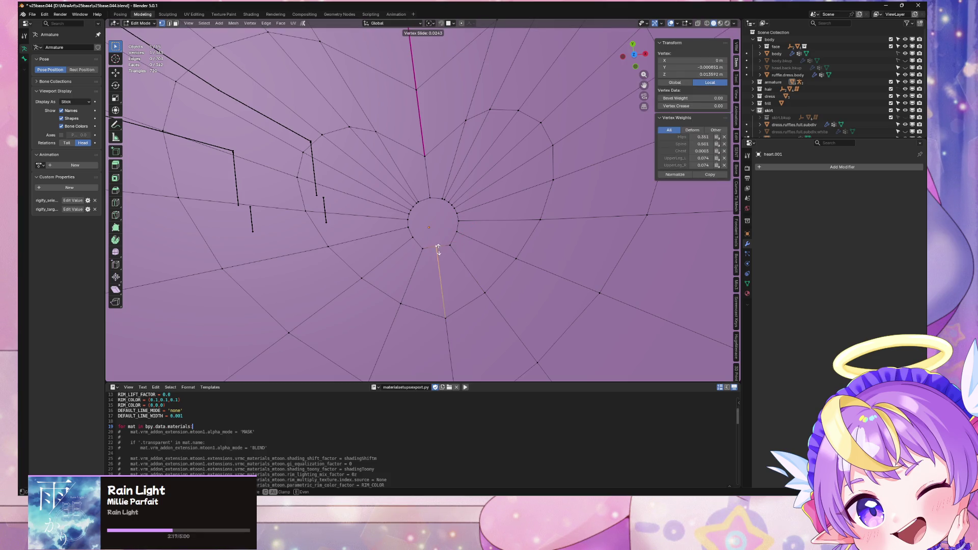
click(438, 251)
scroll(456, 219, up, 2)
Run Smooth Vertices on the centre circular face at 1.000 smoothing and check it in Object Mode
key(3)
click(448, 216)
key(s)
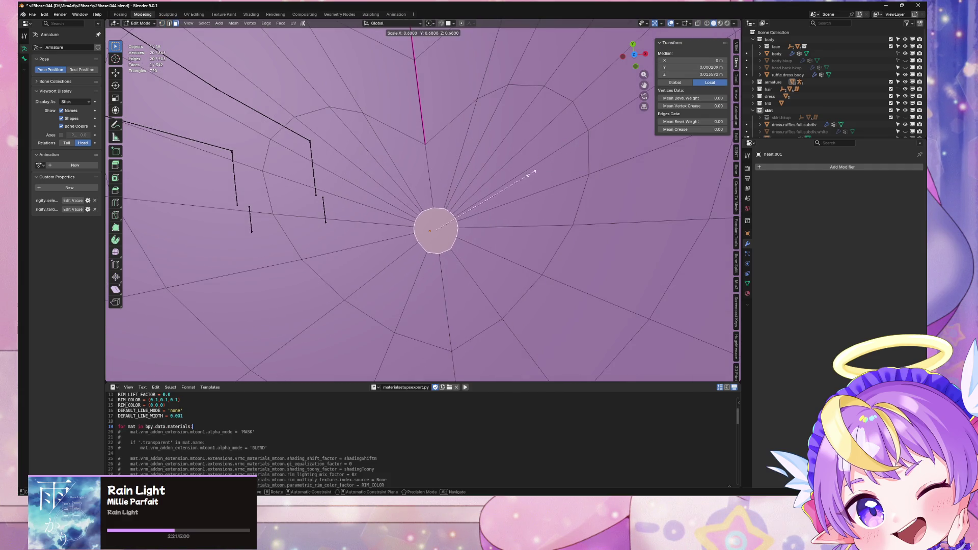
key(Escape)
key(F3)
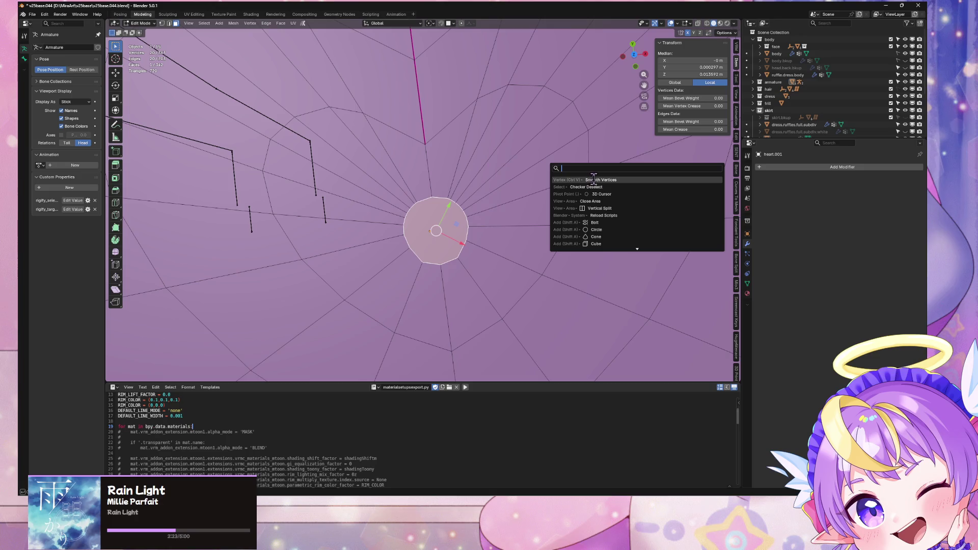
click(593, 180)
drag(196, 343, 224, 343)
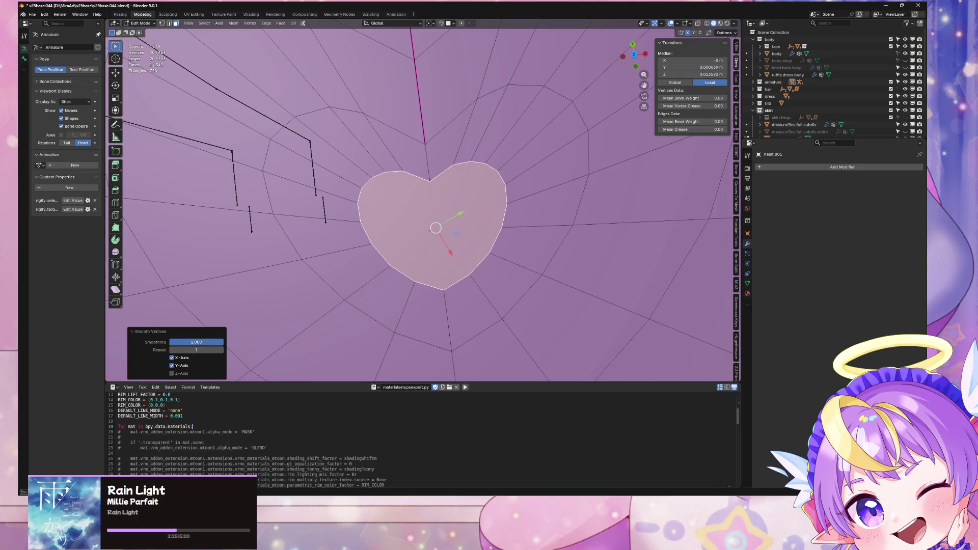
scroll(439, 284, down, 5)
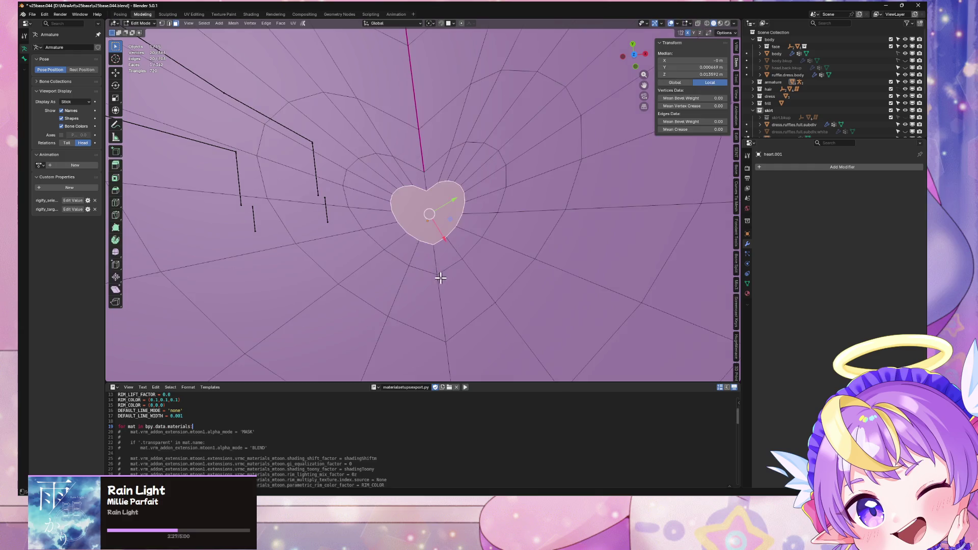
key(Tab)
mouse_move(441, 283)
middle_down()
mouse_move(415, 234)
mouse_move(393, 364)
middle_up()
key(Tab)
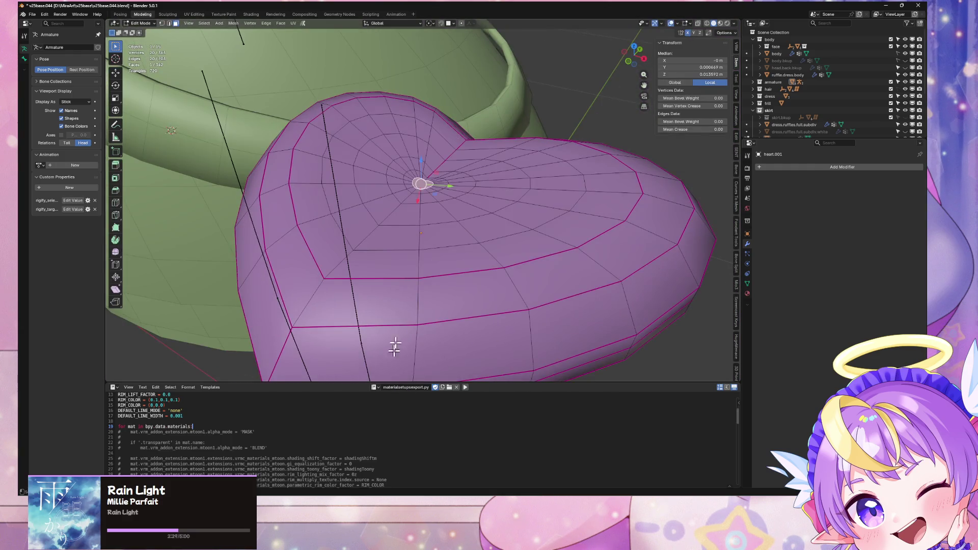
Switch to Material Preview and mark the heart's side edge loop as a seam
key(z)
mouse_move(464, 216)
middle_down()
mouse_move(482, 124)
mouse_move(461, 266)
mouse_move(387, 273)
mouse_move(421, 287)
mouse_move(465, 227)
middle_up()
alt+shift+click(369, 261)
key(2)
alt+click(421, 287)
key(ctrl+e)
click(412, 271)
Return the heart to Object Mode through the mode pie menu
click(465, 226)
key(ctrl+Tab)
click(464, 261)
middle_drag(463, 261, 464, 278)
key(Tab)
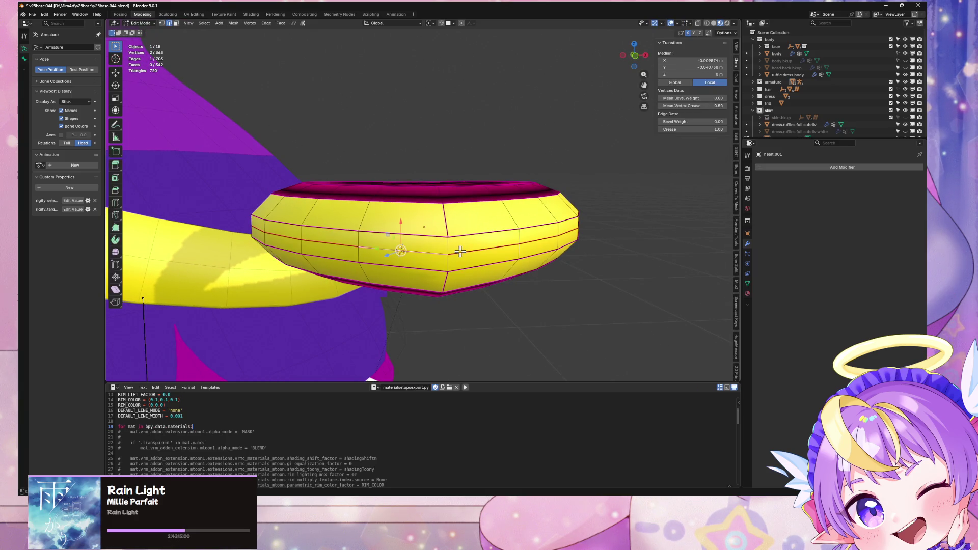
key(ctrl+Tab)
click(461, 290)
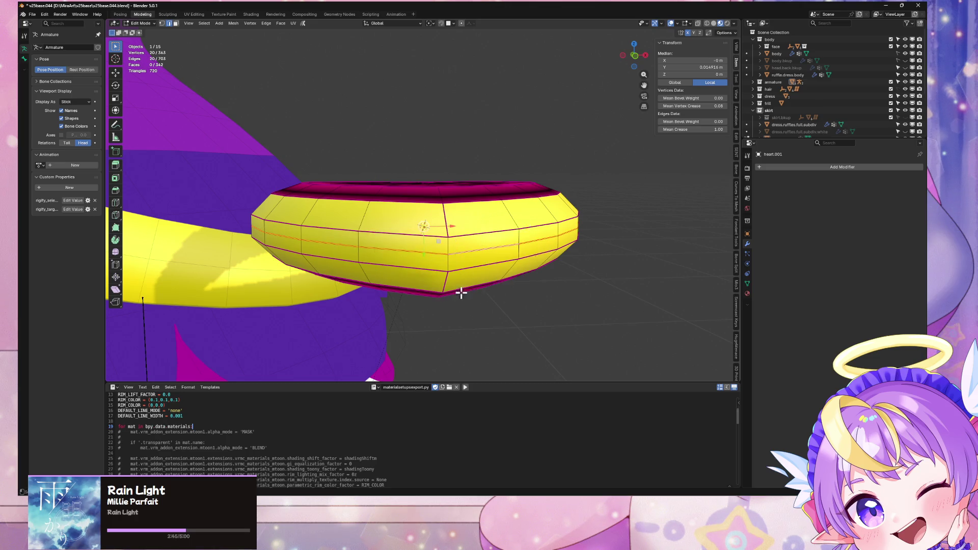
mouse_move(443, 157)
middle_down()
mouse_move(434, 221)
mouse_move(440, 192)
mouse_move(420, 162)
middle_up()
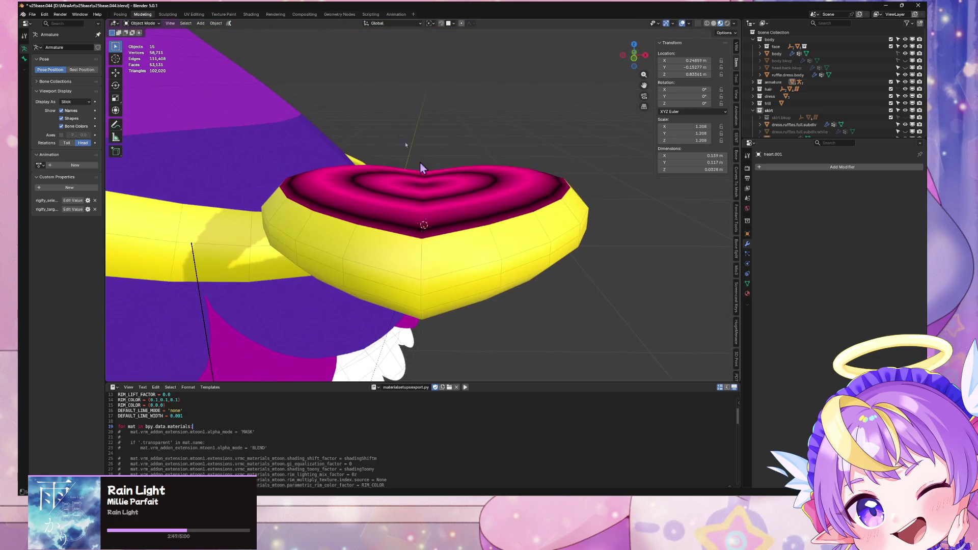
Set the heart's origin to the 3D cursor
click(225, 27)
mouse_move(240, 42)
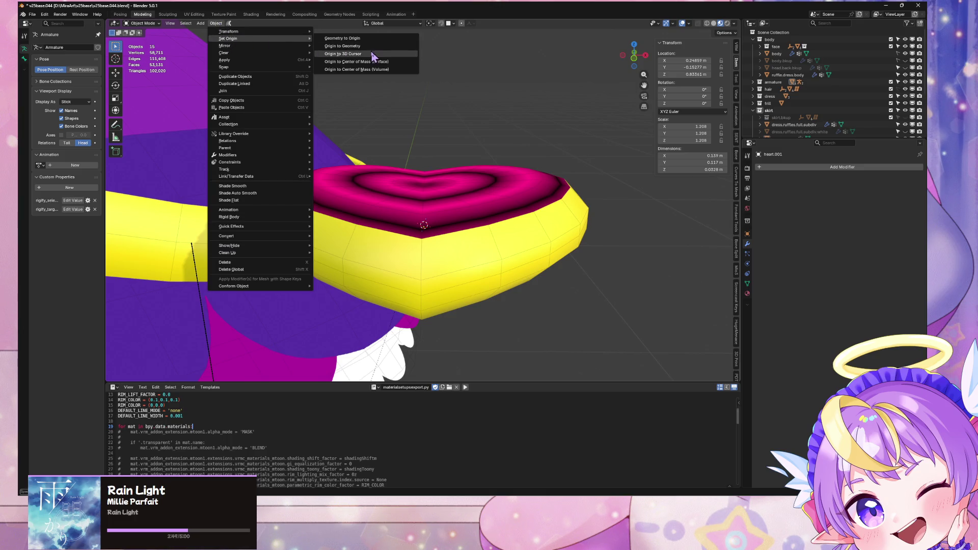
click(371, 51)
middle_drag(482, 313, 472, 274)
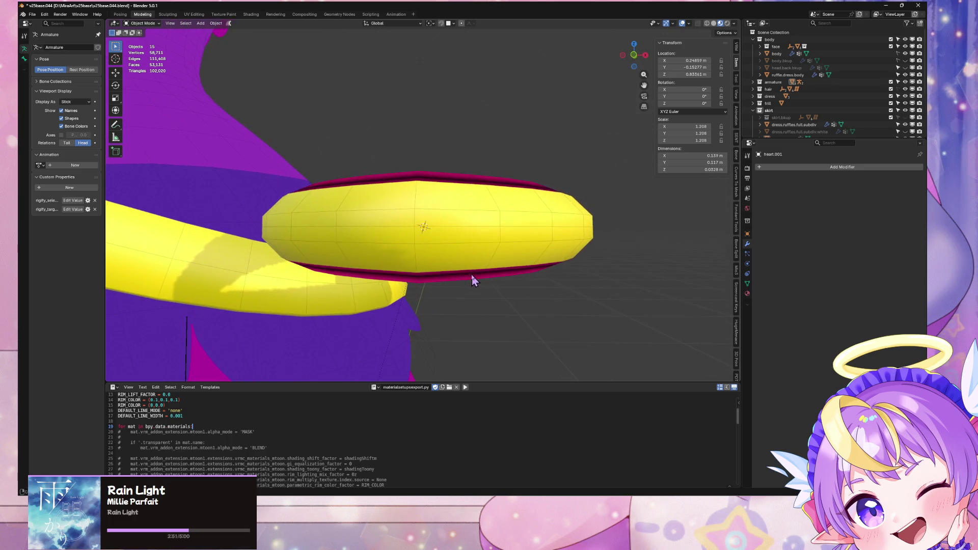
mouse_move(635, 60)
mouse_down()
mouse_move(612, 83)
mouse_move(581, 197)
mouse_move(594, 83)
mouse_up()
Select the linked lower geometry in Edit Mode and delete the heart's lower-half faces
key(Tab)
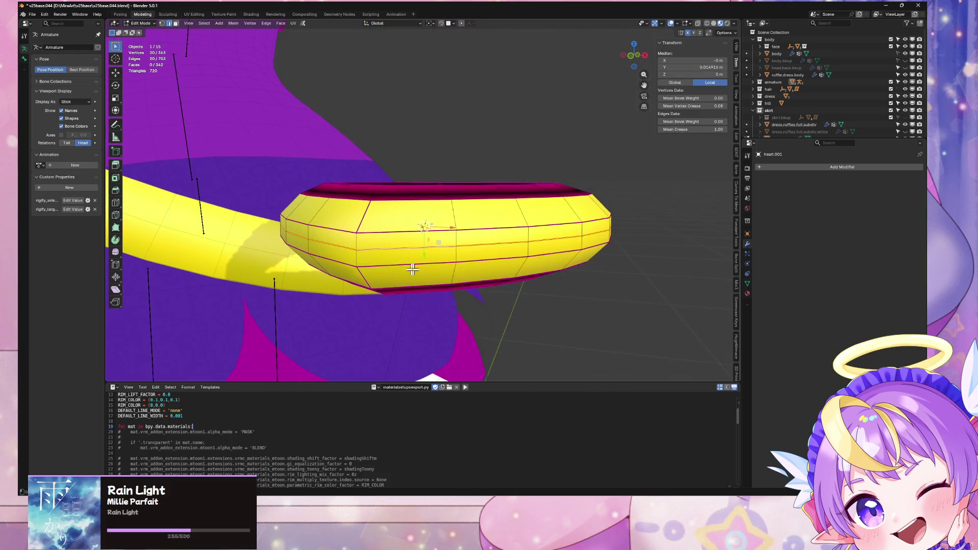
key(ctrl+l)
key(x)
click(392, 271)
key(ctrl+z)
key(x)
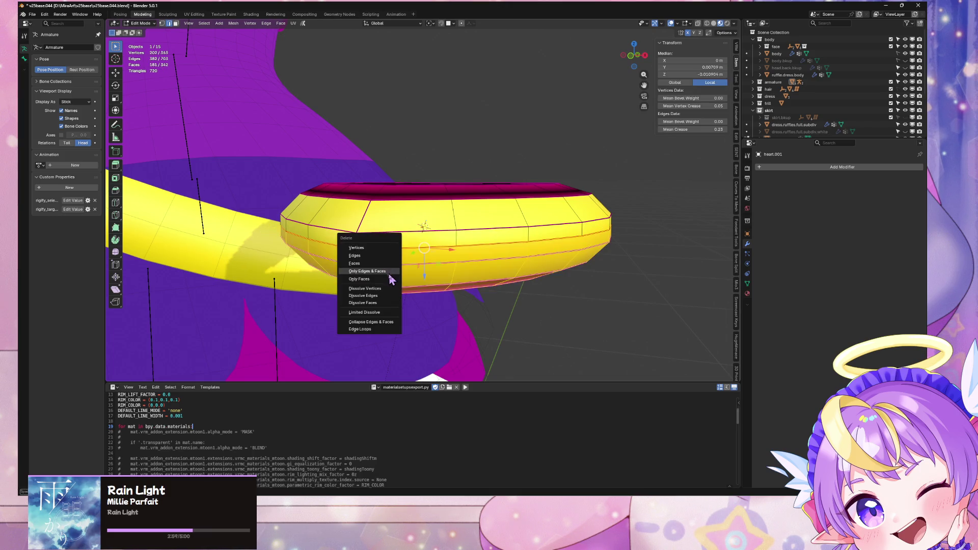
key(Escape)
key(Tab)
mouse_move(390, 270)
middle_down()
mouse_move(459, 247)
mouse_move(448, 291)
mouse_move(473, 272)
mouse_move(474, 321)
mouse_move(474, 290)
mouse_move(496, 261)
mouse_move(500, 196)
mouse_move(502, 279)
mouse_move(573, 262)
middle_up()
key(Tab)
key(Tab)
Add a Mirror modifier to the heart with mirroring enabled on the Z axis
click(836, 167)
mouse_move(825, 166)
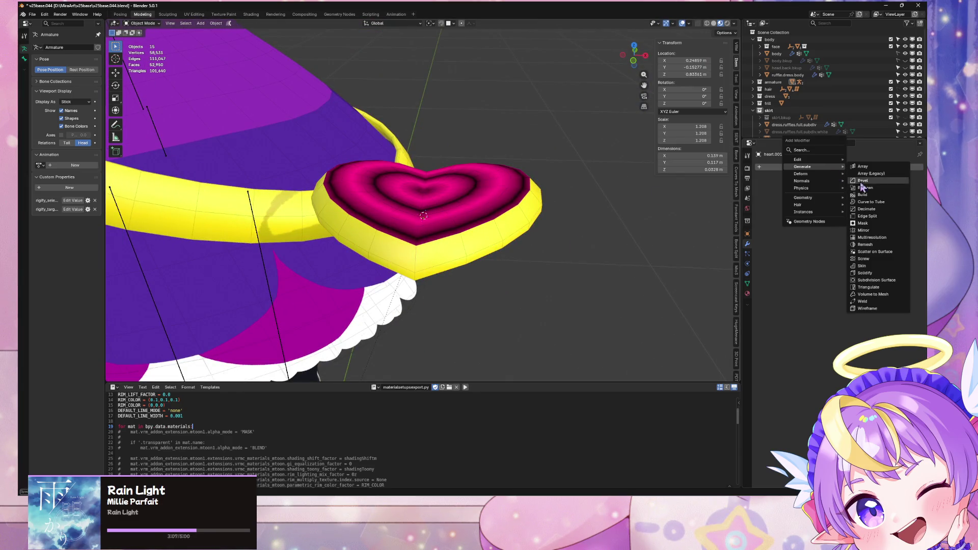
click(866, 231)
click(898, 190)
Switch to Solid shading and inspect the mirrored heart's edge loops in Edit Mode
middle_drag(618, 263, 615, 221)
mouse_move(547, 222)
middle_down()
mouse_move(537, 236)
mouse_move(579, 236)
mouse_move(591, 261)
middle_up()
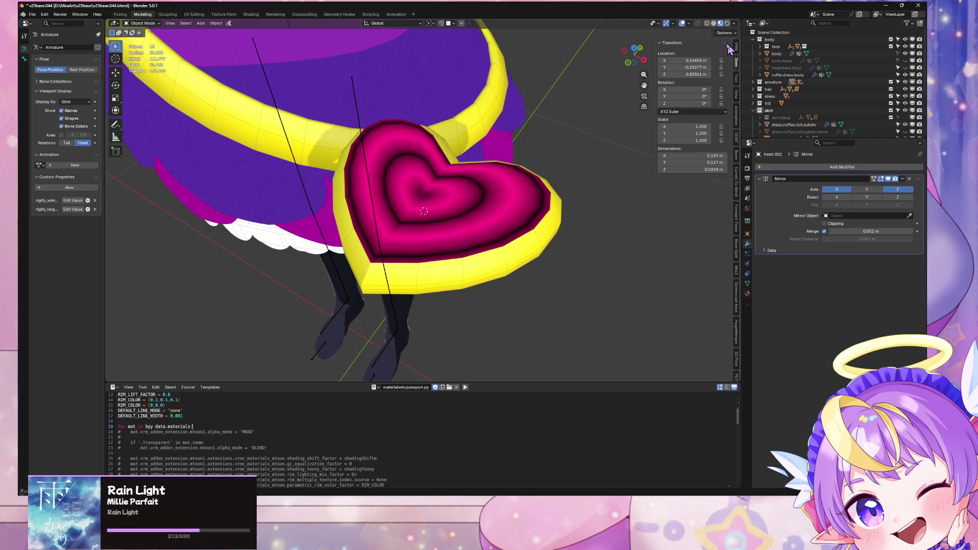
click(714, 24)
mouse_move(550, 225)
middle_down()
mouse_move(542, 220)
mouse_move(561, 146)
mouse_move(550, 221)
mouse_move(559, 258)
middle_up()
scroll(559, 179, up, 3)
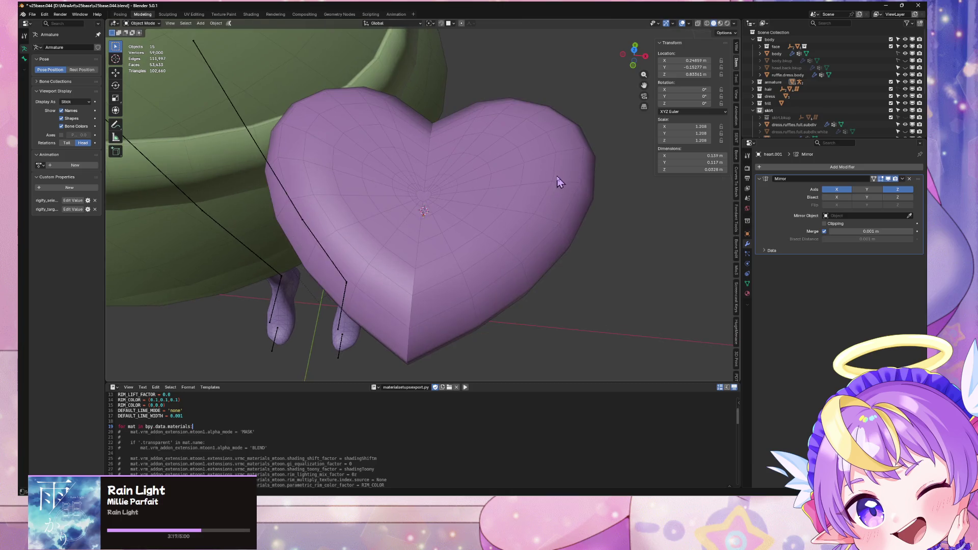
middle_drag(559, 179, 544, 178)
key(Tab)
alt+click(434, 270)
mouse_move(428, 258)
middle_down()
mouse_move(441, 256)
mouse_move(432, 164)
mouse_move(430, 216)
mouse_move(458, 204)
middle_up()
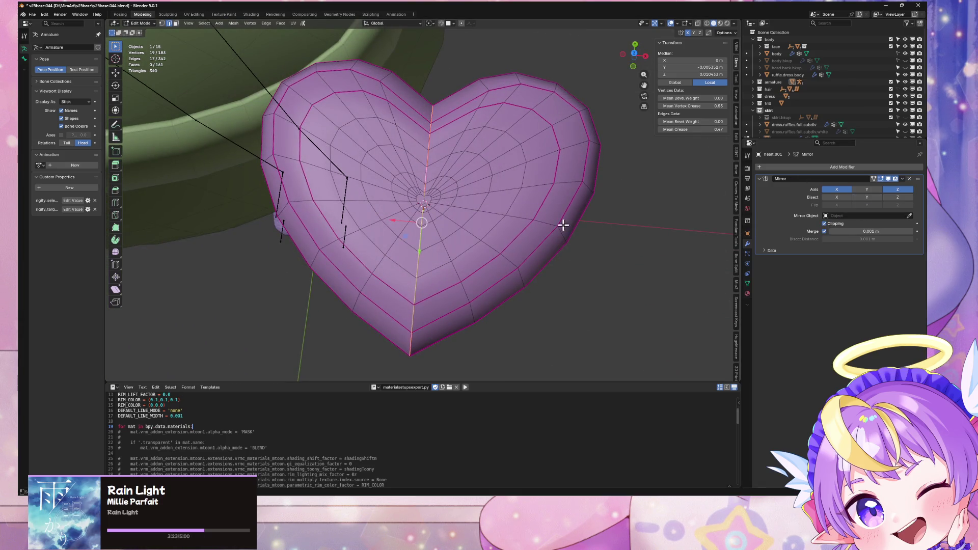
key(ctrl+z)
key(ctrl+z)
key(ctrl+z)
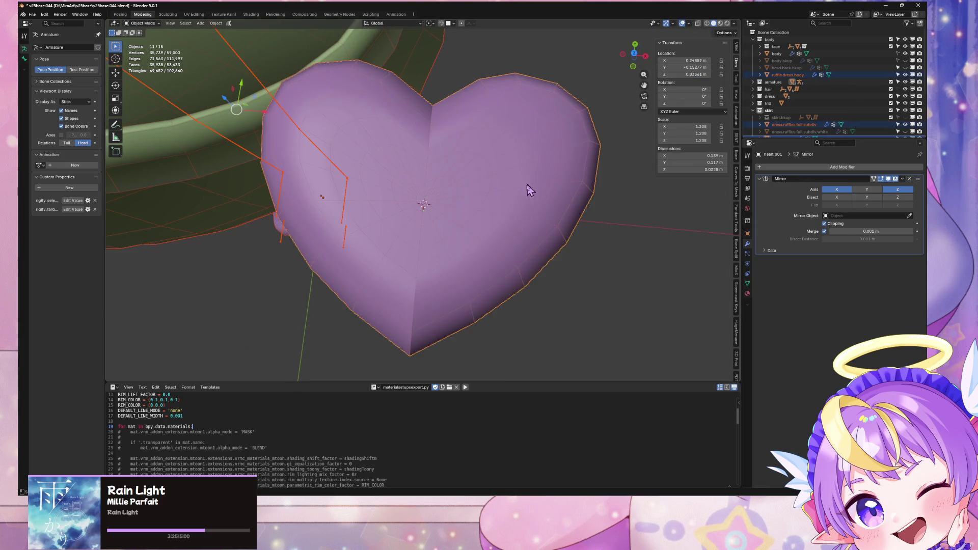
key(ctrl+z)
click(540, 299)
Check viewport overlays, select the whole heart mesh, and bring up its operations menu
middle_drag(540, 299, 540, 231)
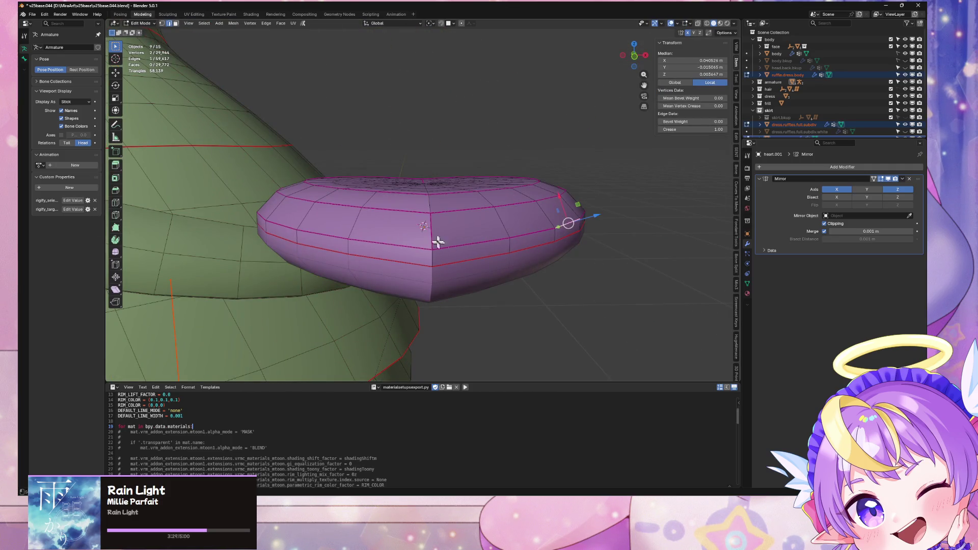
mouse_move(444, 232)
middle_down()
mouse_move(436, 252)
mouse_move(448, 220)
middle_up()
click(679, 24)
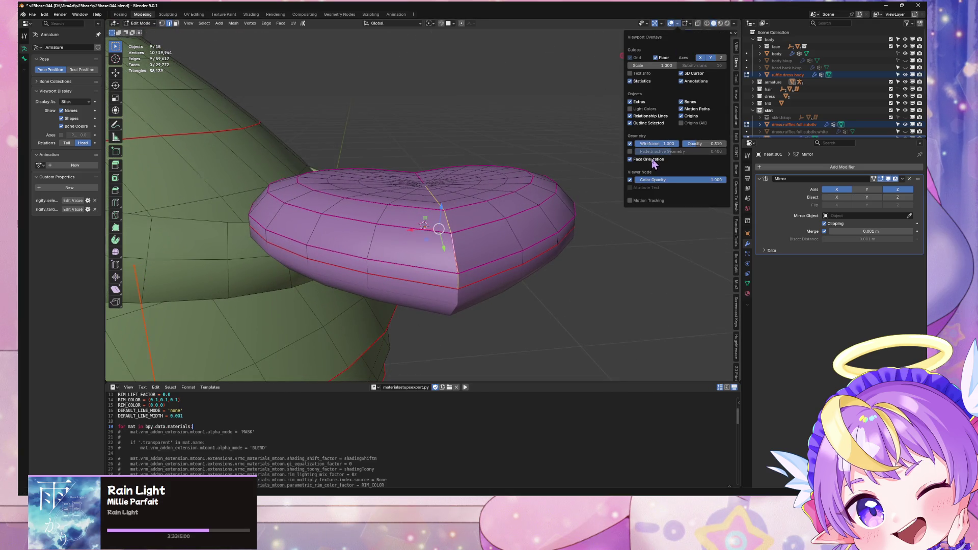
mouse_move(531, 190)
middle_down()
mouse_move(542, 165)
mouse_move(540, 209)
middle_up()
key(a)
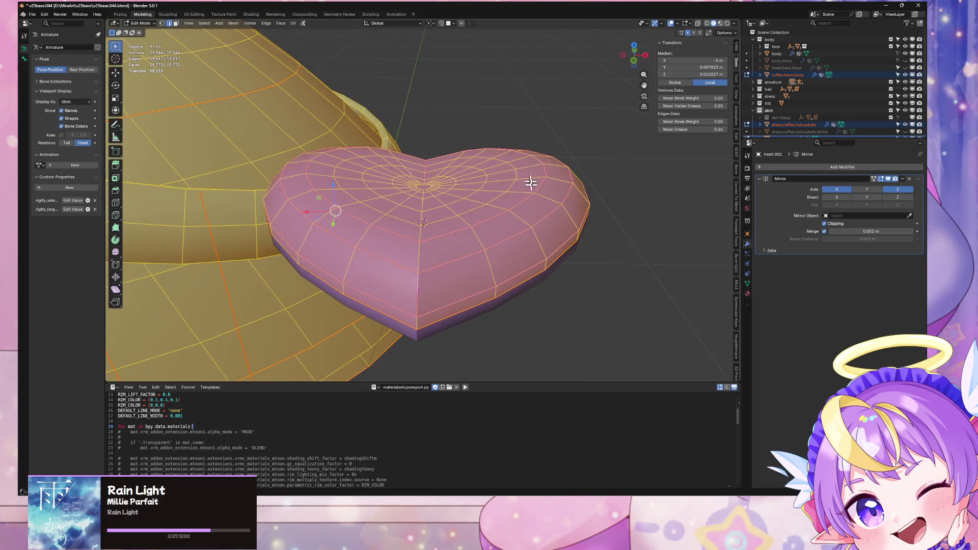
scroll(518, 253, down, 4)
mouse_move(518, 254)
middle_down()
mouse_move(502, 223)
mouse_move(469, 209)
middle_up()
key(Tab)
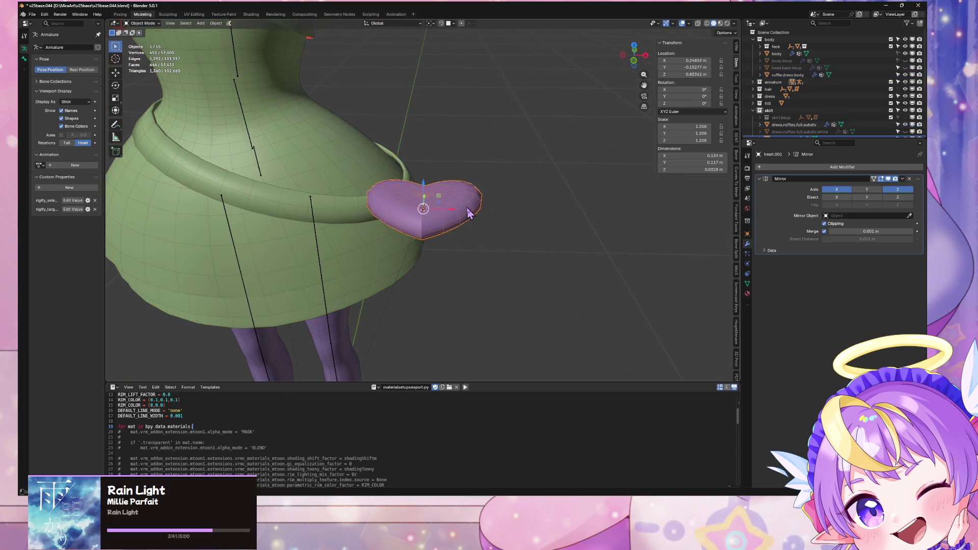
key(Tab)
right_click(521, 270)
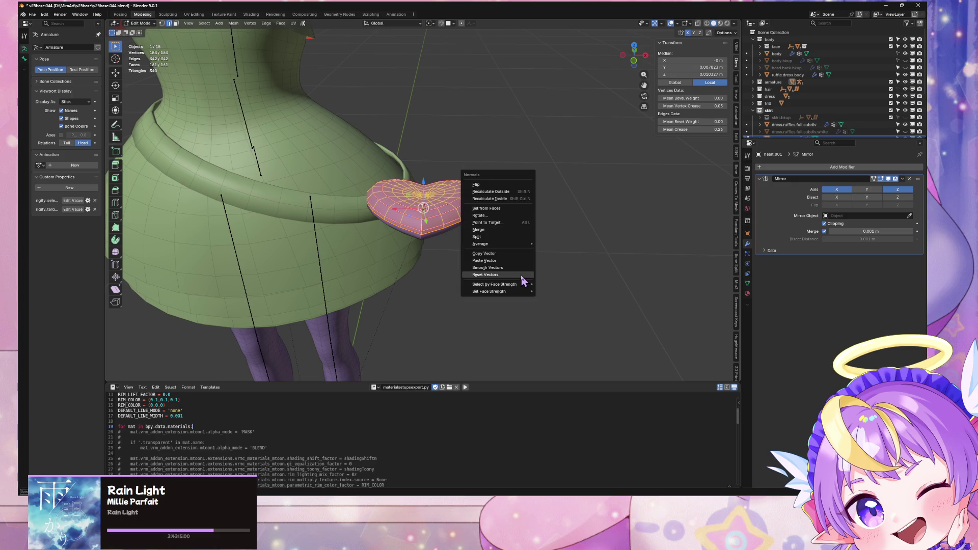
Apply the Mirror modifier so both halves of the heart become real geometry
key(Escape)
key(Tab)
scroll(516, 229, up, 7)
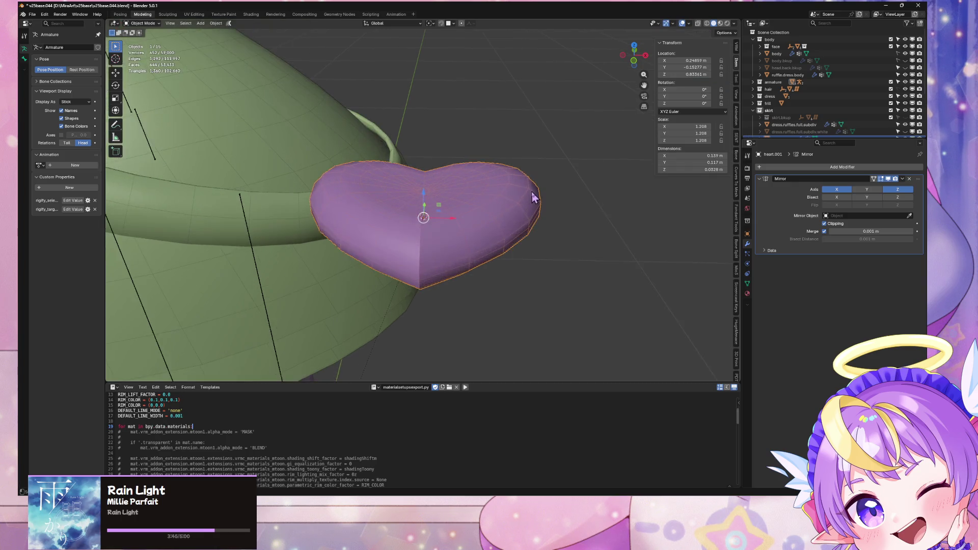
click(901, 180)
click(866, 189)
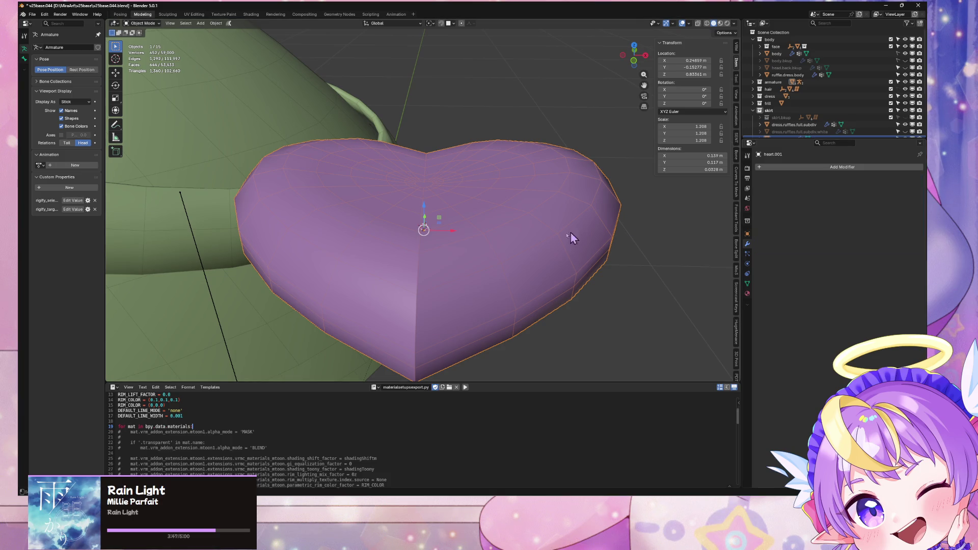
Reset the heart's normal vectors in Edit Mode with Alt+N
key(Tab)
key(alt+n)
click(551, 301)
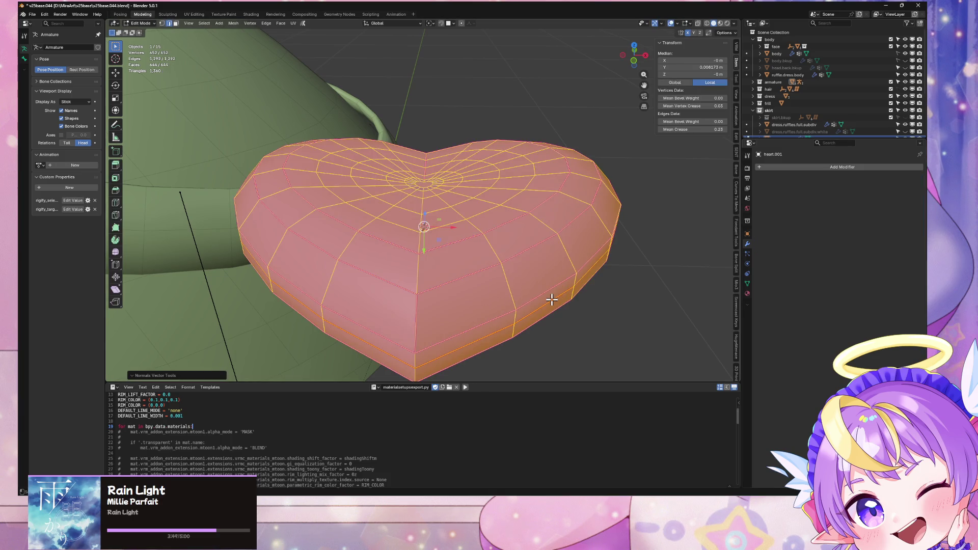
key(alt+n)
click(553, 306)
key(Tab)
Inspect the heart's side and underside edges, then select an edge loop on its top
mouse_move(553, 306)
middle_down()
mouse_move(563, 207)
mouse_move(524, 192)
mouse_move(463, 199)
middle_up()
key(Tab)
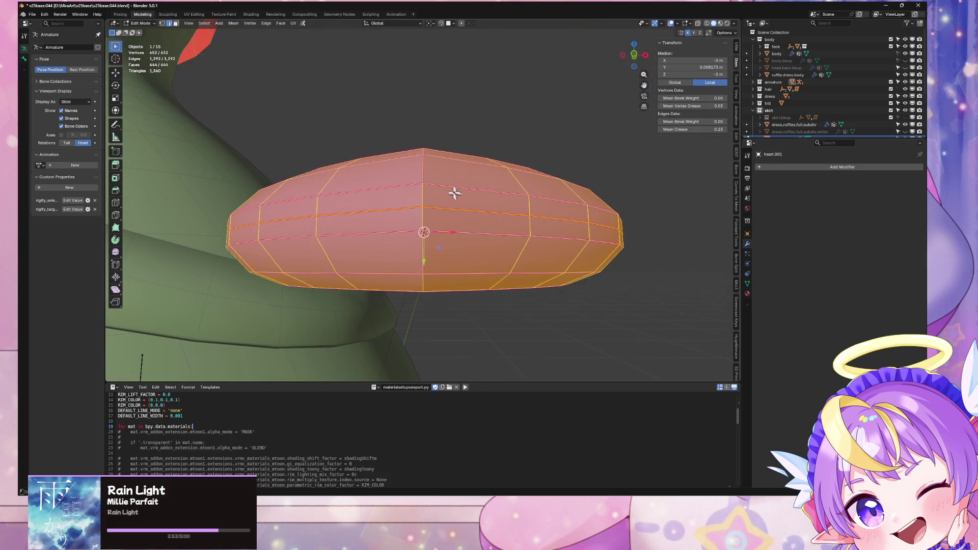
click(425, 195)
key(Escape)
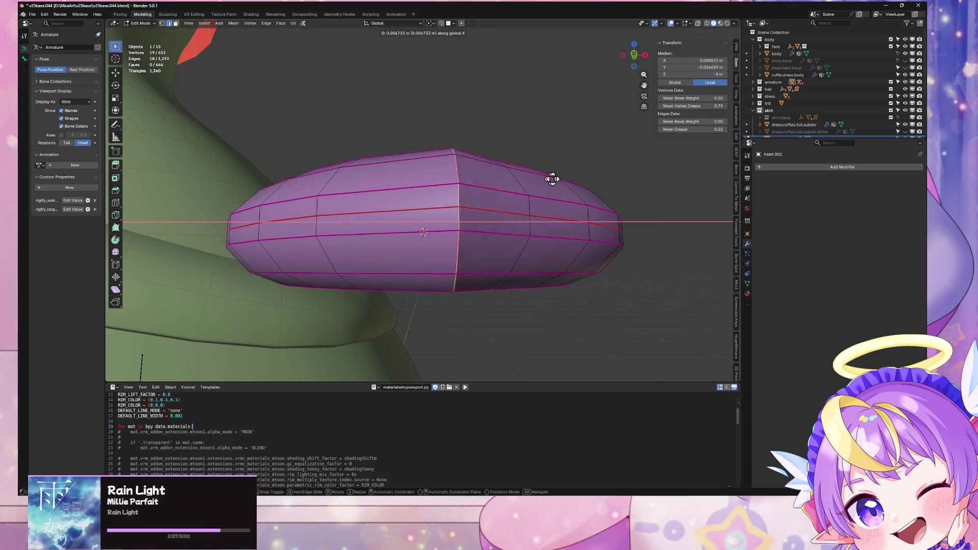
mouse_move(509, 186)
middle_down()
mouse_move(515, 127)
mouse_move(508, 243)
mouse_move(522, 168)
mouse_move(507, 72)
mouse_move(533, 153)
mouse_move(537, 210)
mouse_move(530, 182)
mouse_move(524, 262)
mouse_move(514, 212)
mouse_move(528, 136)
middle_up()
scroll(507, 242, down, 4)
key(Tab)
key(Tab)
right_click(524, 262)
click(520, 283)
key(Tab)
key(Tab)
alt+click(479, 247)
middle_drag(479, 247, 486, 248)
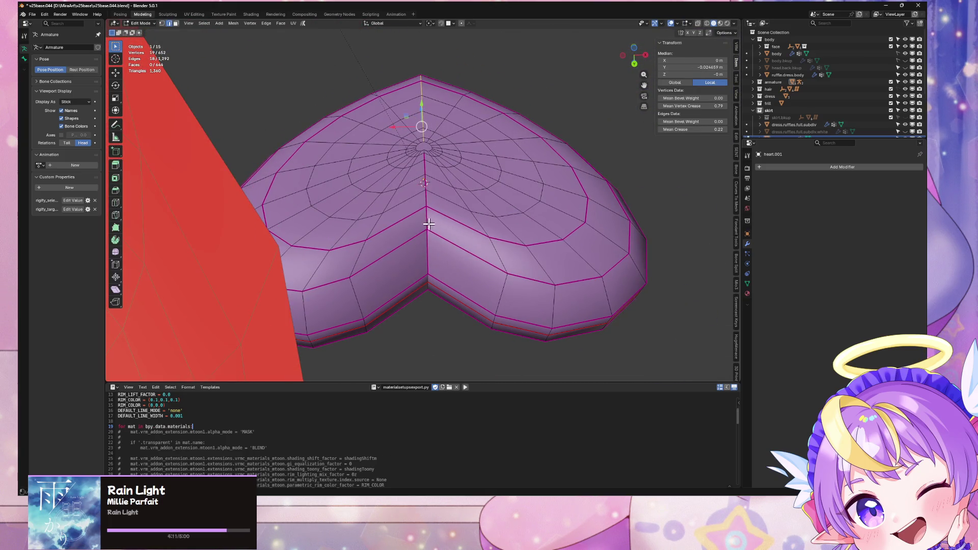
Select the whole heart mesh and check it from below in Object Mode
mouse_move(459, 199)
middle_down()
mouse_move(503, 245)
mouse_move(520, 109)
mouse_move(495, 214)
middle_up()
key(a)
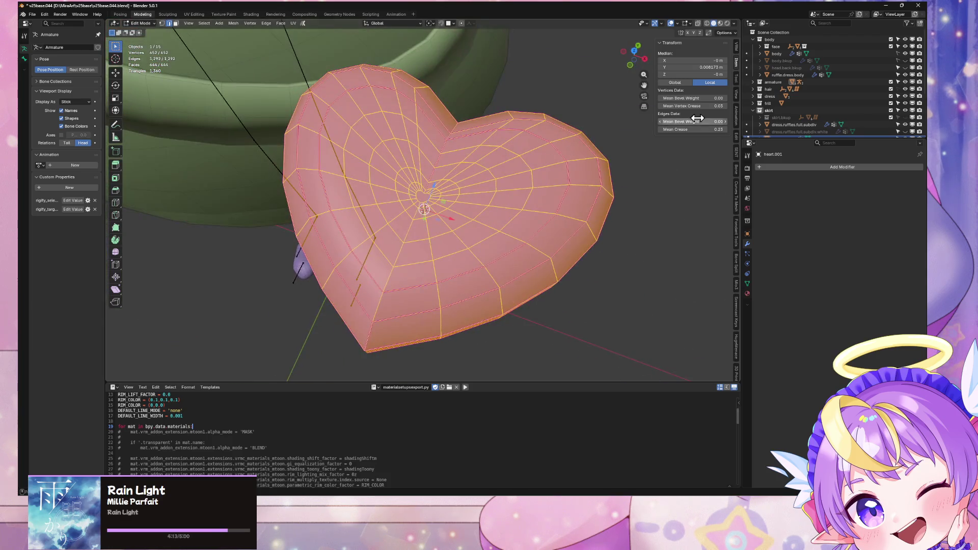
key(Escape)
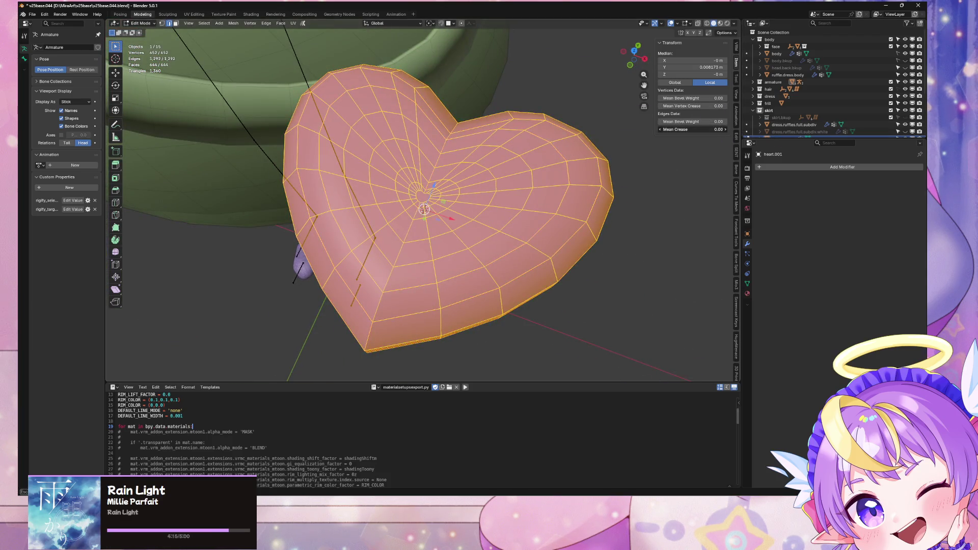
key(Tab)
mouse_move(600, 245)
middle_down()
mouse_move(618, 158)
mouse_move(611, 167)
middle_up()
key(Tab)
middle_drag(531, 168, 508, 155)
Dissolve the stray vertices on the heart's top with Ctrl+X
click(478, 133)
key(g)
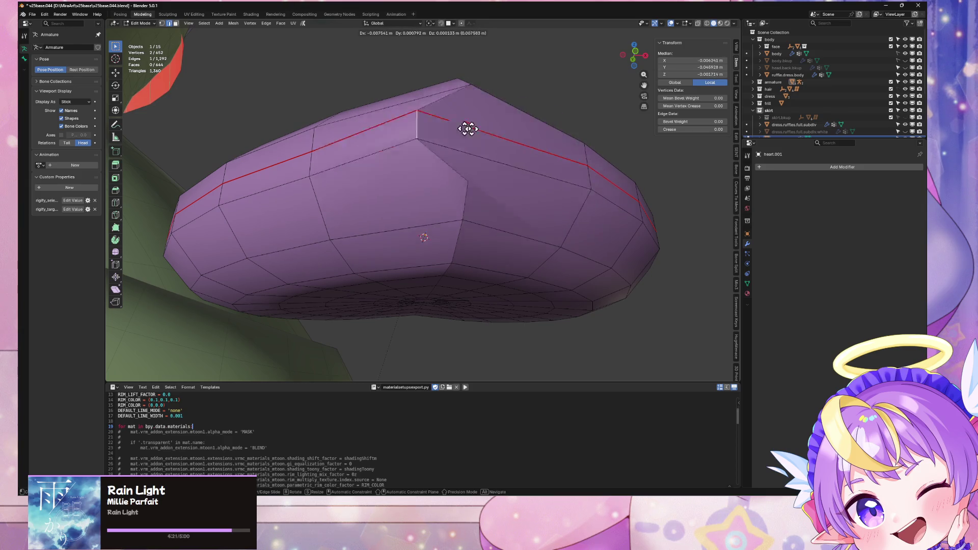
key(Escape)
key(ctrl+x)
mouse_move(472, 179)
middle_down()
mouse_move(511, 197)
mouse_move(493, 221)
middle_up()
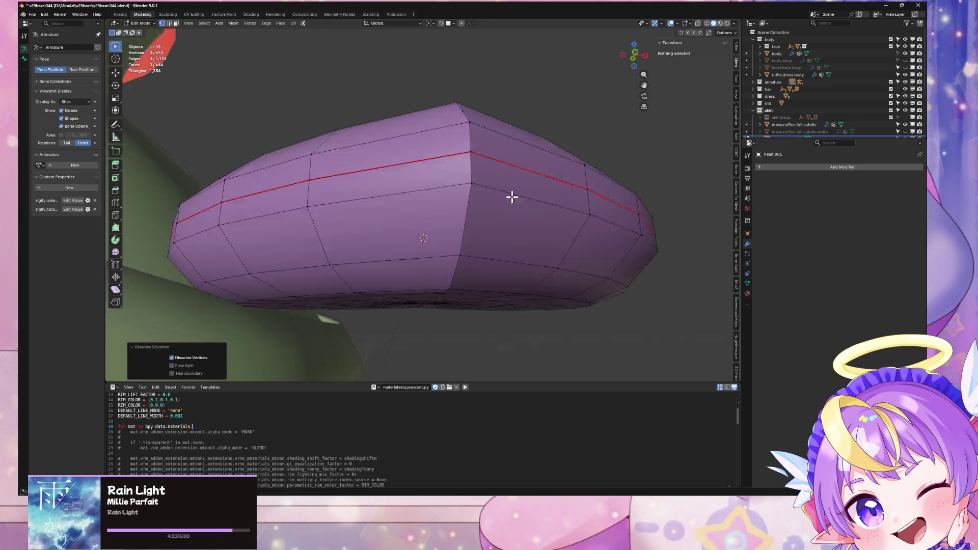
click(472, 203)
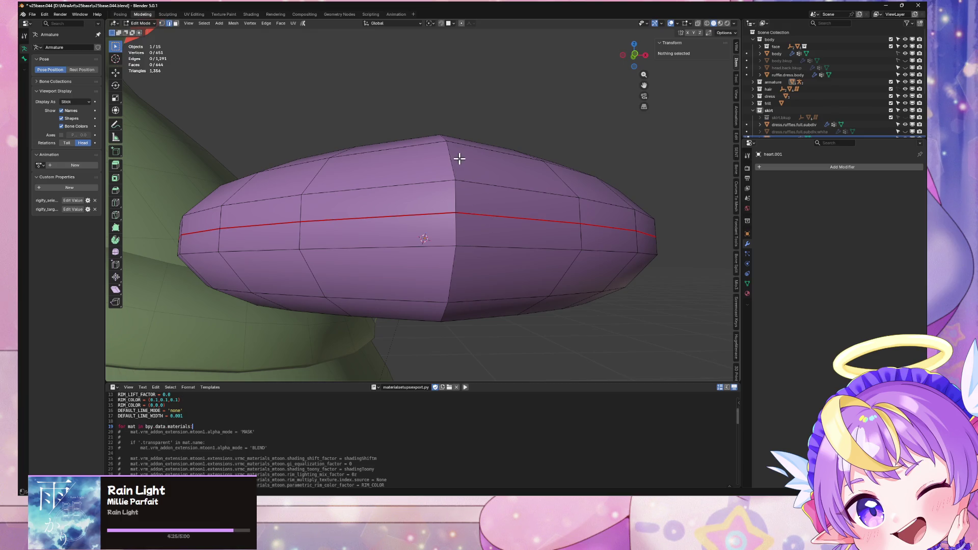
click(519, 175)
key(ctrl+x)
mouse_move(519, 175)
middle_down()
mouse_move(517, 225)
mouse_move(507, 214)
mouse_move(463, 238)
middle_up()
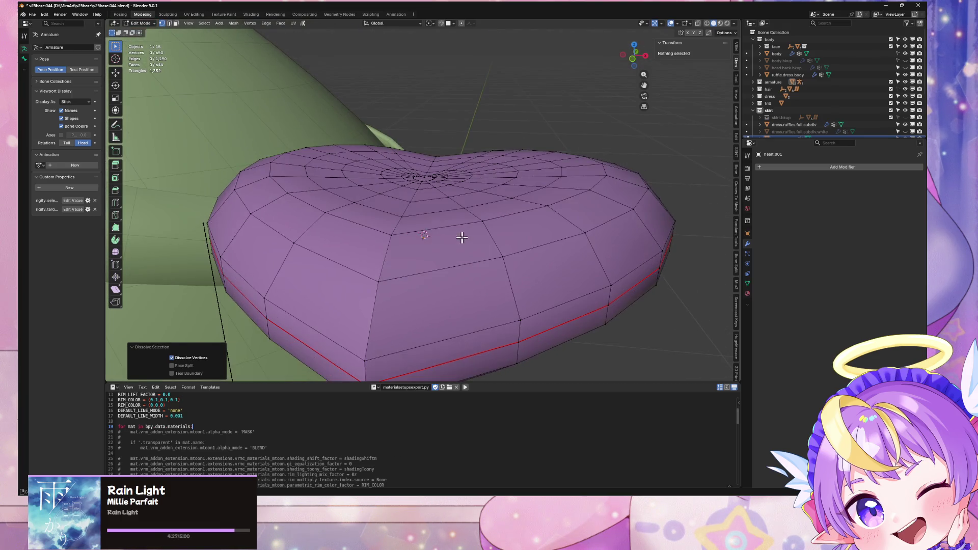
Move a vertex on the heart's edge to a new position
click(408, 280)
click(382, 281)
key(g)
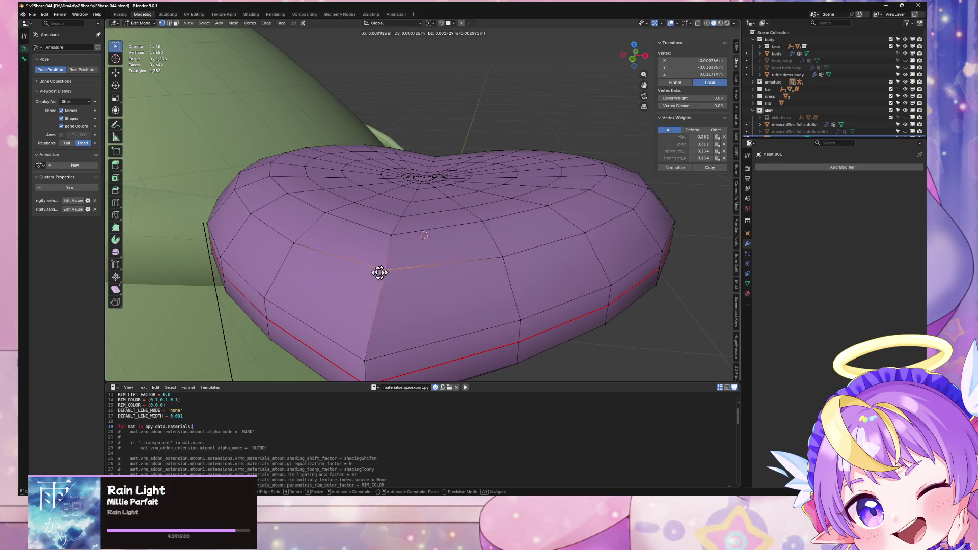
click(379, 273)
In front view, select everything and reset the mesh's custom normal vectors
key(KP_1)
key(a)
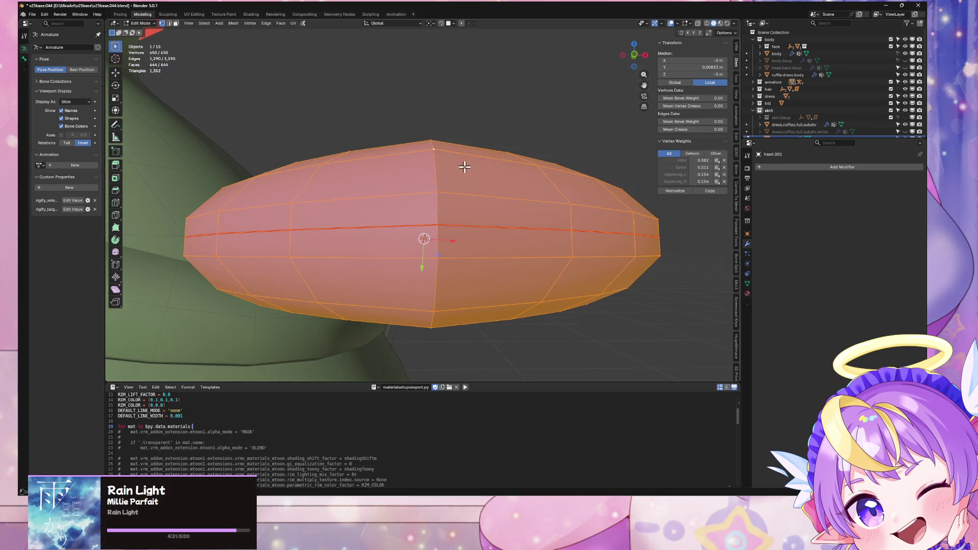
key(alt+n)
click(462, 234)
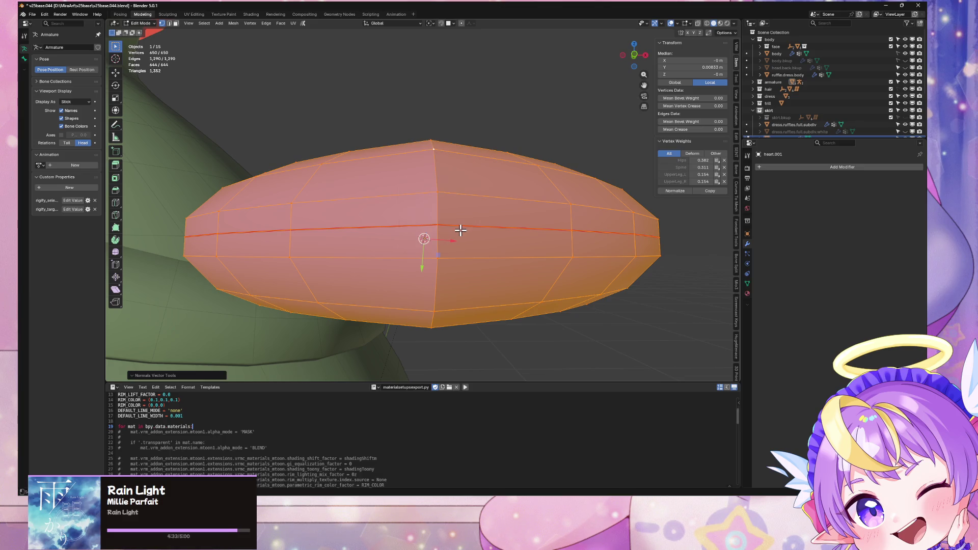
key(Tab)
mouse_move(457, 225)
middle_down()
mouse_move(476, 166)
mouse_move(465, 258)
mouse_move(489, 194)
mouse_move(467, 166)
mouse_move(440, 221)
middle_up()
Back in Edit Mode, deselect everything and select the heart's centre vertex
key(Tab)
key(alt+a)
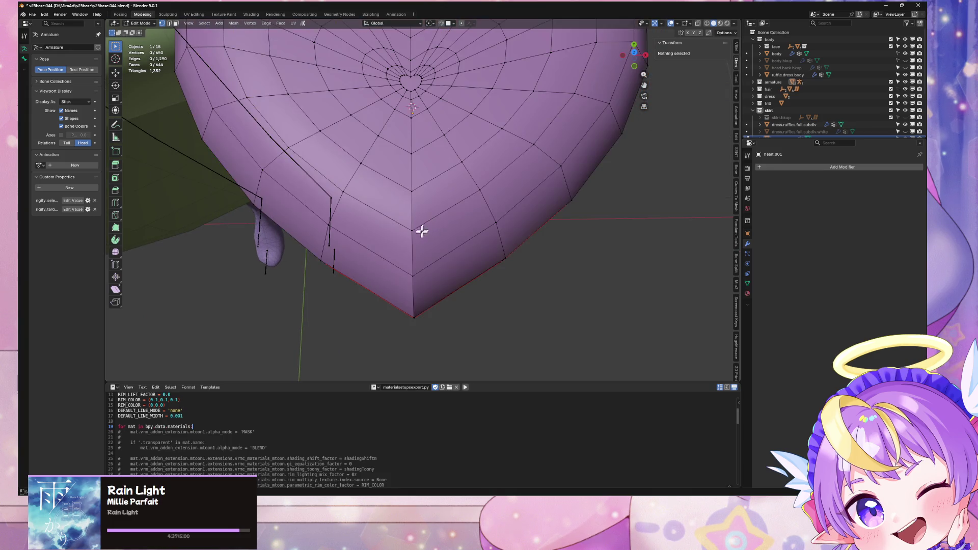
click(421, 227)
scroll(479, 234, up, 1)
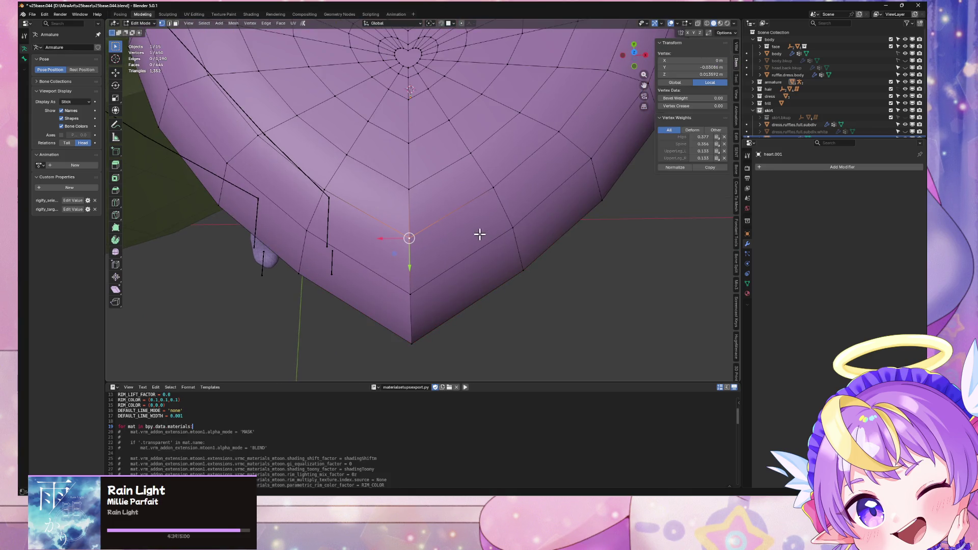
Move the centre vertex, try deleting it, then undo the deletion
key(g)
click(449, 216)
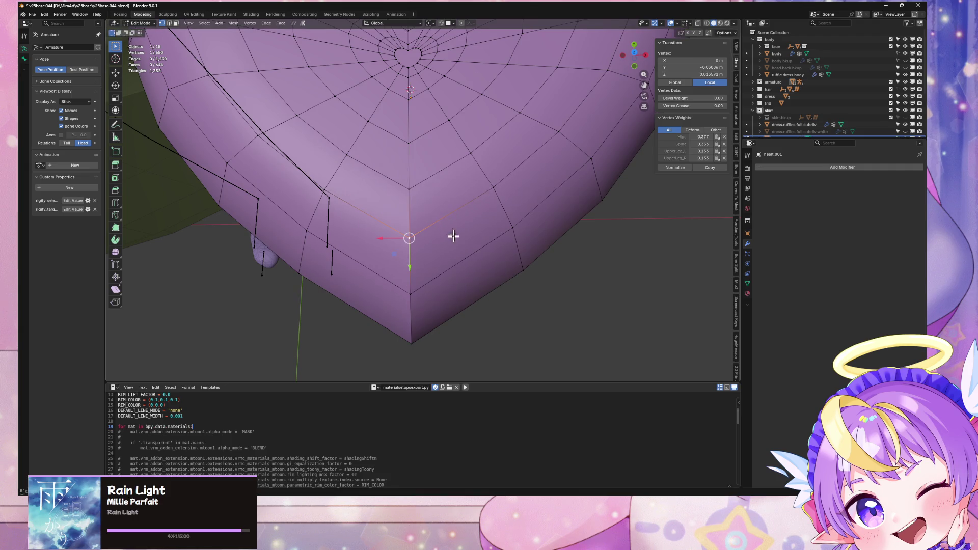
key(x)
click(449, 233)
mouse_move(458, 218)
middle_down()
mouse_move(507, 168)
mouse_move(561, 204)
mouse_move(531, 175)
mouse_move(496, 166)
mouse_move(520, 138)
mouse_move(500, 149)
mouse_move(490, 189)
middle_up()
key(ctrl+z)
Dissolve four side edge loops of the heart with Ctrl+X
key(alt+a)
alt+click(490, 189)
key(ctrl+x)
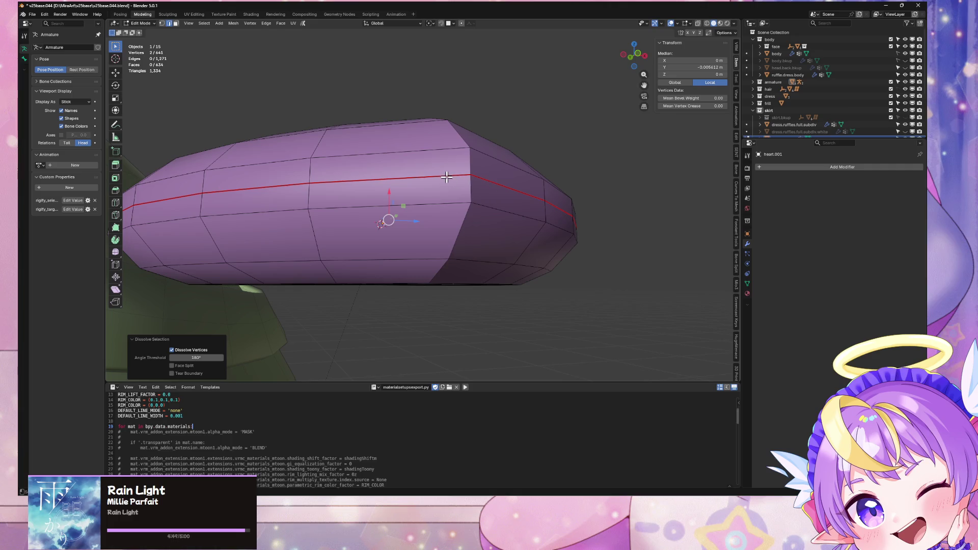
alt+click(447, 177)
key(ctrl+x)
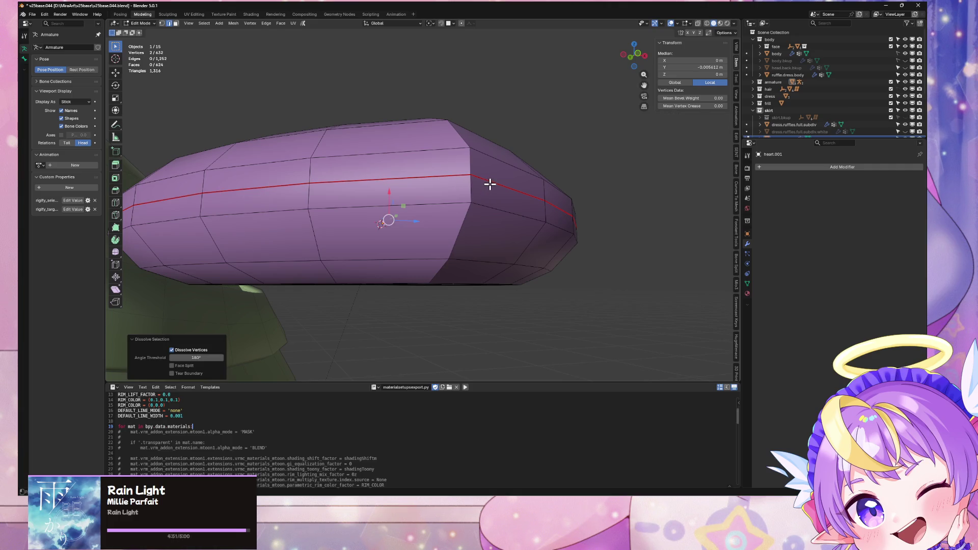
click(490, 184)
middle_drag(490, 185, 491, 193)
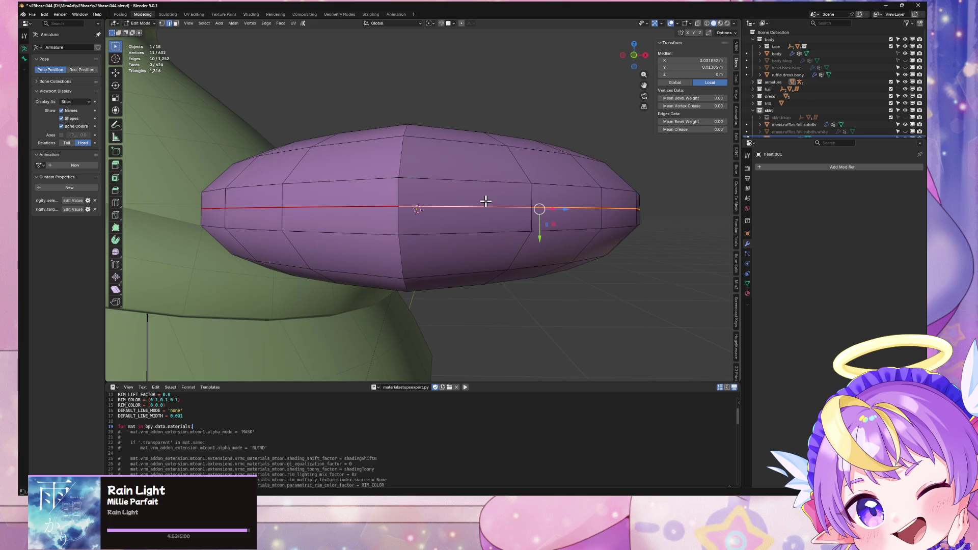
scroll(510, 184, down, 2)
scroll(601, 131, up, 1)
key(ctrl+x)
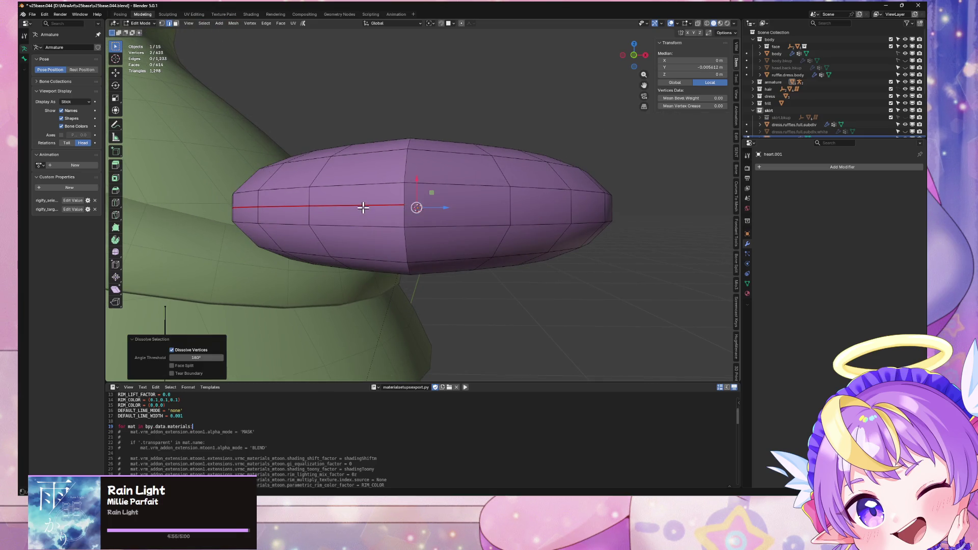
alt+click(363, 207)
key(ctrl+x)
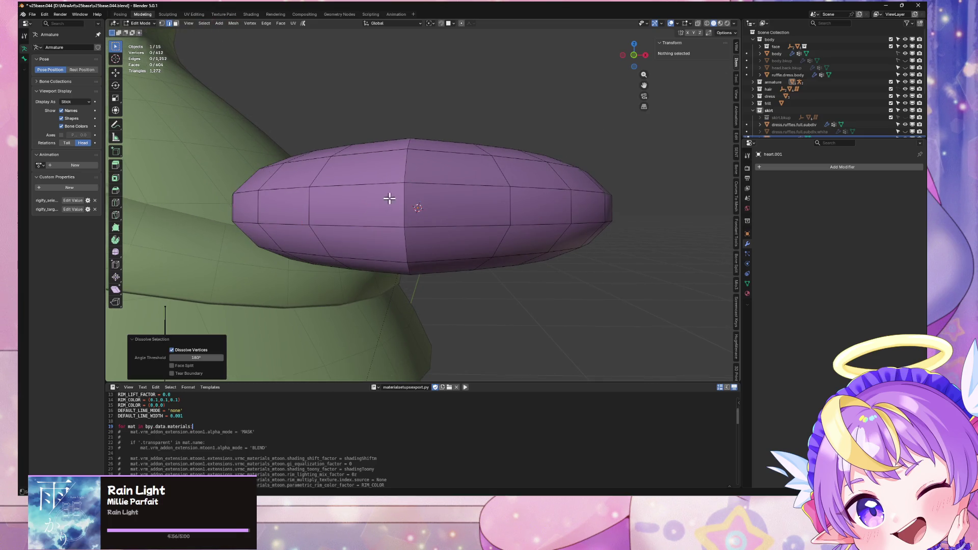
Check the simplified heart from axis-aligned and perspective views in Object Mode
mouse_move(389, 198)
middle_down()
mouse_move(498, 179)
mouse_move(476, 142)
mouse_move(509, 116)
mouse_move(423, 229)
middle_up()
scroll(423, 230, up, 4)
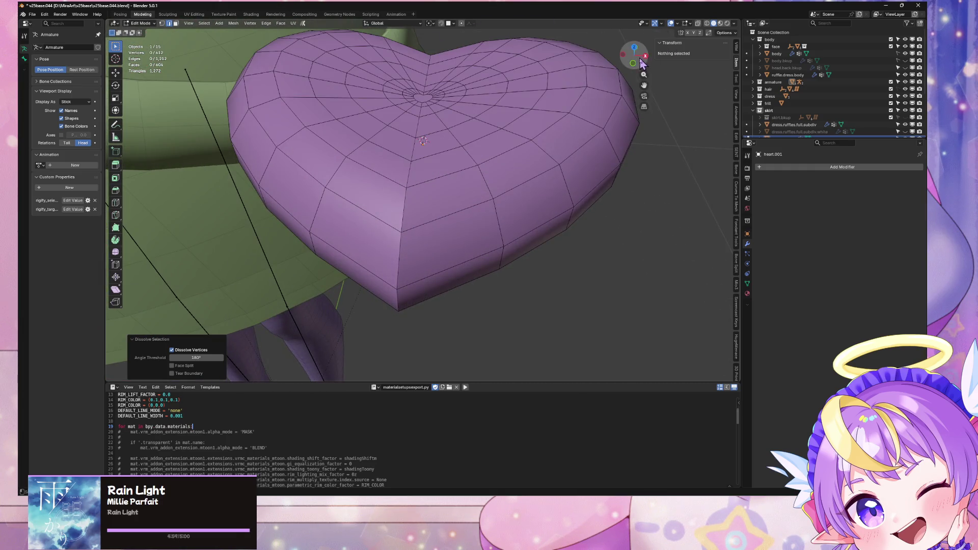
click(641, 62)
click(637, 57)
mouse_move(524, 166)
middle_down()
mouse_move(514, 231)
mouse_move(524, 203)
middle_up()
key(Tab)
key(Tab)
scroll(514, 192, up, 2)
key(Tab)
key(Tab)
Select a vertex on the heart's upper rim and slide it along its edge
click(404, 225)
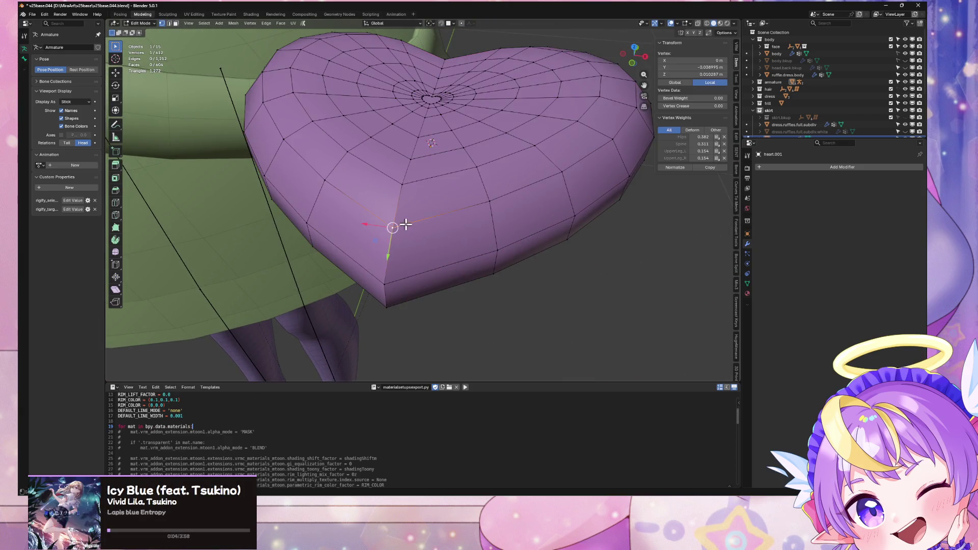
mouse_move(411, 201)
middle_down()
mouse_move(463, 154)
mouse_move(476, 214)
mouse_move(453, 183)
mouse_move(472, 227)
middle_up()
key(alt+a)
scroll(458, 224, up, 2)
click(452, 220)
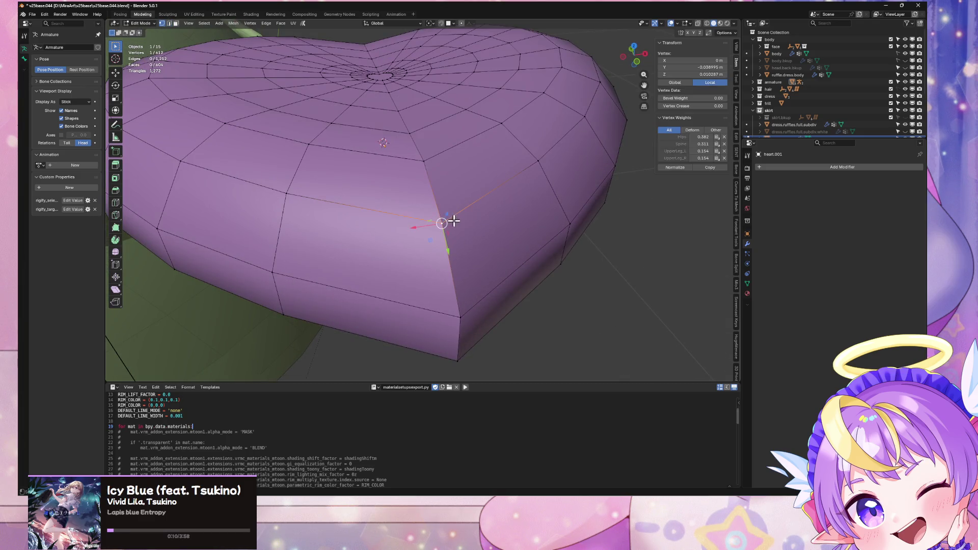
click(448, 192)
Rip the rim vertex free, then undo the rip
key(v)
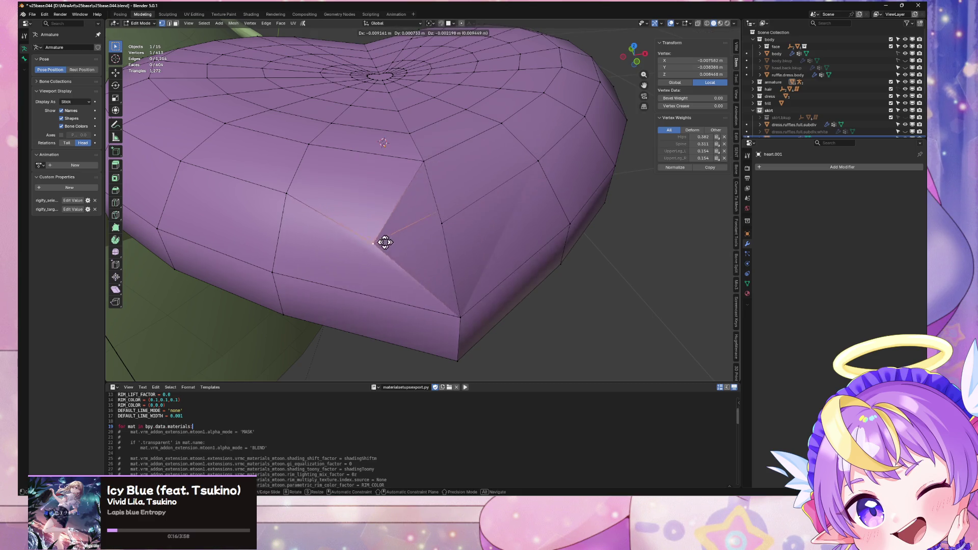
click(458, 219)
key(alt+a)
middle_drag(504, 209, 520, 175)
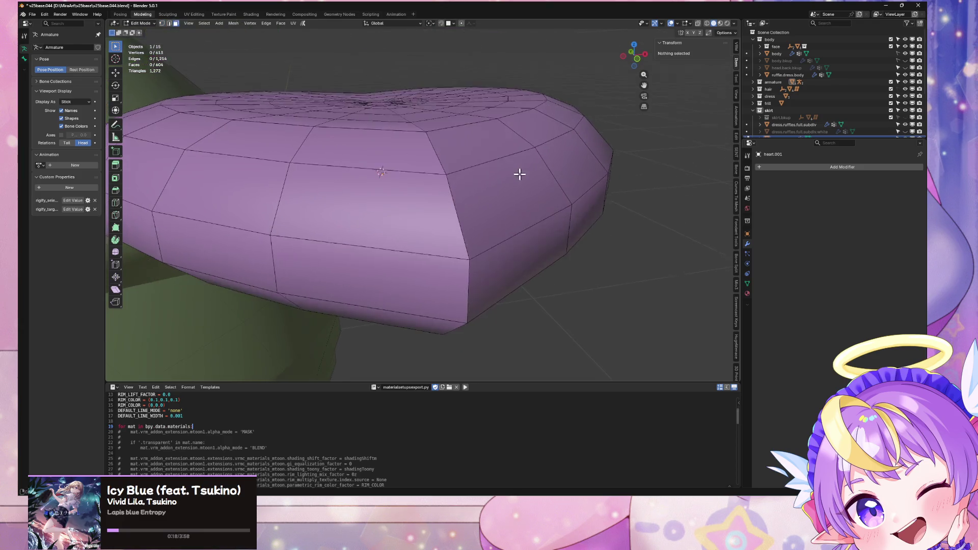
key(ctrl+z)
key(ctrl+z)
scroll(510, 175, up, 3)
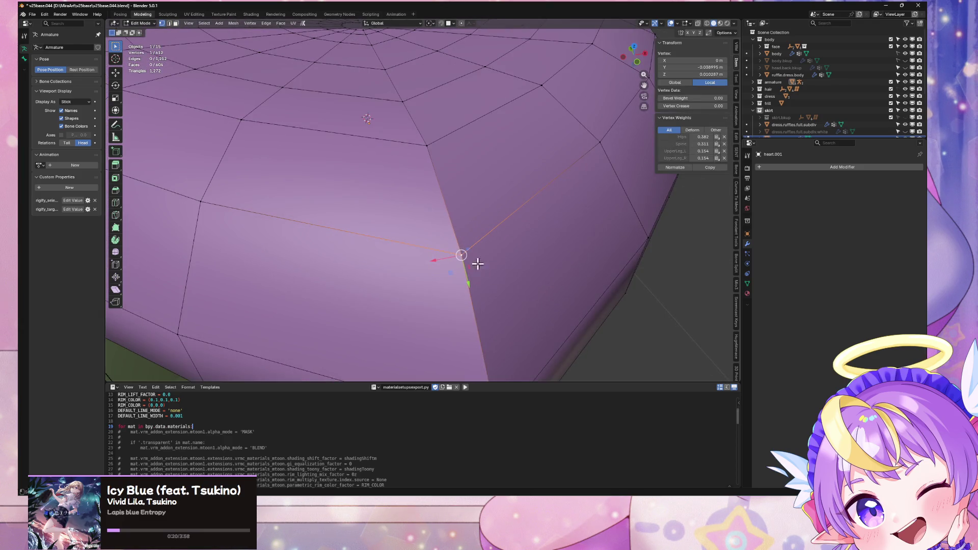
scroll(481, 265, down, 8)
Select all and merge overlapping vertices by distance, bringing the heart to 320 vertices
key(a)
key(m)
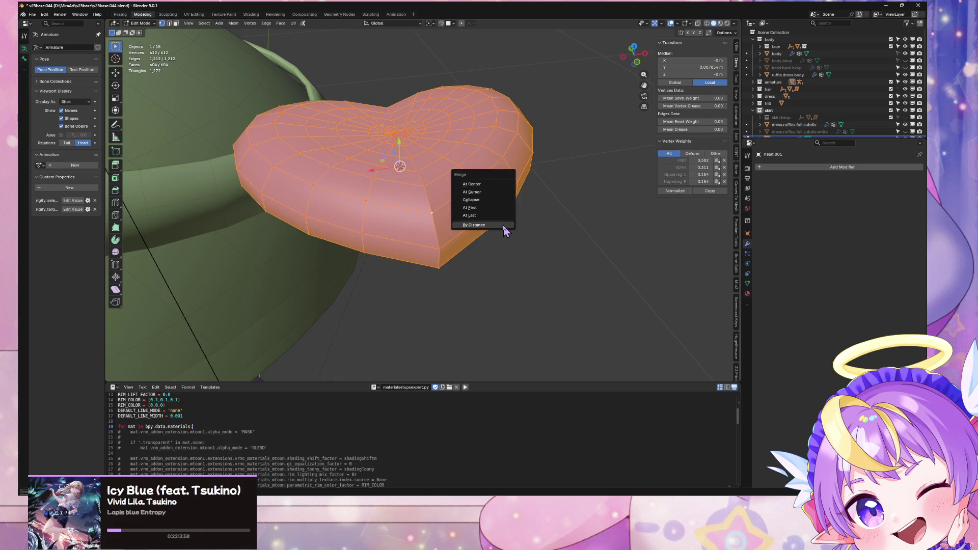
click(504, 226)
scroll(502, 224, up, 6)
scroll(490, 262, down, 4)
key(ctrl+z)
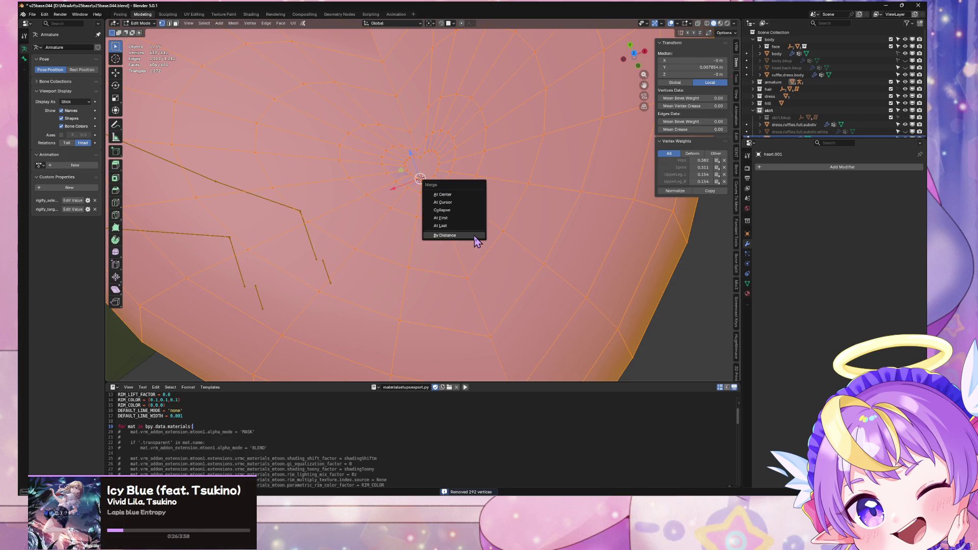
click(475, 238)
scroll(479, 234, down, 5)
mouse_move(479, 234)
middle_down()
mouse_move(484, 159)
mouse_move(481, 236)
middle_up()
Reset the custom normal vectors and check the shading in Object Mode
key(alt+n)
click(480, 201)
key(Tab)
scroll(485, 203, up, 5)
scroll(489, 223, down, 3)
key(Tab)
scroll(485, 221, up, 4)
middle_drag(480, 238, 492, 205)
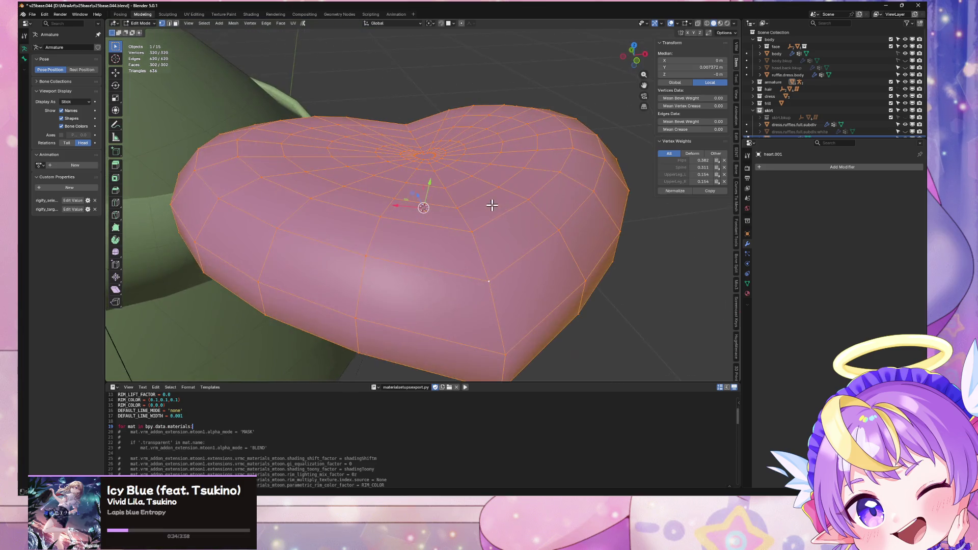
Select two edge loops and switch the viewport to Material Preview shading
alt+click(511, 286)
mouse_move(511, 286)
middle_down()
mouse_move(509, 236)
mouse_move(483, 159)
middle_up()
alt+shift+click(483, 159)
click(720, 22)
mouse_move(534, 115)
middle_down()
mouse_move(553, 59)
mouse_move(509, 26)
mouse_move(492, 148)
mouse_move(503, 280)
mouse_move(509, 268)
middle_up()
mouse_move(632, 56)
mouse_down()
mouse_move(634, 49)
mouse_move(632, 56)
mouse_up()
scroll(511, 192, down, 4)
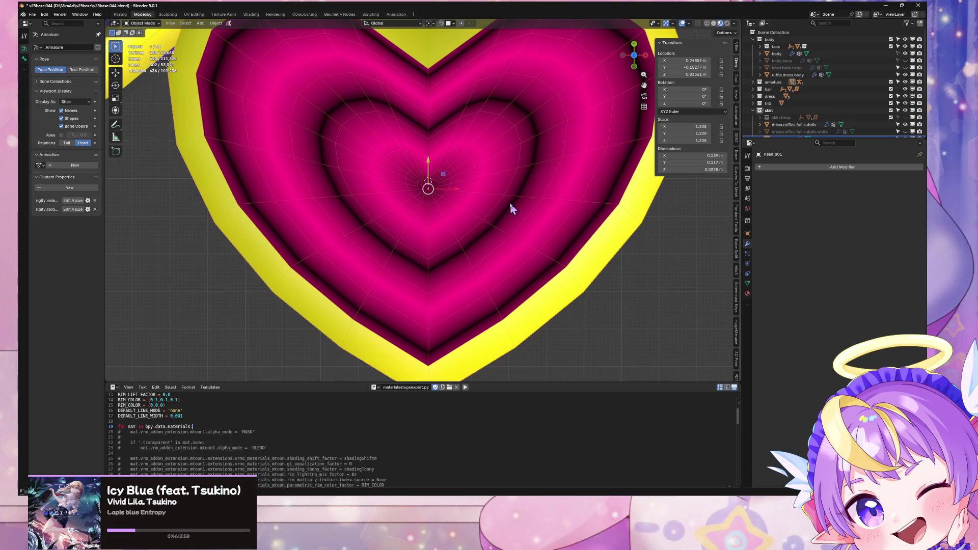
Select the whole linked heart mesh with Ctrl+L and move to the UV Editing workspace
click(510, 202)
key(ctrl+l)
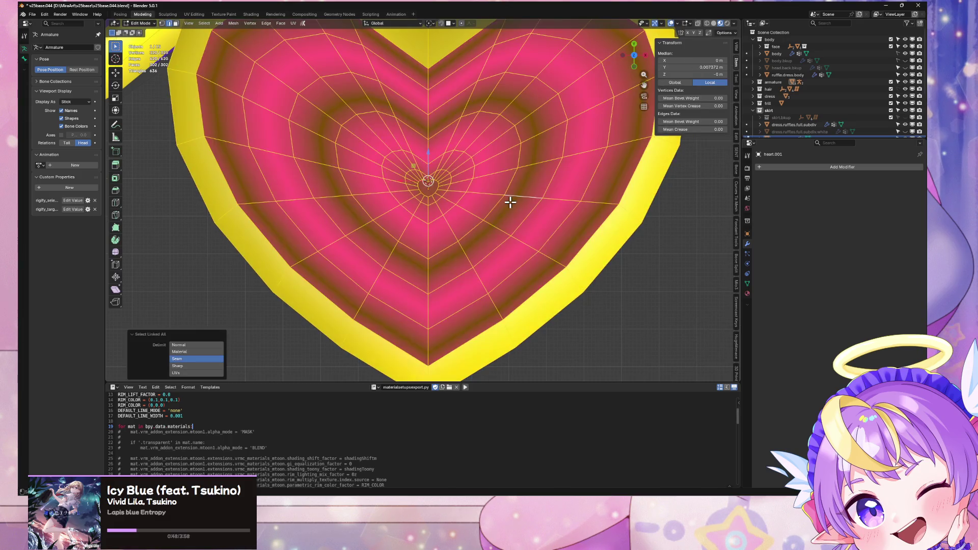
key(KP_Decimal)
click(198, 14)
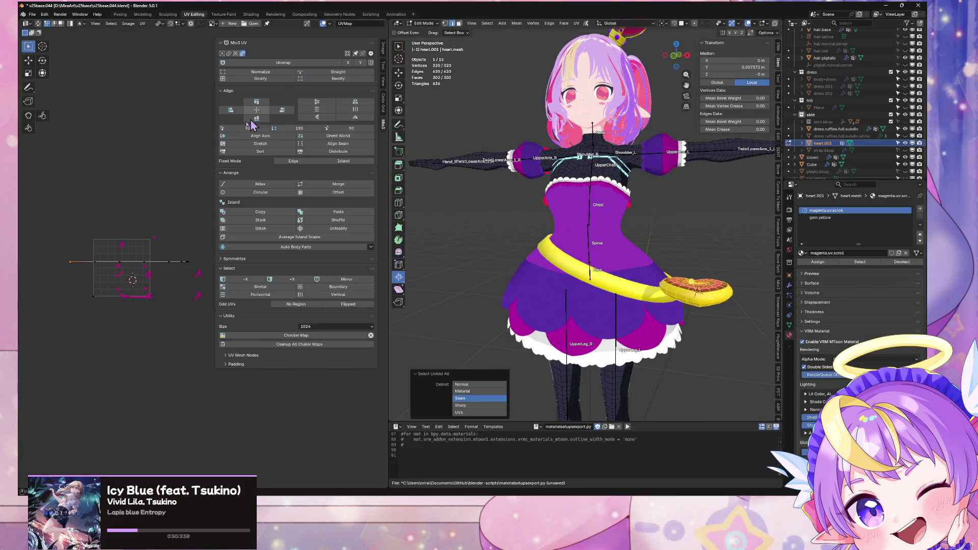
Isolate the heart in local view and look straight down on it from the top
mouse_move(698, 261)
middle_down()
mouse_move(642, 199)
mouse_move(645, 240)
middle_up()
key(KP_Divide)
mouse_move(639, 291)
middle_down()
mouse_move(646, 311)
mouse_move(586, 140)
middle_up()
click(678, 62)
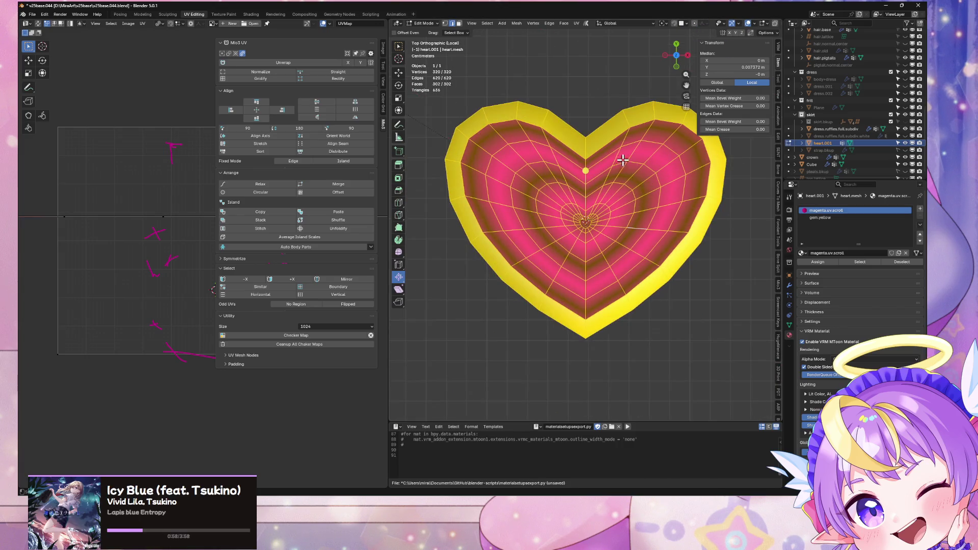
scroll(622, 160, up, 3)
scroll(643, 148, down, 2)
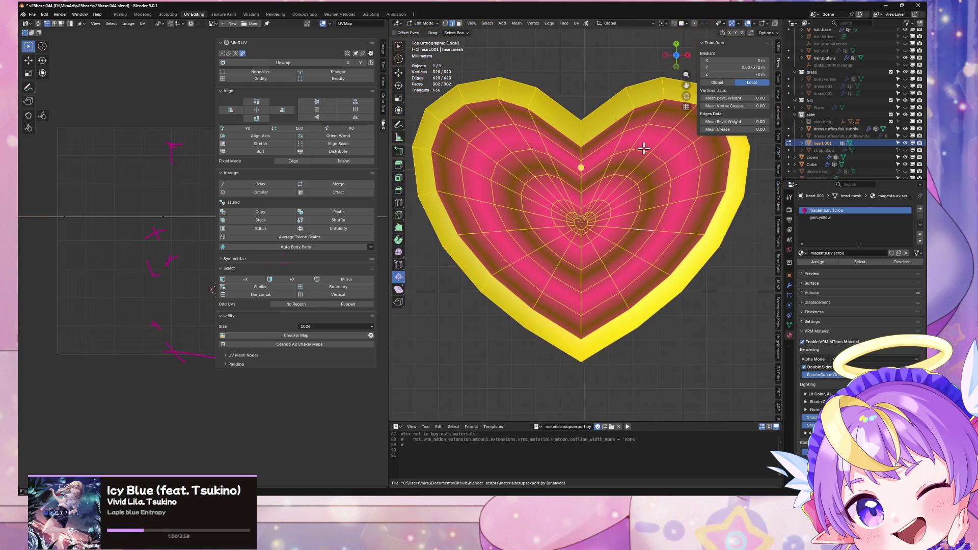
click(600, 24)
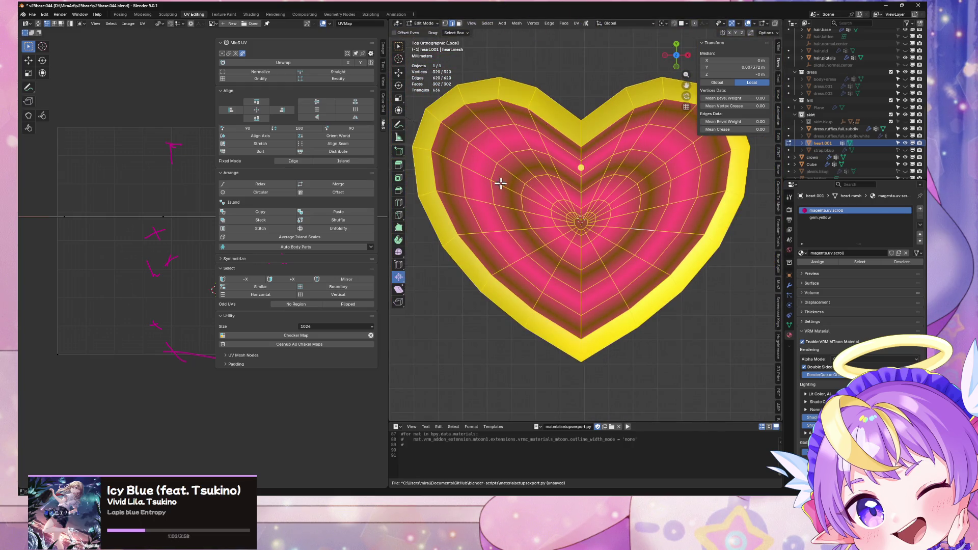
Select the heart's pink inner region and project its UVs from the top view
click(717, 260)
key(ctrl+l)
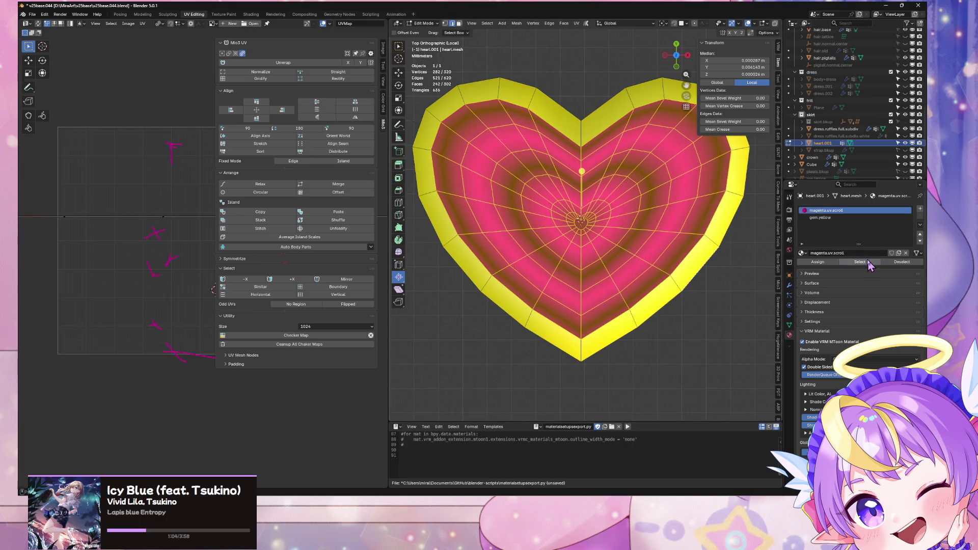
click(577, 24)
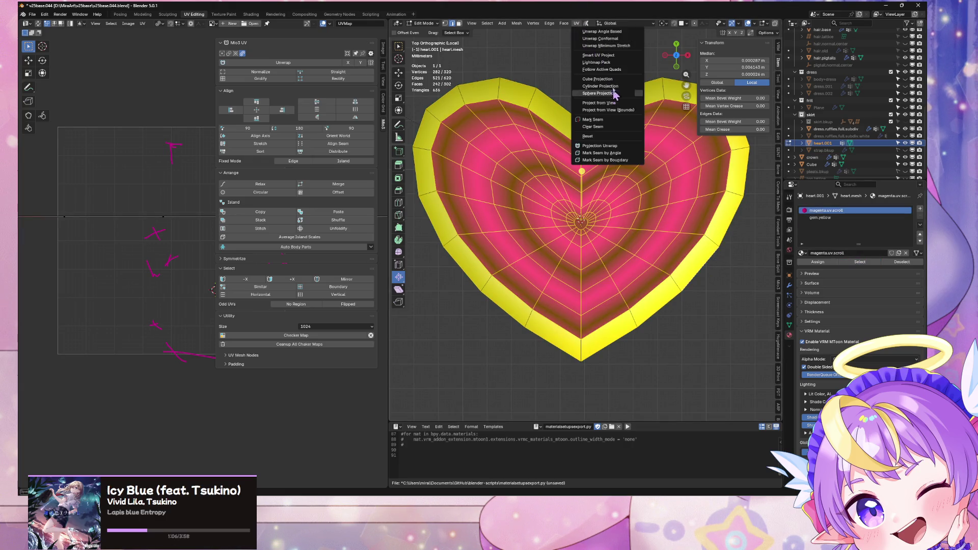
click(607, 103)
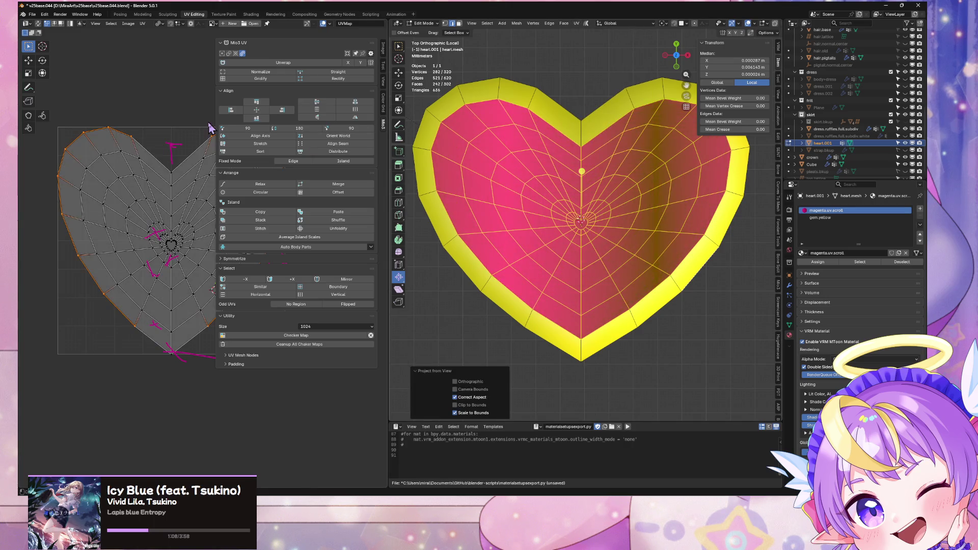
scroll(128, 120, down, 1)
scroll(127, 120, down, 3)
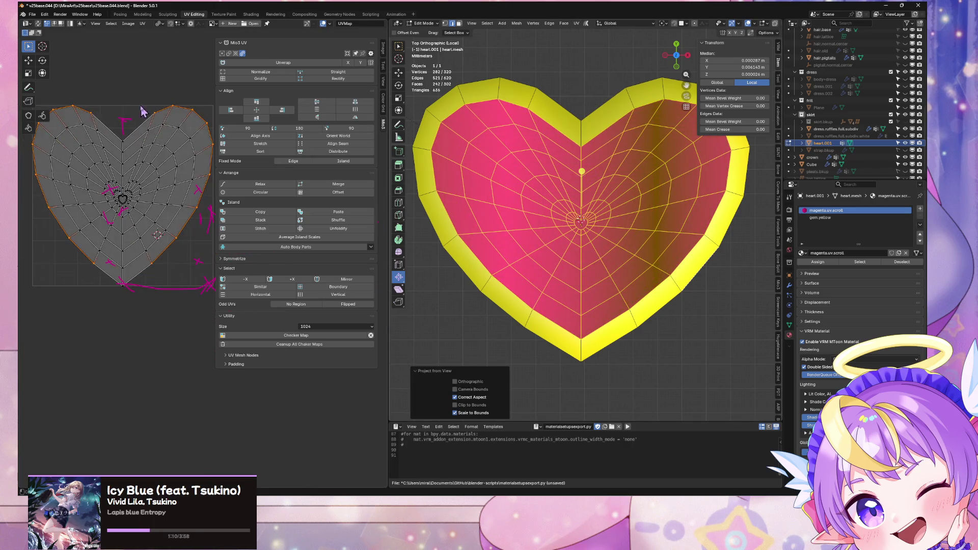
key(a)
click(338, 287)
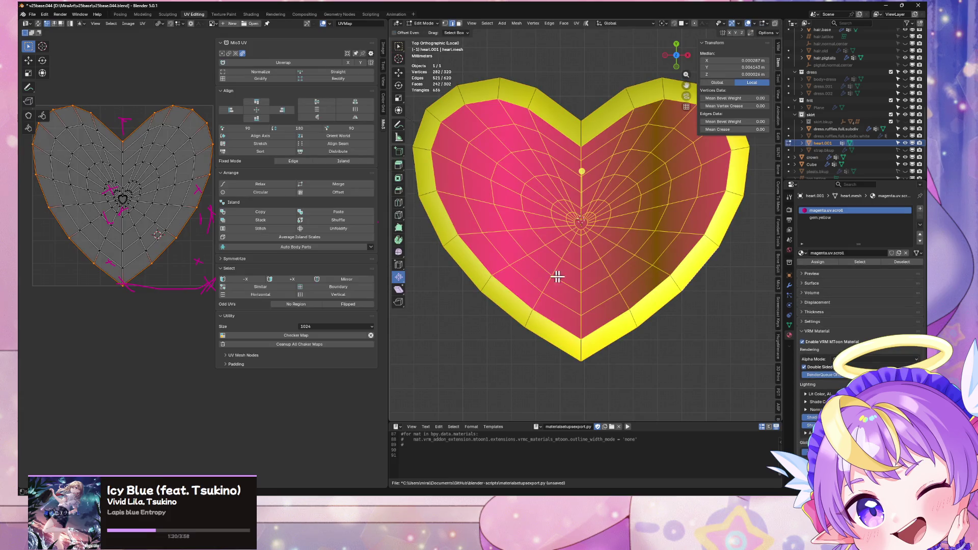
Check the textured heart, then back in Edit Mode from the top, select the small centre heart face
key(Tab)
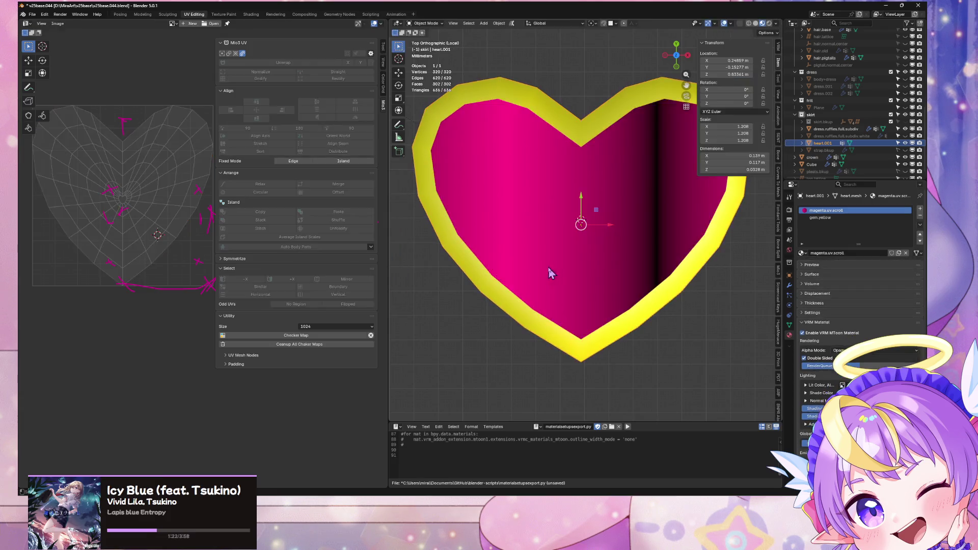
mouse_move(504, 334)
middle_down()
mouse_move(578, 168)
mouse_move(561, 179)
mouse_move(525, 285)
middle_up()
scroll(525, 286, up, 4)
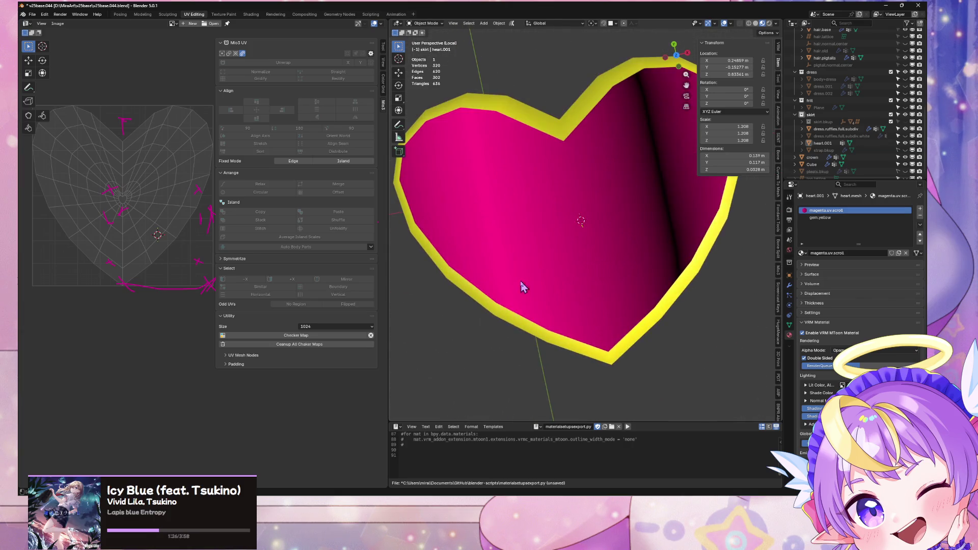
click(676, 55)
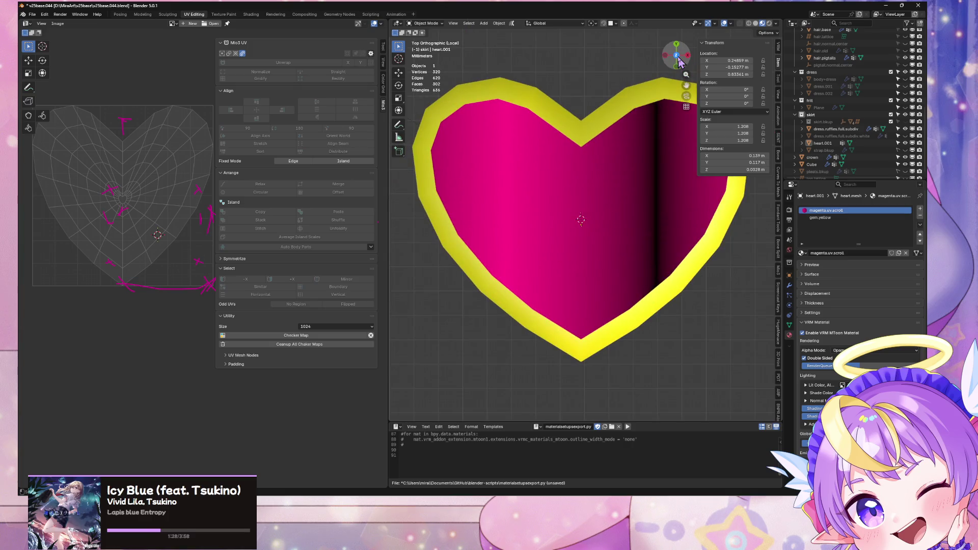
scroll(595, 194, up, 5)
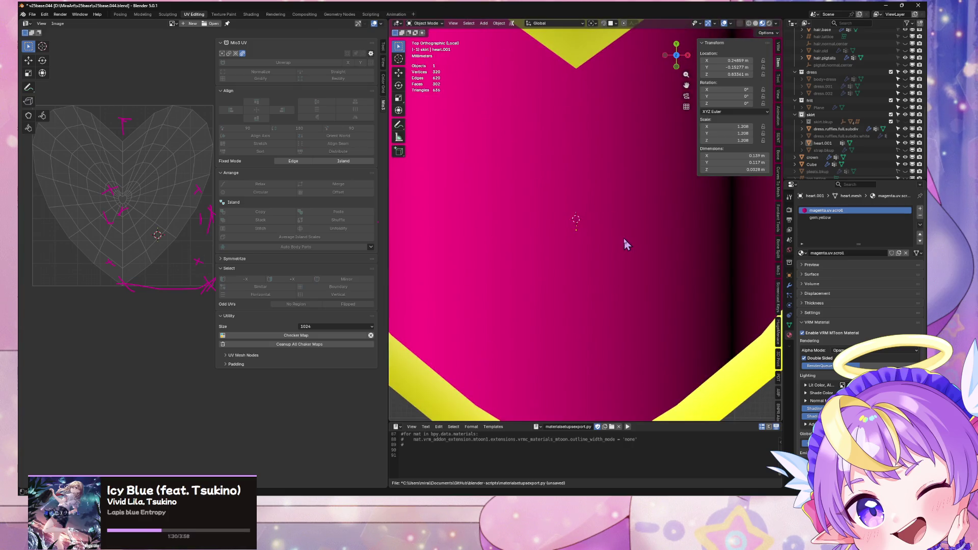
key(Tab)
click(580, 234)
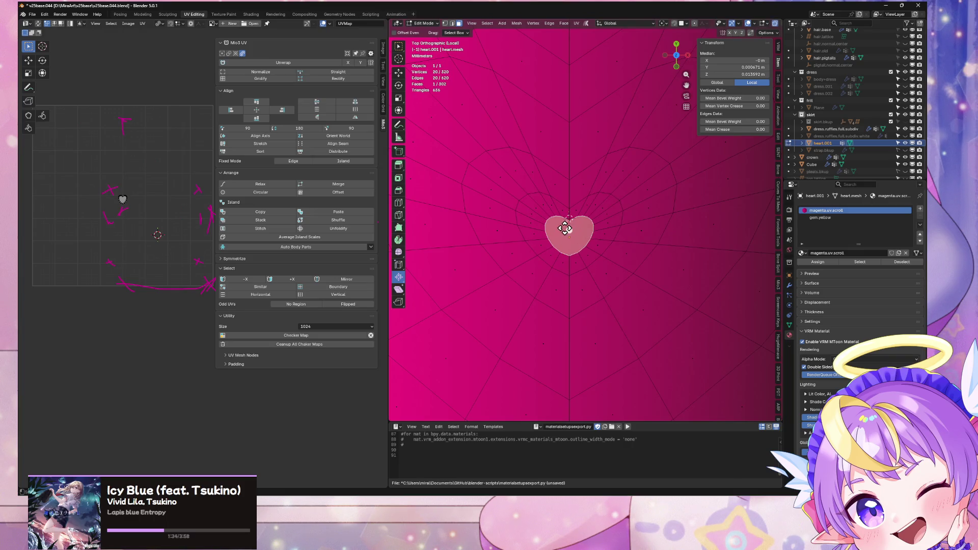
Select the centre heart face plus the small face just above it, seen from the top
scroll(555, 208, down, 4)
click(574, 204)
shift+click(577, 225)
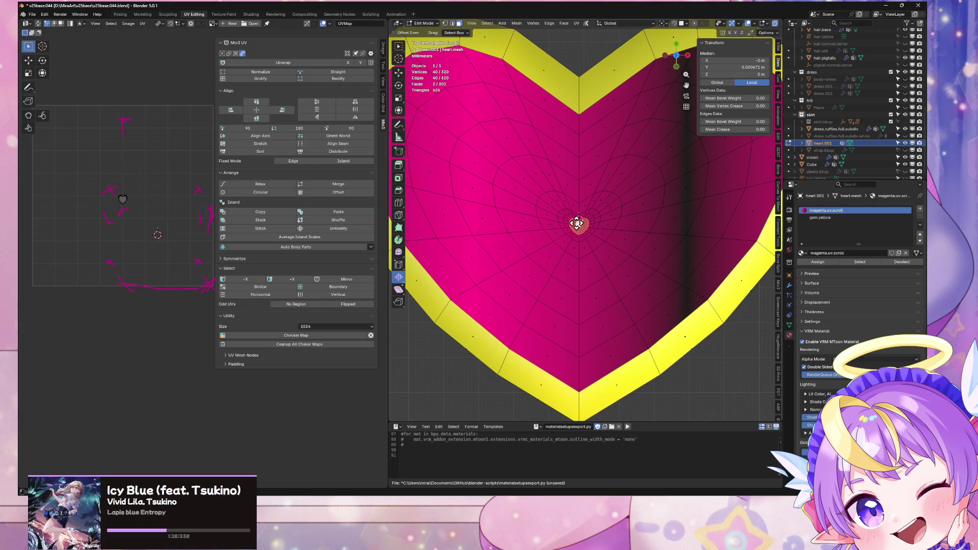
scroll(646, 220, up, 3)
mouse_move(646, 220)
middle_down()
mouse_move(579, 207)
mouse_move(627, 157)
mouse_move(657, 102)
middle_up()
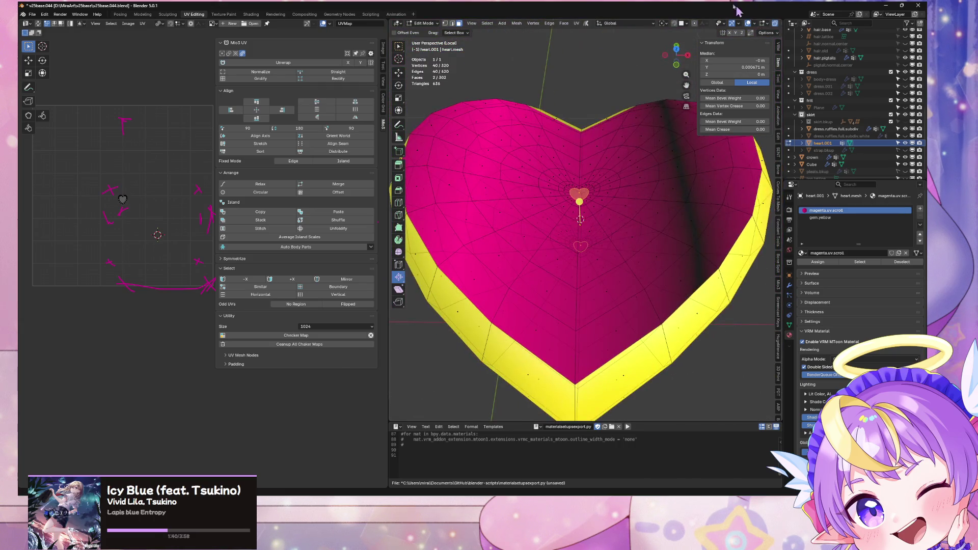
click(677, 47)
scroll(673, 196, up, 6)
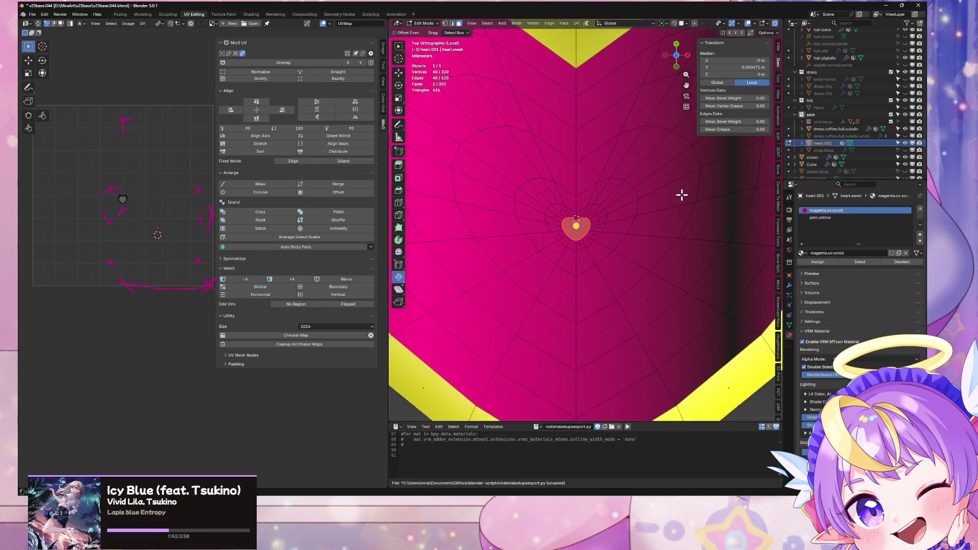
Inset the selected centre faces with a thickness of 0
key(s)
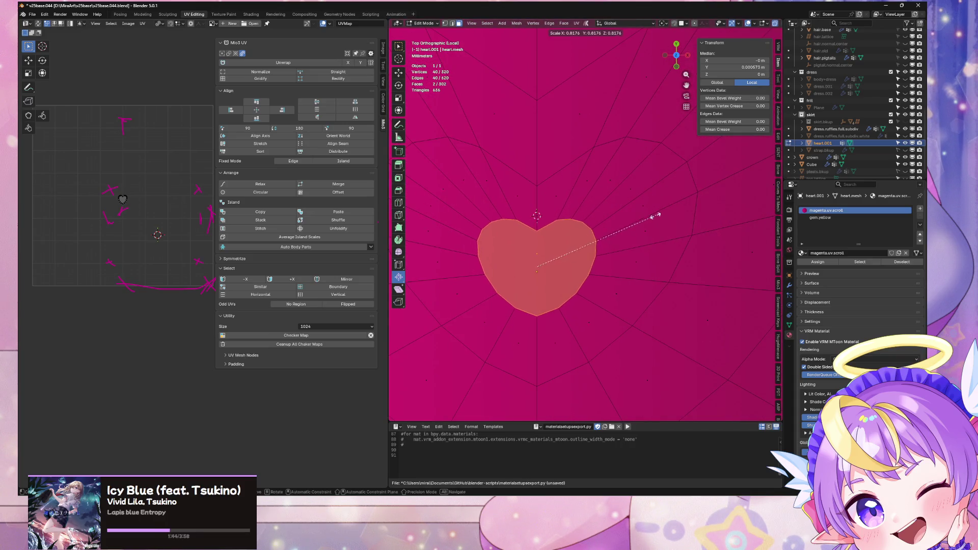
right_click(567, 247)
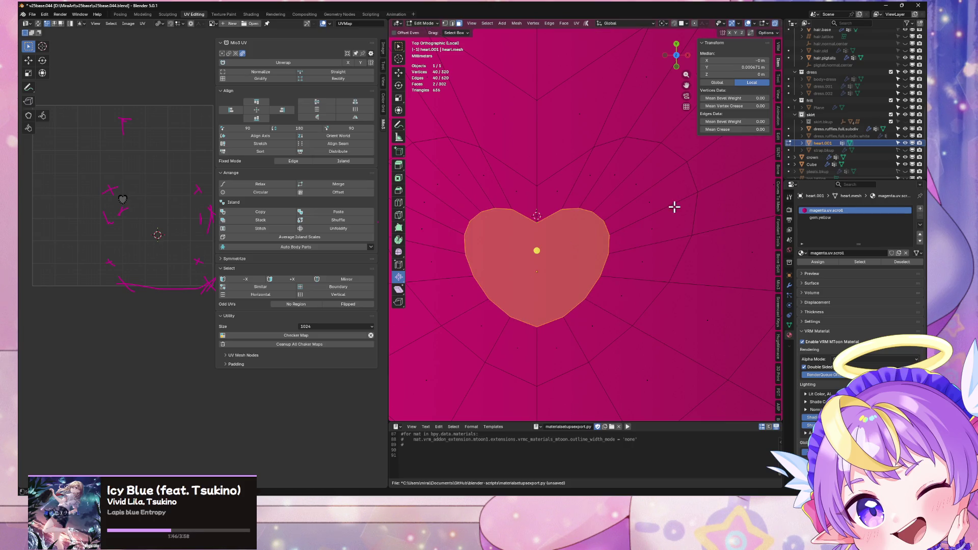
key(i)
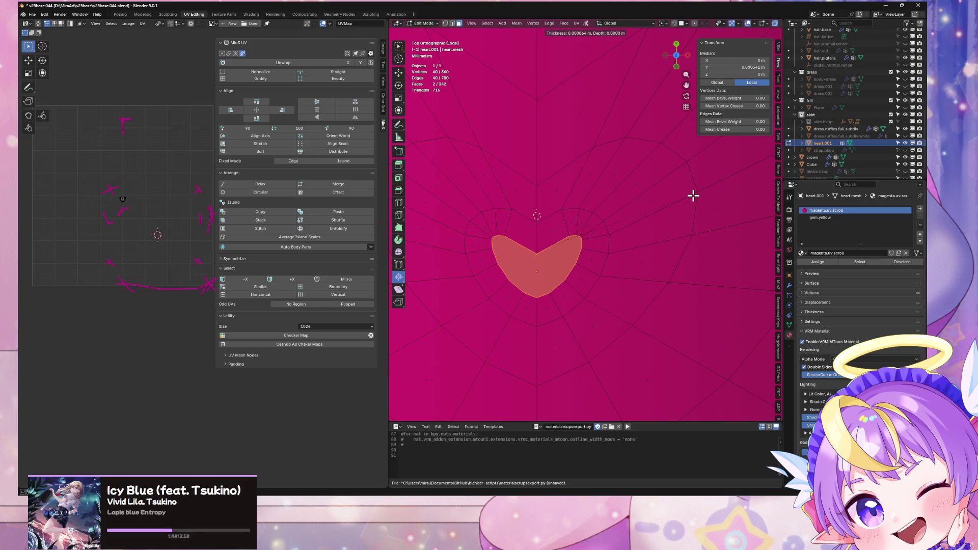
text(0)
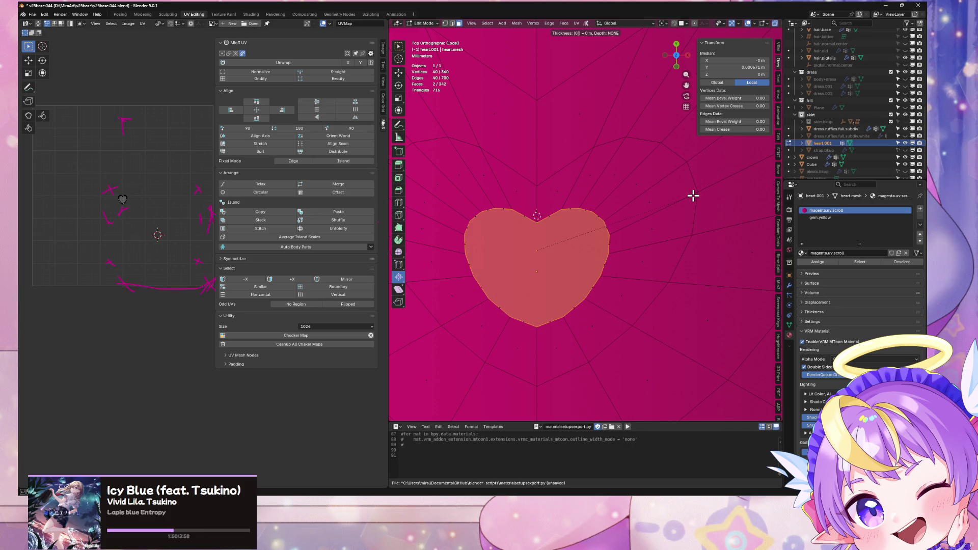
key(Return)
Change the pivot point used for scaling
mouse_move(502, 41)
middle_down()
mouse_move(532, 66)
mouse_move(533, 415)
middle_up()
scroll(535, 448, up, 3)
middle_drag(583, 345, 609, 321)
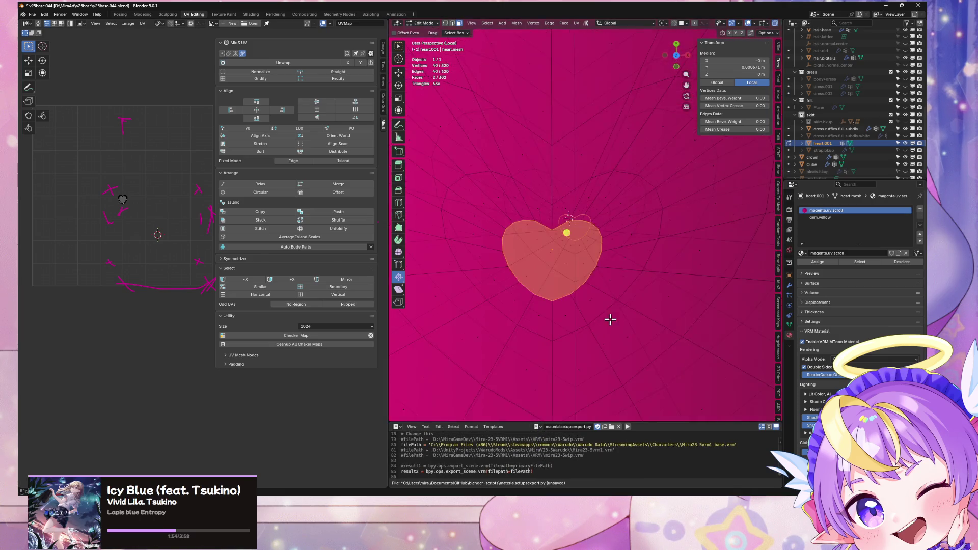
scroll(609, 320, up, 3)
click(664, 23)
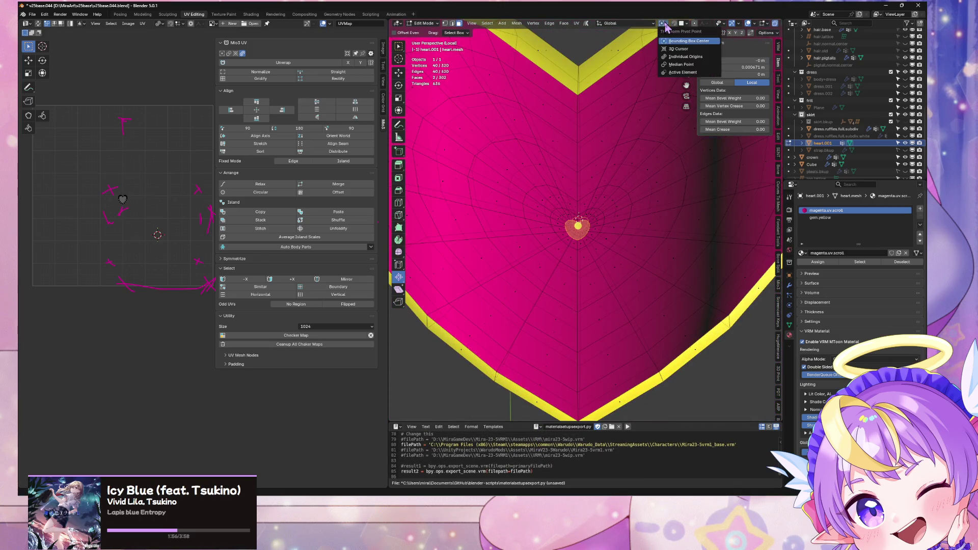
click(678, 59)
Scale the centre faces to 0 on X and Y, excluding Z, collapsing them to a point
middle_drag(587, 172, 602, 155)
key(s)
key(shift+z)
text(0)
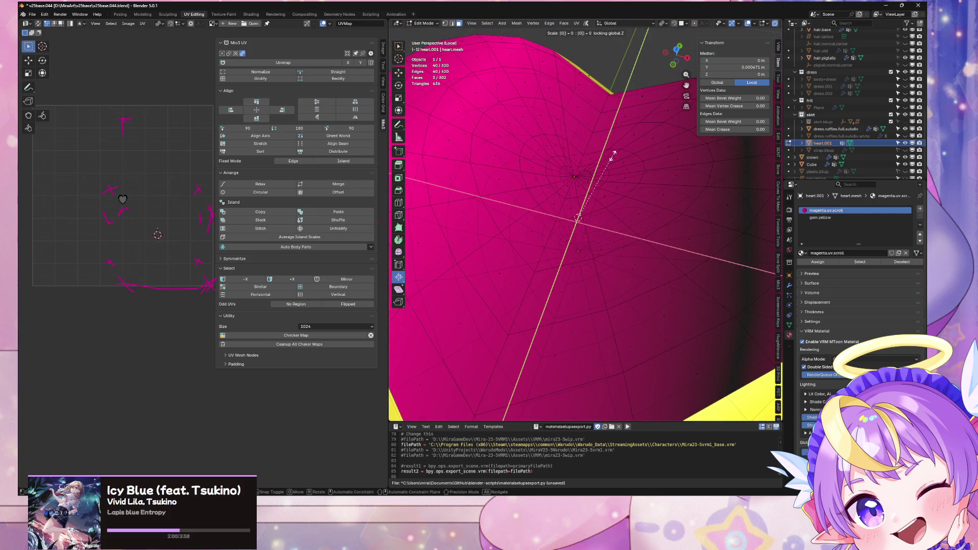
key(Return)
scroll(614, 158, down, 5)
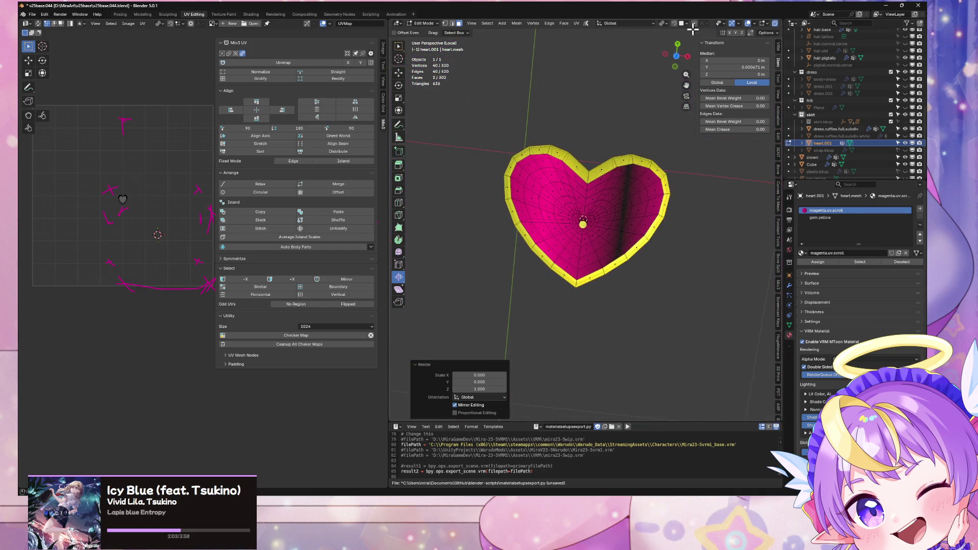
click(678, 52)
scroll(648, 125, up, 3)
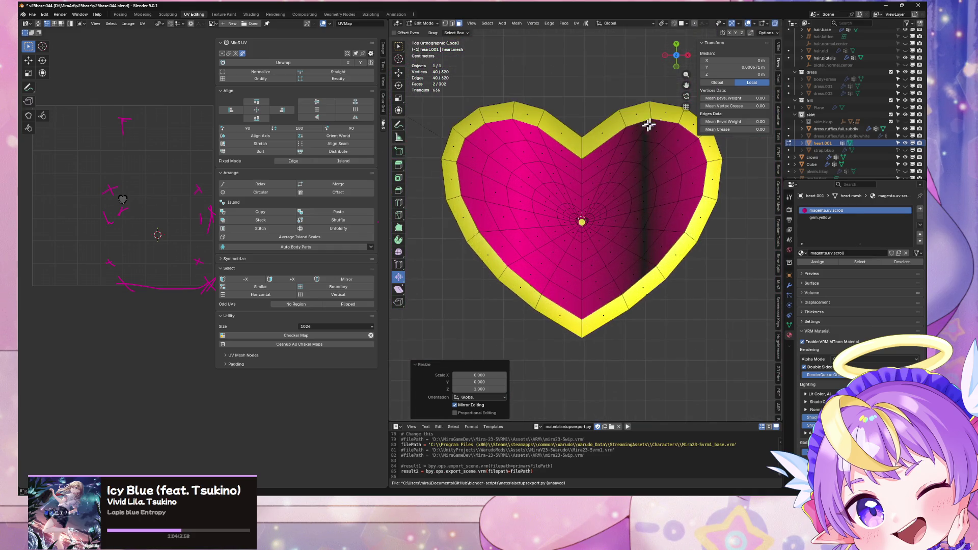
Select every magenta-material face and project its UVs from the top view with Scale to Bounds
click(626, 203)
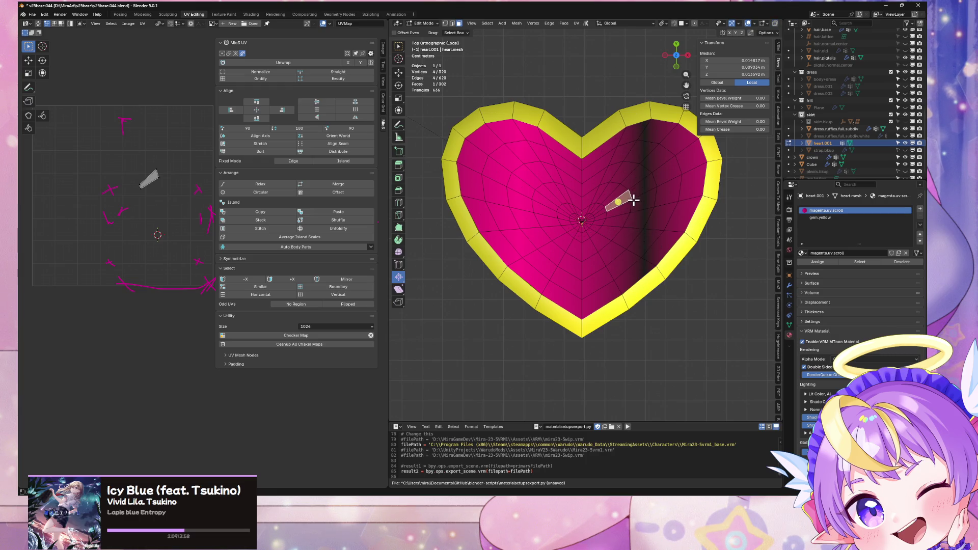
click(866, 263)
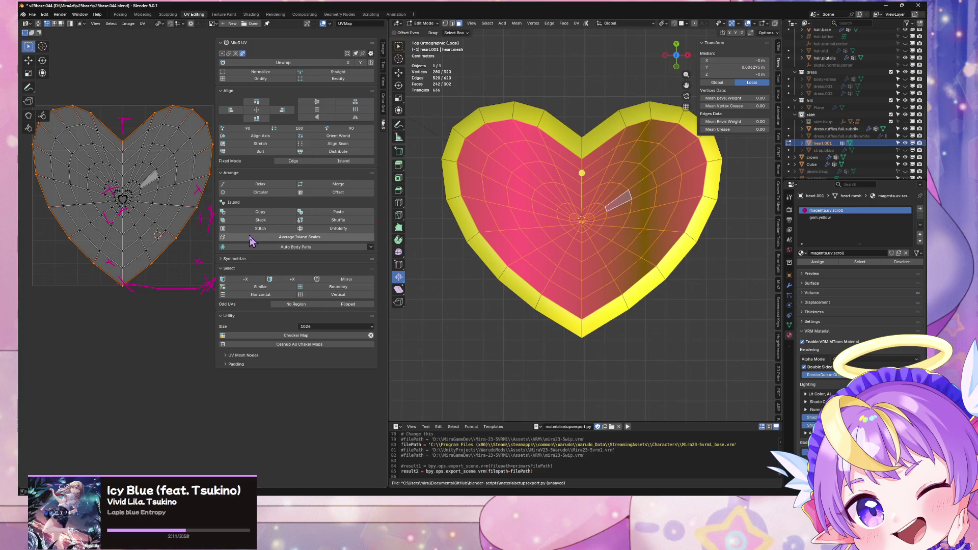
scroll(155, 131, up, 2)
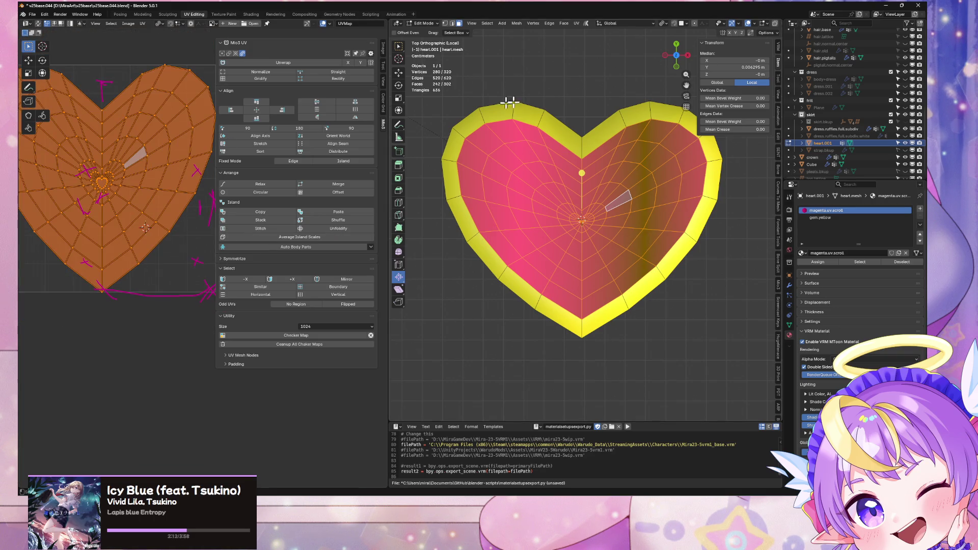
click(576, 23)
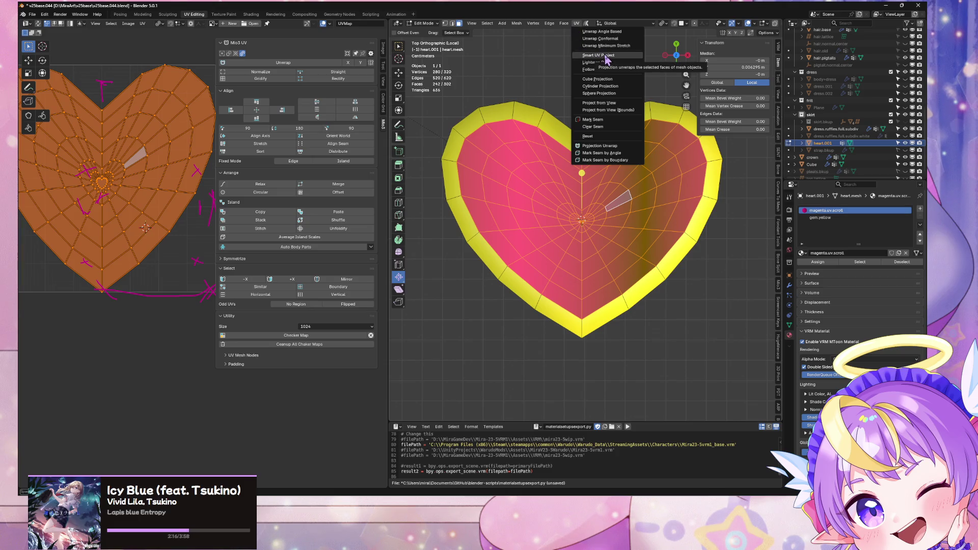
click(626, 110)
scroll(587, 177, up, 1)
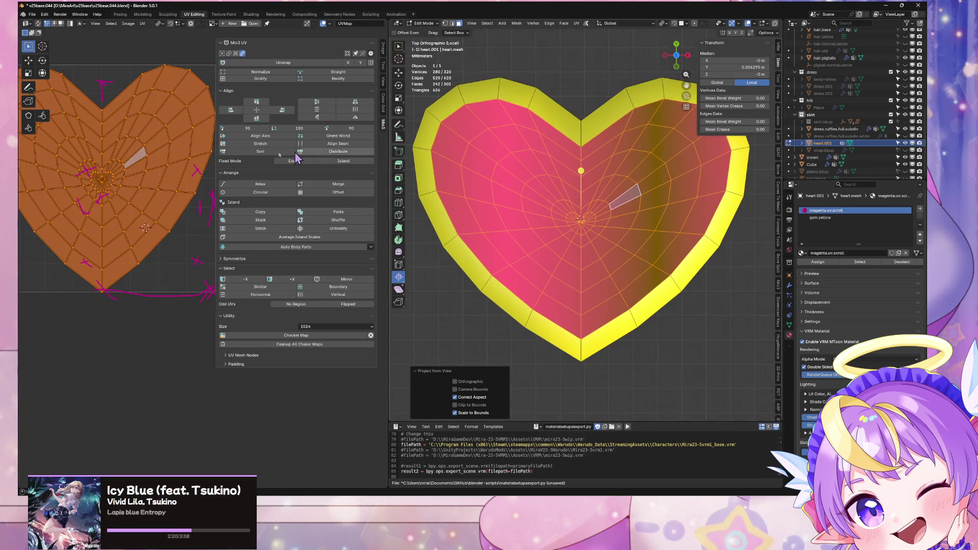
scroll(129, 184, up, 2)
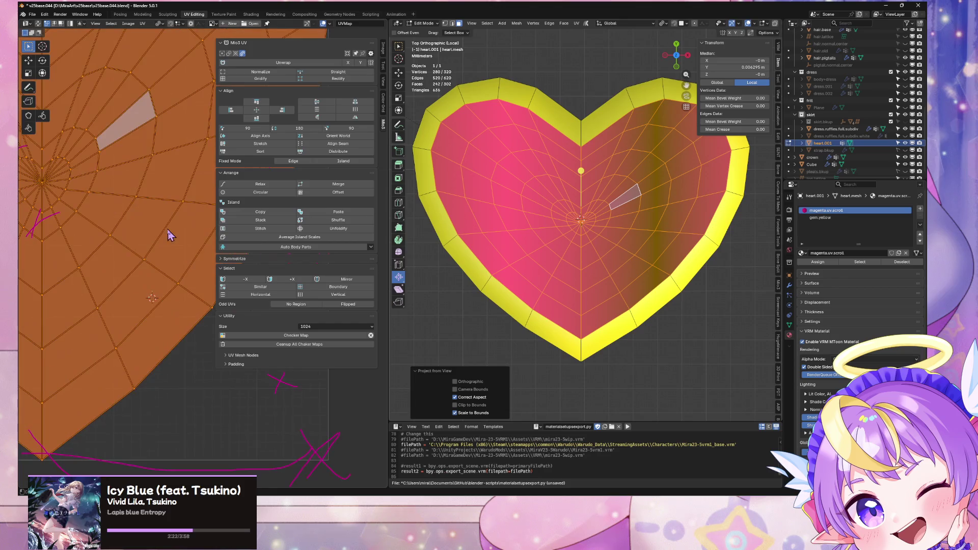
scroll(138, 196, up, 1)
scroll(138, 196, down, 3)
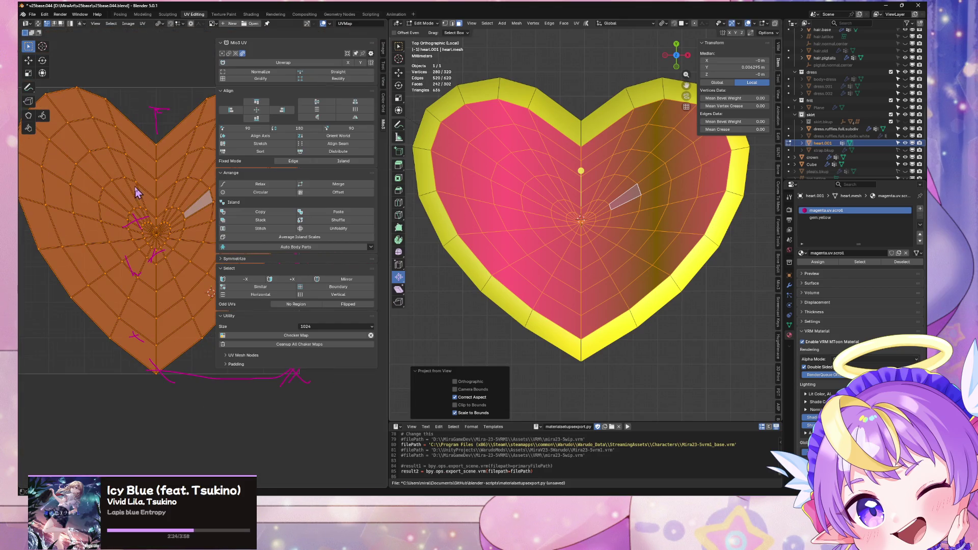
scroll(568, 258, up, 1)
scroll(570, 260, down, 2)
alt+click(618, 263)
Select the outer concentric heart edge loops and dissolve them
alt+shift+click(612, 255)
alt+shift+click(604, 245)
mouse_move(614, 249)
middle_down()
mouse_move(581, 139)
mouse_move(608, 194)
middle_up()
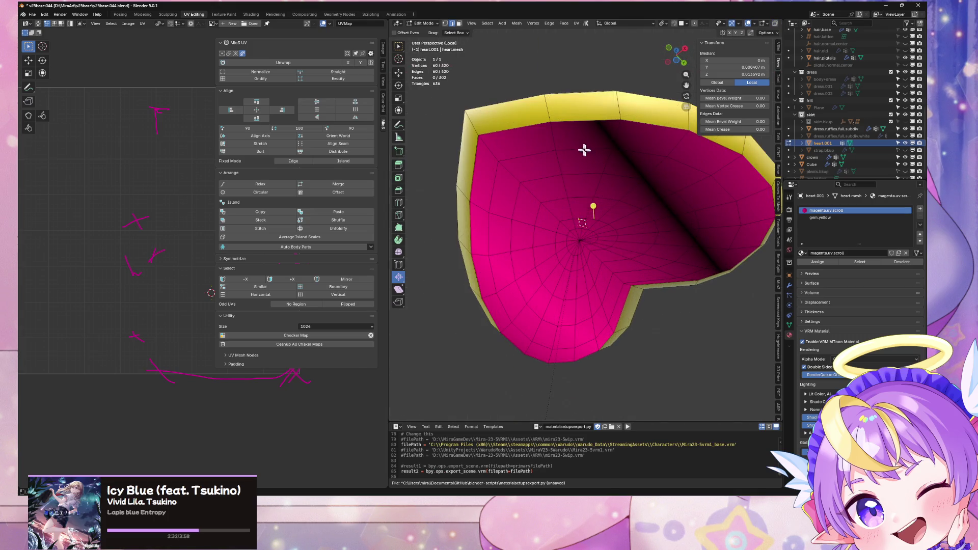
alt+click(584, 153)
alt+shift+click(583, 173)
alt+shift+click(581, 201)
alt+shift+click(574, 231)
mouse_move(620, 205)
middle_down()
mouse_move(637, 206)
mouse_move(649, 176)
mouse_move(651, 224)
mouse_move(704, 328)
mouse_move(653, 264)
middle_up()
key(ctrl+x)
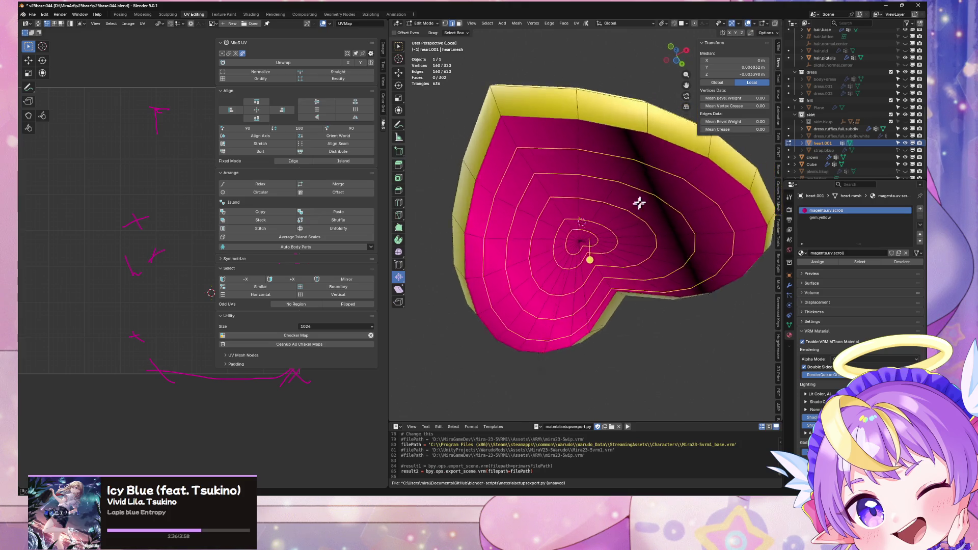
Select the two inner heart-shaped loops and dissolve them too
alt+click(574, 201)
shift+click(570, 196)
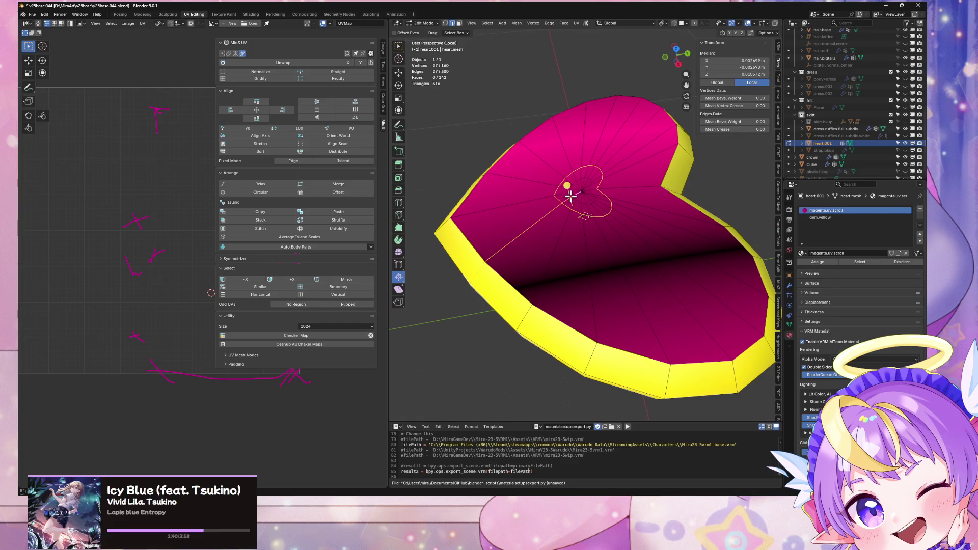
shift+click(569, 192)
alt+shift+click(581, 185)
key(ctrl+x)
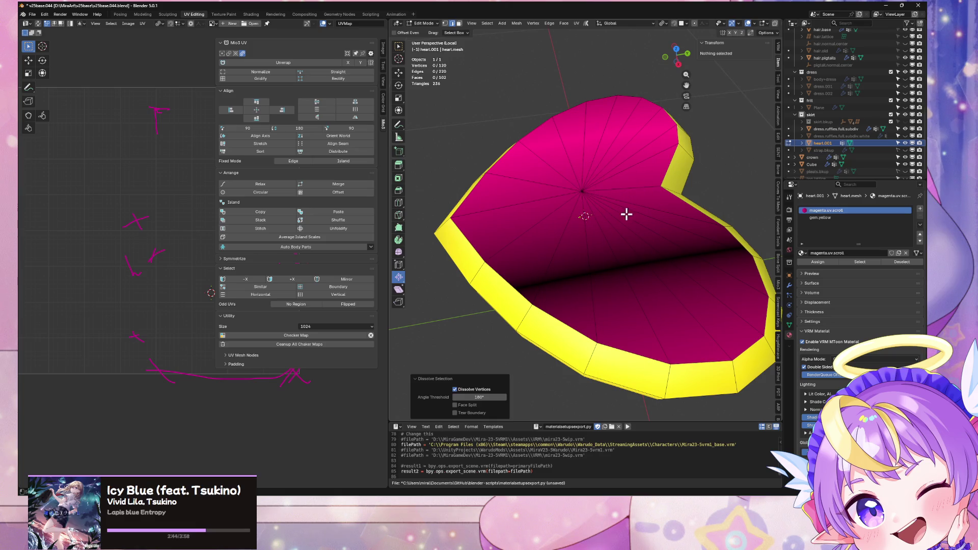
Clear the selection, box-select all the heart's faces, and view them from the top
mouse_move(627, 215)
middle_down()
mouse_move(683, 246)
mouse_move(674, 238)
middle_up()
ctrl+alt+click(611, 239)
mouse_move(656, 284)
middle_down()
mouse_move(651, 198)
mouse_move(548, 197)
middle_up()
ctrl+alt+click(605, 256)
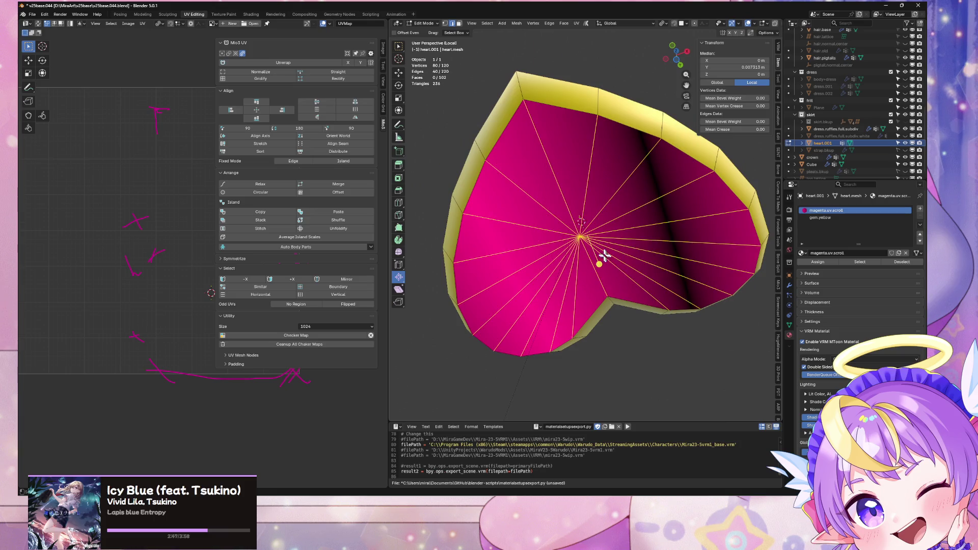
mouse_move(605, 256)
middle_down()
mouse_move(607, 240)
mouse_move(537, 207)
middle_up()
key(alt+a)
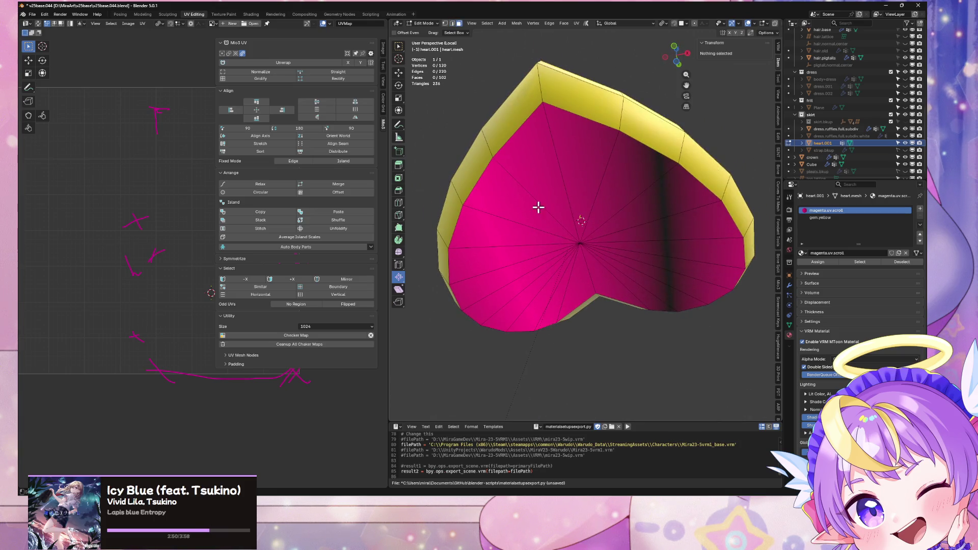
key(l)
middle_drag(597, 231, 614, 323)
drag(545, 176, 591, 225)
mouse_move(591, 225)
middle_down()
mouse_move(636, 269)
mouse_move(616, 269)
middle_up()
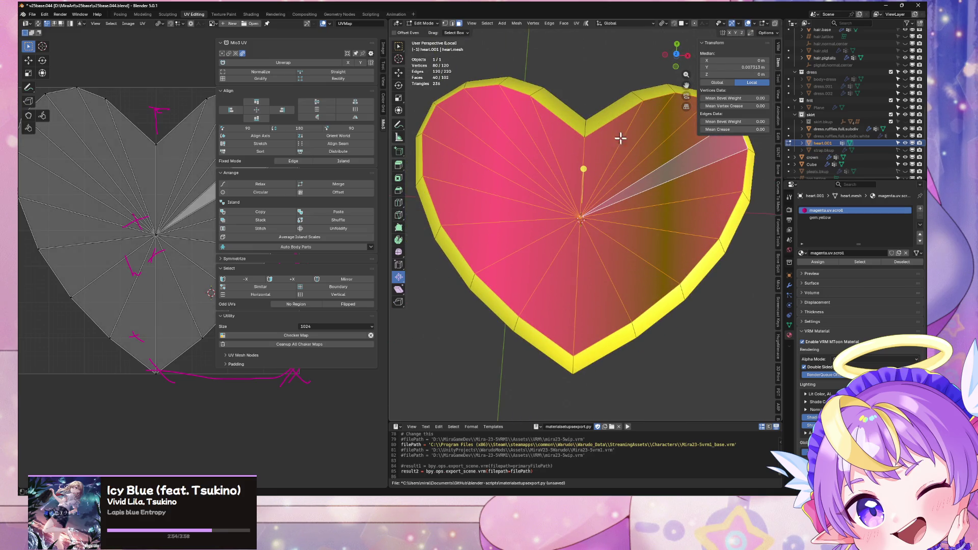
click(677, 54)
Project the UVs from view again and inspect the UV heart island's boundary
click(576, 24)
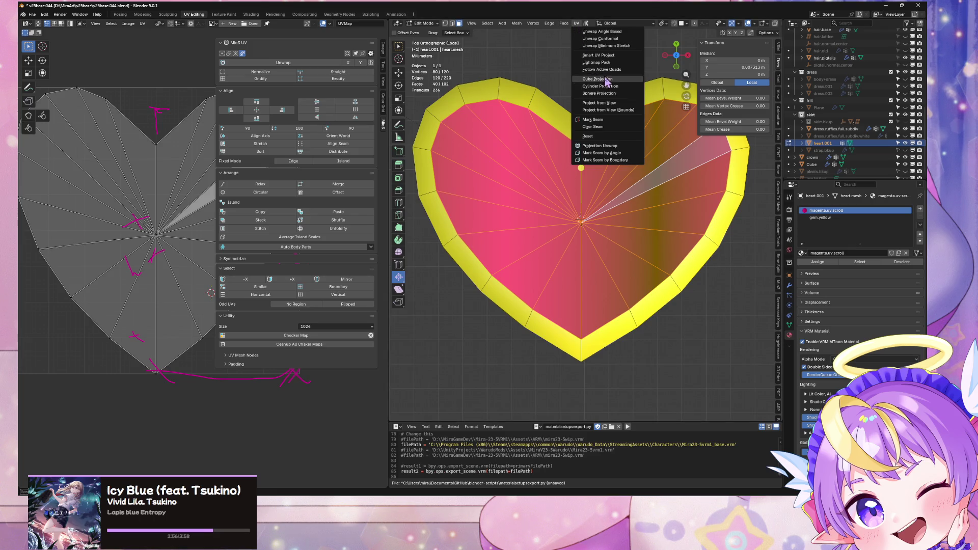
click(630, 117)
scroll(153, 229, down, 3)
scroll(163, 178, up, 2)
key(a)
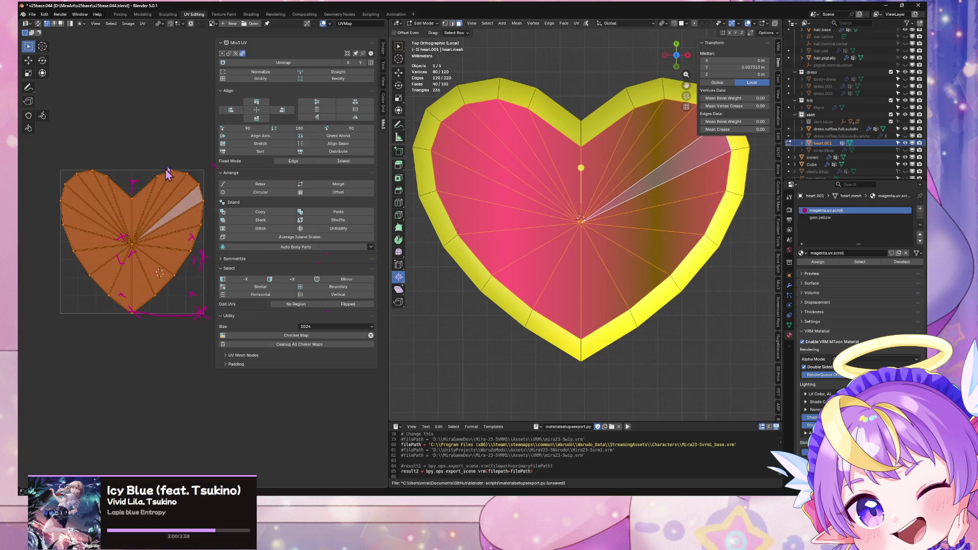
click(317, 289)
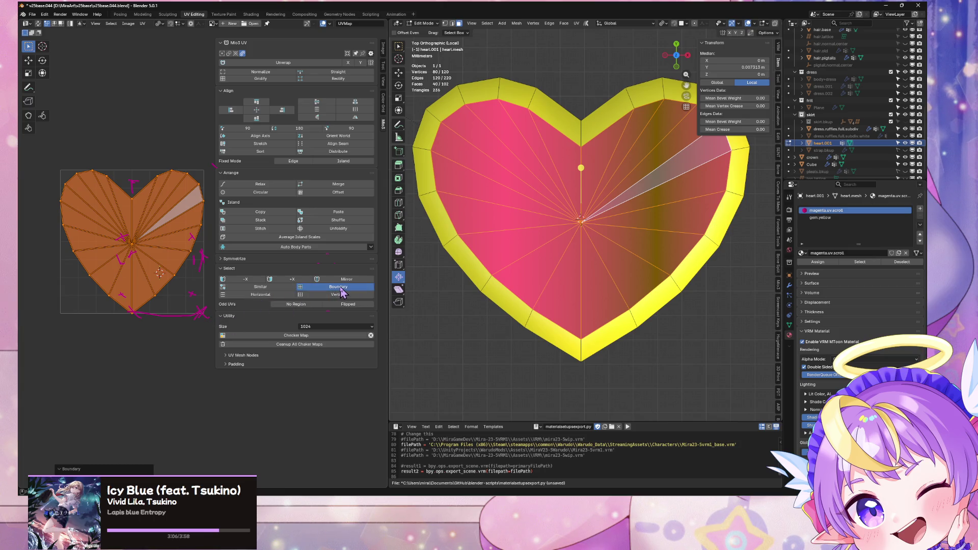
click(189, 334)
click(340, 288)
key(g)
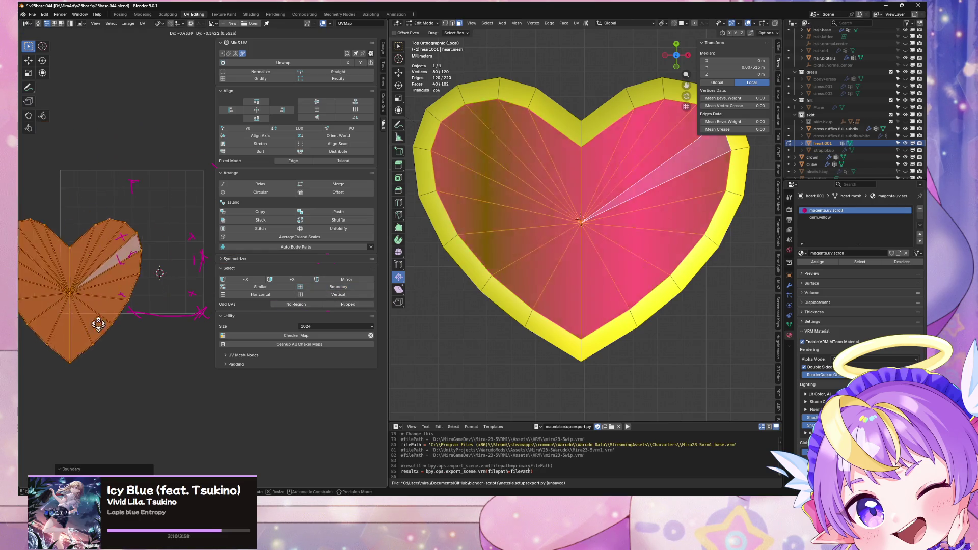
right_click(145, 288)
scroll(602, 268, up, 3)
scroll(617, 306, down, 3)
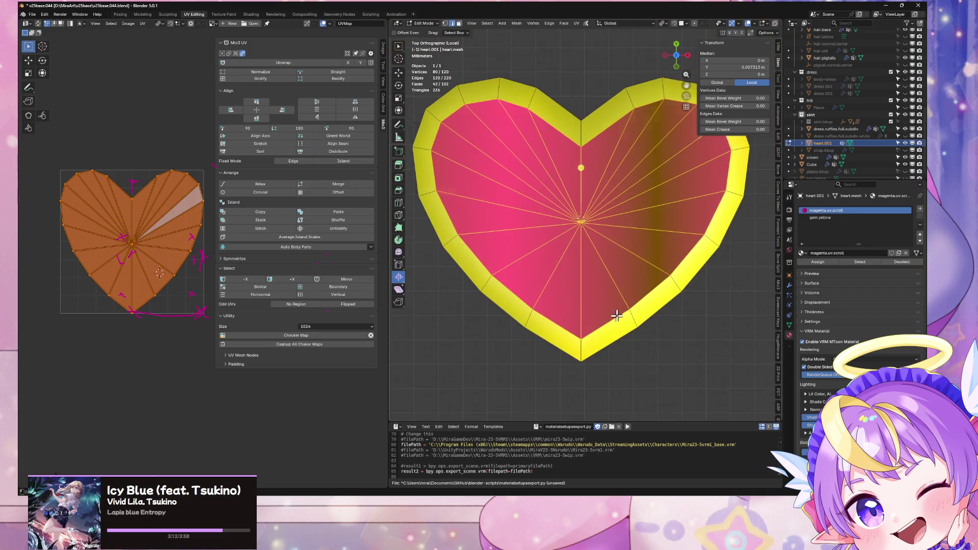
Select the magenta-material faces in top orthographic view, then deselect and show the mesh's vertex groups
alt+click(610, 322)
key(a)
mouse_move(527, 283)
middle_down()
mouse_move(591, 277)
mouse_move(609, 203)
mouse_move(598, 276)
middle_up()
click(600, 222)
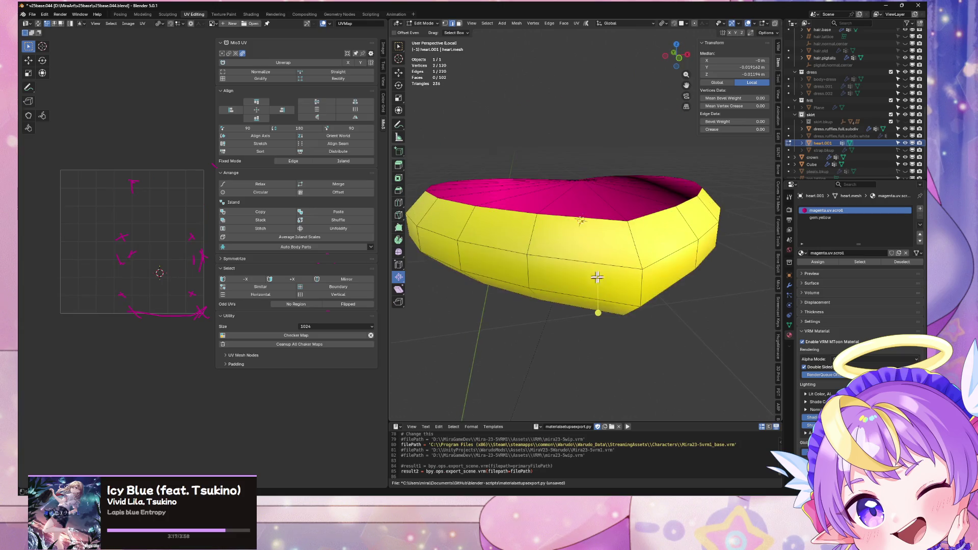
click(850, 262)
middle_drag(499, 221, 504, 271)
mouse_move(644, 195)
middle_down()
mouse_move(604, 201)
mouse_move(678, 56)
middle_up()
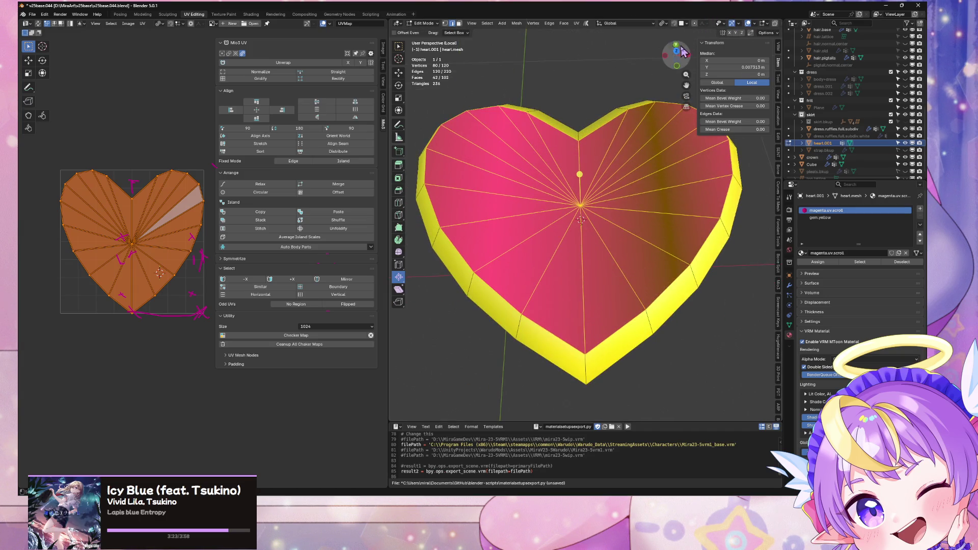
click(683, 47)
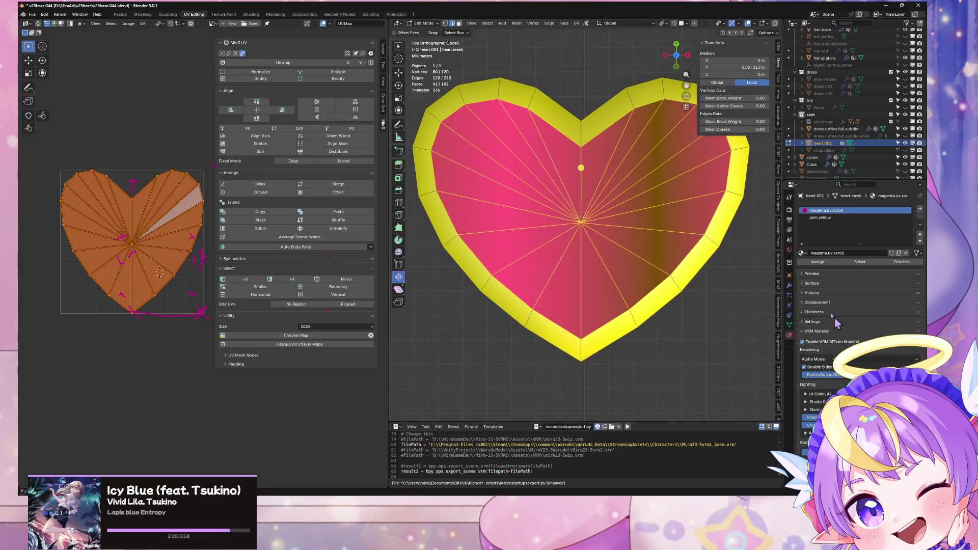
click(742, 332)
click(789, 325)
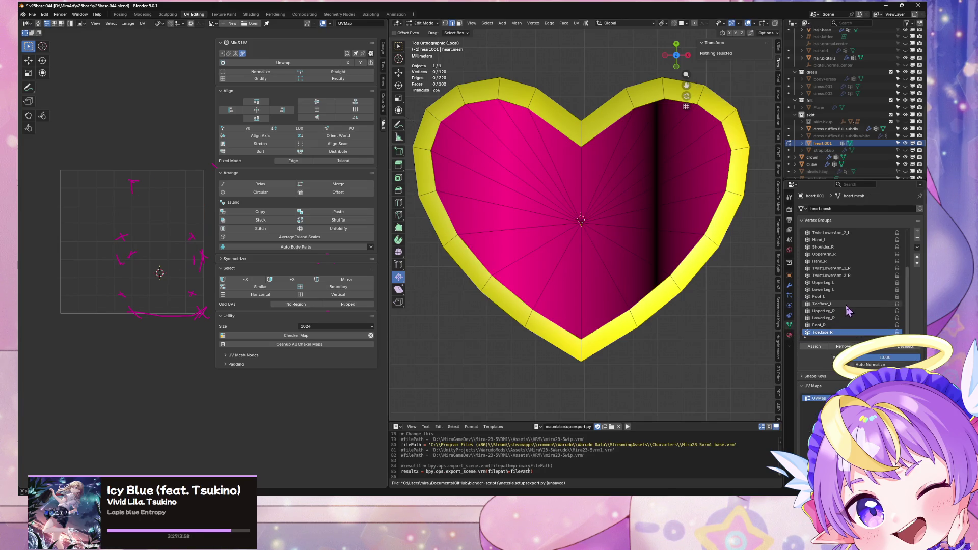
Switch to solid shading and recalculate normals for the whole heart mesh
alt+click(600, 311)
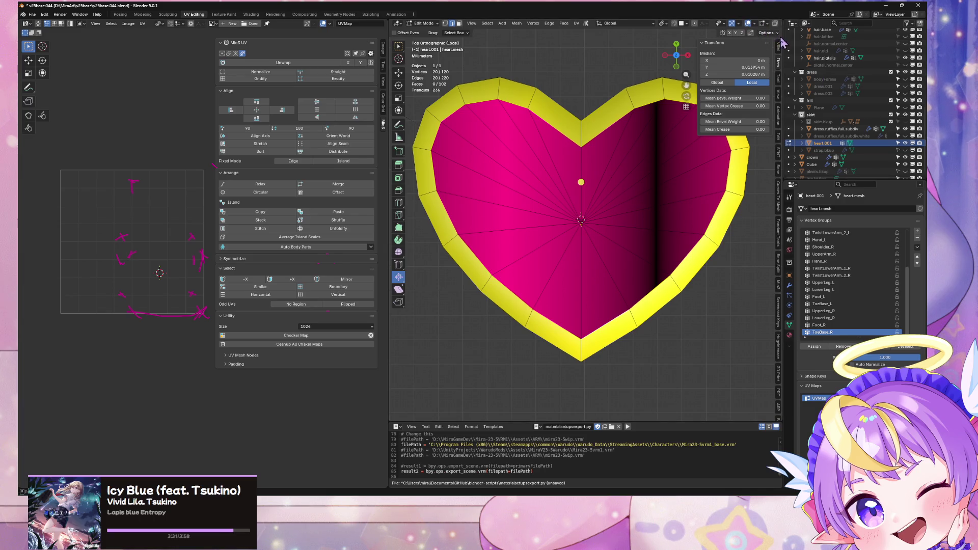
drag(783, 42, 867, 42)
click(834, 23)
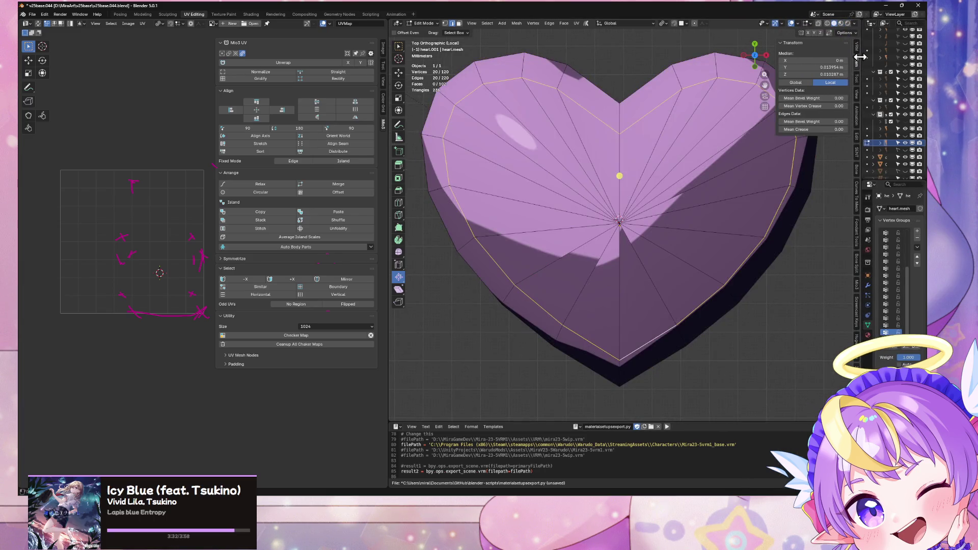
drag(860, 204, 781, 204)
key(a)
key(alt+n)
click(650, 319)
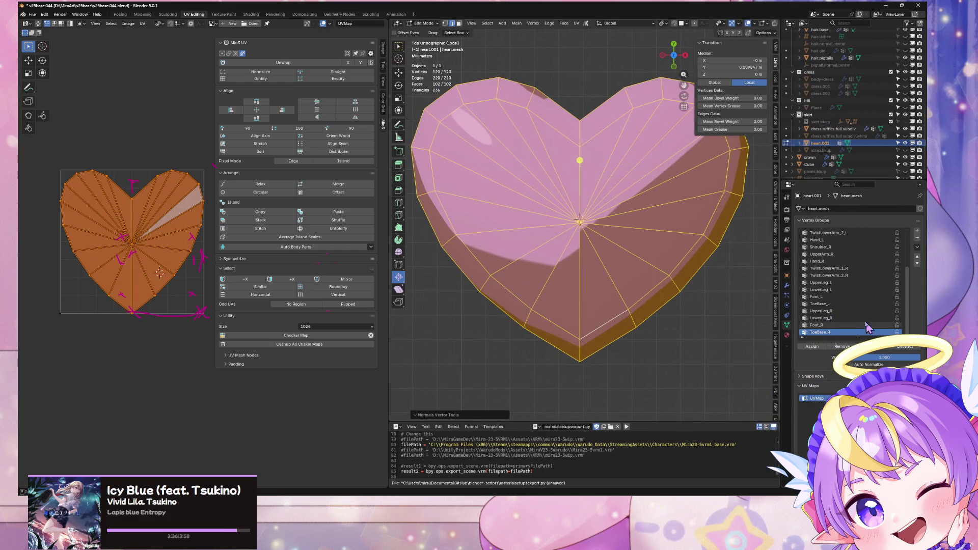
From the top view, add several evenly spaced heart-shaped edge loops around the centre
mouse_move(670, 305)
middle_down()
mouse_move(636, 225)
mouse_move(656, 275)
middle_up()
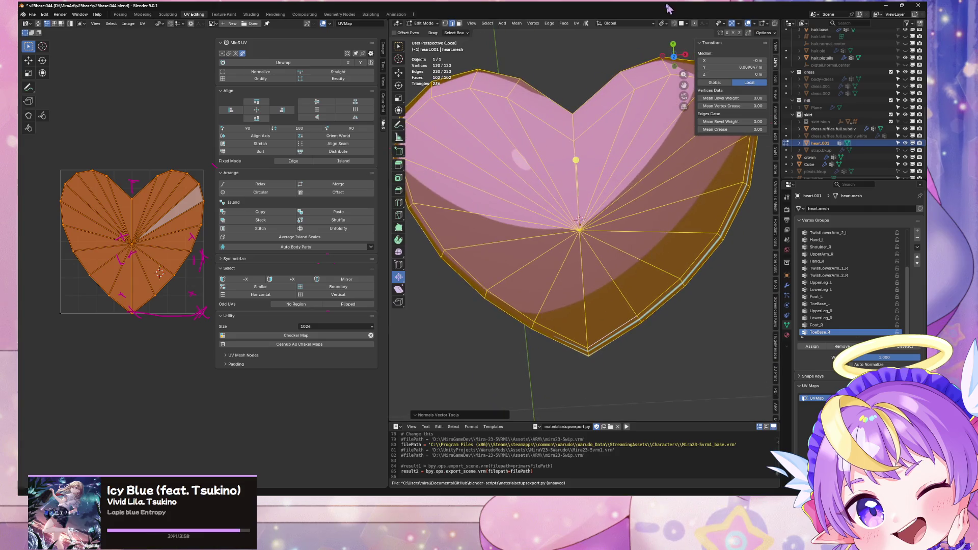
click(674, 55)
key(alt+a)
key(l)
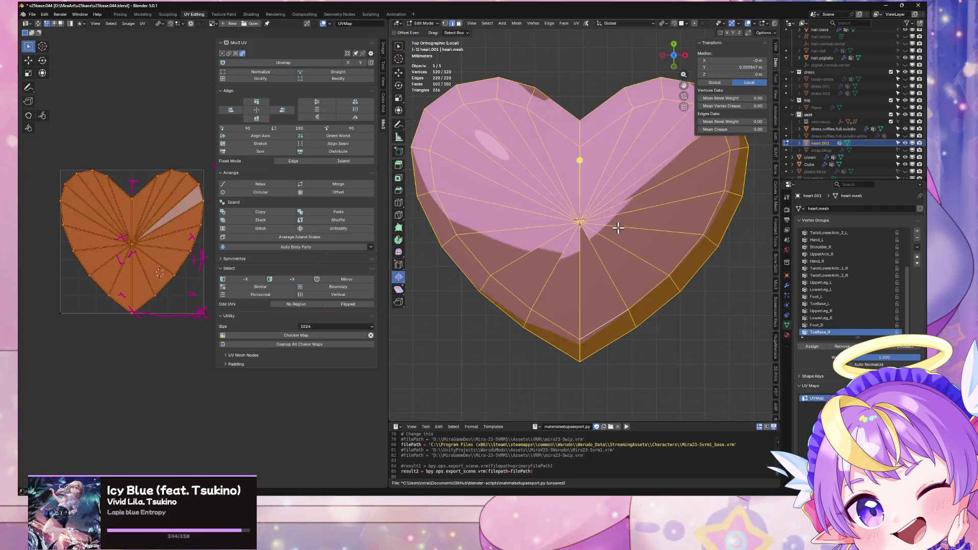
key(e)
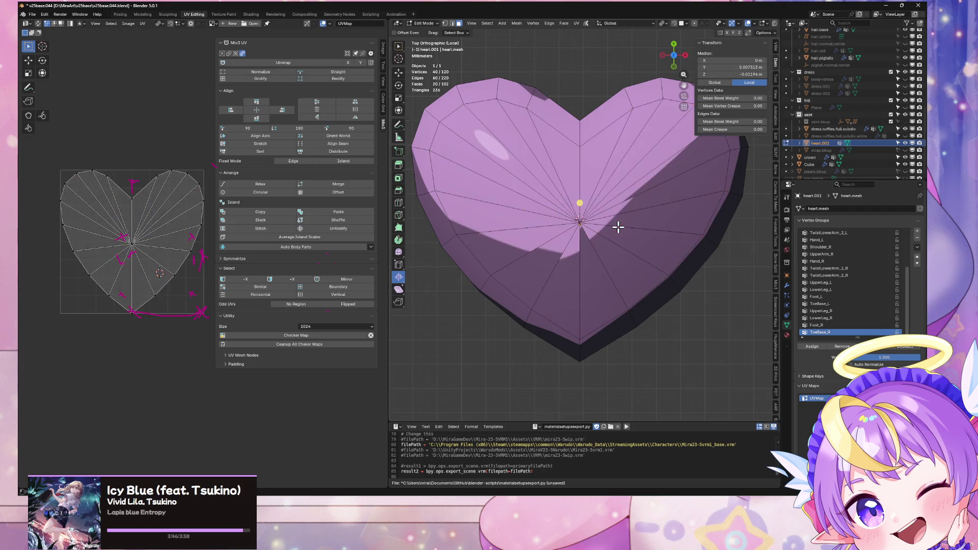
scroll(618, 226, up, 7)
click(619, 226)
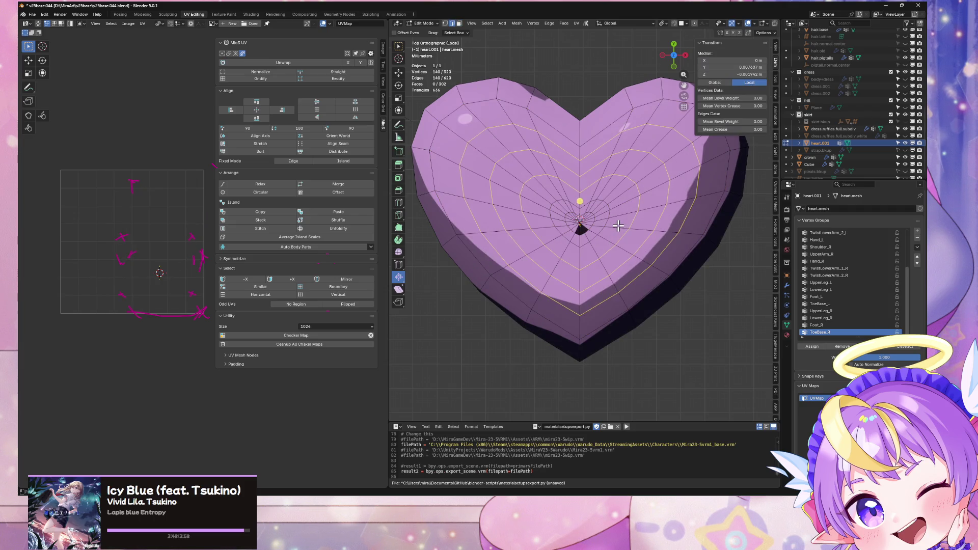
Shrink and grow the loop selection, then undo and redo back to one central heart loop
key(ctrl+minus)
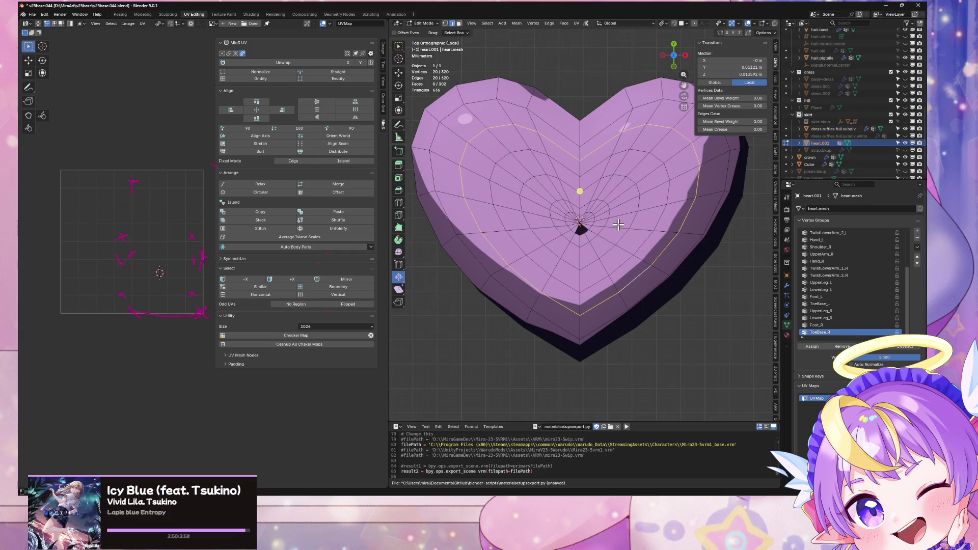
mouse_move(625, 211)
middle_down()
mouse_move(601, 144)
mouse_move(623, 206)
middle_up()
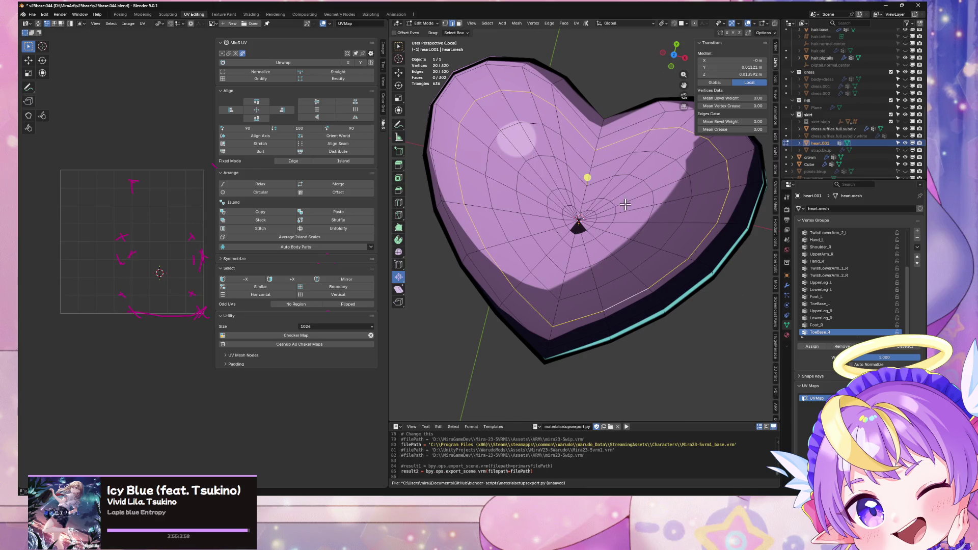
scroll(625, 204, up, 4)
key(ctrl+plus)
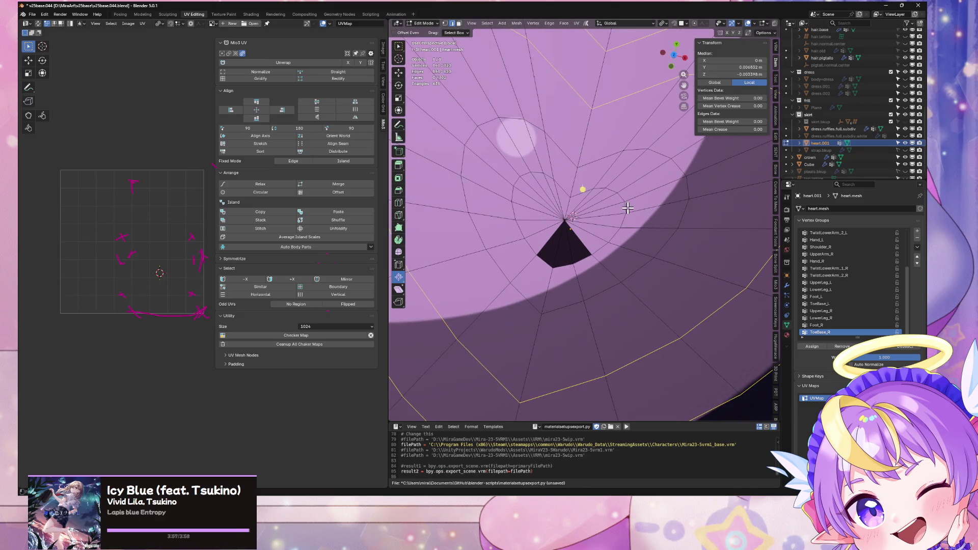
key(ctrl+z)
key(ctrl+z)
key(ctrl+shift+z)
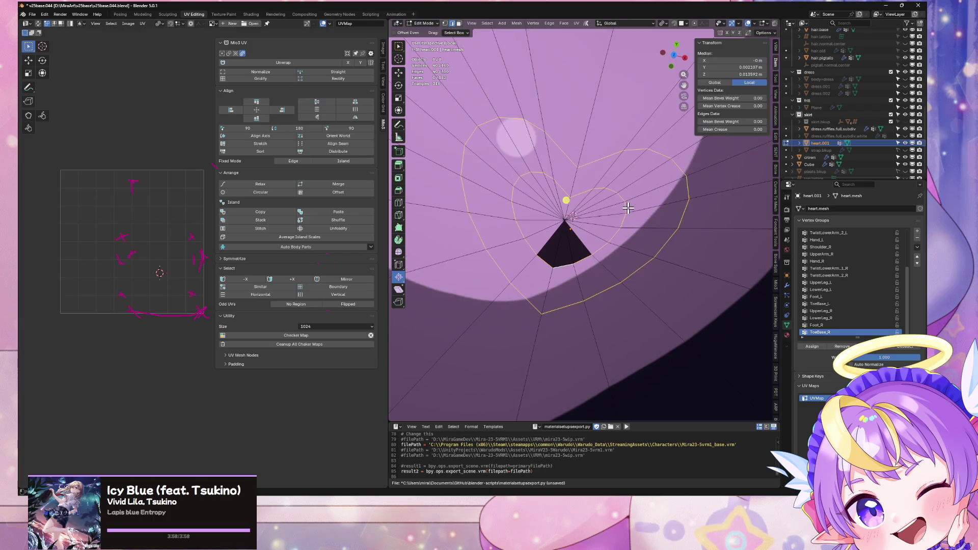
Apply a normals fix to the whole mesh, then select an edge at the heart's centre
middle_drag(629, 207, 629, 192)
key(a)
key(alt+n)
click(624, 290)
click(567, 178)
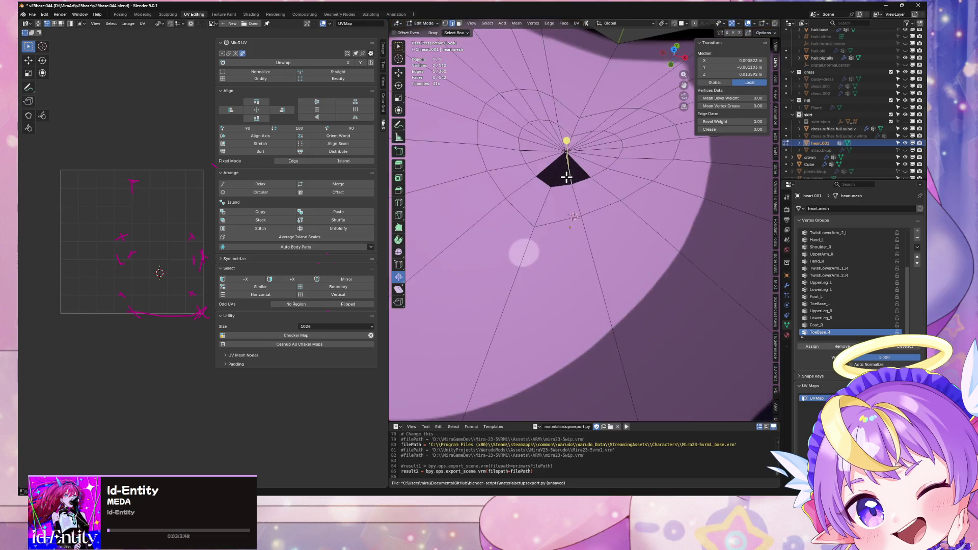
mouse_move(637, 76)
middle_down()
mouse_move(618, 87)
mouse_move(620, 138)
mouse_move(630, 35)
mouse_move(607, 136)
mouse_move(606, 76)
mouse_move(584, 166)
mouse_move(599, 233)
middle_up()
In face select mode, recalculate all the mesh's normals to point outside
key(ctrl+z)
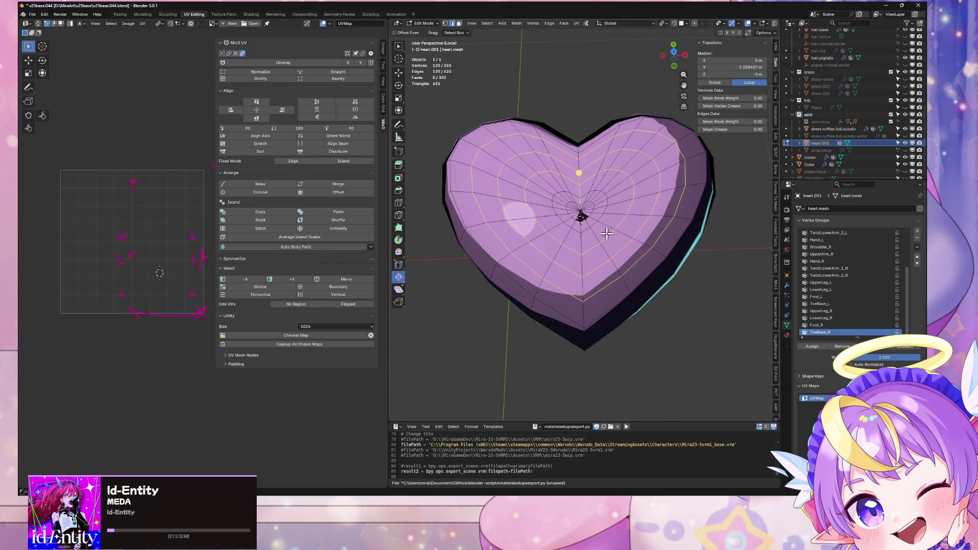
scroll(581, 214, up, 6)
click(577, 208)
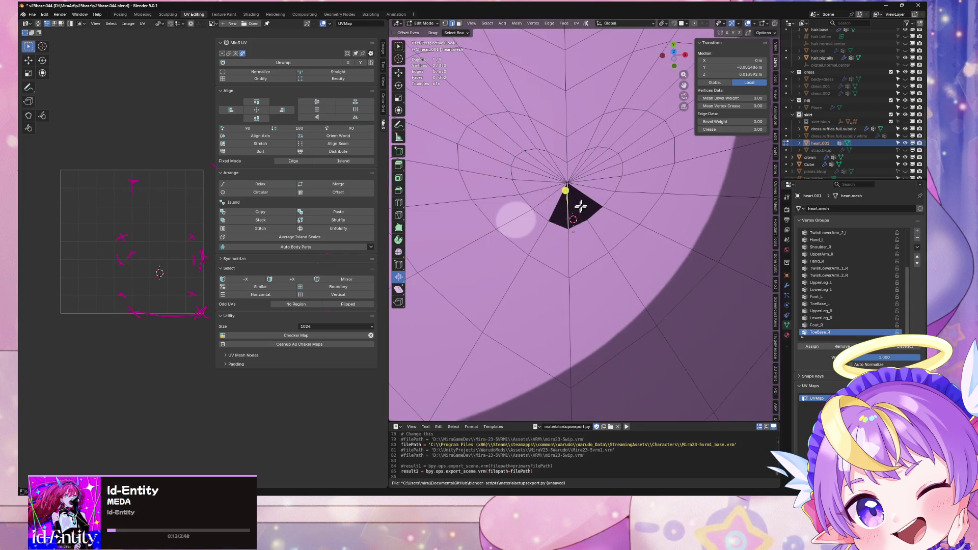
key(3)
middle_drag(609, 196, 625, 292)
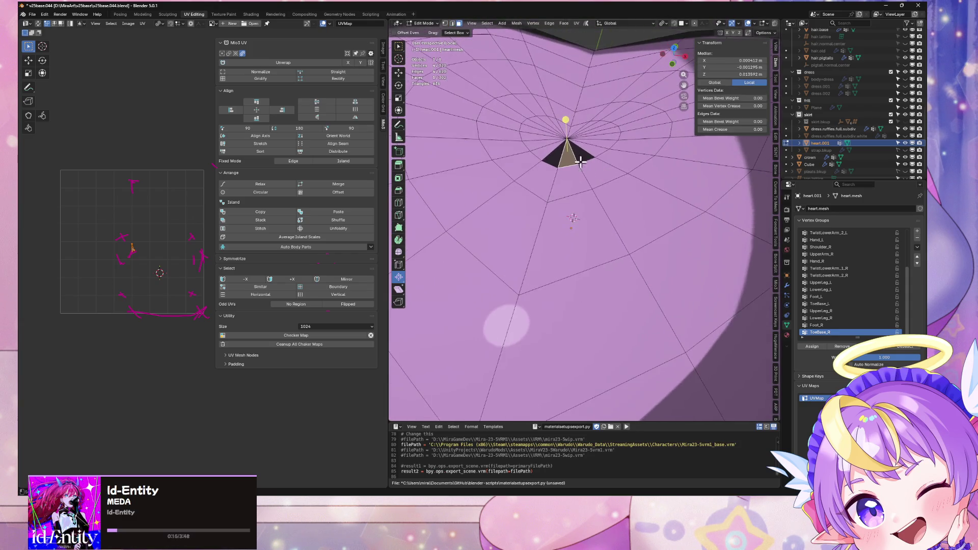
key(a)
key(alt+n)
click(601, 211)
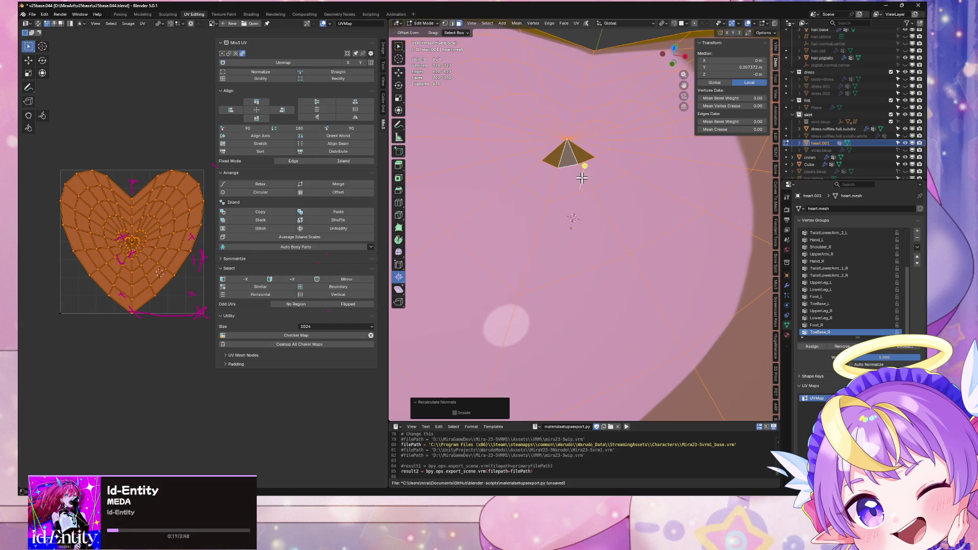
Apply another normals operation, then select one of the dark centre faces to inspect
key(alt+n)
click(586, 261)
mouse_move(579, 175)
middle_down()
mouse_move(585, 244)
mouse_move(566, 226)
middle_up()
key(alt+a)
key(alt+n)
click(586, 236)
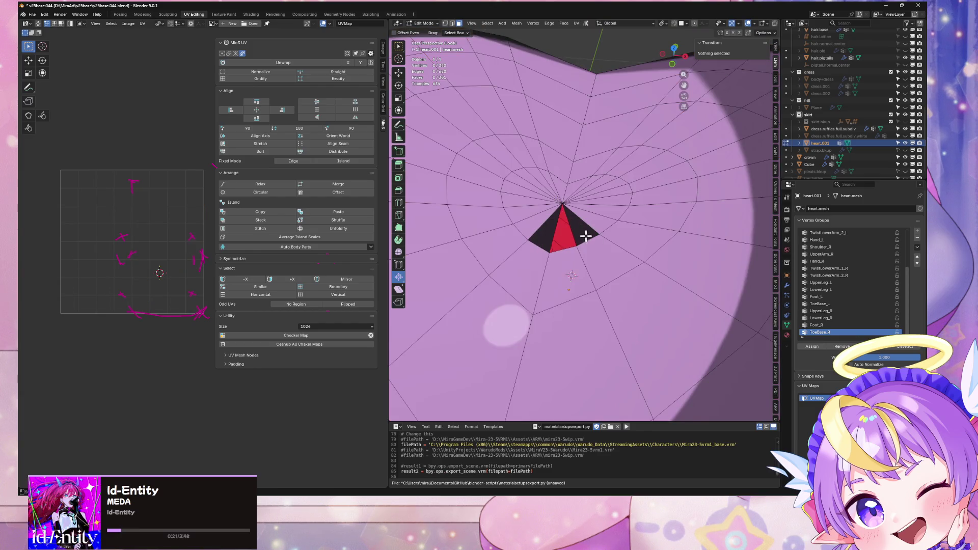
key(ctrl+z)
mouse_move(591, 250)
middle_down()
mouse_move(579, 219)
mouse_move(579, 231)
mouse_move(654, 131)
middle_up()
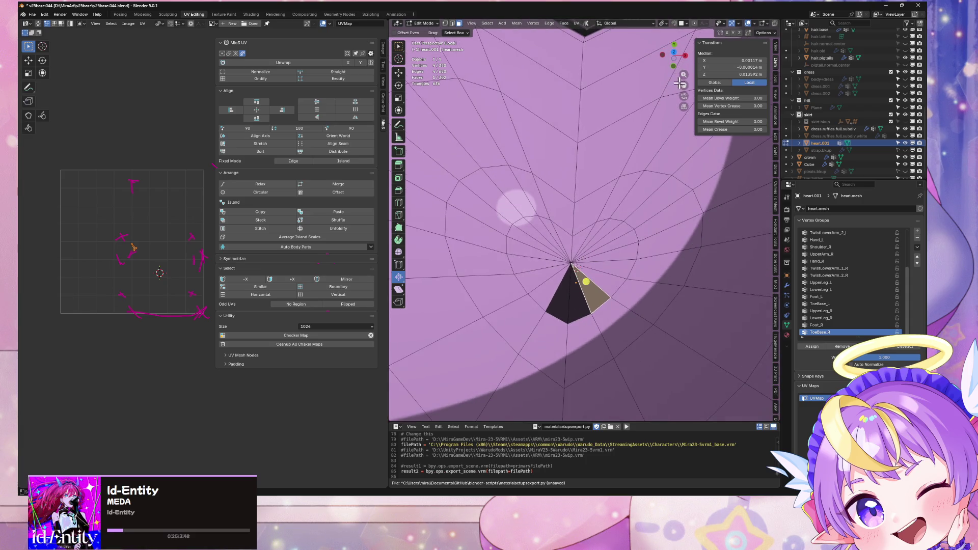
View the centre from the top, check the overlay options, and show the heart's modifiers
click(675, 54)
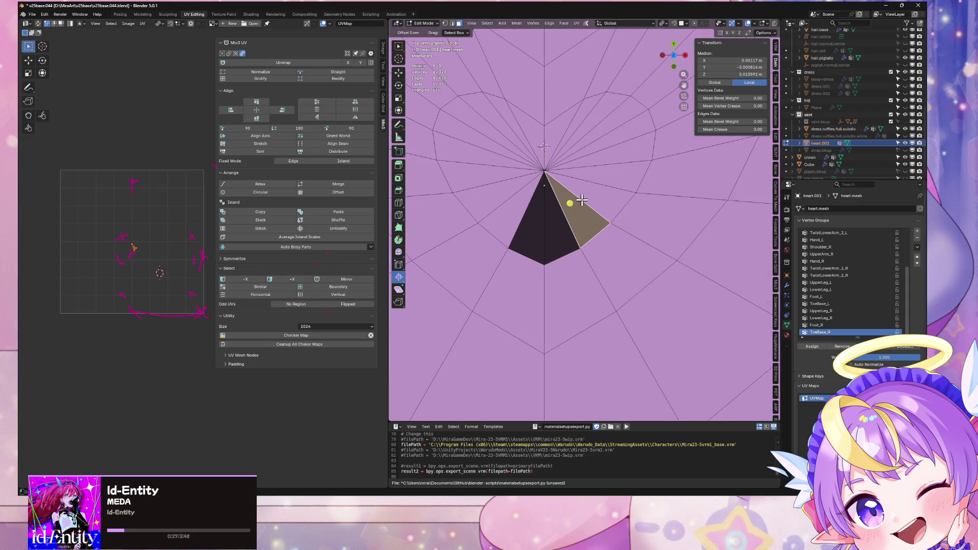
click(768, 24)
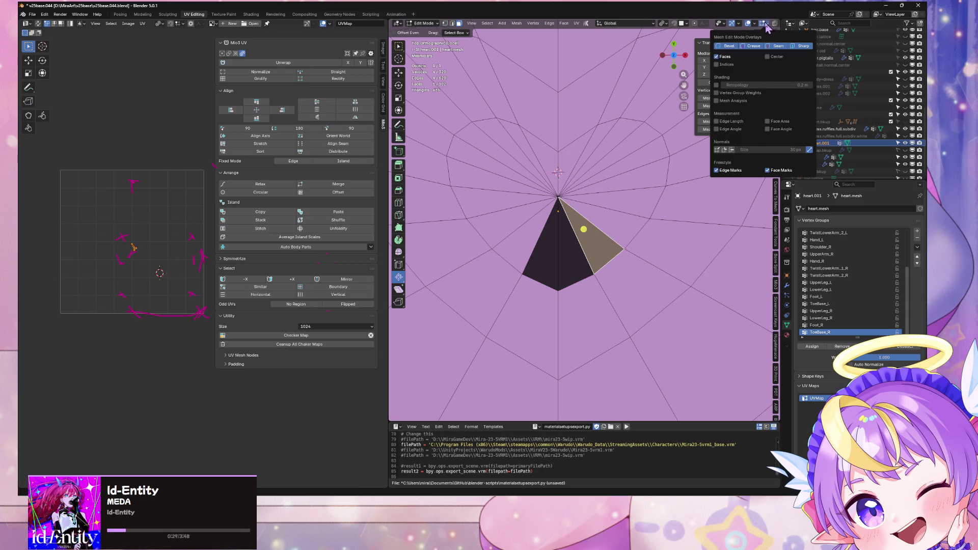
mouse_move(755, 28)
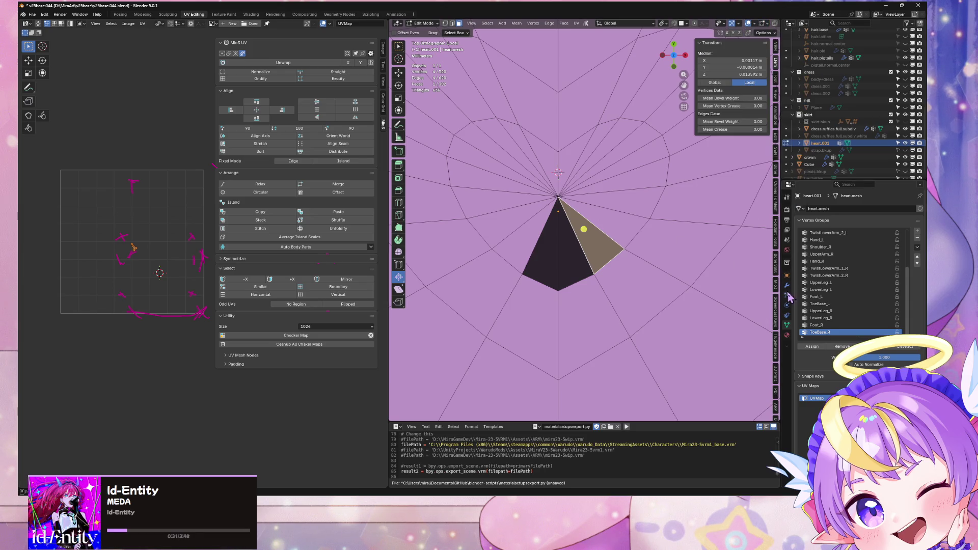
click(788, 296)
click(754, 25)
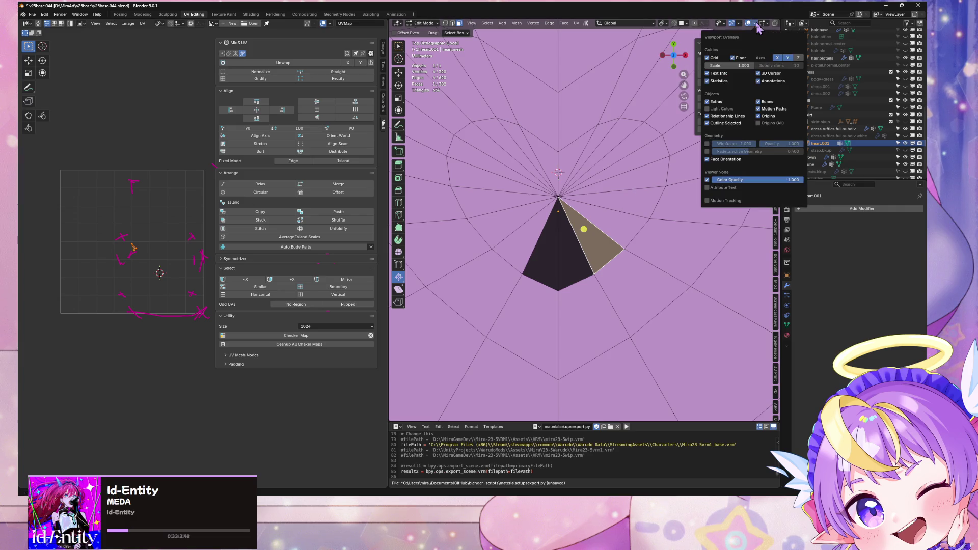
Switch to the Modeling workspace in Solid shading and close in on the selected face
click(142, 14)
scroll(528, 117, up, 5)
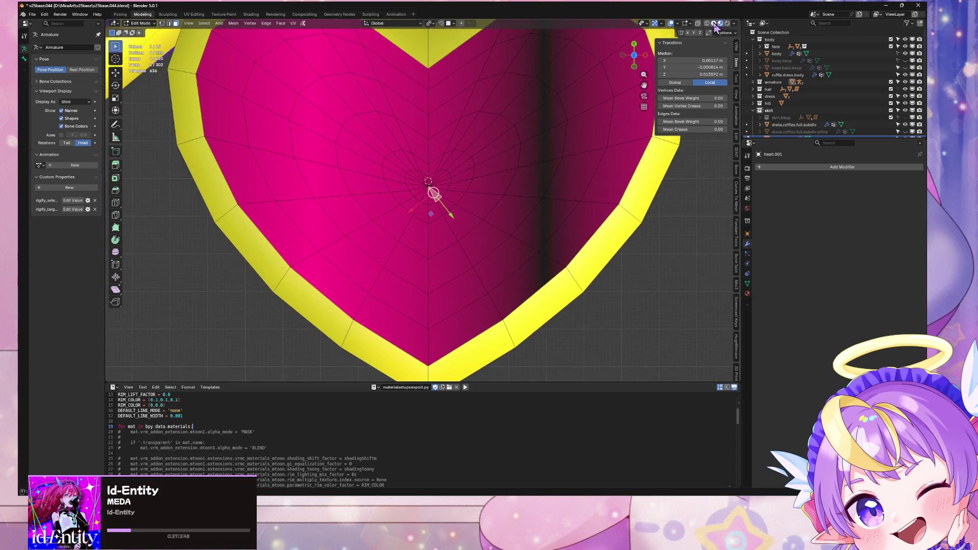
click(714, 24)
mouse_move(556, 114)
middle_down()
mouse_move(557, 164)
mouse_move(596, 95)
middle_up()
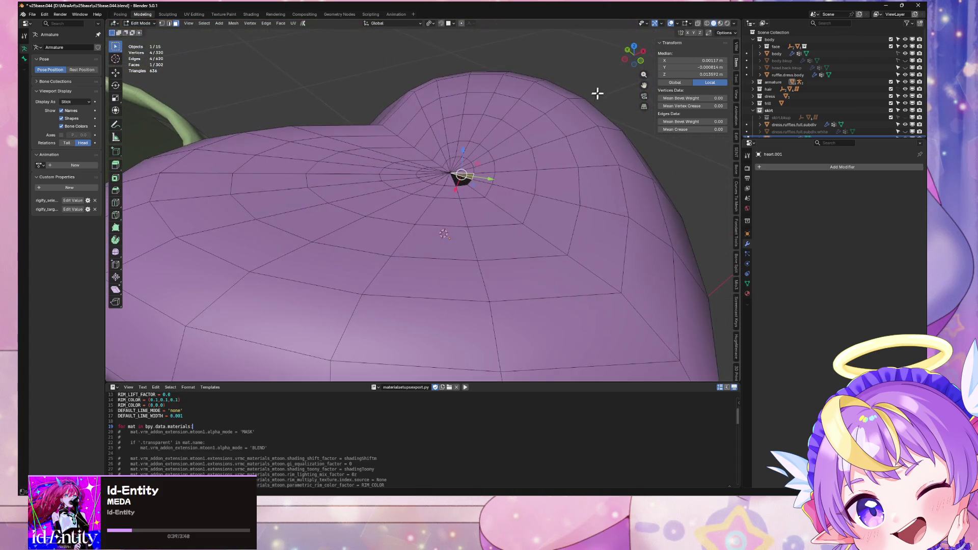
click(678, 24)
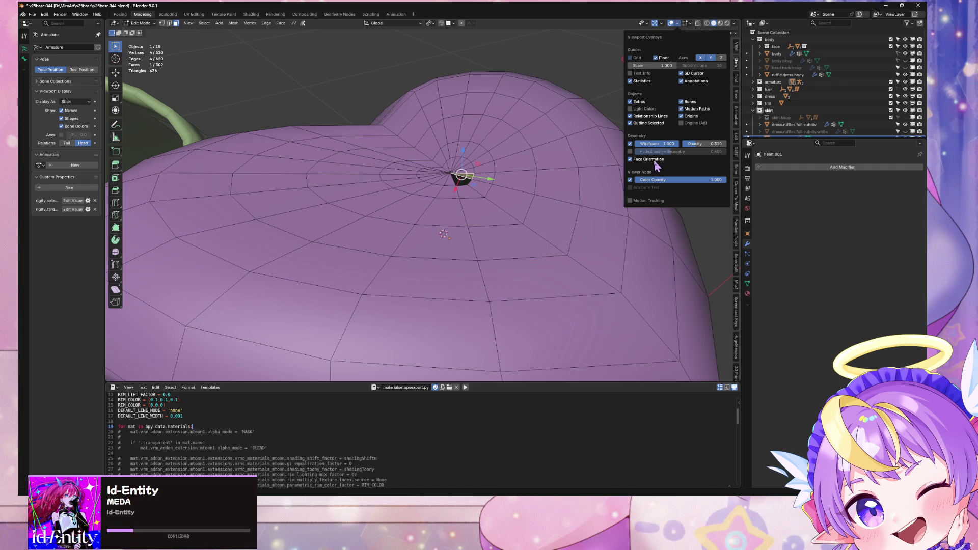
scroll(479, 179, up, 6)
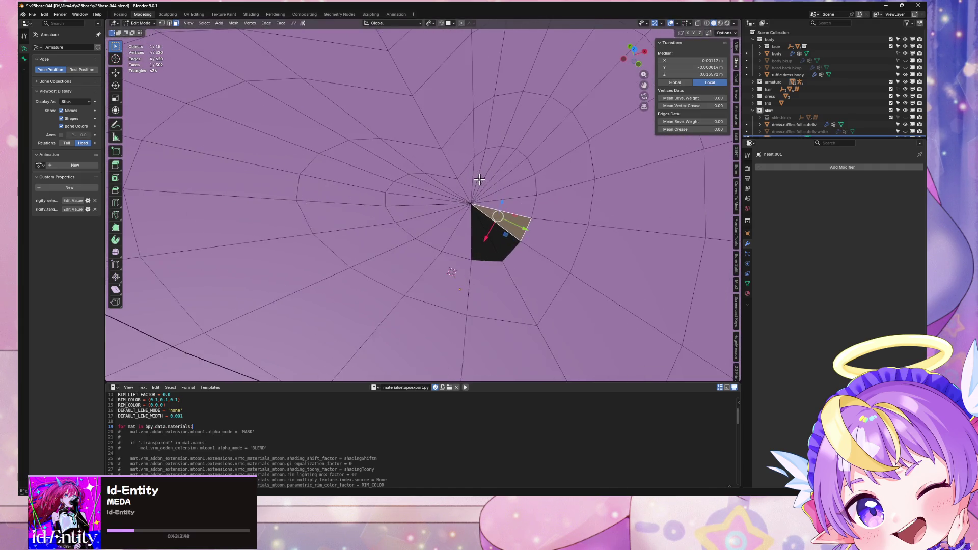
mouse_move(531, 220)
middle_down()
mouse_move(548, 203)
mouse_move(489, 219)
mouse_move(500, 184)
mouse_move(481, 278)
mouse_move(483, 233)
mouse_move(454, 258)
middle_up()
Move the selected face, then select the heart's centre vertex in X-ray and undo its trial move
key(g)
click(519, 279)
key(1)
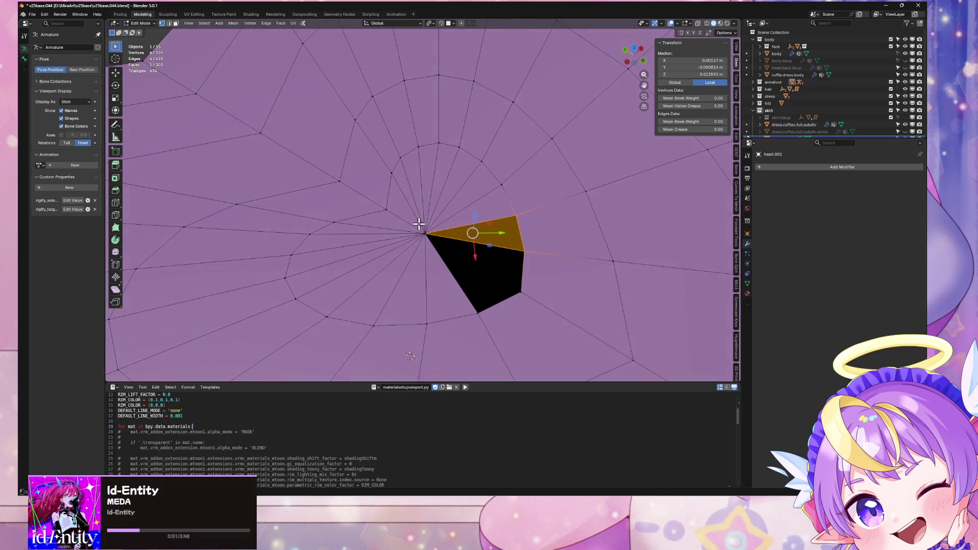
click(461, 238)
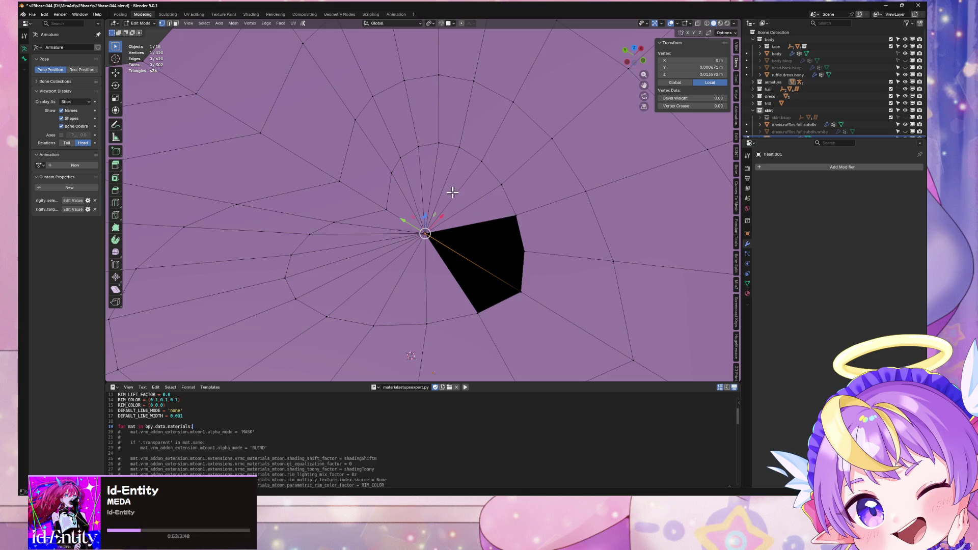
key(alt+z)
key(g)
click(431, 266)
key(ctrl+z)
Box-select the vertices around the heart's centre and snap to Top view
mouse_move(469, 275)
middle_down()
mouse_move(467, 162)
mouse_move(441, 192)
mouse_move(413, 185)
mouse_move(520, 178)
mouse_move(493, 178)
mouse_move(489, 191)
middle_up()
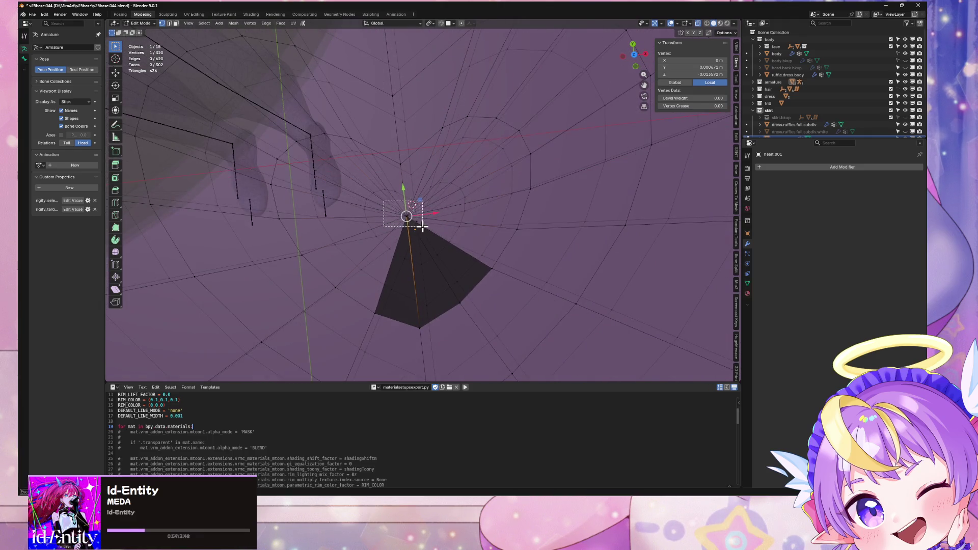
drag(383, 201, 423, 227)
click(640, 52)
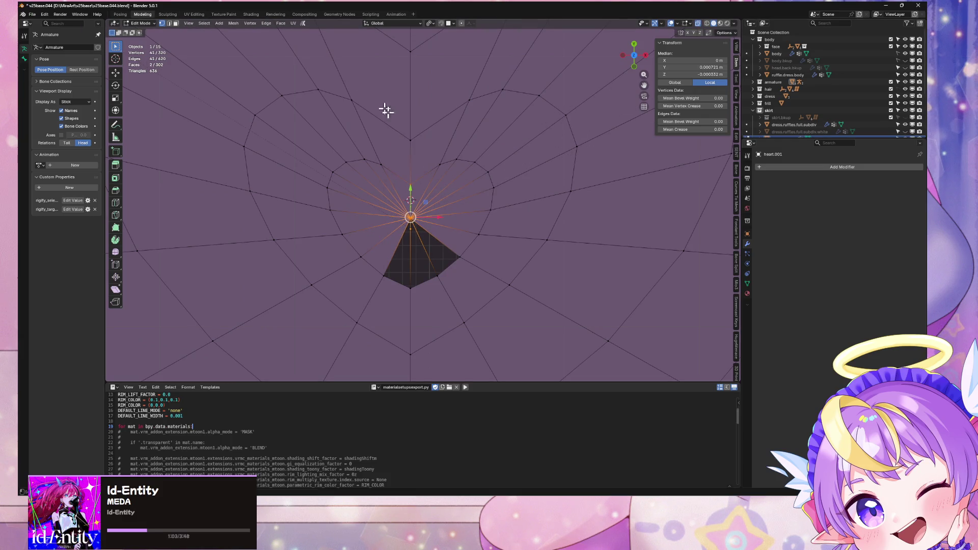
click(410, 184)
Scale the centre vertex cluster outward while keeping Z unchanged (Shift+Z)
drag(413, 220, 414, 215)
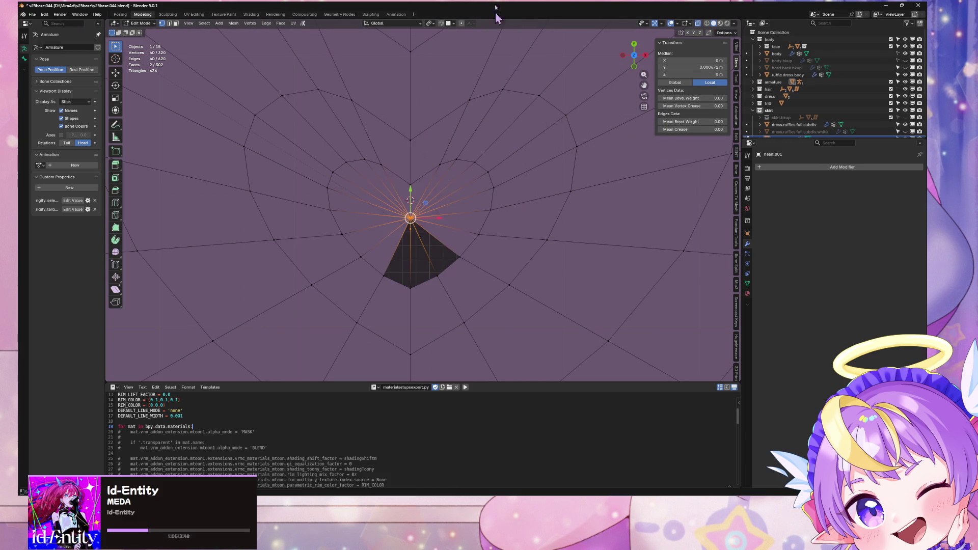
click(427, 25)
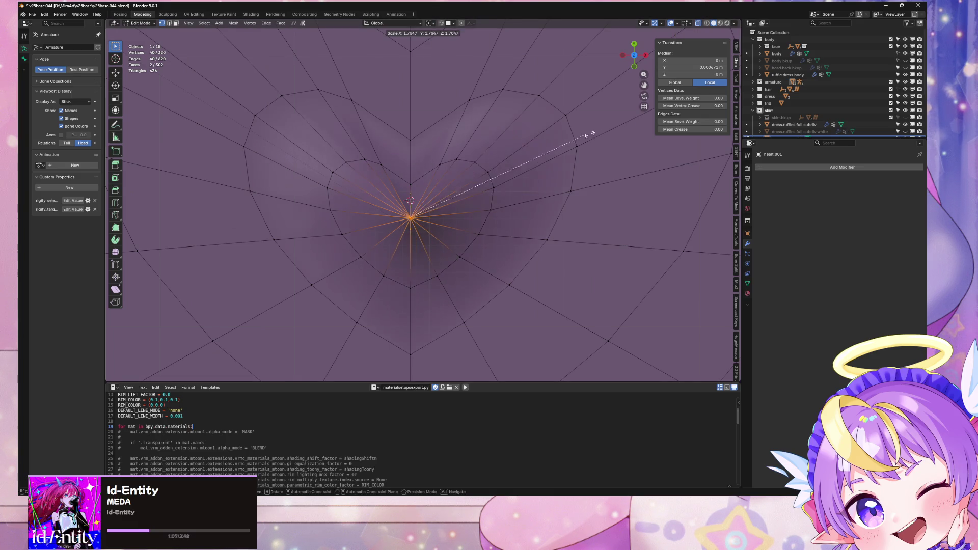
key(s)
key(Escape)
key(s)
key(shift+z)
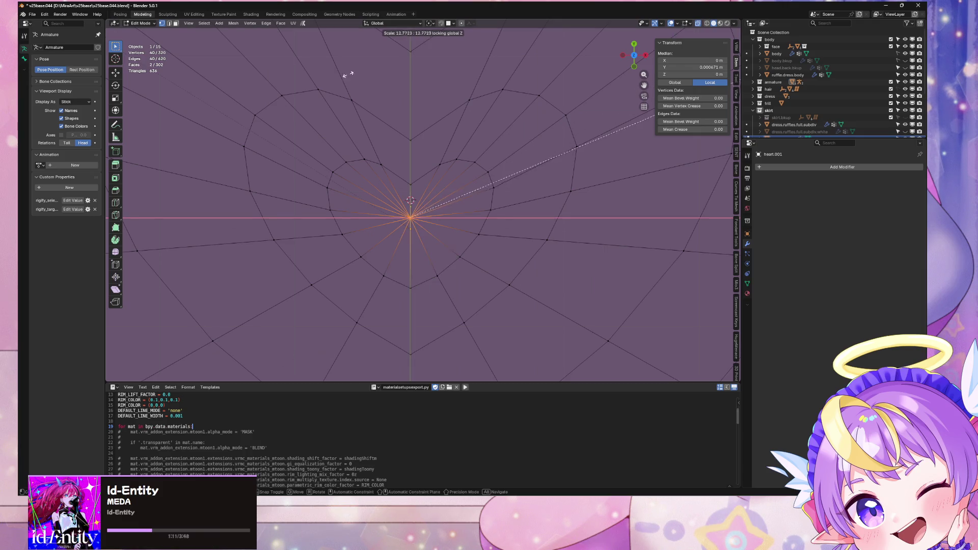
click(503, 59)
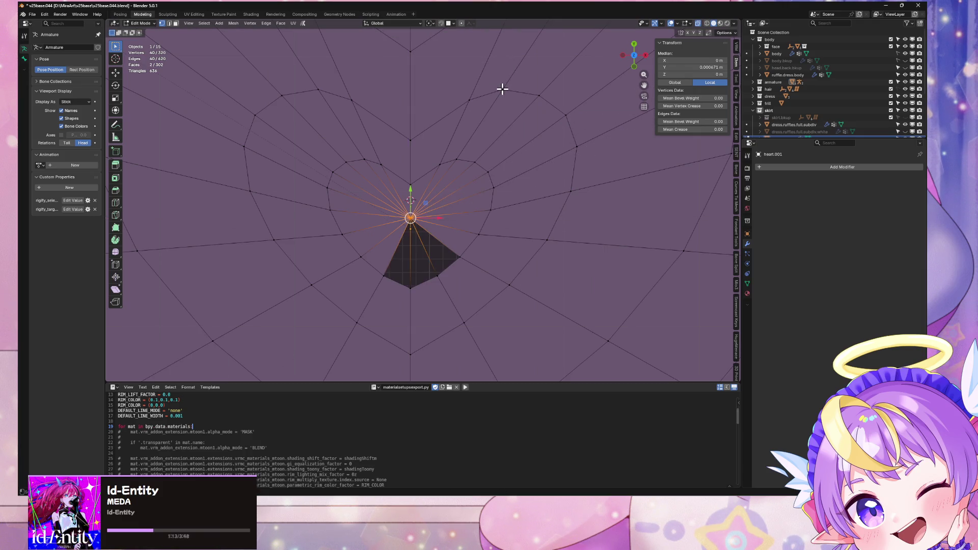
Delete the inner heart faces to open a heart-shaped hole
scroll(503, 89, down, 2)
mouse_move(498, 92)
middle_down()
mouse_move(498, 121)
mouse_move(510, 81)
mouse_move(476, 158)
middle_up()
key(ctrl+l)
key(x)
click(473, 152)
middle_drag(492, 121, 479, 157)
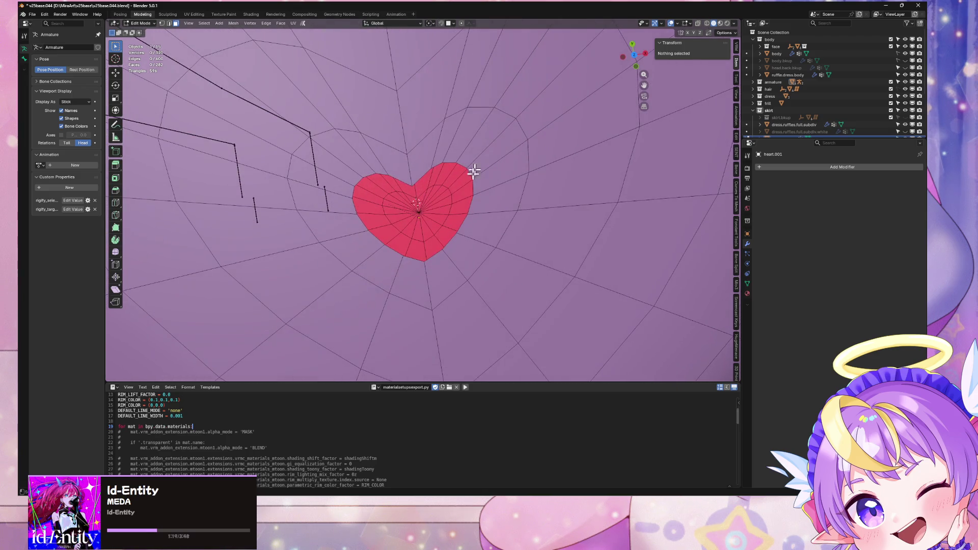
key(l)
key(x)
click(429, 218)
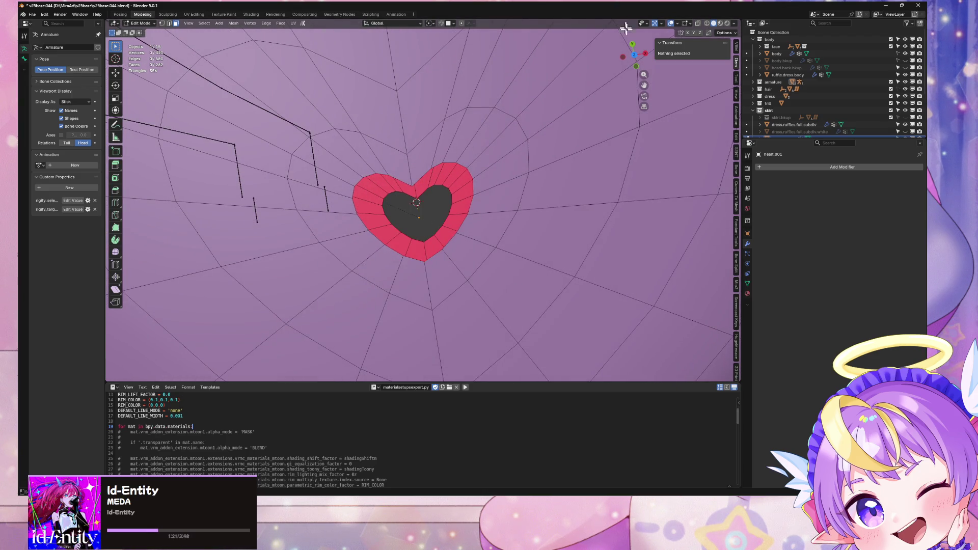
Extrude the hole's outline loop in place into a rim, ending in front orthographic view
click(634, 57)
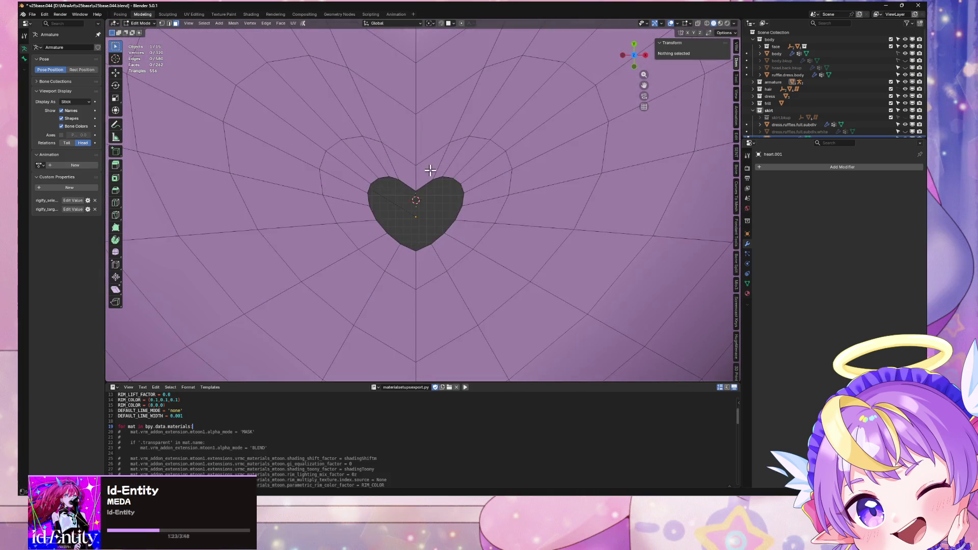
key(2)
alt+click(429, 178)
scroll(464, 107, up, 6)
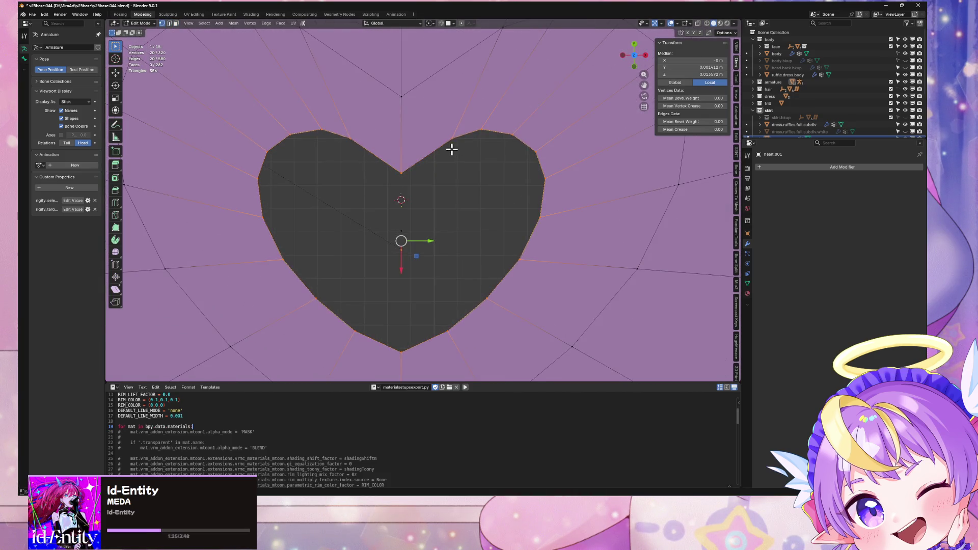
scroll(474, 152, down, 3)
key(e)
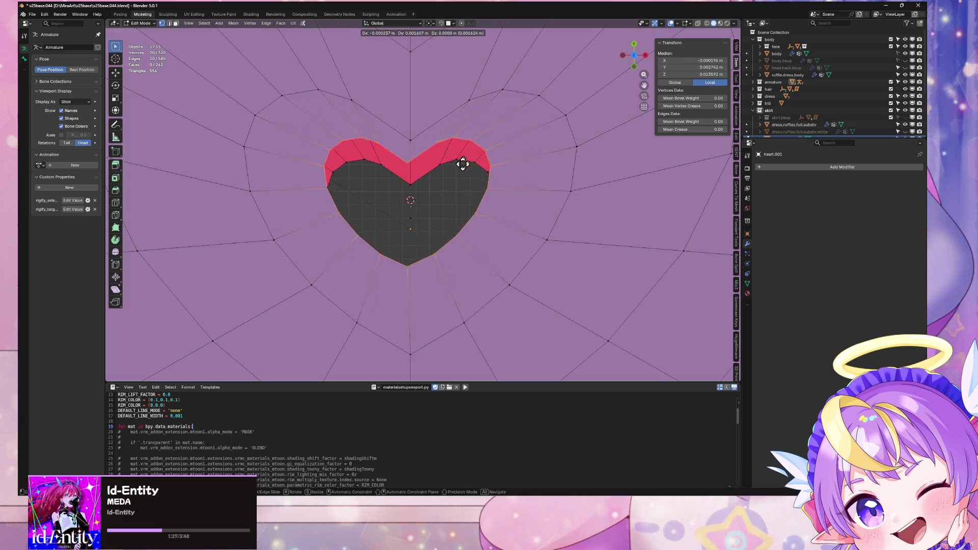
right_click(465, 174)
scroll(464, 153, down, 3)
mouse_move(463, 136)
middle_down()
mouse_move(471, 64)
mouse_move(519, 93)
middle_up()
click(634, 55)
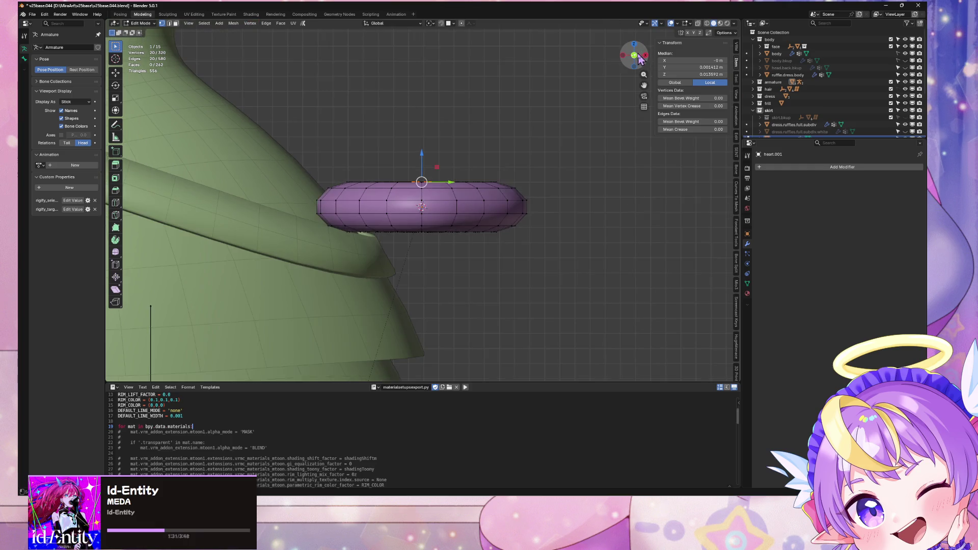
Add a centred loop cut through the middle of the heart
key(alt+a)
key(ctrl+r)
click(328, 206)
right_click(356, 221)
Box-select the lower half in X-ray and delete its vertices
key(alt+z)
drag(561, 264, 304, 209)
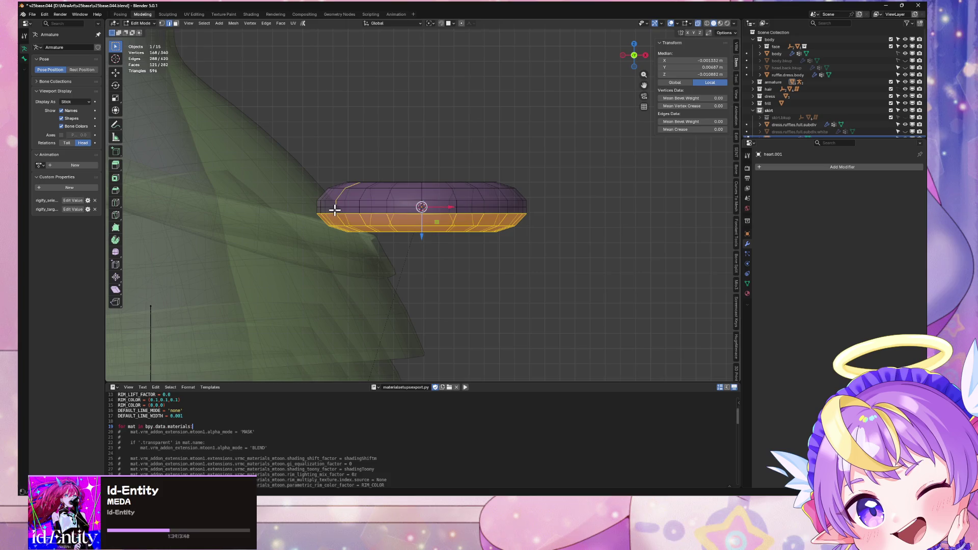
key(x)
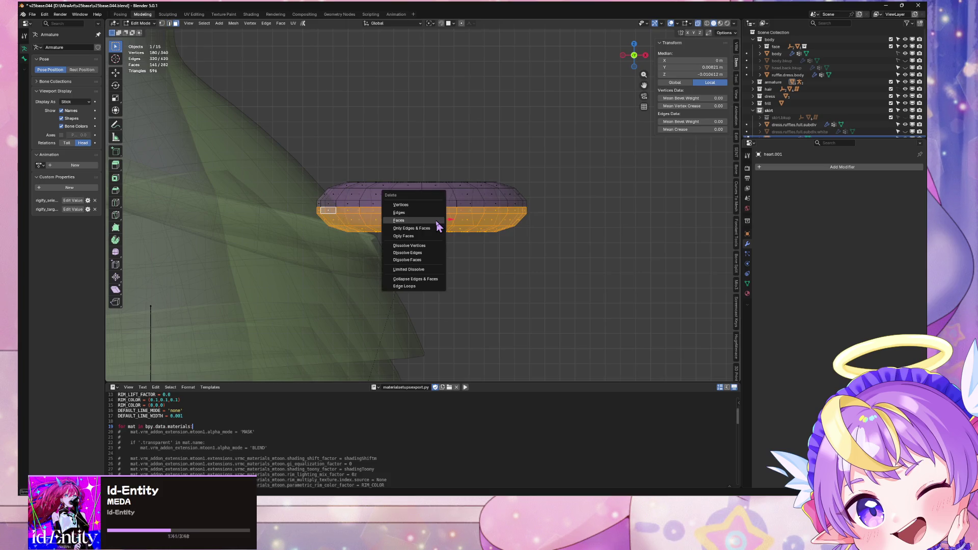
click(438, 220)
middle_drag(452, 187, 471, 233)
scroll(498, 160, up, 5)
key(alt+z)
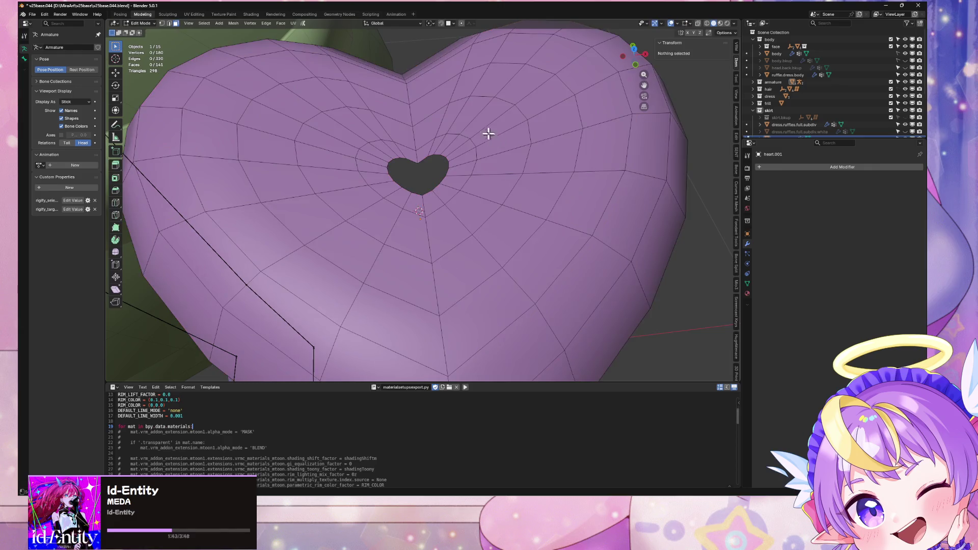
mouse_move(479, 146)
middle_down()
mouse_move(452, 101)
mouse_move(415, 126)
mouse_move(339, 102)
mouse_move(387, 140)
mouse_move(494, 120)
middle_up()
Try a bevel on the hole's edge loop, undo it, and face the heart again
right_click(488, 145)
click(488, 145)
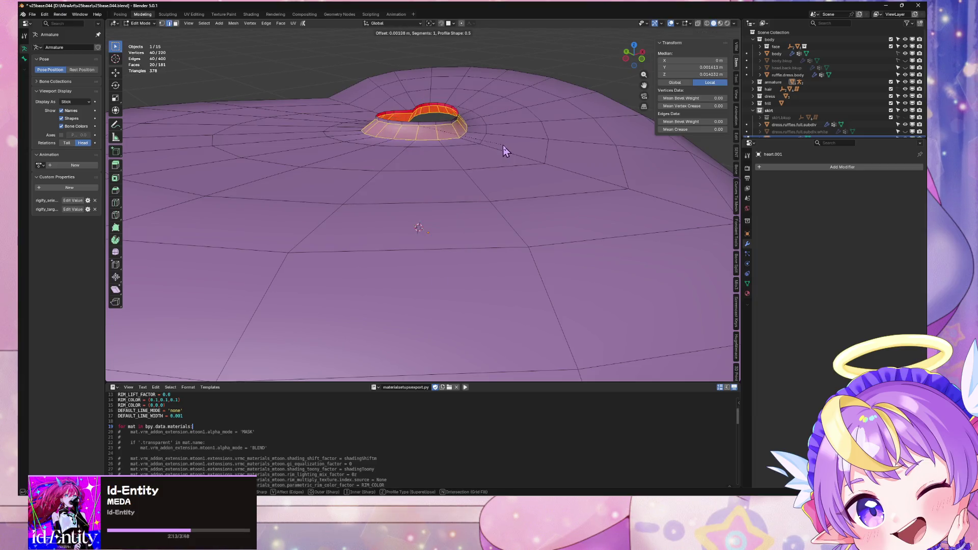
click(529, 146)
scroll(528, 146, down, 5)
mouse_move(522, 153)
middle_down()
mouse_move(491, 203)
mouse_move(557, 142)
middle_up()
key(ctrl+z)
key(ctrl+z)
scroll(557, 142, up, 4)
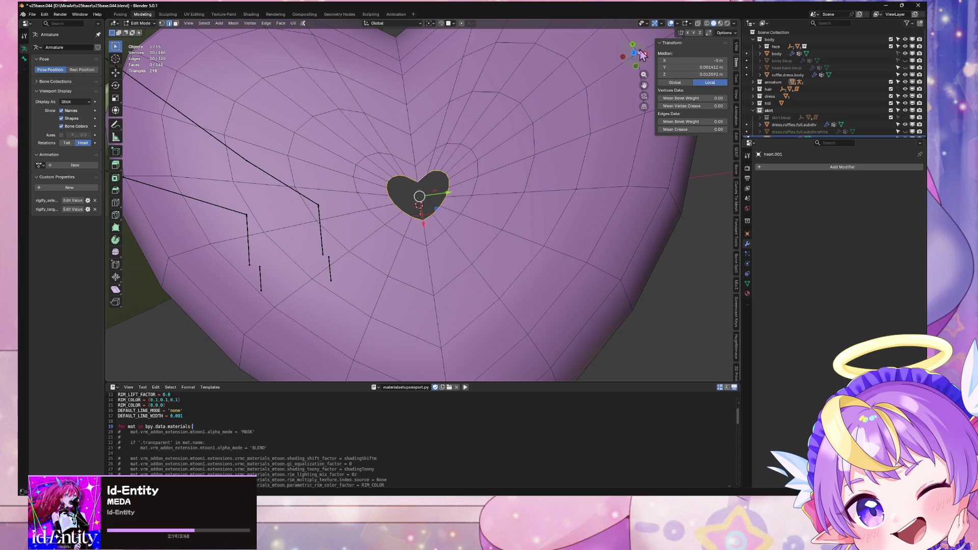
click(645, 45)
scroll(514, 173, up, 5)
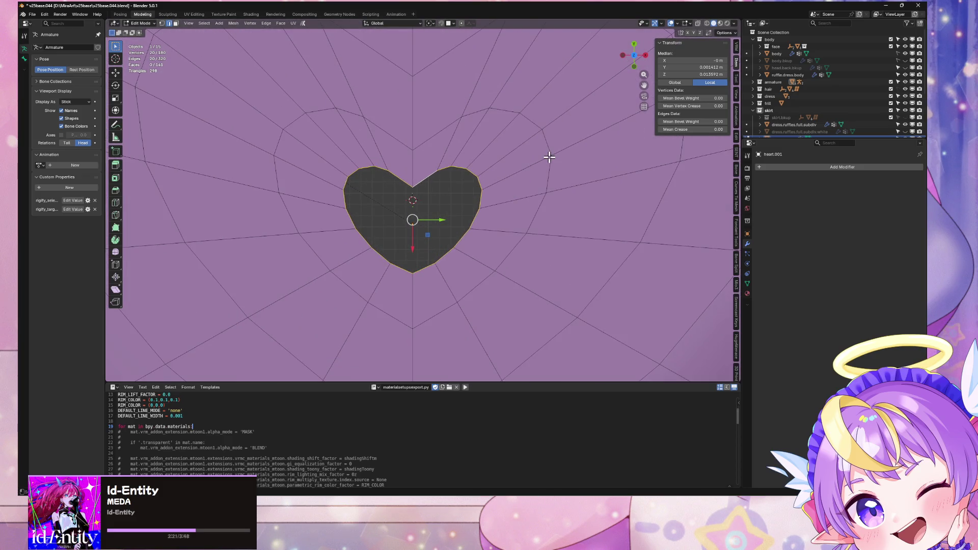
Try collapsing the extruded outline to a point and bevelling it, then undo back to the outline
key(e)
key(Escape)
key(s)
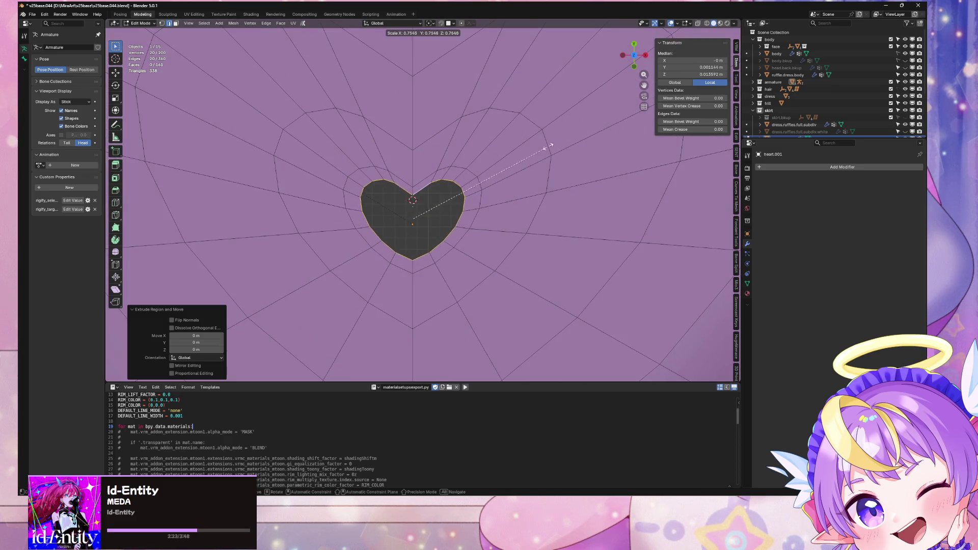
key(0)
key(Return)
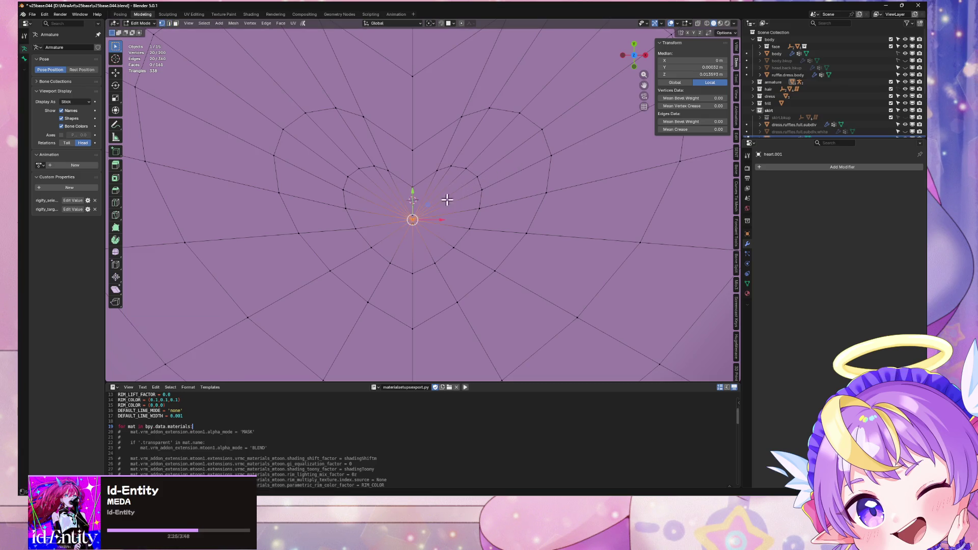
key(alt+z)
right_click(438, 242)
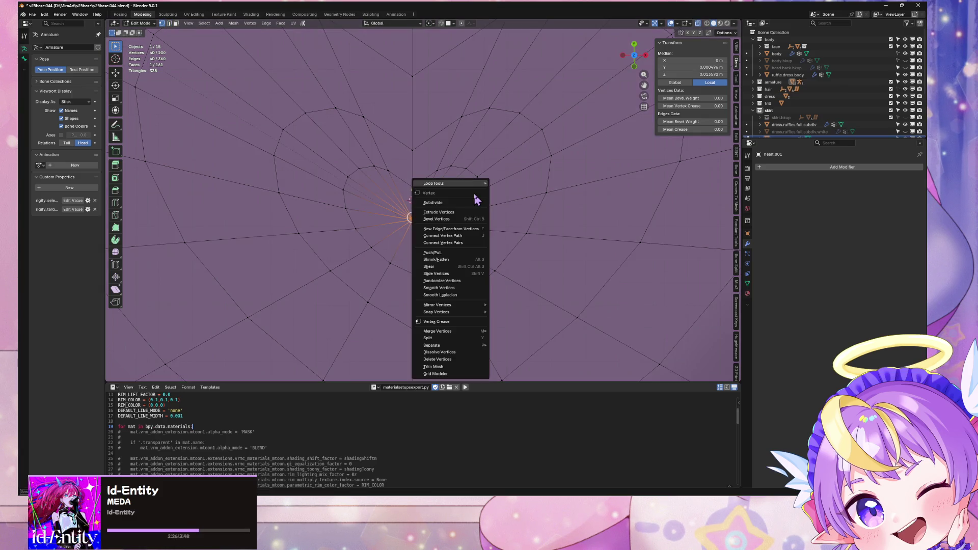
click(466, 225)
click(574, 209)
key(ctrl+z)
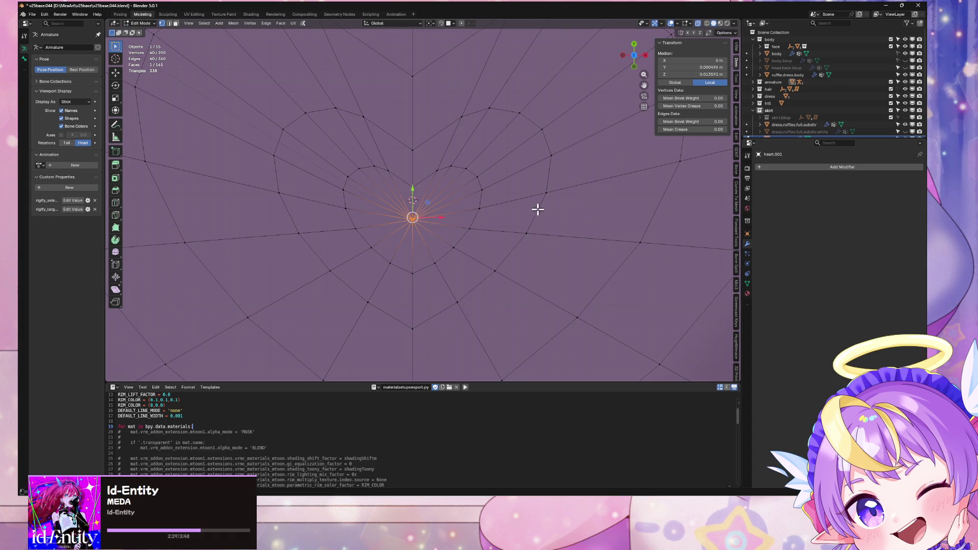
key(ctrl+z)
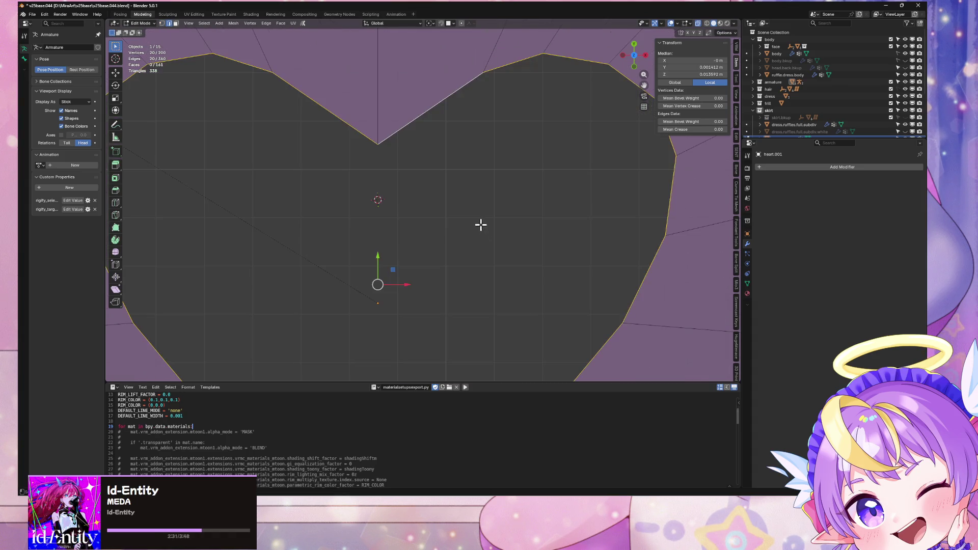
Merge vertices by distance, removing 59 duplicates, and select the outer boundary loop
key(e)
right_click(566, 173)
key(a)
key(m)
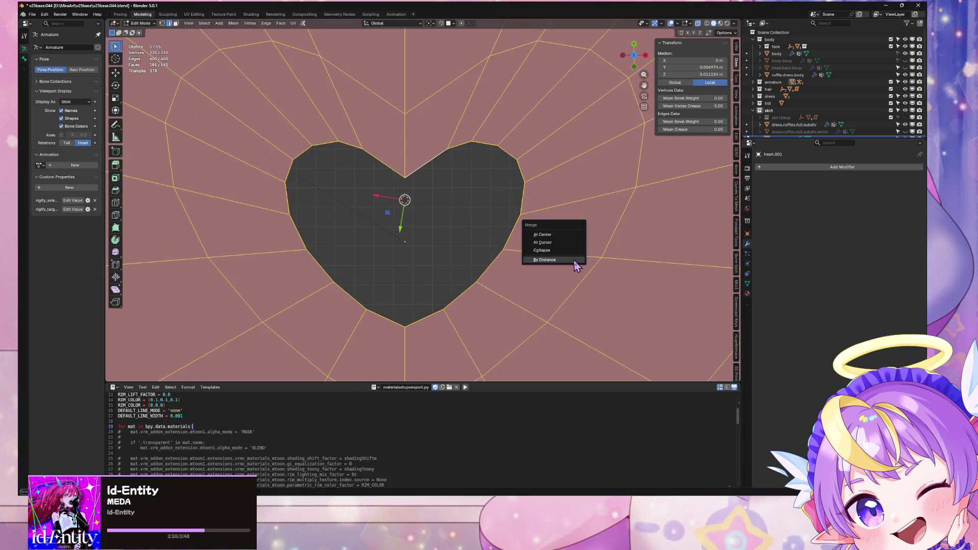
click(575, 261)
alt+click(477, 157)
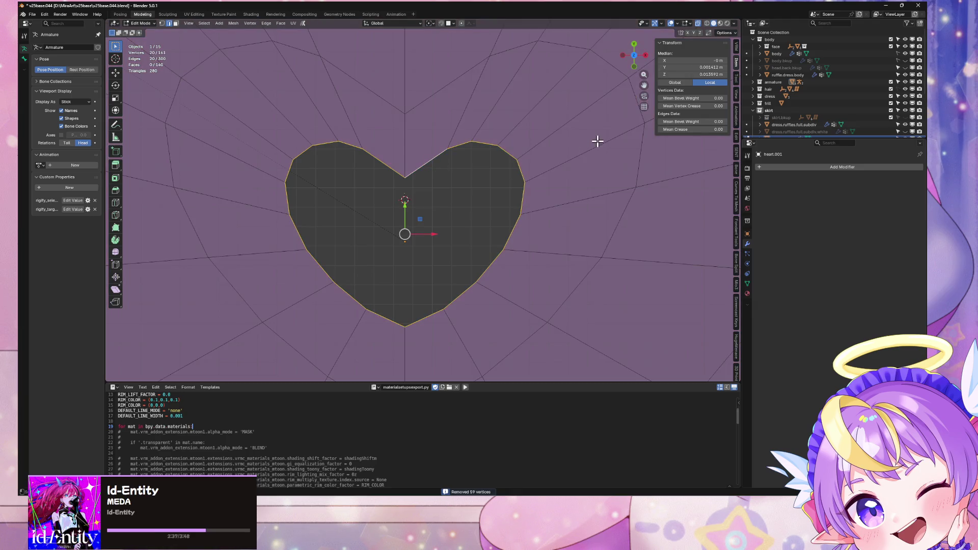
Extrude the boundary loop and scale it to 0, collapsing it into the centre
key(e)
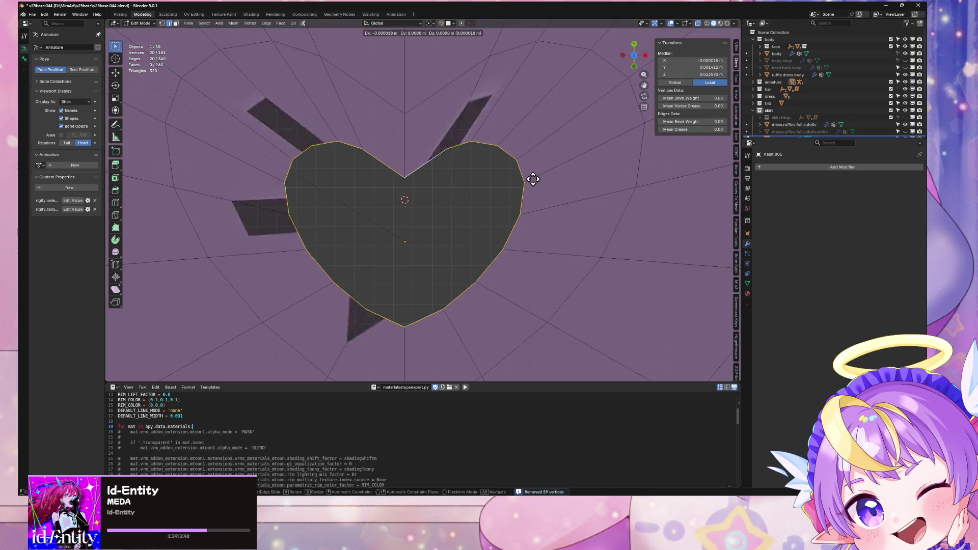
right_click(565, 137)
key(s)
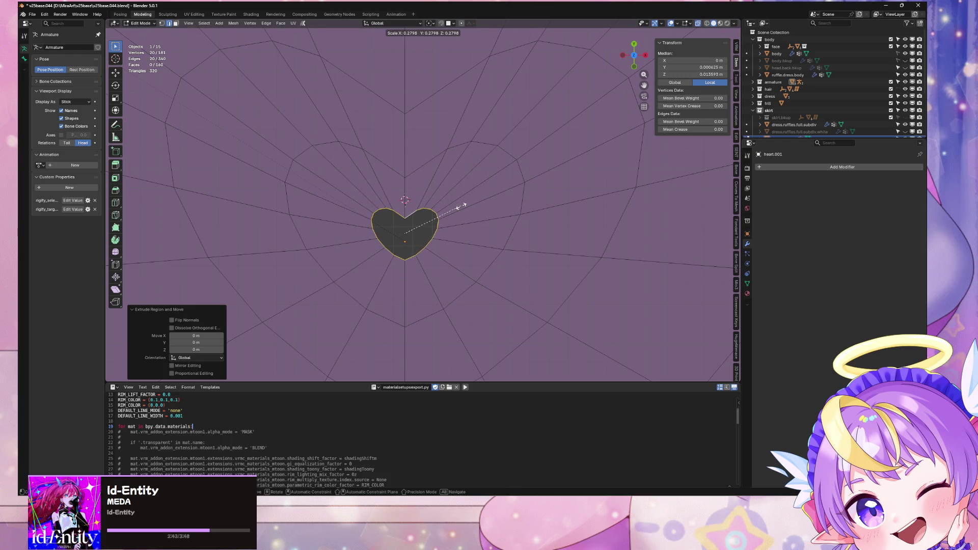
key(0)
key(Return)
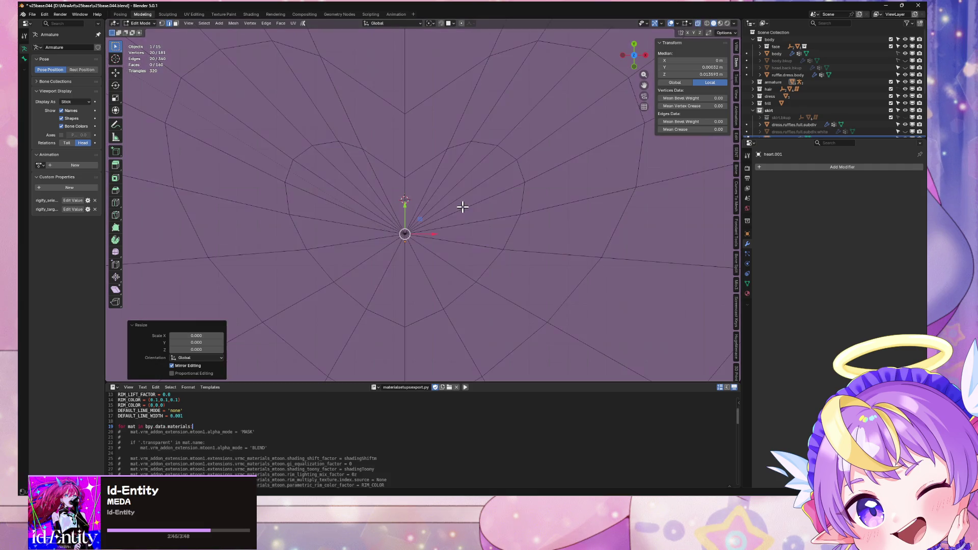
key(1)
right_click(464, 198)
click(463, 199)
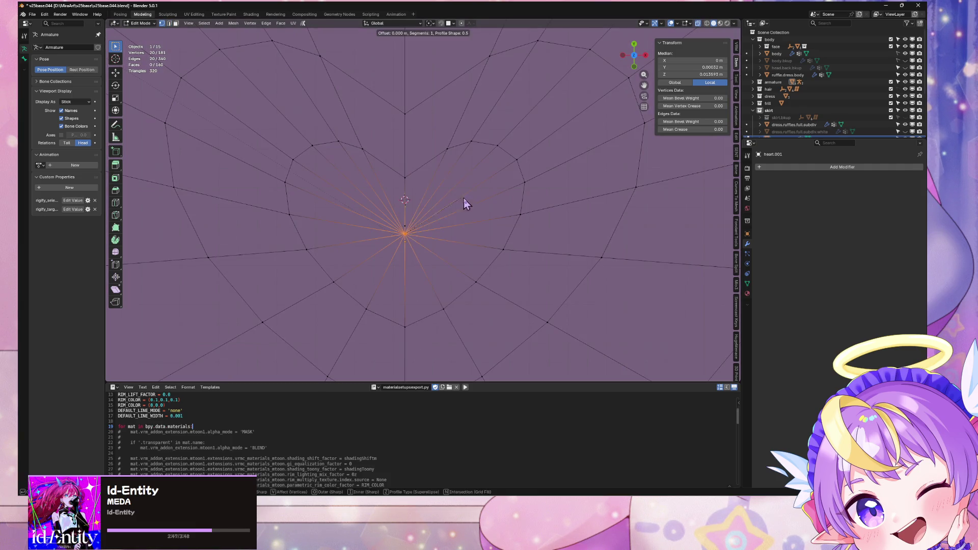
click(510, 201)
key(ctrl+z)
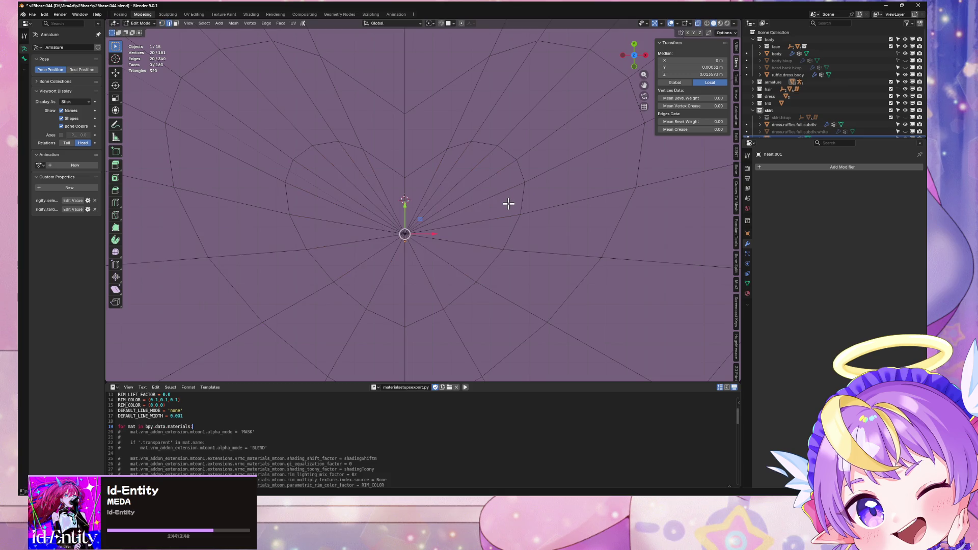
Dissolve stray centre vertices and fill the 20-vertex centre ring with one face
key(1)
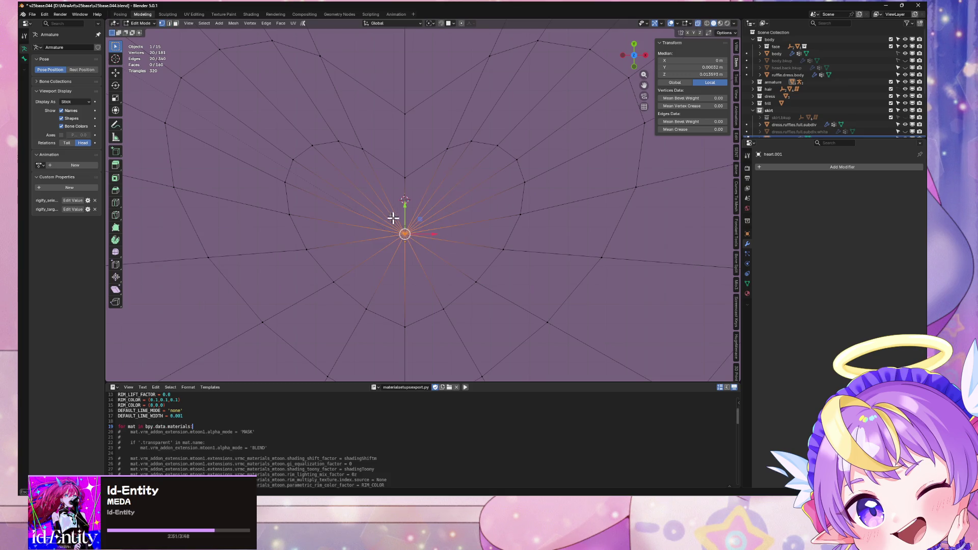
key(ctrl+x)
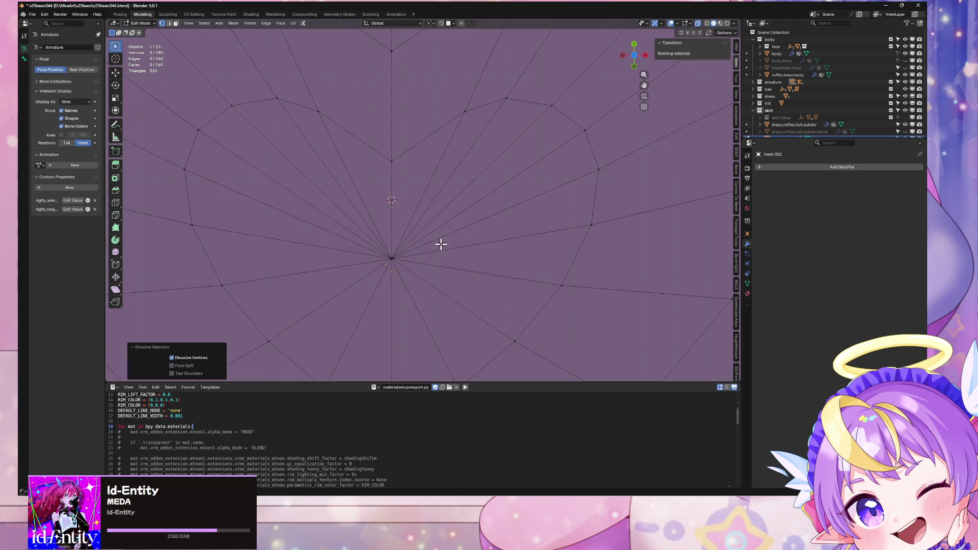
ctrl+right_click(441, 244)
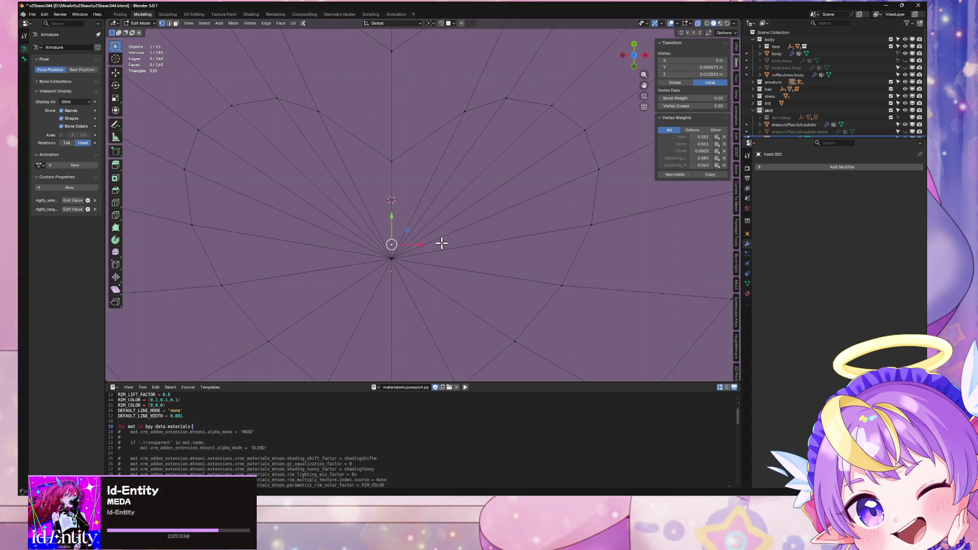
key(ctrl+x)
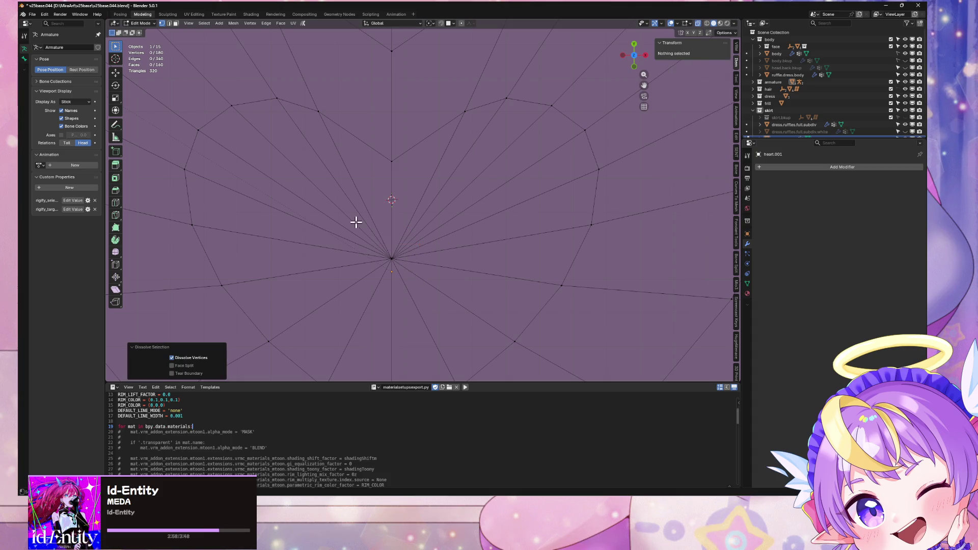
drag(356, 222, 426, 280)
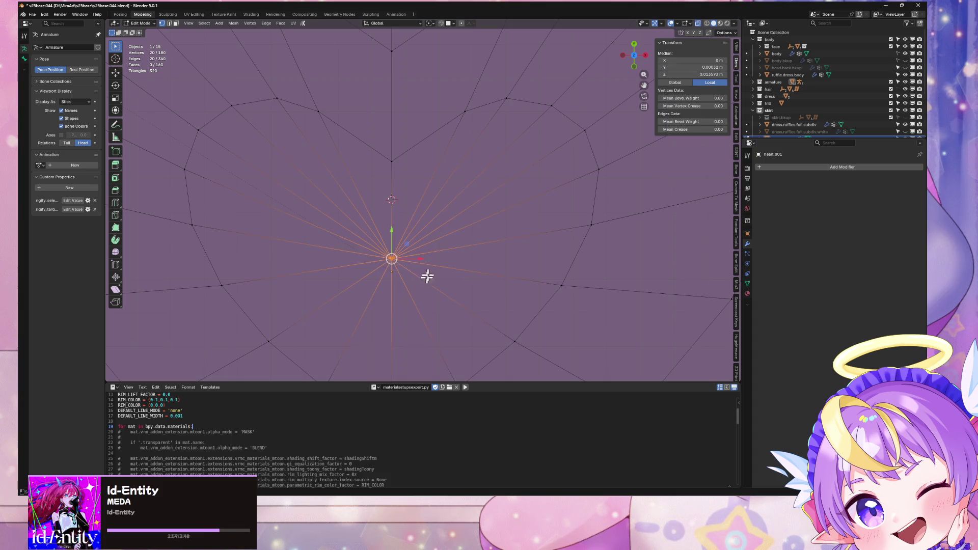
key(f)
Test a vertex bevel on the centre and discard it
right_click(432, 239)
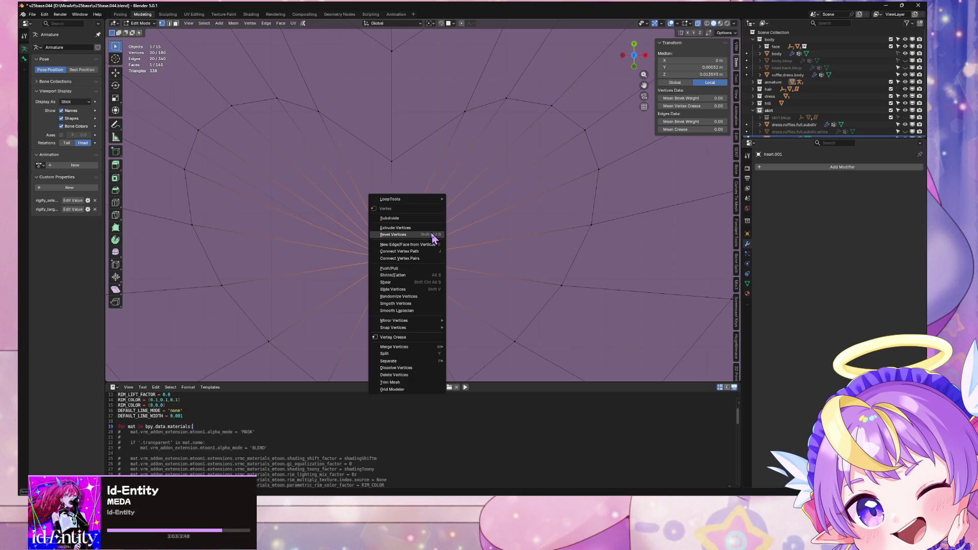
click(432, 237)
click(618, 188)
key(ctrl+z)
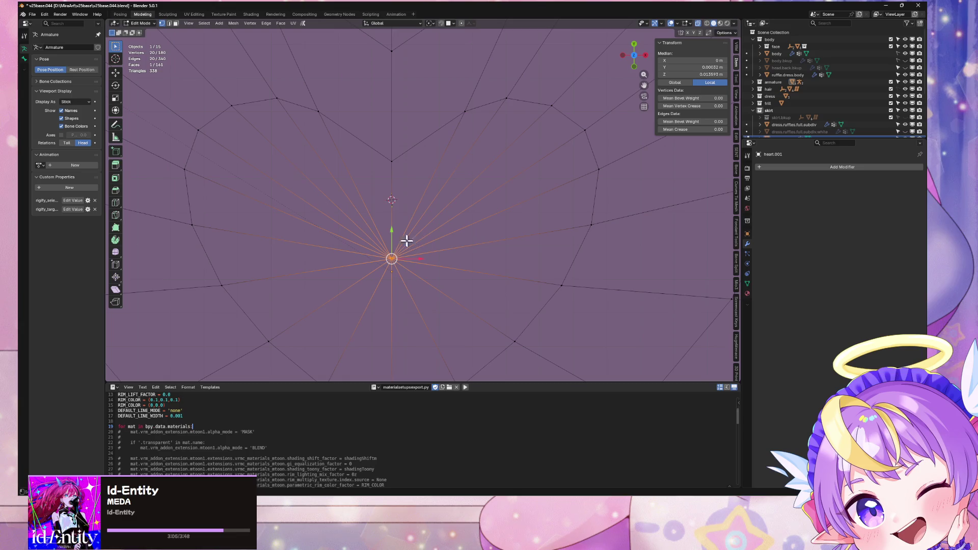
scroll(400, 235, up, 3)
right_click(367, 306)
Undo the trial vertex bevel on the heart's centre
click(367, 305)
click(562, 299)
key(ctrl+z)
scroll(517, 278, down, 3)
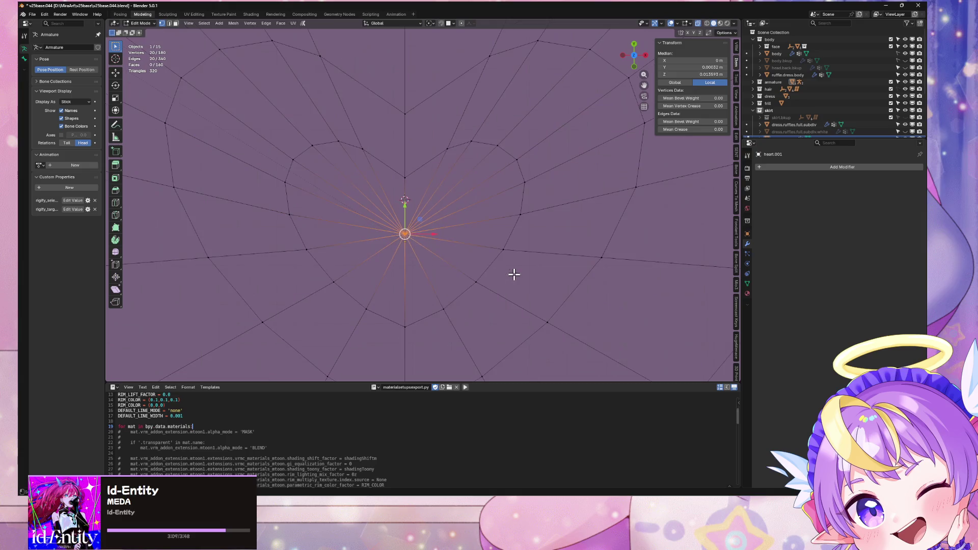
key(ctrl+z)
Select the centre ring's edges and subdivide them with 1 cut
key(2)
right_click(395, 218)
click(382, 218)
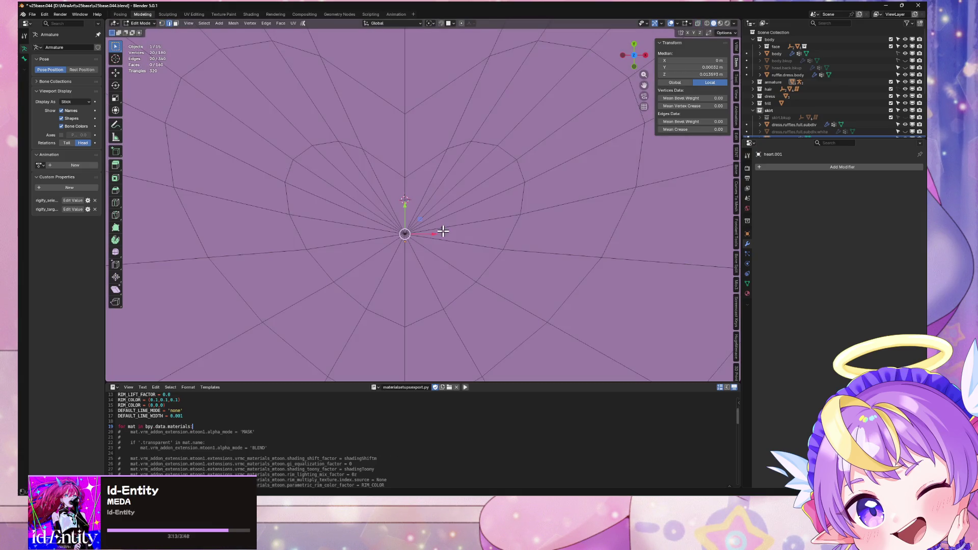
right_click(435, 253)
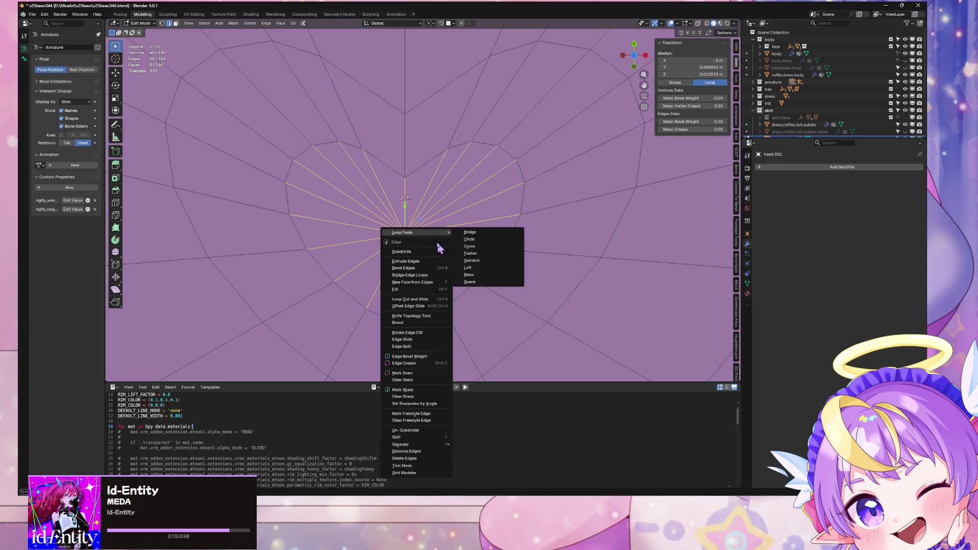
click(436, 255)
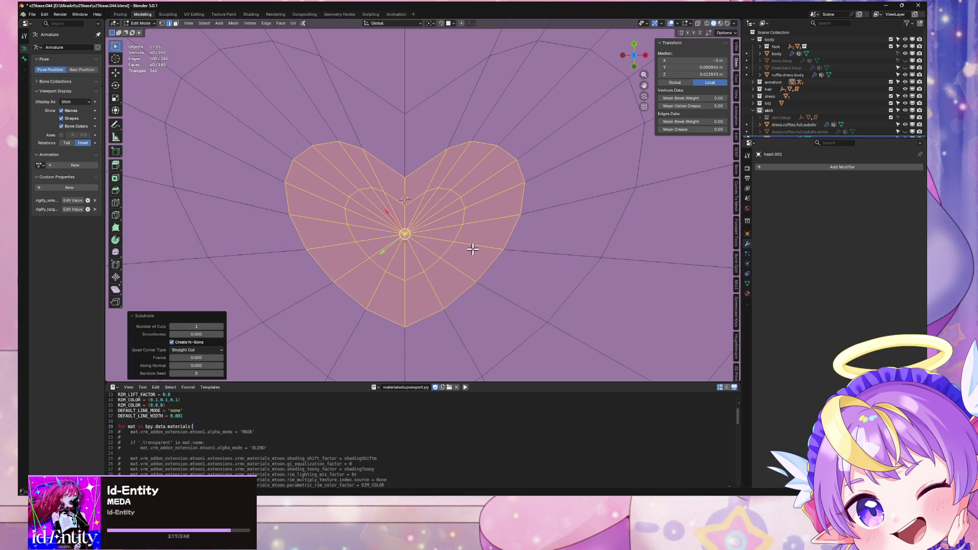
scroll(500, 229, down, 5)
Inspect the rounded heart on the skirt in Object Mode, then return to Edit Mode
key(Tab)
mouse_move(502, 228)
middle_down()
mouse_move(509, 210)
mouse_move(543, 235)
mouse_move(485, 261)
mouse_move(575, 251)
middle_up()
click(542, 234)
scroll(551, 228, up, 6)
scroll(574, 252, down, 3)
key(Tab)
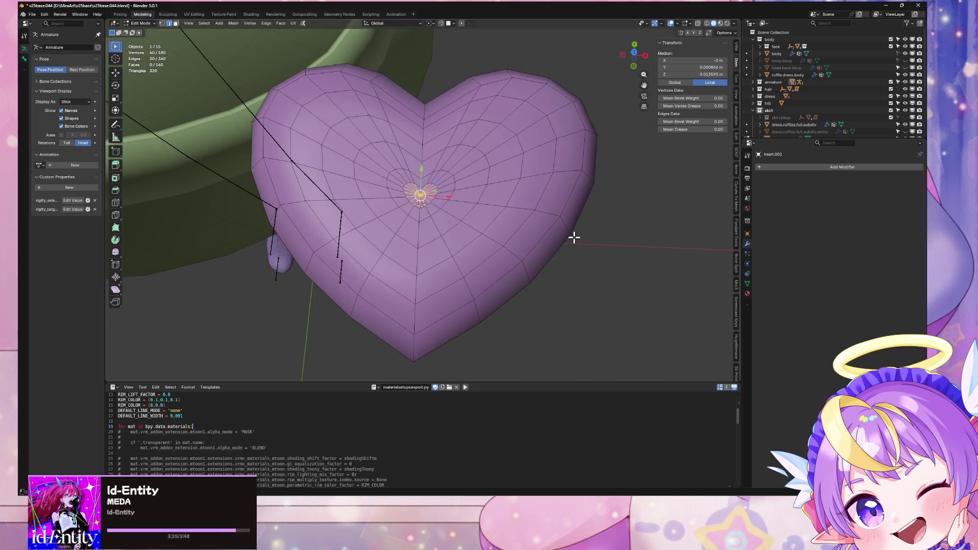
Preview the heart in Material Preview, revert to solid shading, and enter Edit Mode on the heart
key(Tab)
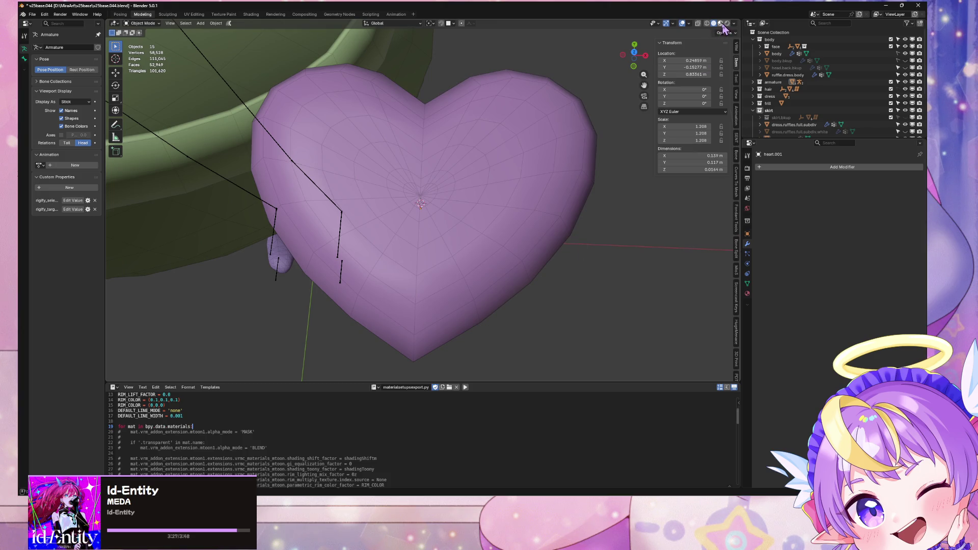
click(720, 24)
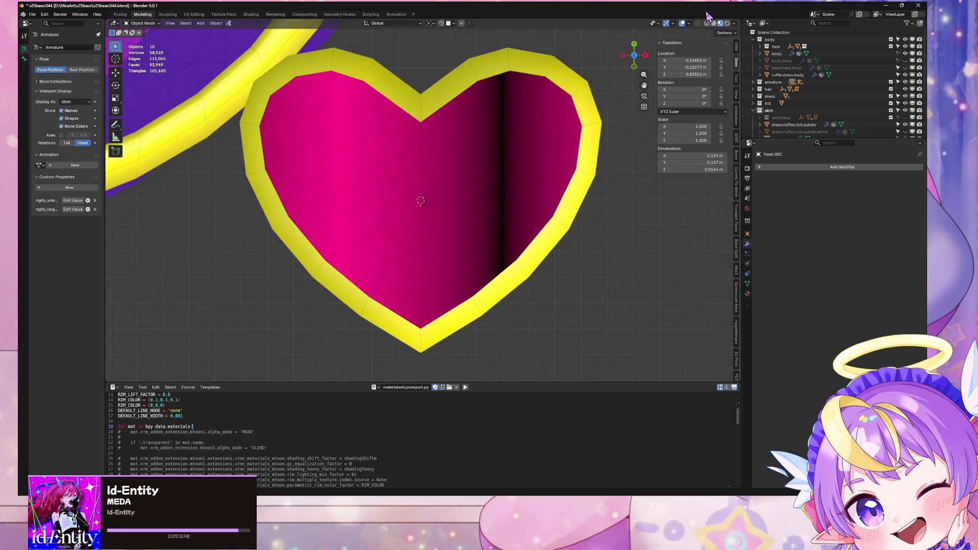
click(713, 23)
scroll(493, 153, up, 5)
key(Tab)
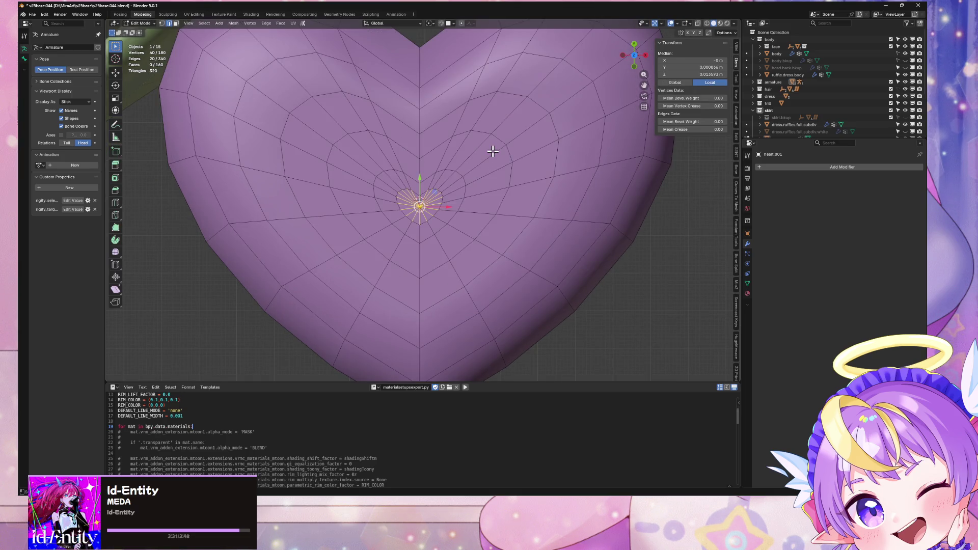
scroll(493, 151, down, 3)
scroll(493, 151, up, 2)
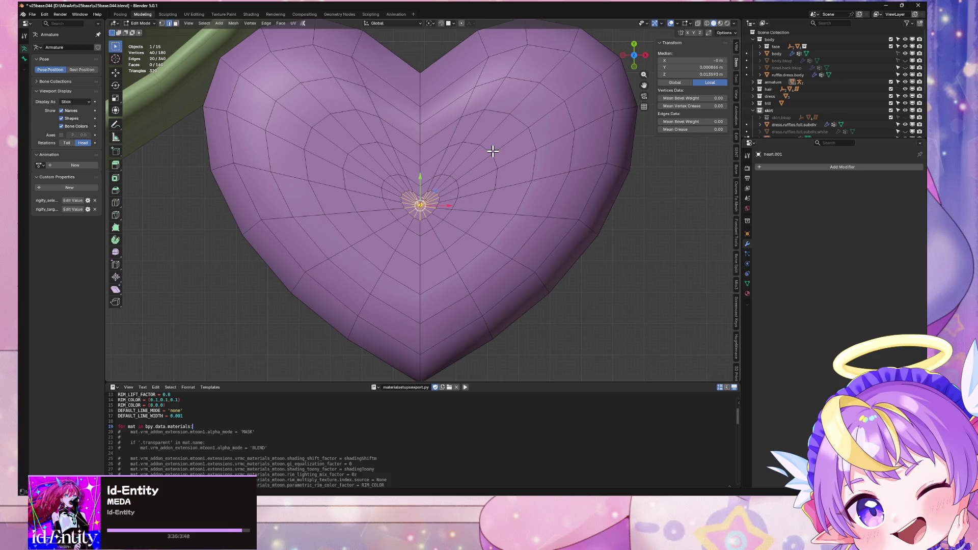
Try edge and edge-loop selections on the heart, then snap to the top orthographic view
mouse_move(493, 152)
middle_down()
mouse_move(470, 109)
mouse_move(496, 100)
middle_up()
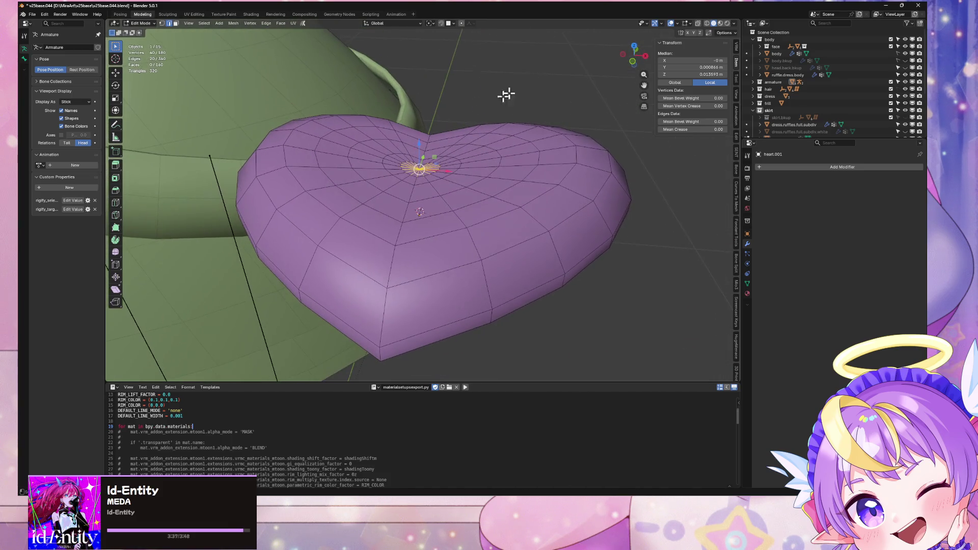
click(486, 193)
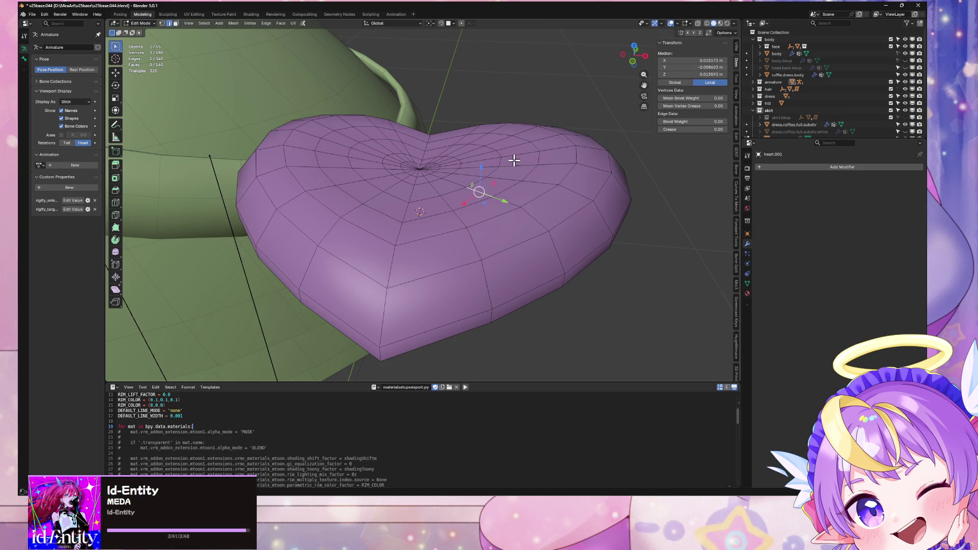
mouse_move(515, 159)
middle_down()
mouse_move(518, 265)
mouse_move(511, 217)
middle_up()
alt+click(452, 248)
middle_drag(452, 248, 509, 151)
click(635, 51)
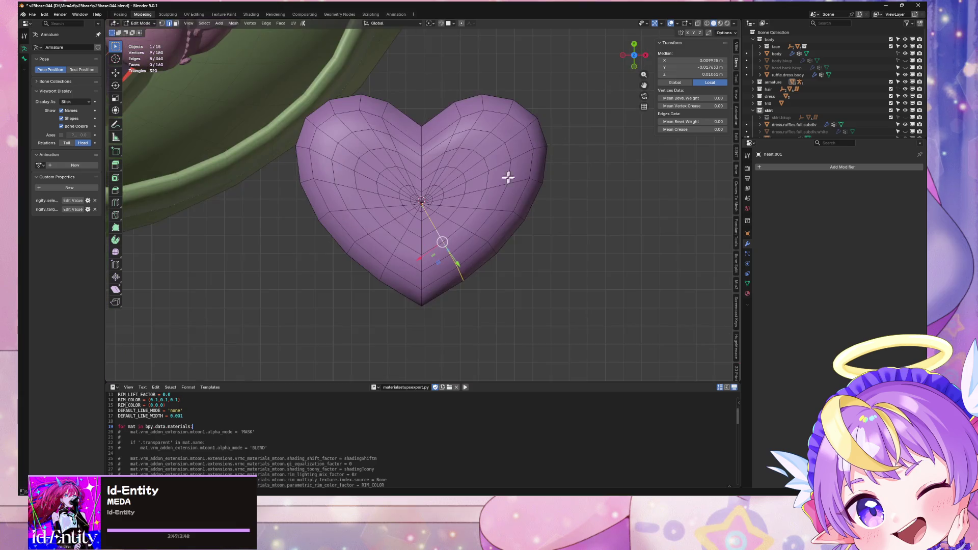
scroll(513, 175, up, 1)
Select the heart faces assigned to magenta.uv.scroll and switch to the UV Editing workspace
click(747, 294)
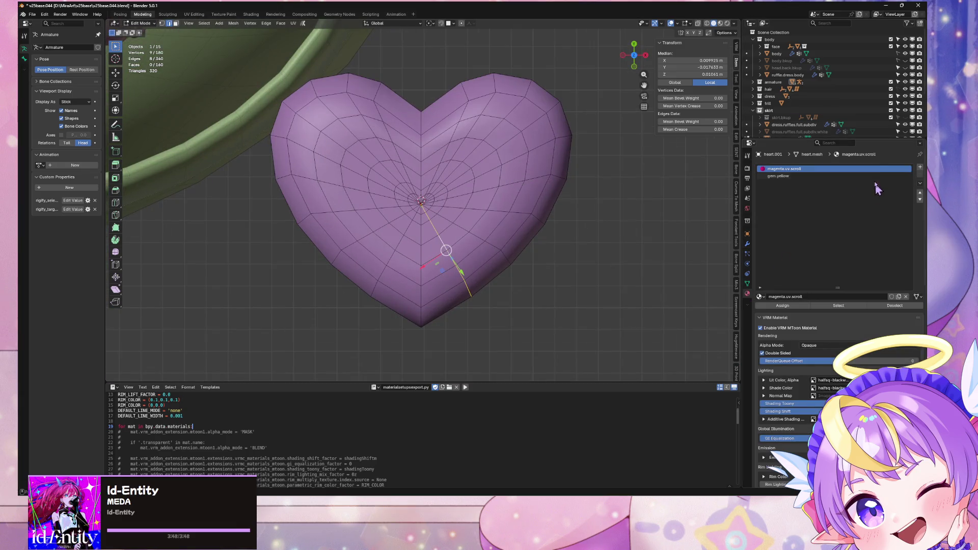
click(839, 306)
click(531, 263)
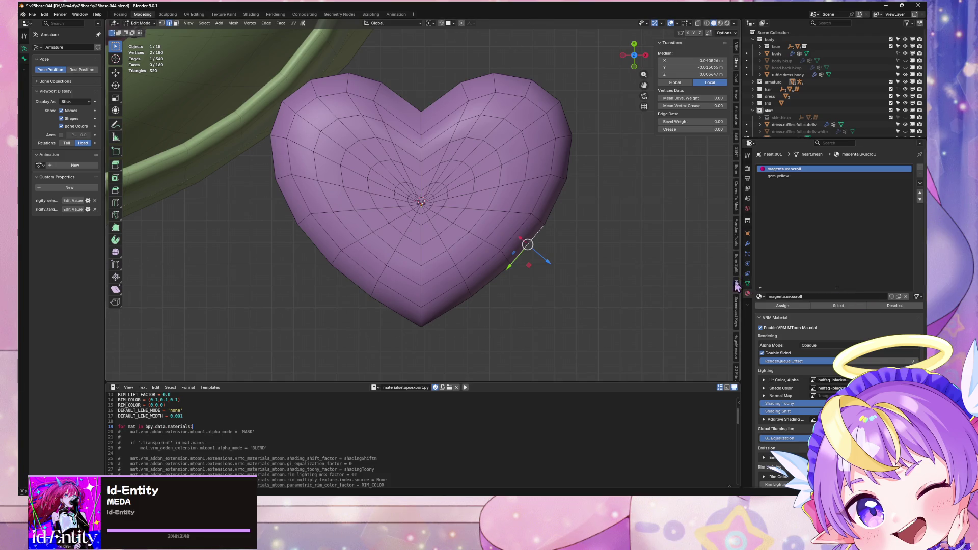
click(838, 306)
click(194, 15)
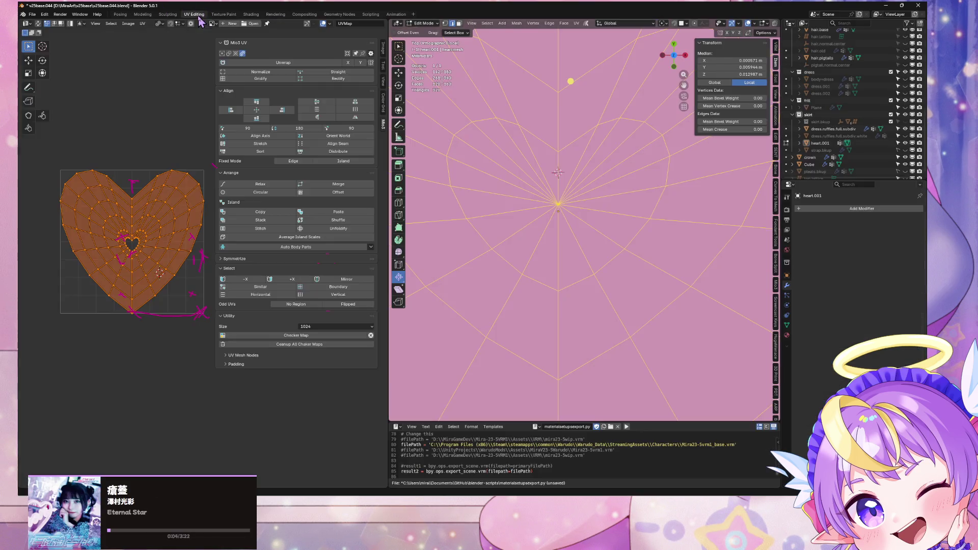
Frame the heart from the top view and re-project its UVs with Project from View (Bounds)
key(KP_Decimal)
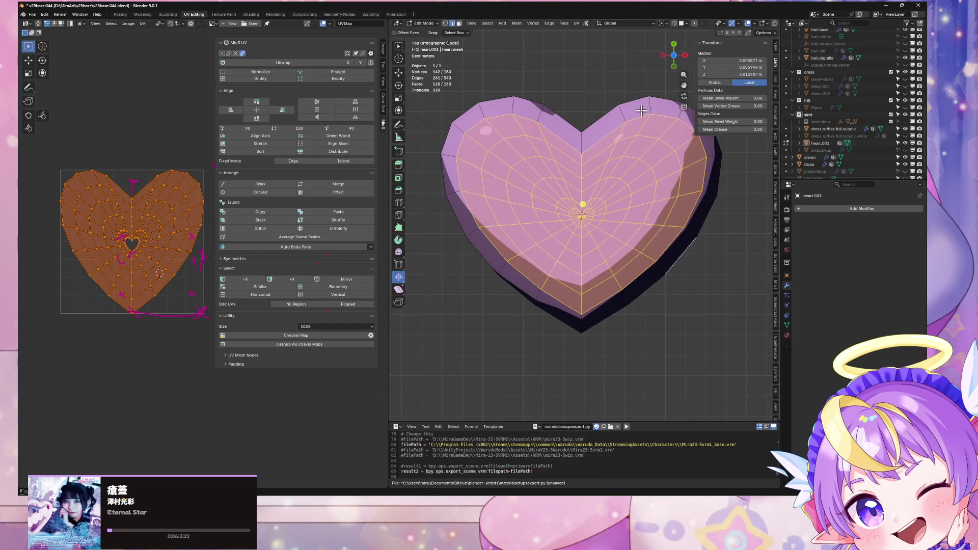
click(576, 23)
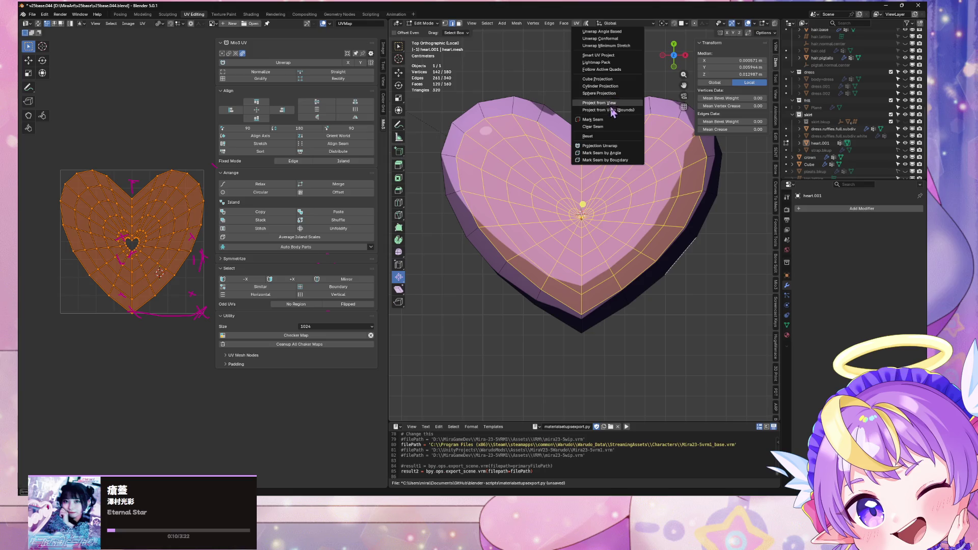
click(678, 58)
mouse_move(677, 60)
mouse_down()
mouse_move(675, 47)
mouse_move(672, 59)
mouse_up()
click(672, 56)
click(576, 23)
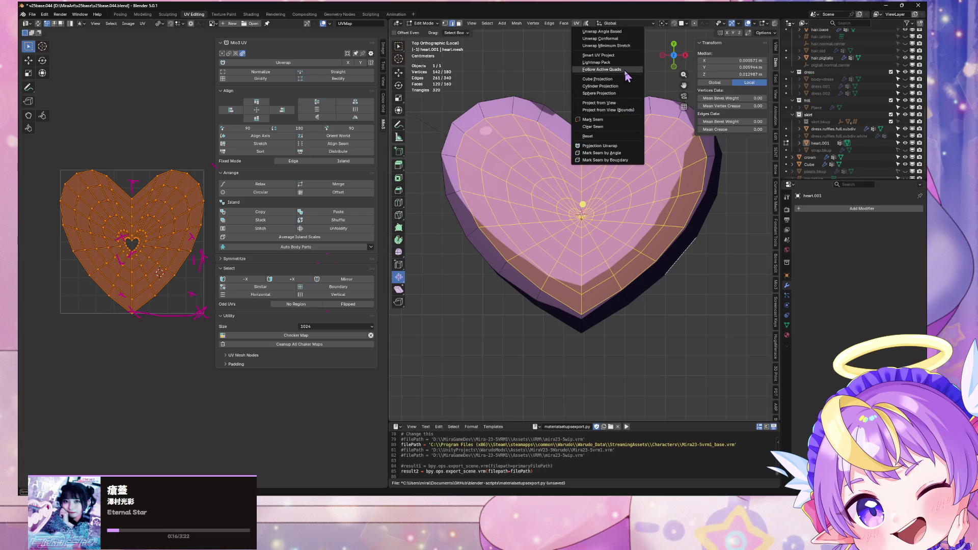
click(619, 109)
Zoom in on the heart UV layout and drag the divider to widen the UV Editor
scroll(155, 212, up, 3)
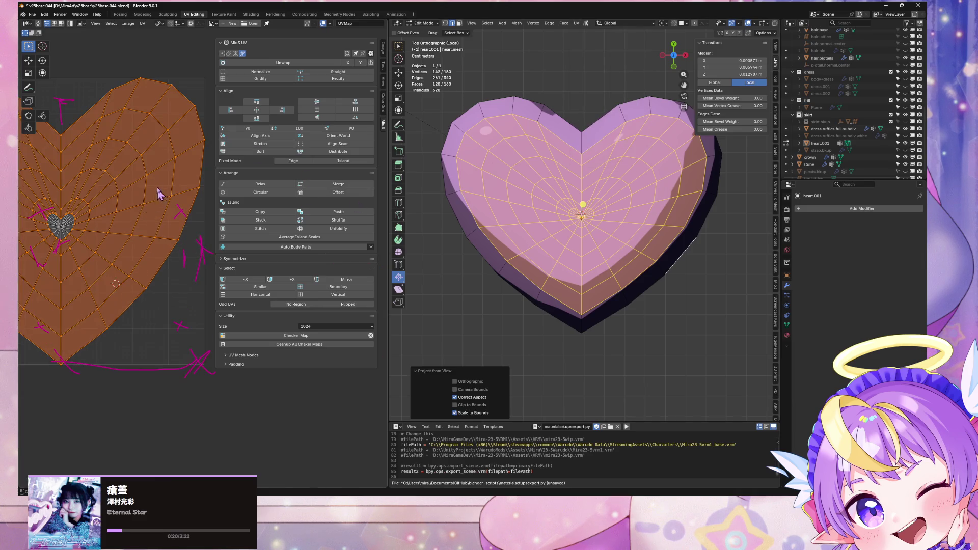
middle_drag(158, 197, 212, 192)
scroll(212, 192, down, 2)
scroll(195, 174, up, 5)
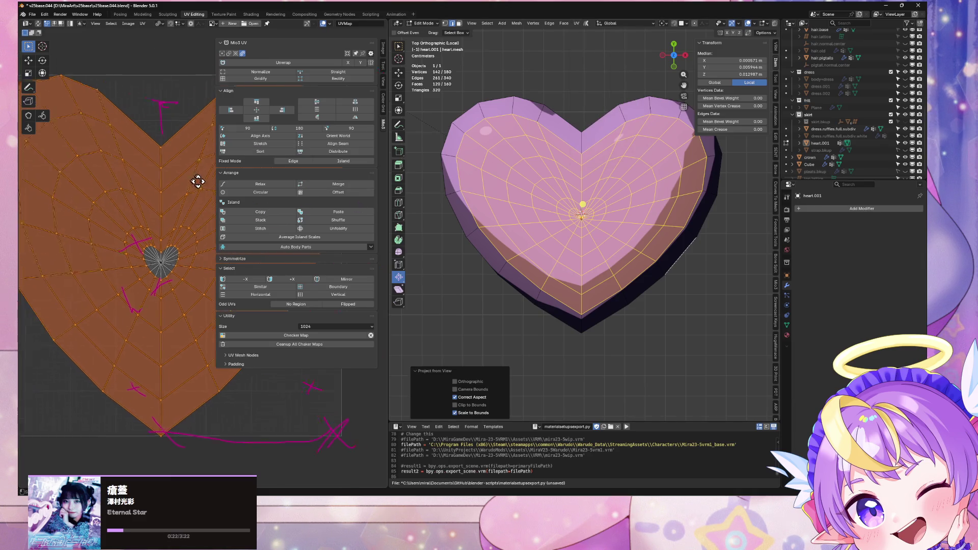
scroll(169, 156, down, 3)
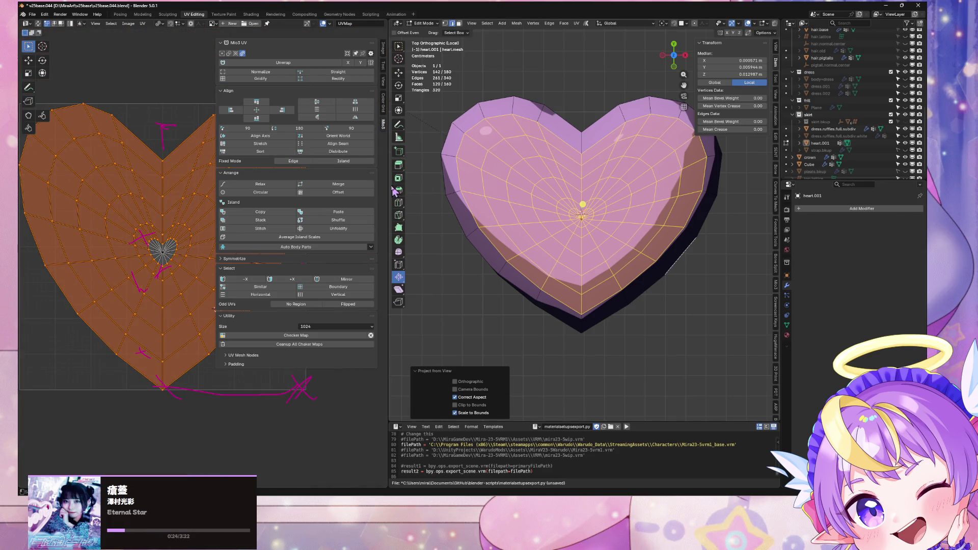
drag(389, 186, 643, 185)
scroll(350, 229, up, 3)
scroll(360, 230, down, 2)
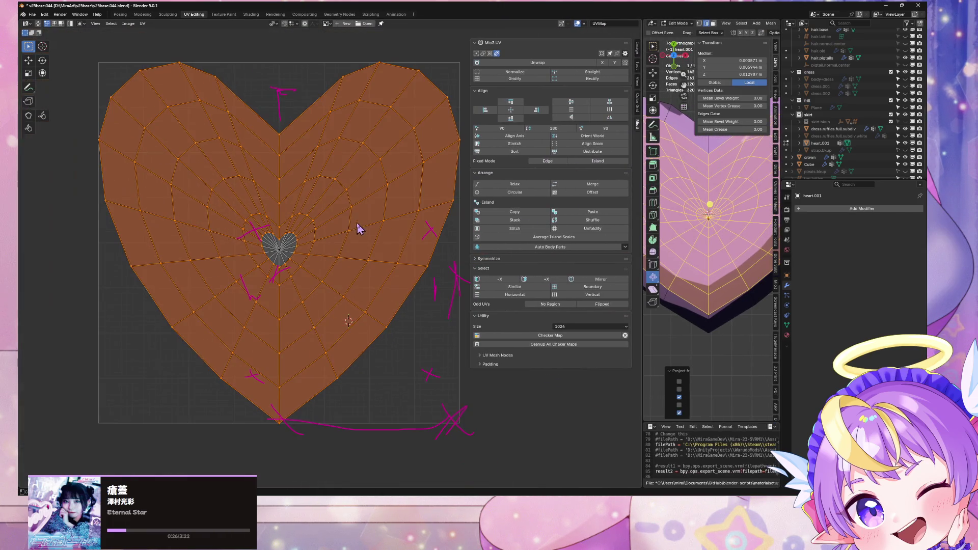
Collapse the centre UV selection in edge mode and place the point just right of centre
click(284, 254)
scroll(276, 252, up, 4)
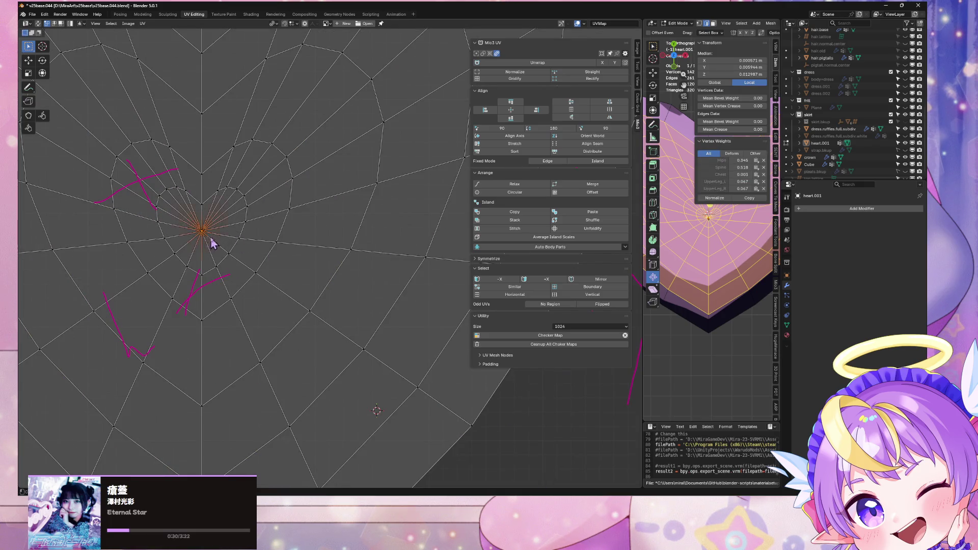
scroll(212, 240, down, 7)
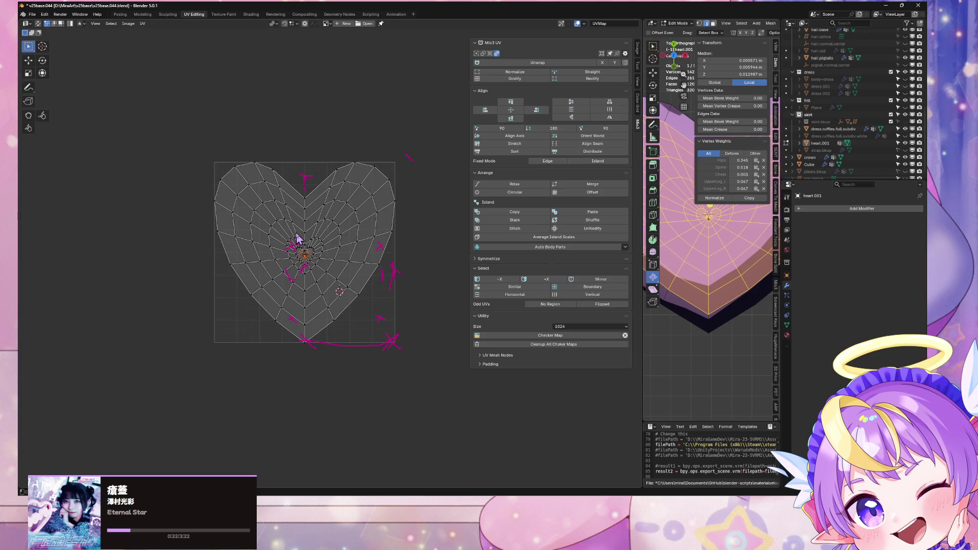
scroll(305, 237, up, 4)
scroll(322, 237, up, 1)
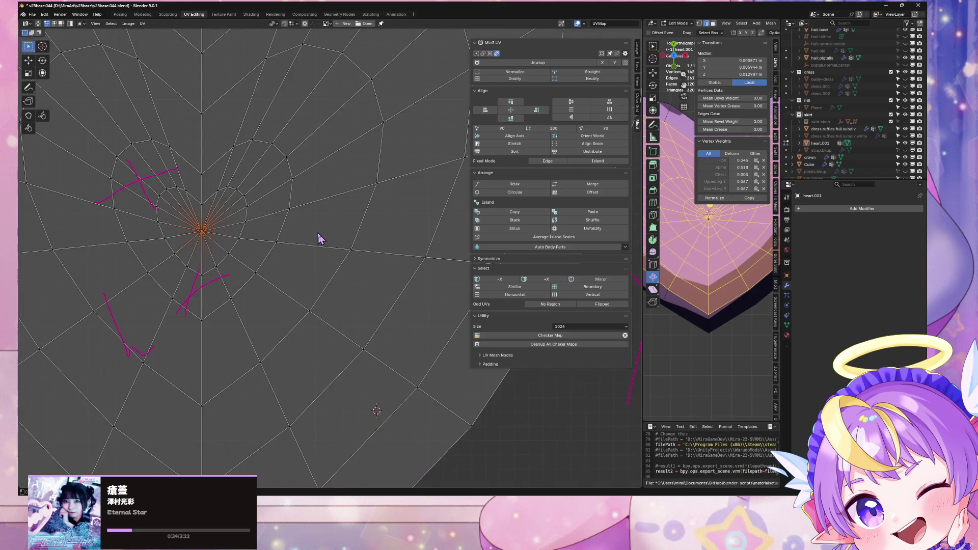
scroll(291, 223, up, 1)
key(2)
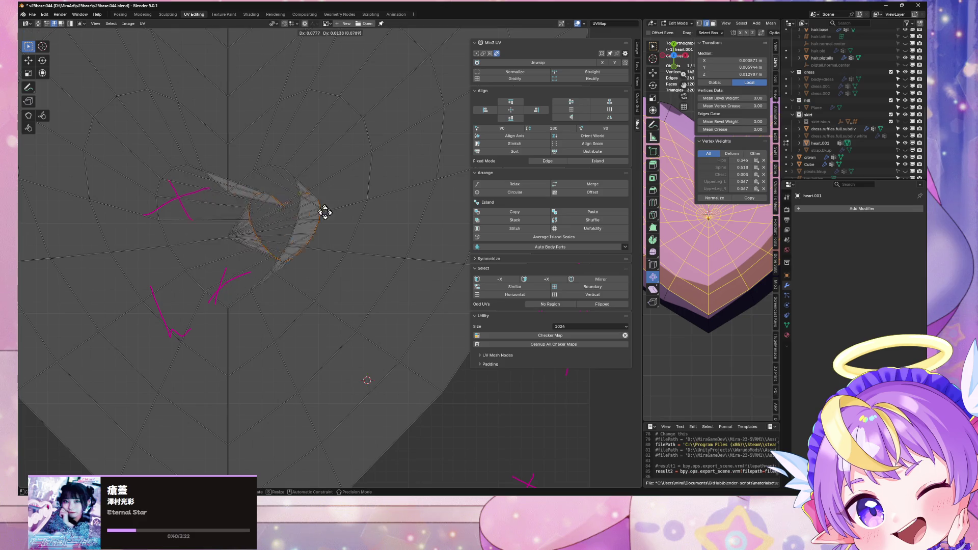
key(s)
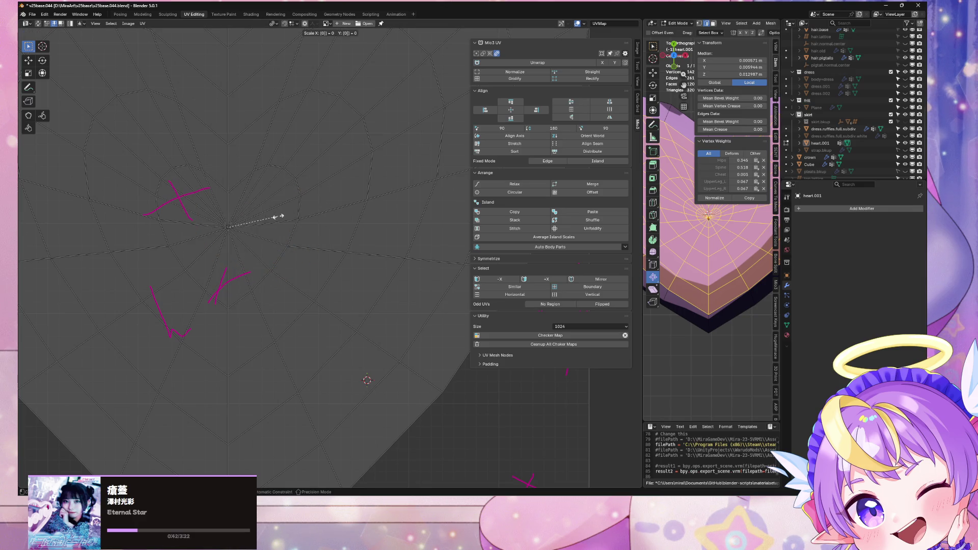
key(Return)
key(g)
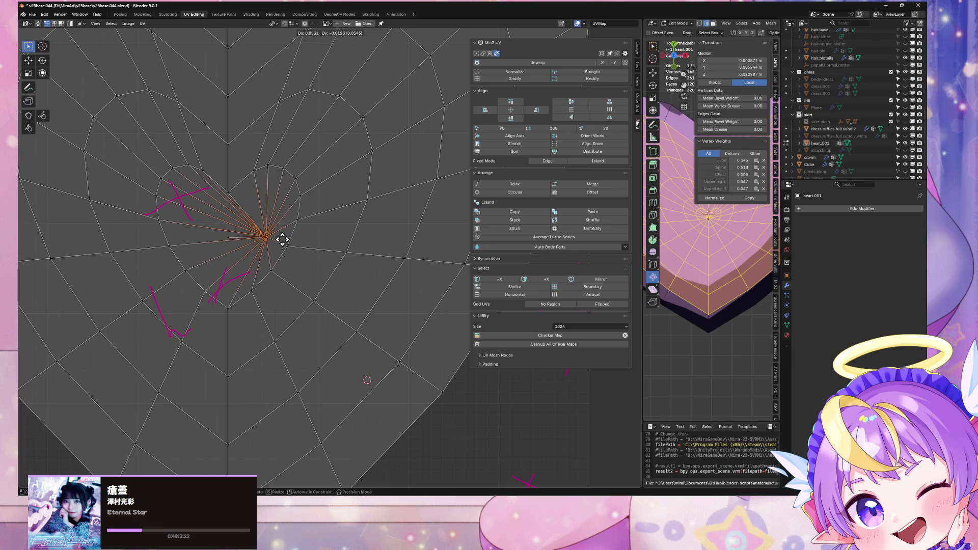
key(Escape)
key(g)
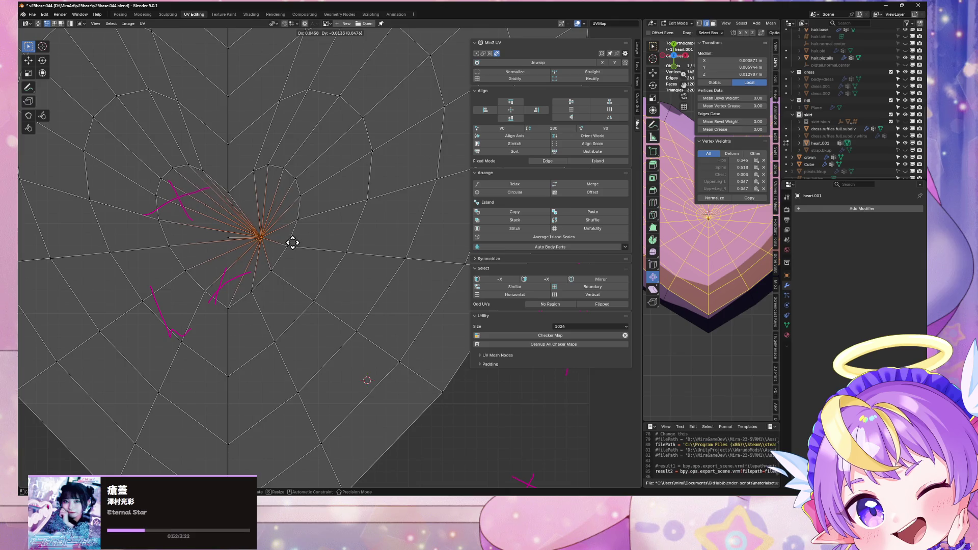
click(292, 243)
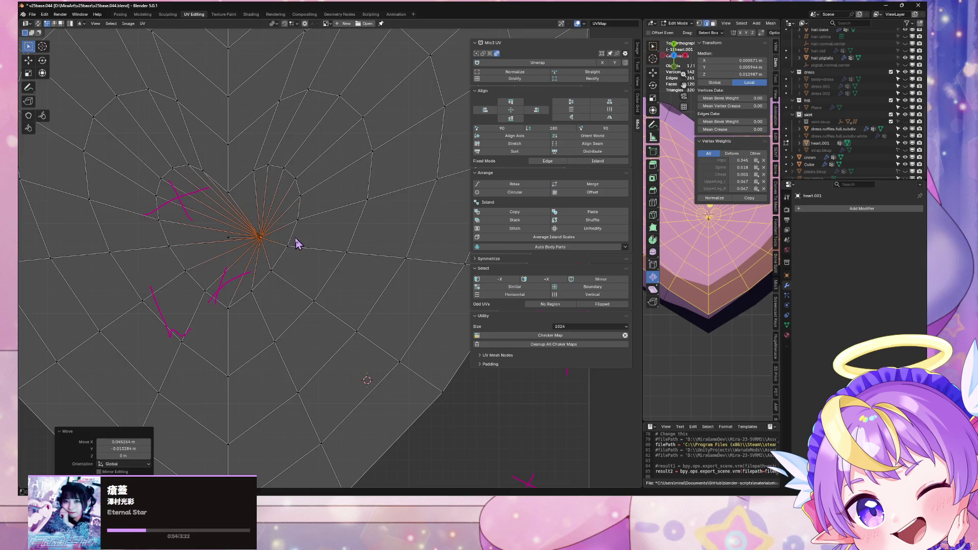
In vertex mode, scale the inner heart UVs to 0, shift them along X, then deselect
key(1)
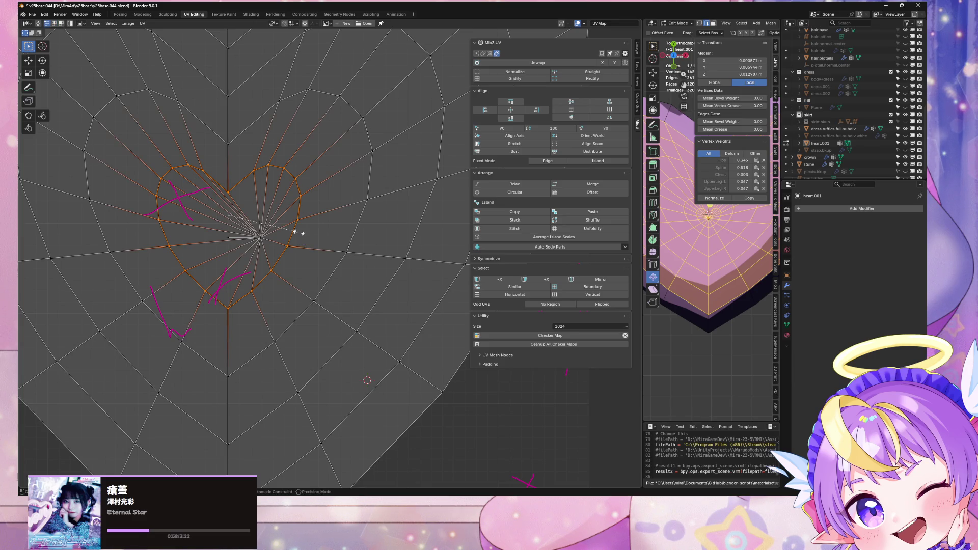
key(s)
key(0)
key(Return)
key(g)
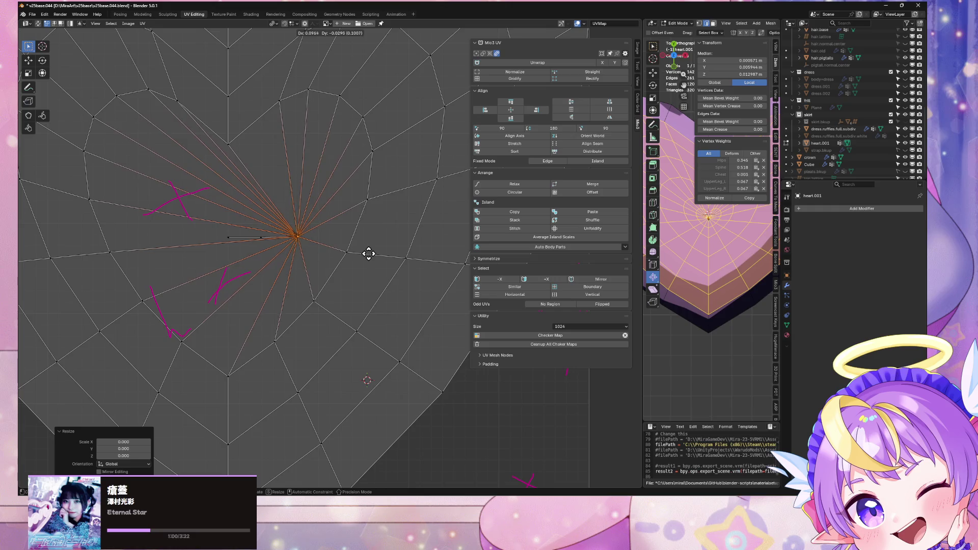
key(x)
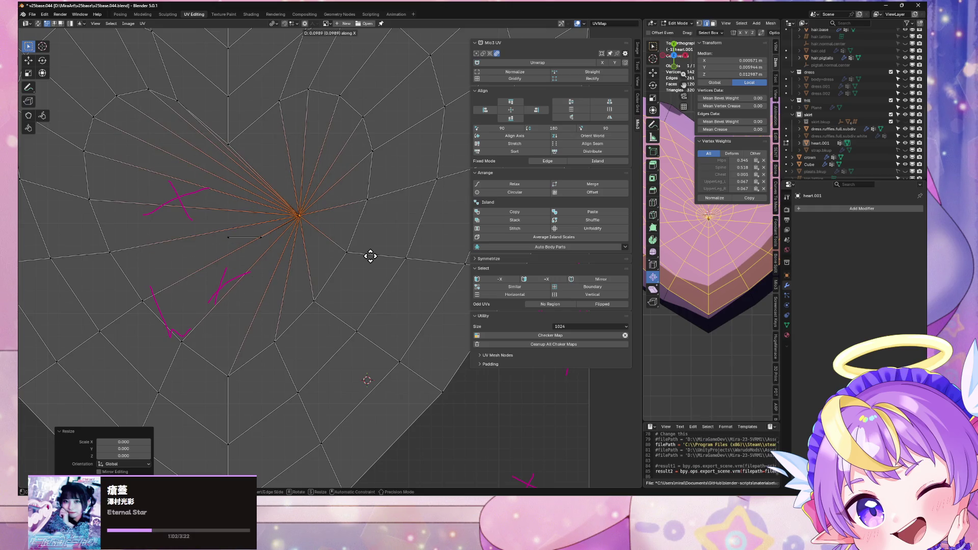
click(369, 255)
key(g)
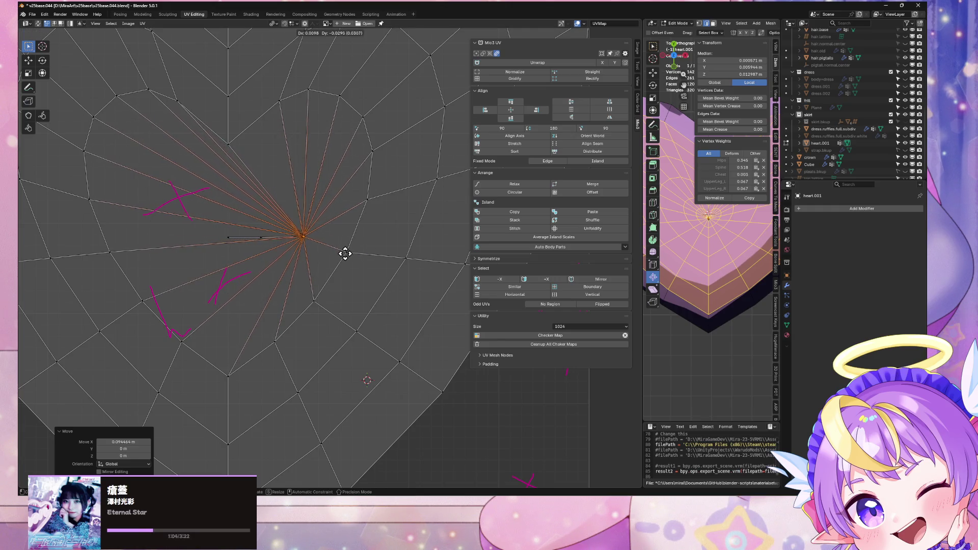
right_click(346, 254)
click(356, 235)
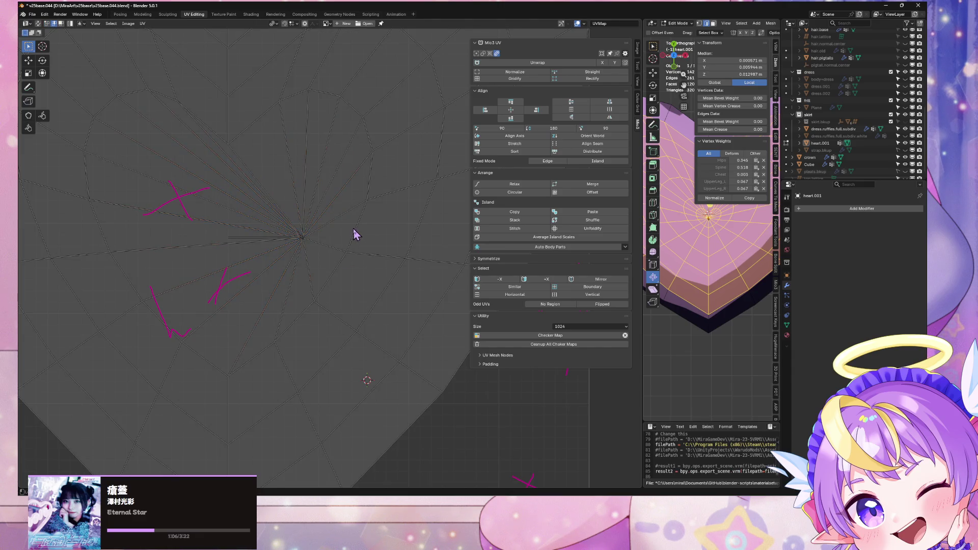
Select all UVs, scale them to 0, and drop the collapsed point in place
key(a)
key(s)
key(0)
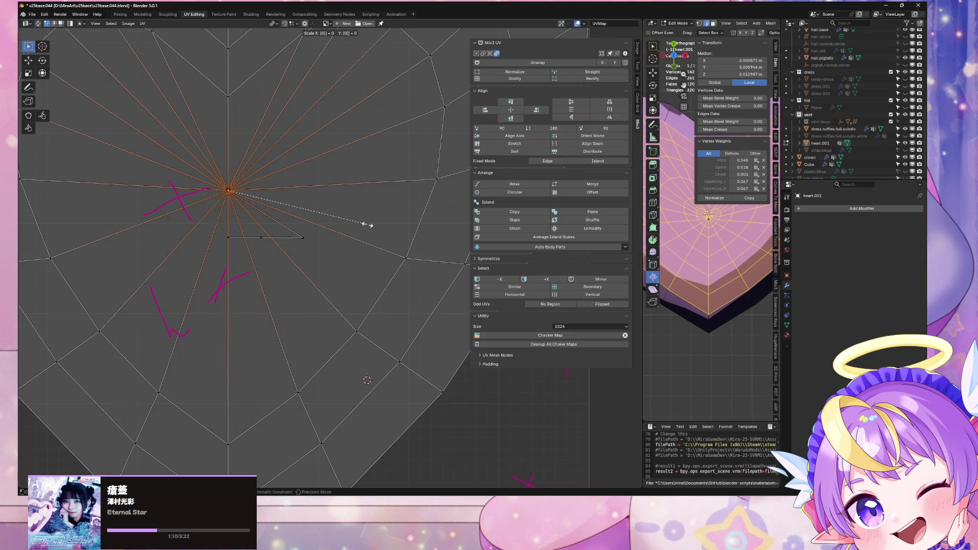
key(Return)
key(g)
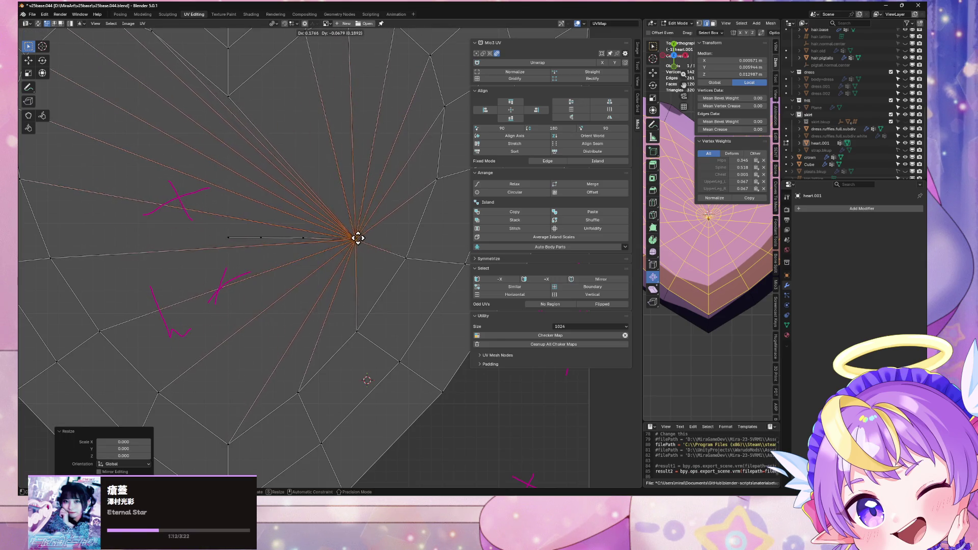
click(346, 235)
scroll(346, 220, up, 2)
Collapse a UV edge loop through the heart and move it toward the right
alt+click(344, 219)
key(s)
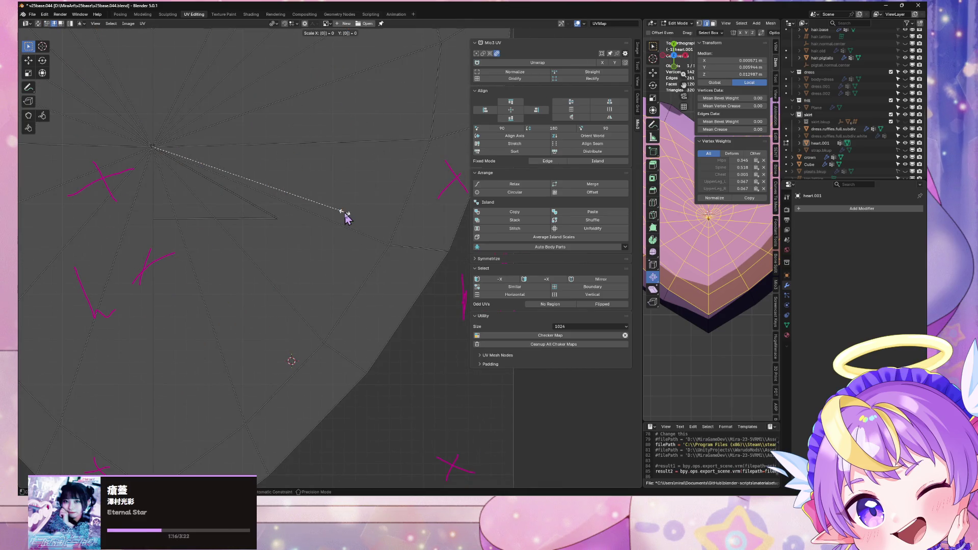
key(Return)
key(g)
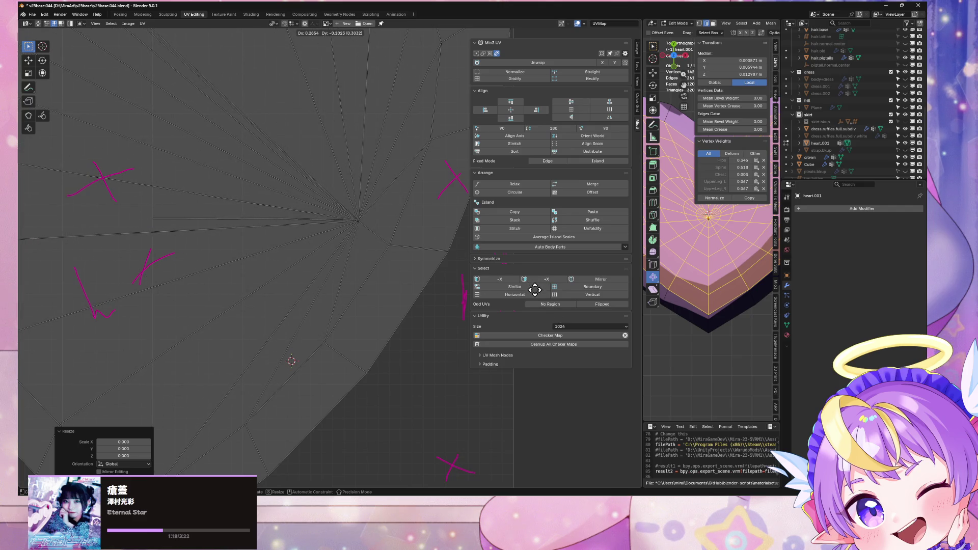
click(533, 287)
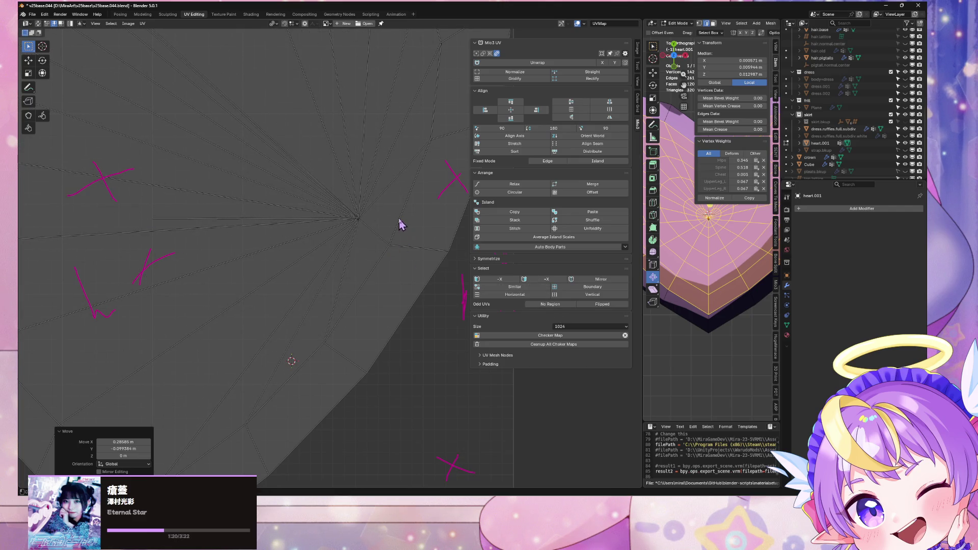
click(364, 227)
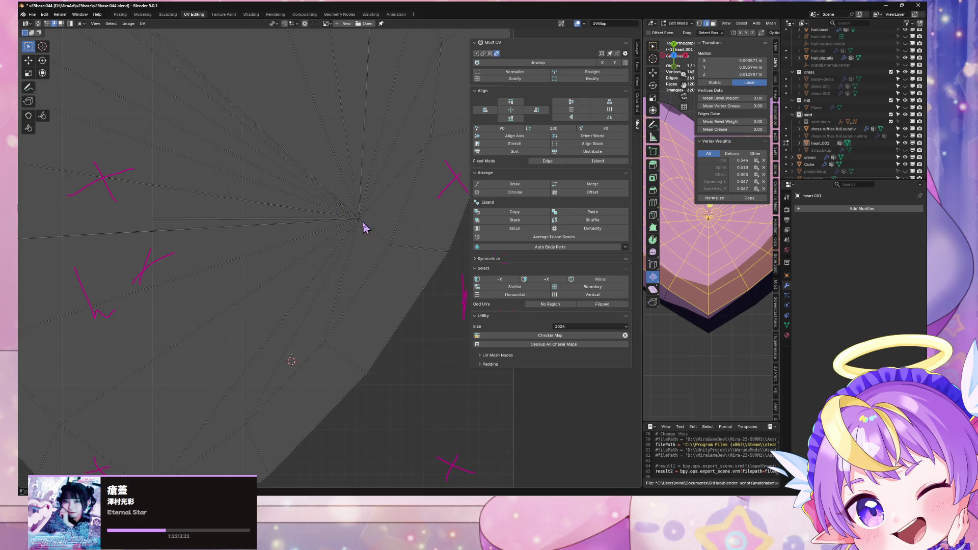
scroll(357, 225, down, 4)
scroll(355, 223, up, 1)
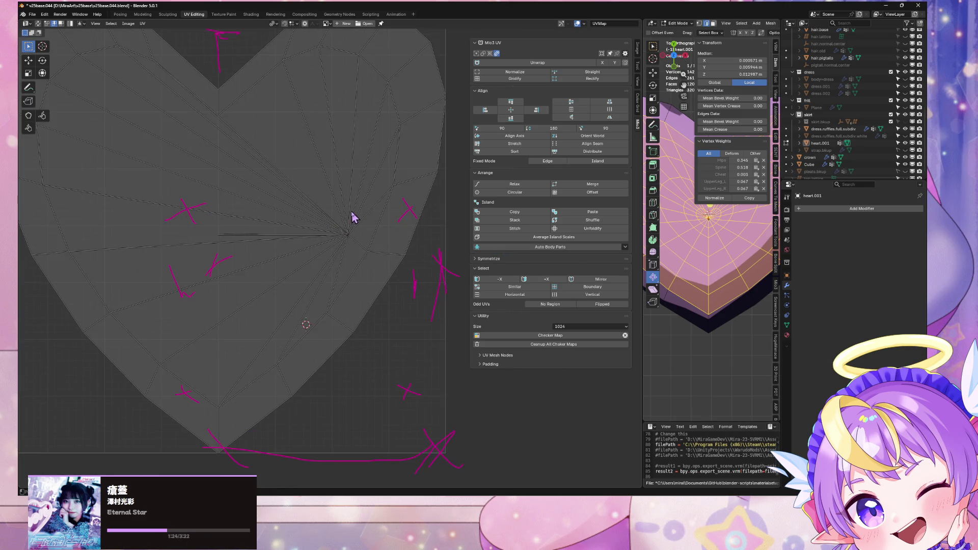
Undo the collapse, try scaling the inner outline by 0.5 then 0, and undo again
key(ctrl+z)
key(ctrl+z)
text(s0.5)
key(Return)
text(1s0)
key(Return)
scroll(224, 222, up, 3)
Snap the 2D cursor to the vertex at the heart's top notch
key(ctrl+z)
middle_drag(241, 224, 280, 256)
scroll(175, 219, up, 2)
click(184, 223)
key(shift+s)
click(196, 214)
key(ctrl+z)
Set the pivot point to 2D Cursor and scale the heart vertices to 0 onto it
click(275, 24)
click(281, 63)
key(1)
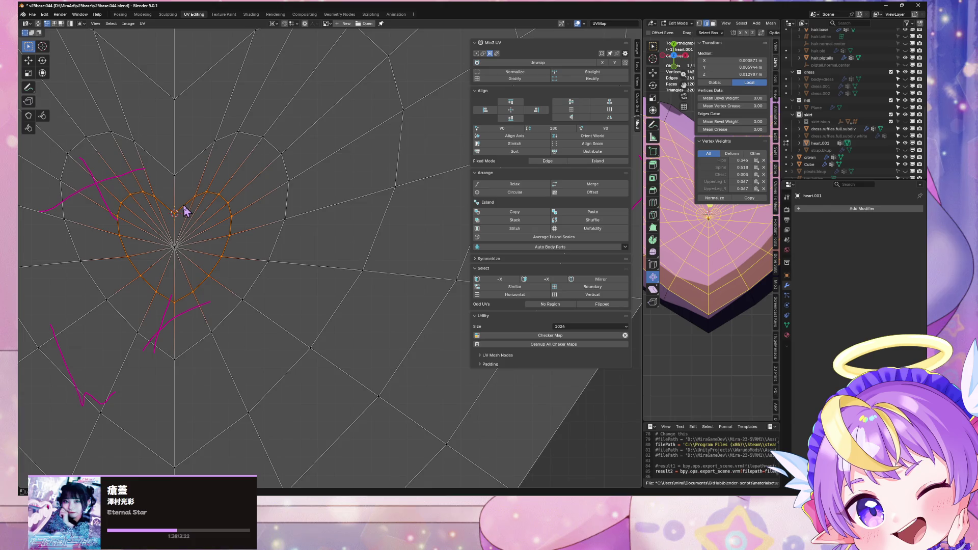
key(s)
key(0)
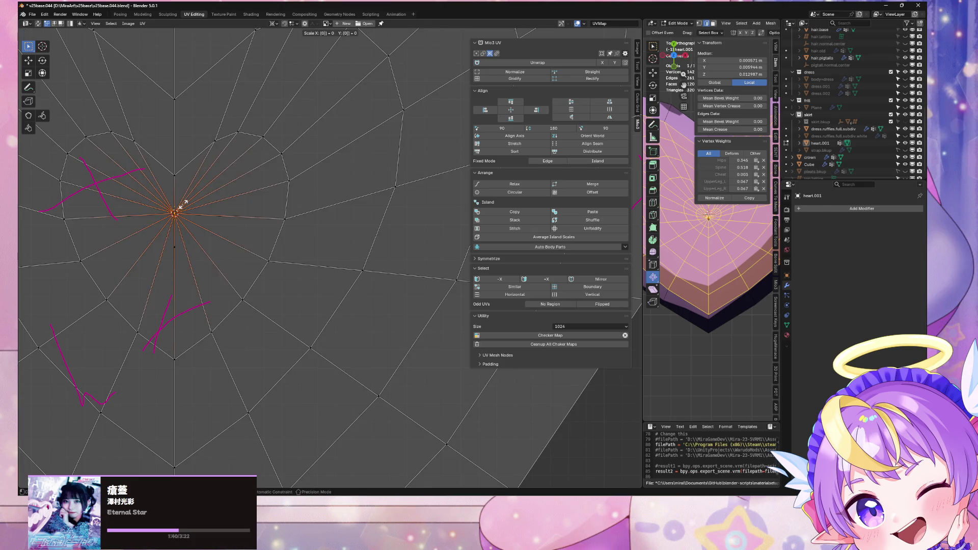
key(Return)
Select all UVs in edge mode, snap the cursor to the selection, and select the heart island
key(2)
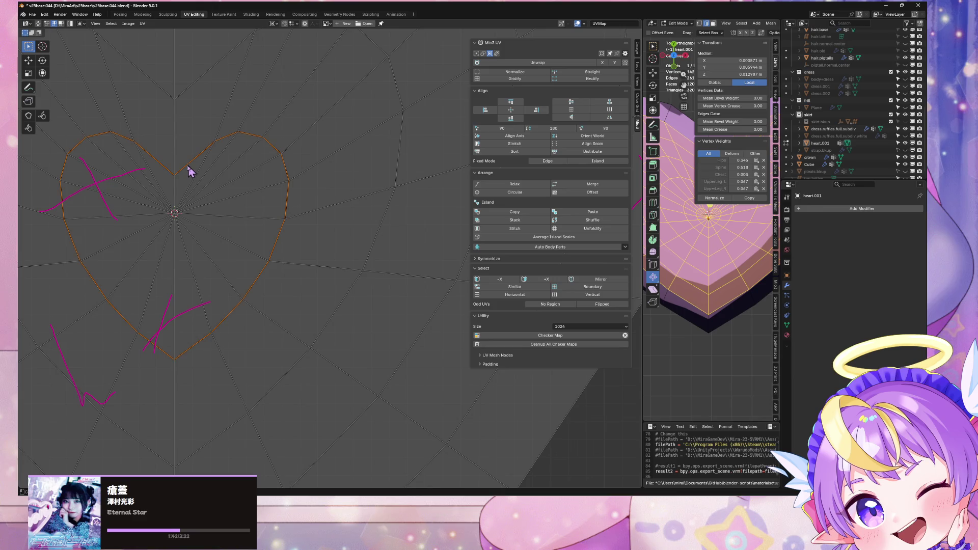
key(a)
key(shift+s)
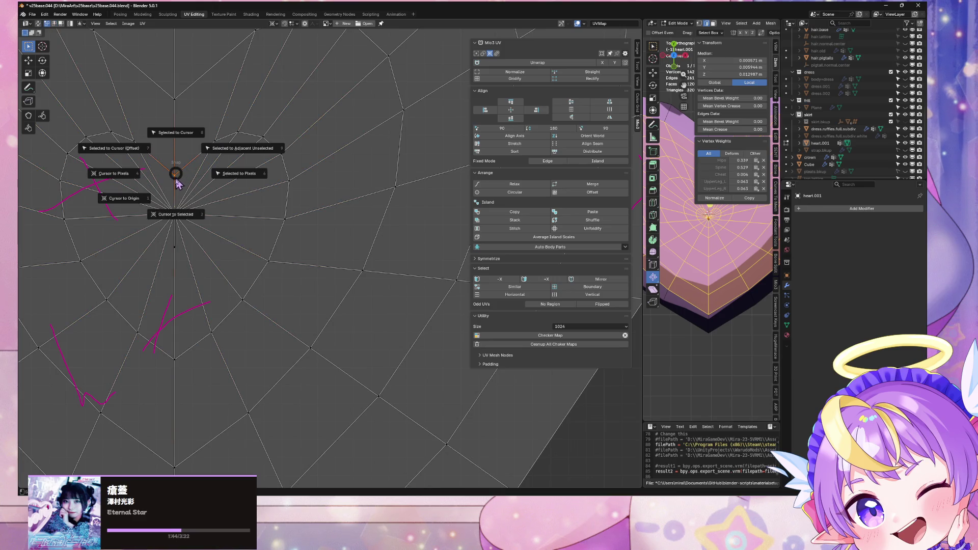
click(180, 186)
key(l)
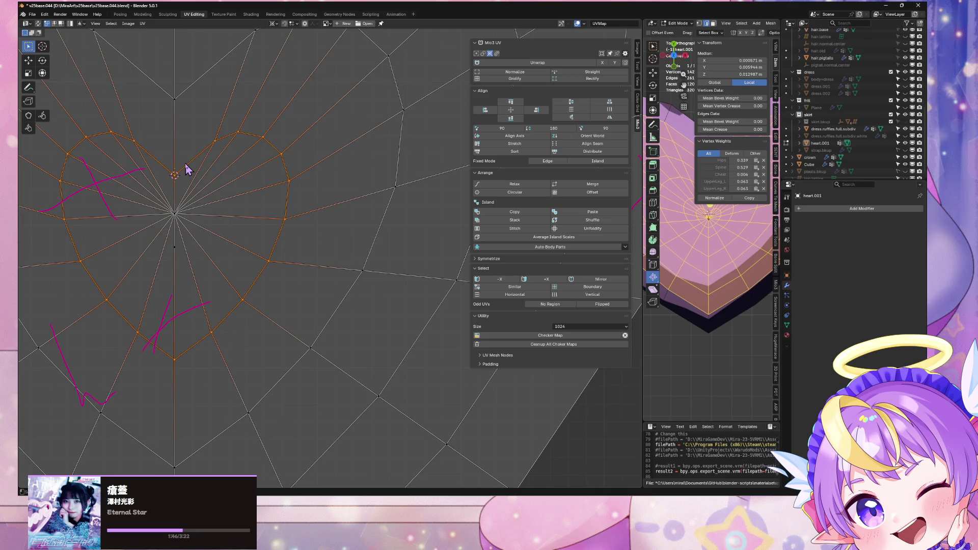
middle_drag(217, 197, 247, 236)
click(214, 294)
Snap the cursor to one heart vertex, scale the whole island to 0, then undo it
key(1)
key(l)
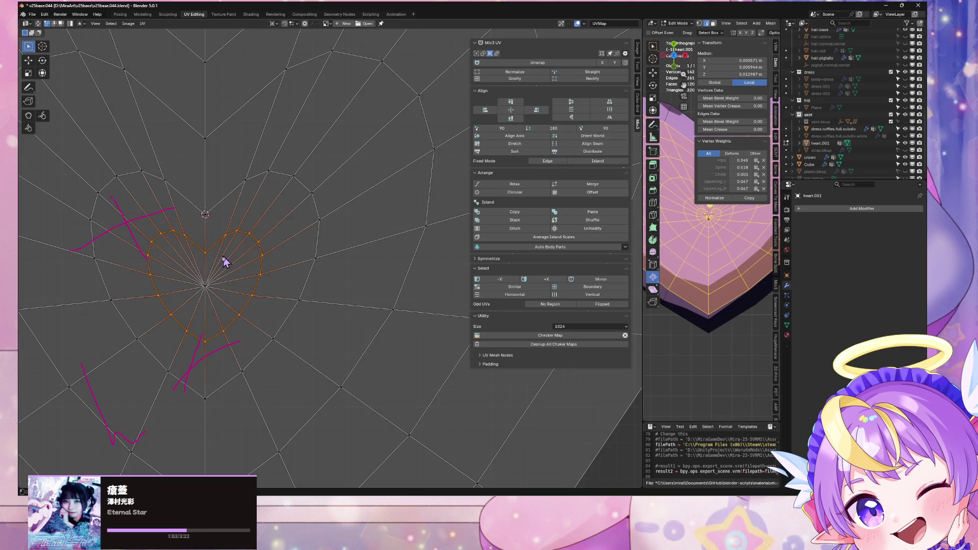
click(208, 253)
key(shift+s)
click(219, 253)
key(ctrl+z)
key(ctrl+z)
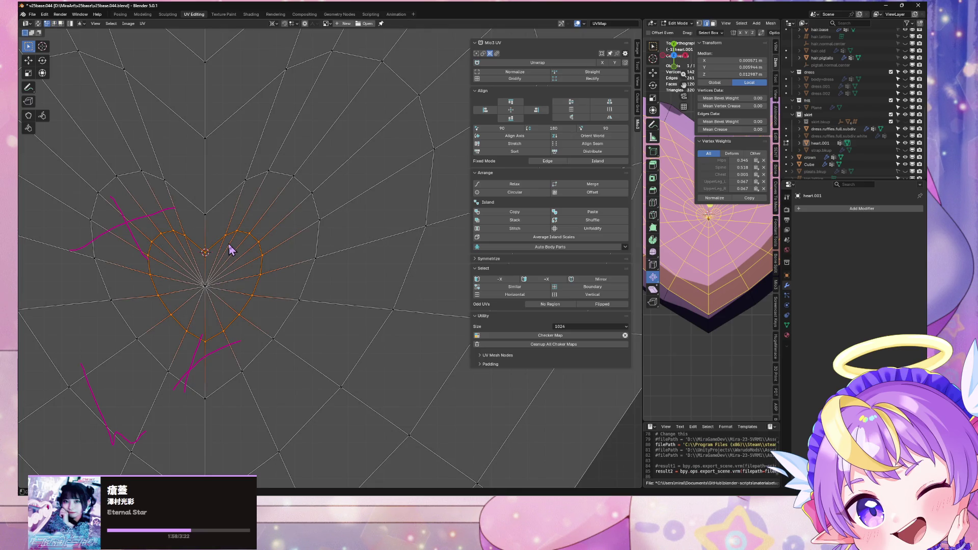
key(s)
key(0)
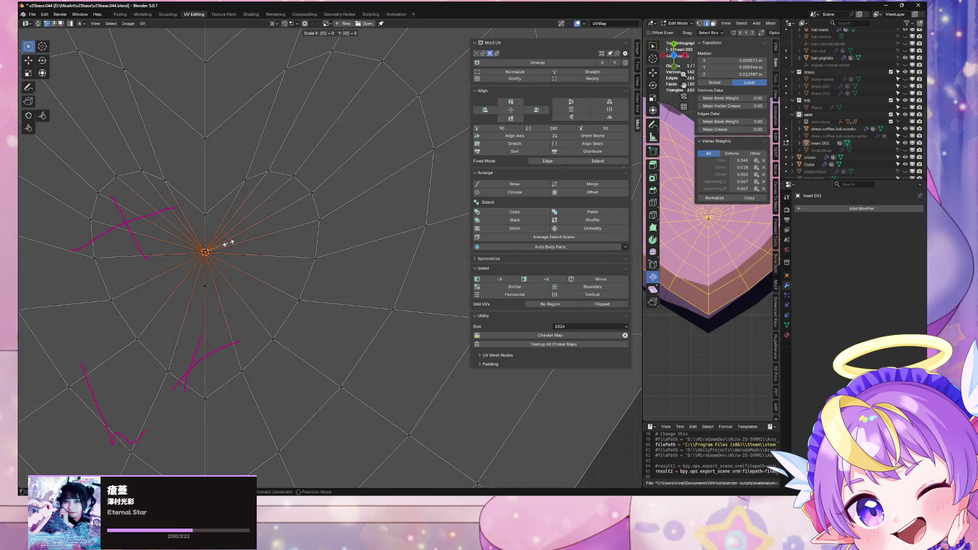
key(Return)
key(ctrl+z)
Snap the cursor to a different heart vertex and select the whole linked heart island
click(208, 215)
key(shift+s)
click(217, 218)
key(ctrl+l)
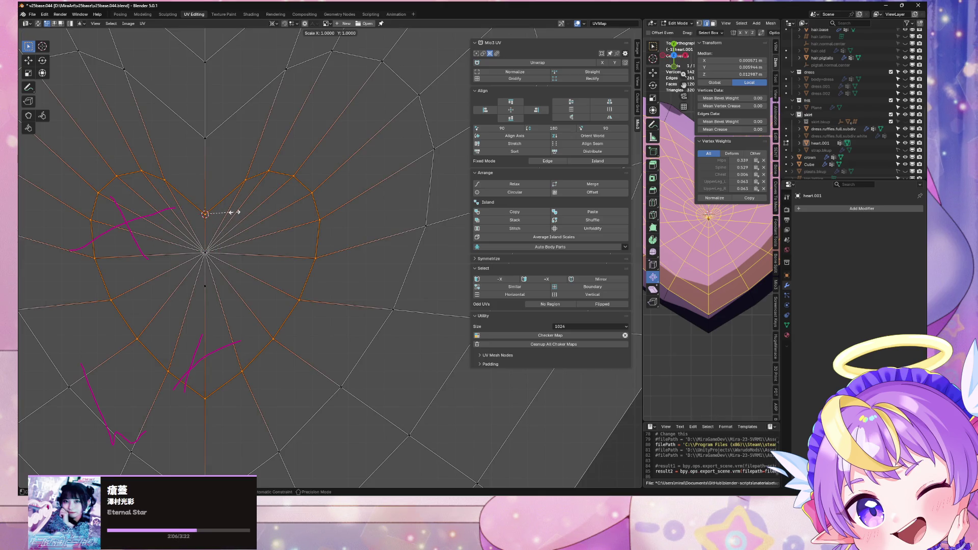
Try scaling the heart UV island to zero, then undo it
key(s)
key(0)
key(Return)
middle_drag(224, 136, 239, 158)
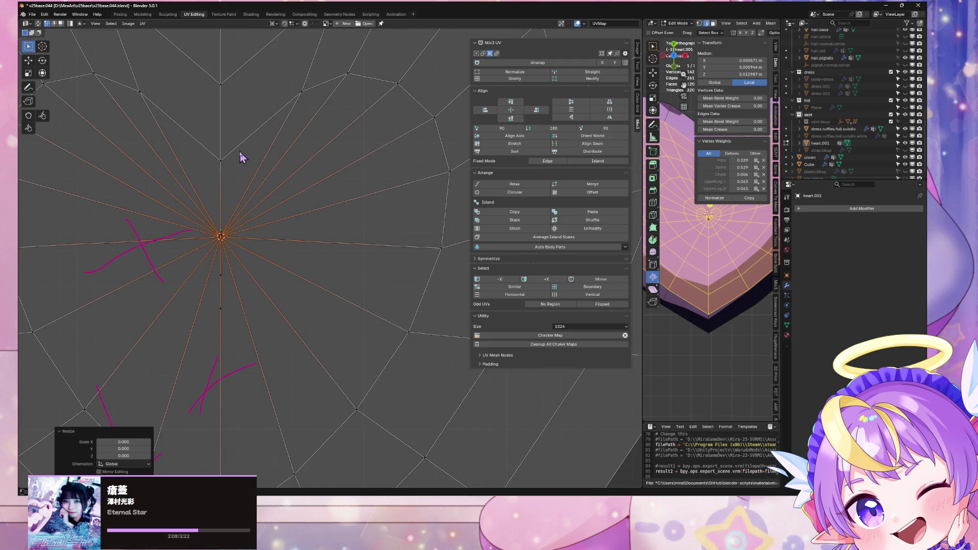
key(ctrl+z)
Snap the 2D cursor to the selection, scale the UVs to zero, then undo
key(shift+s)
click(250, 134)
key(shift+s)
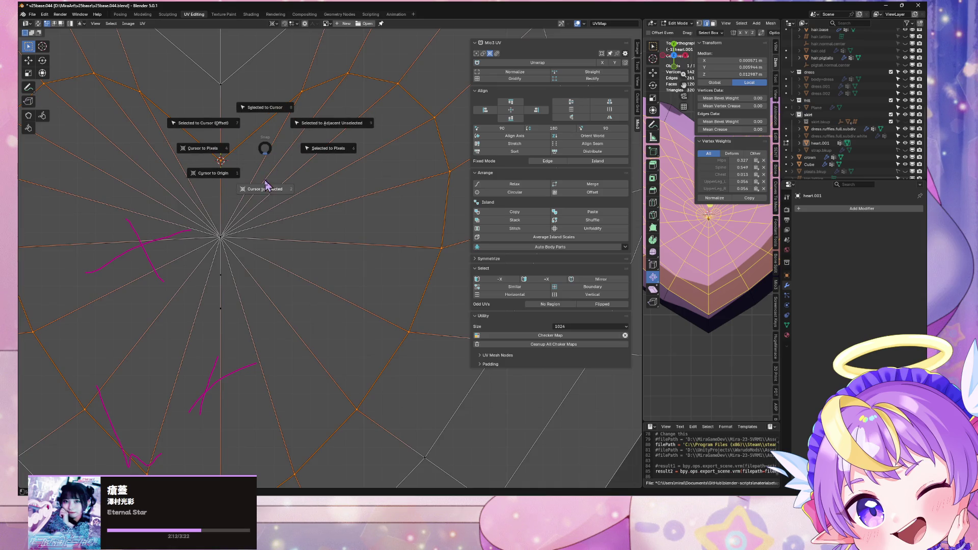
click(265, 189)
key(s)
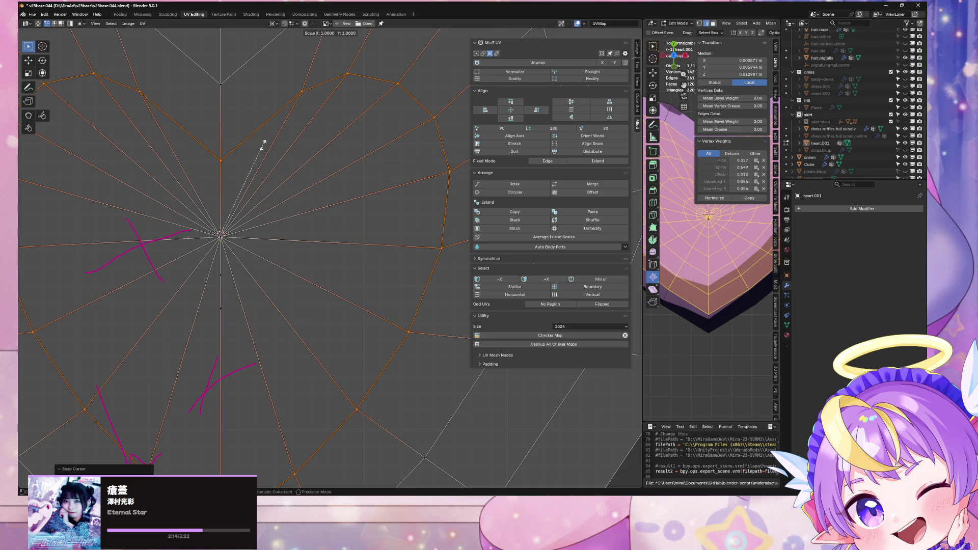
key(0)
key(Return)
key(ctrl+z)
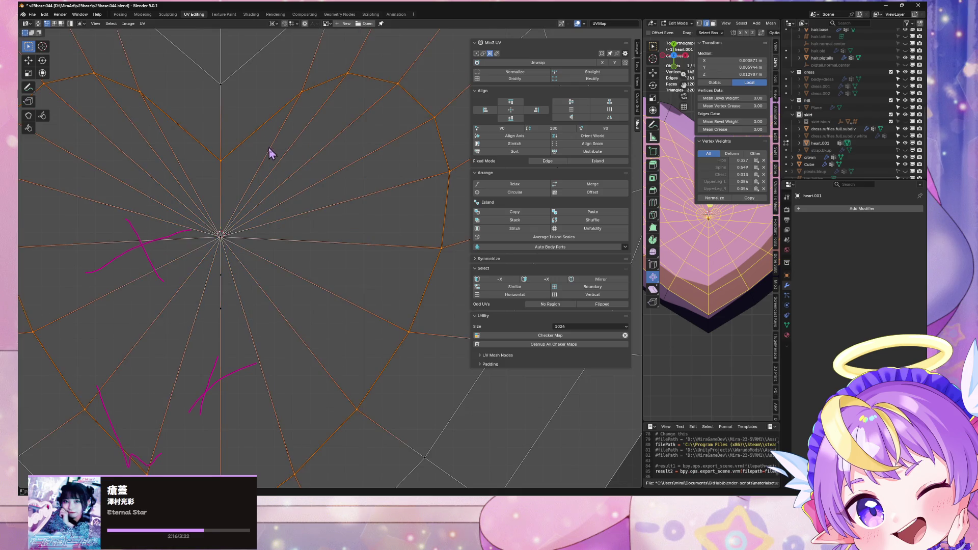
Collapse a UV island to zero scale onto a vertex just above the centre
click(223, 161)
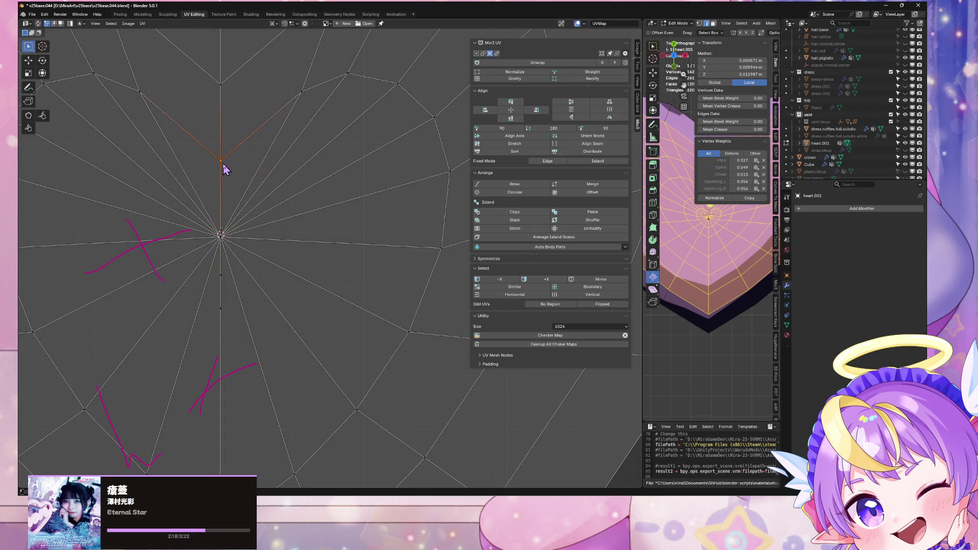
key(shift+s)
click(236, 166)
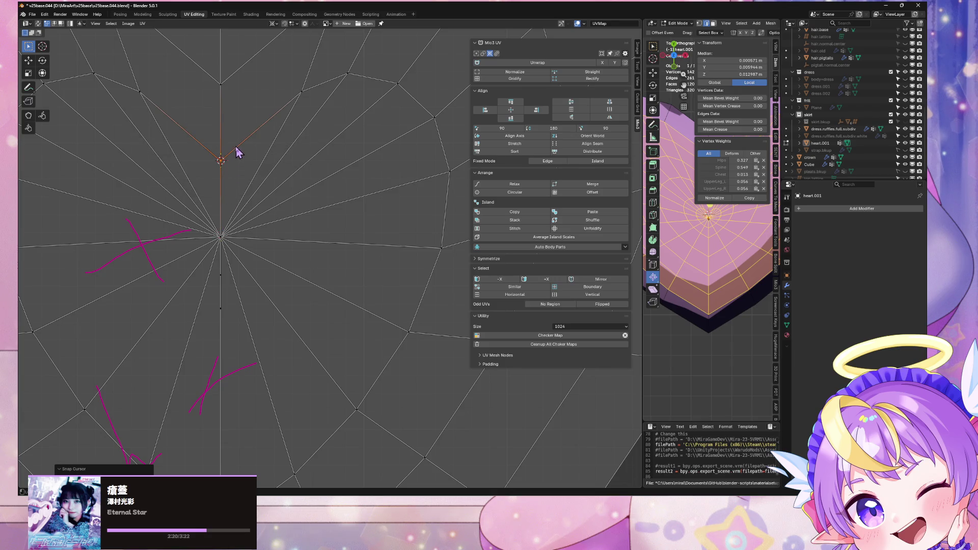
key(ctrl+l)
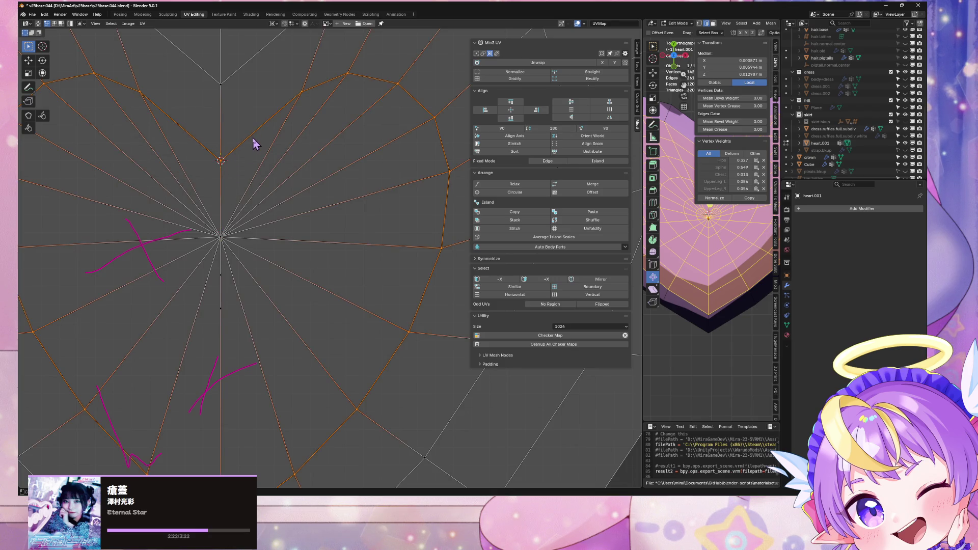
key(s)
key(0)
key(Return)
Collapse the next connected UV island onto another heart vertex
middle_drag(255, 144, 261, 257)
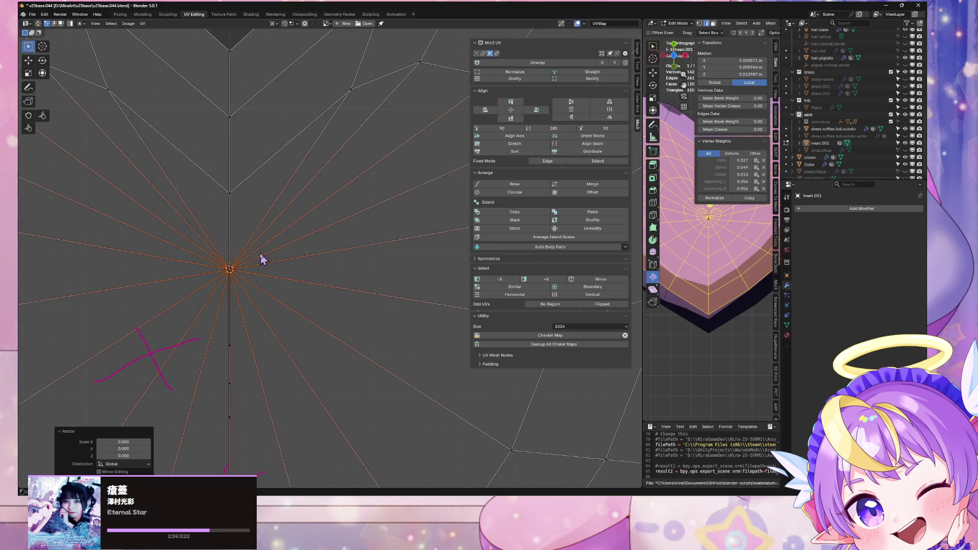
click(235, 196)
key(shift+s)
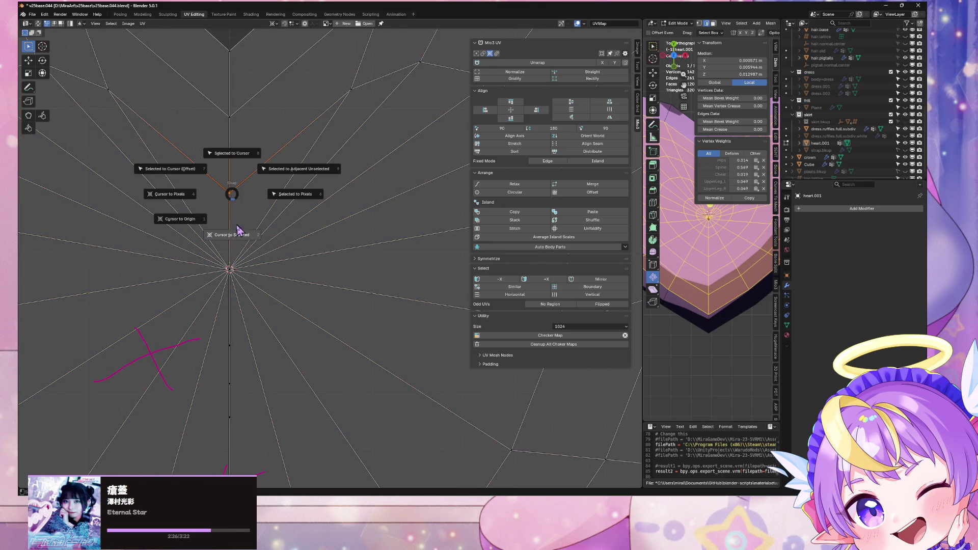
click(235, 230)
key(ctrl+l)
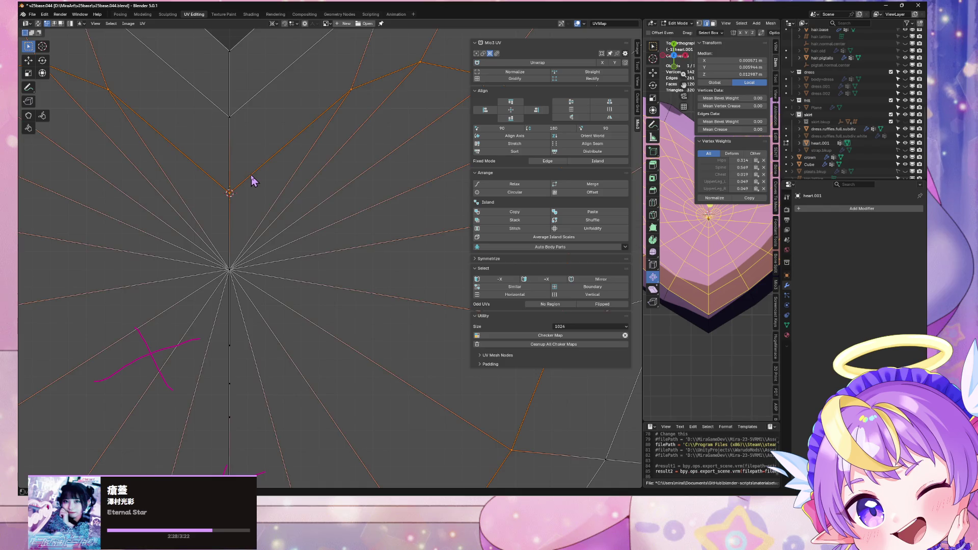
key(s)
key(0)
key(Return)
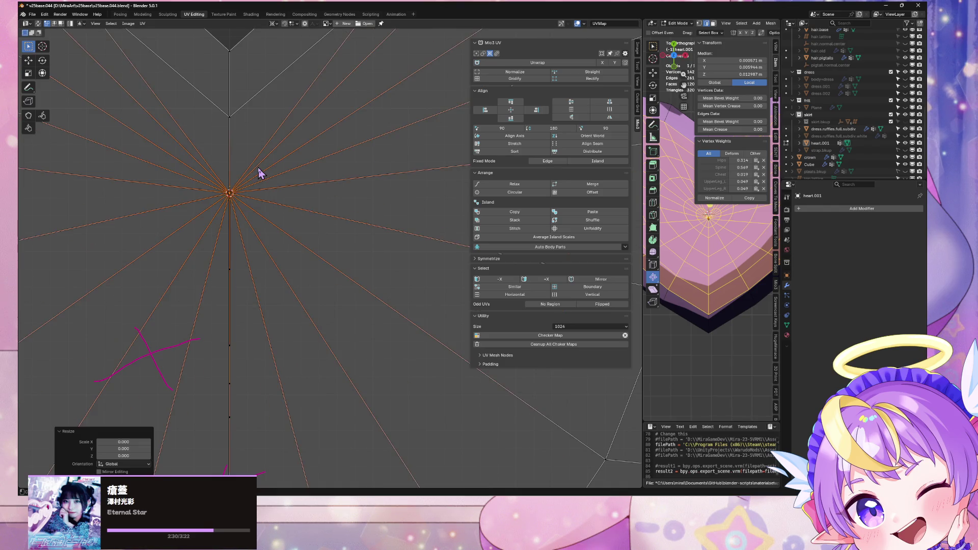
Snap the 2D cursor to a further heart vertex and scale the selected UVs to zero
scroll(245, 166, down, 2)
mouse_move(245, 167)
middle_down()
mouse_move(254, 207)
mouse_move(206, 212)
middle_up()
click(236, 173)
key(shift+s)
click(239, 217)
middle_drag(245, 179, 252, 234)
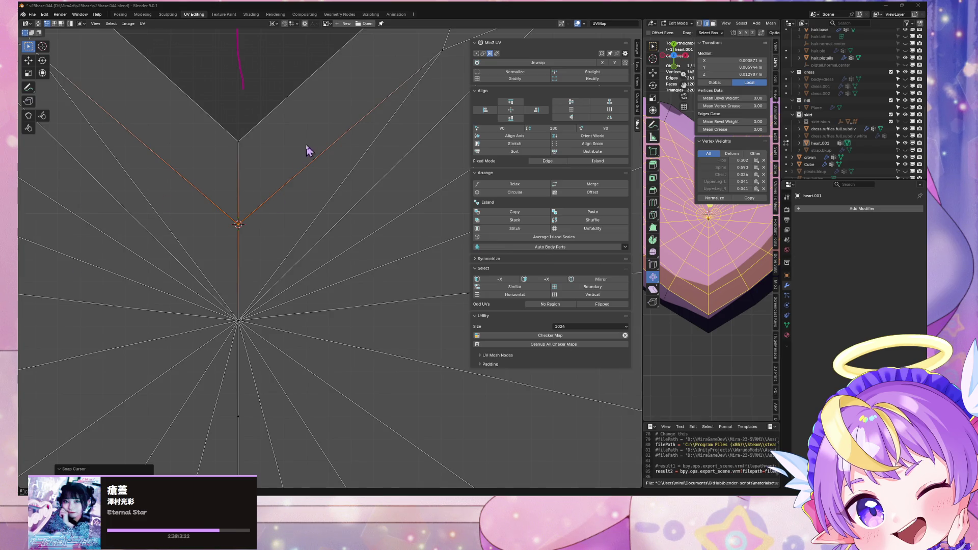
scroll(299, 181, down, 1)
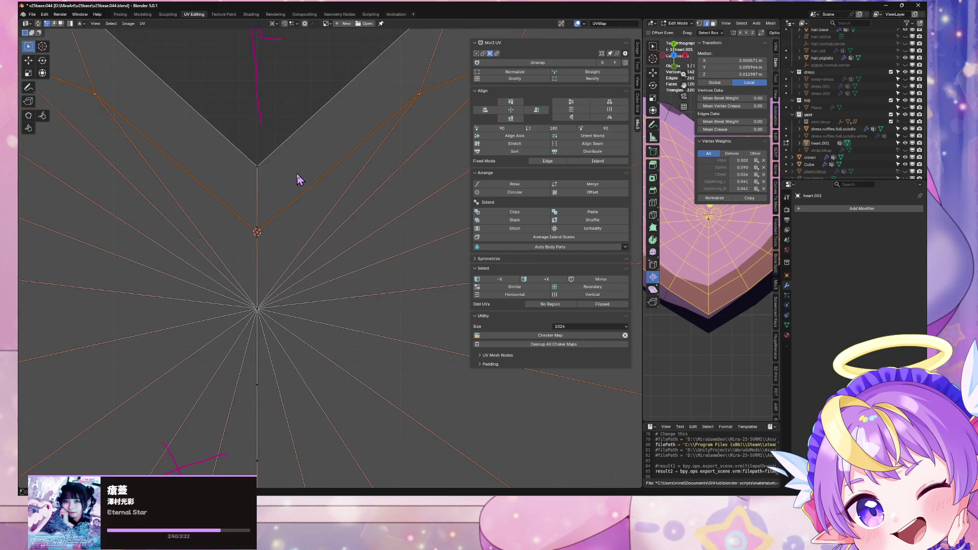
key(s)
key(0)
key(Return)
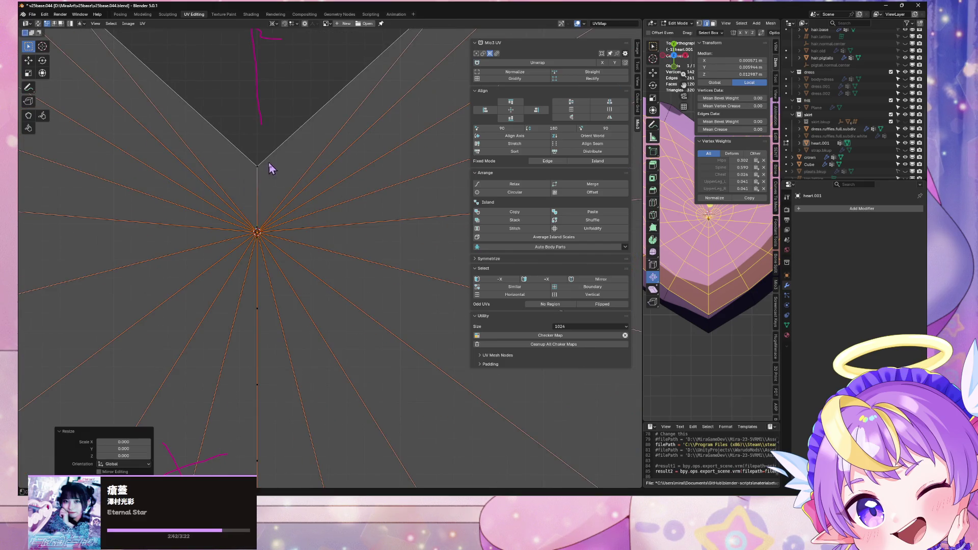
Snap the cursor to the heart's top vertex and collapse all its UVs onto it
click(261, 162)
key(shift+s)
click(282, 163)
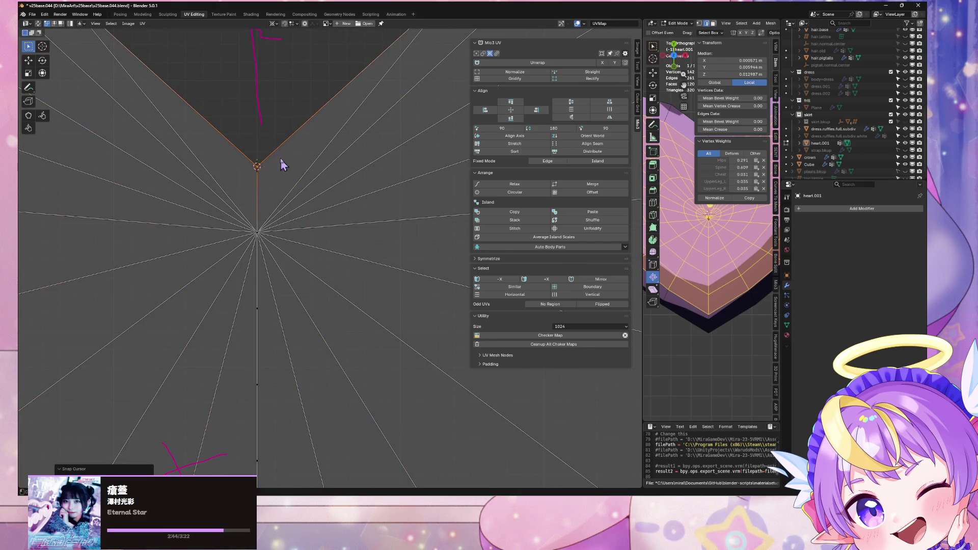
key(a)
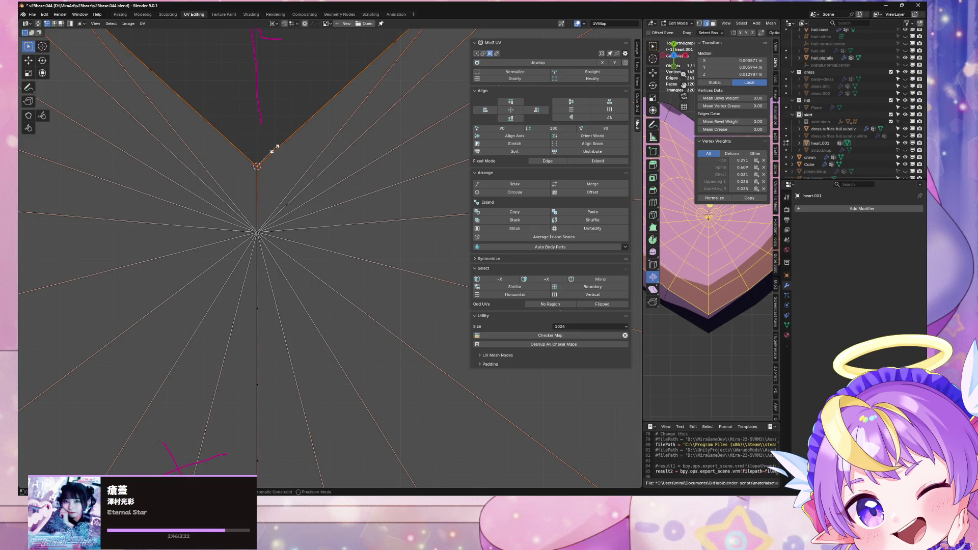
key(0)
key(Return)
scroll(281, 160, down, 5)
scroll(312, 210, up, 3)
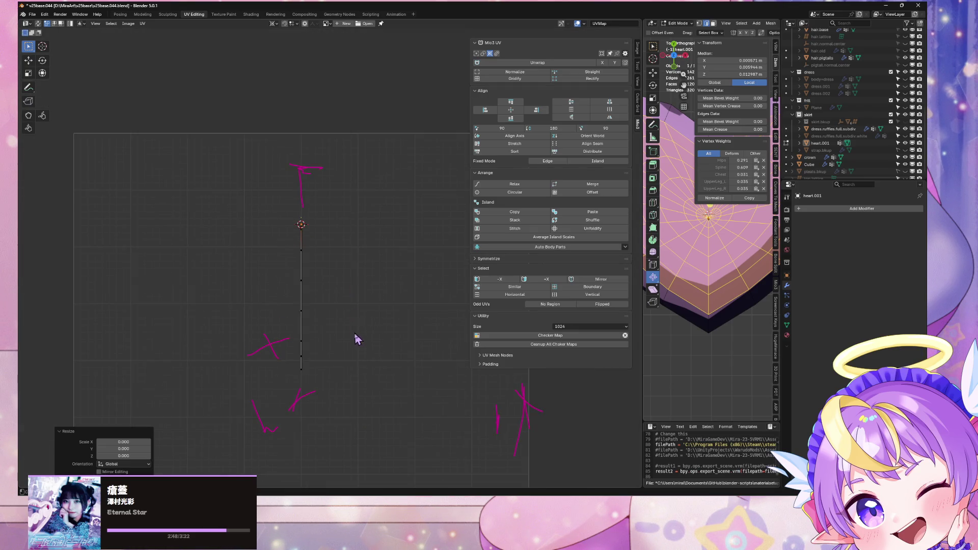
Rotate the UV line 90°, flatten it to zero height, then turn it 180°
key(a)
key(r)
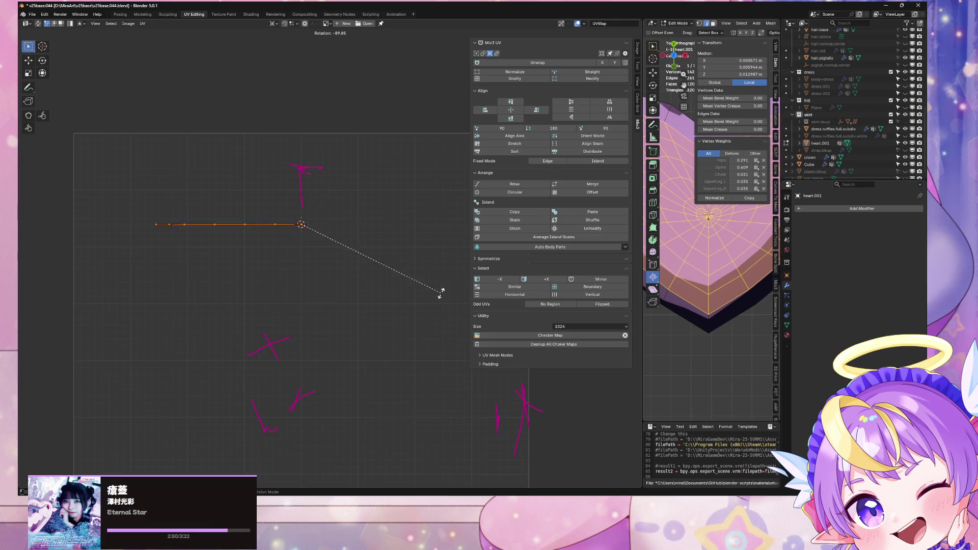
text(90)
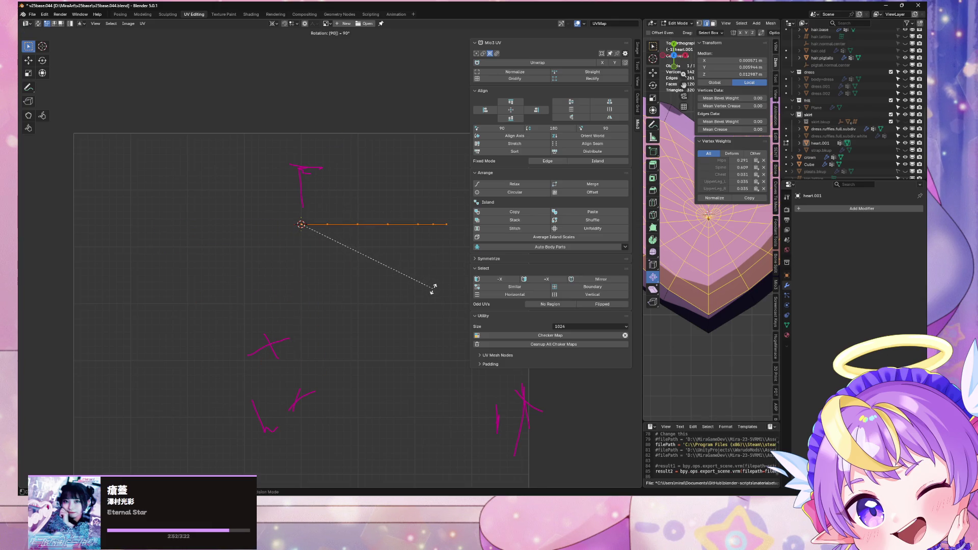
key(Return)
key(s)
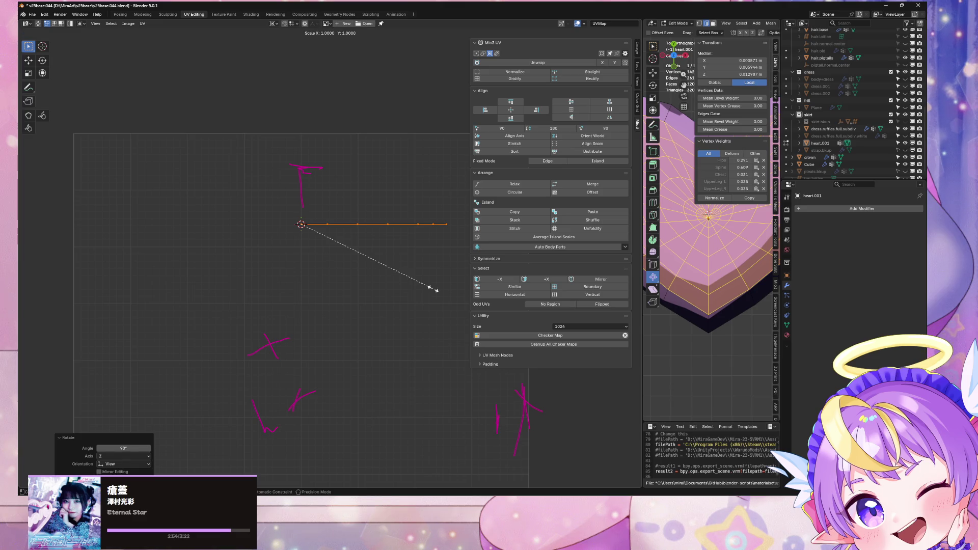
key(Return)
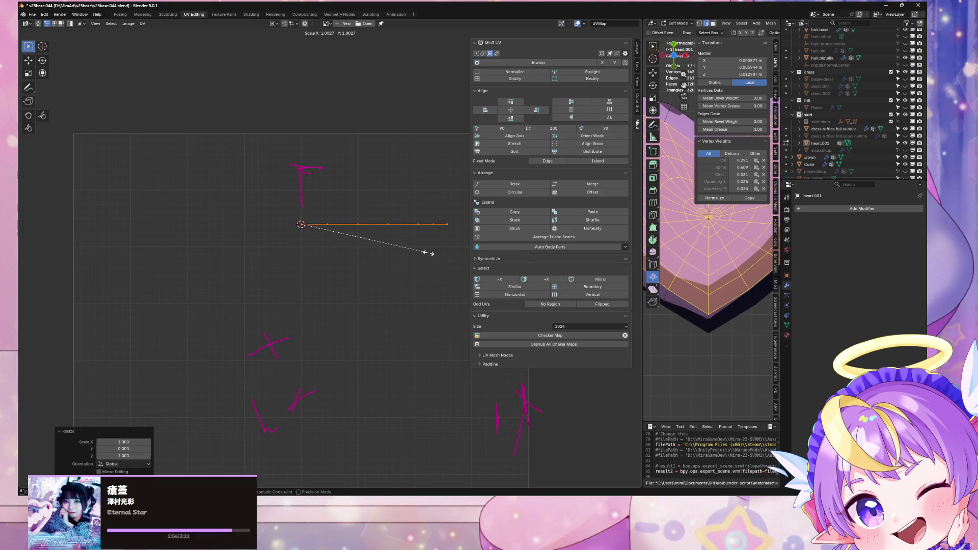
key(r)
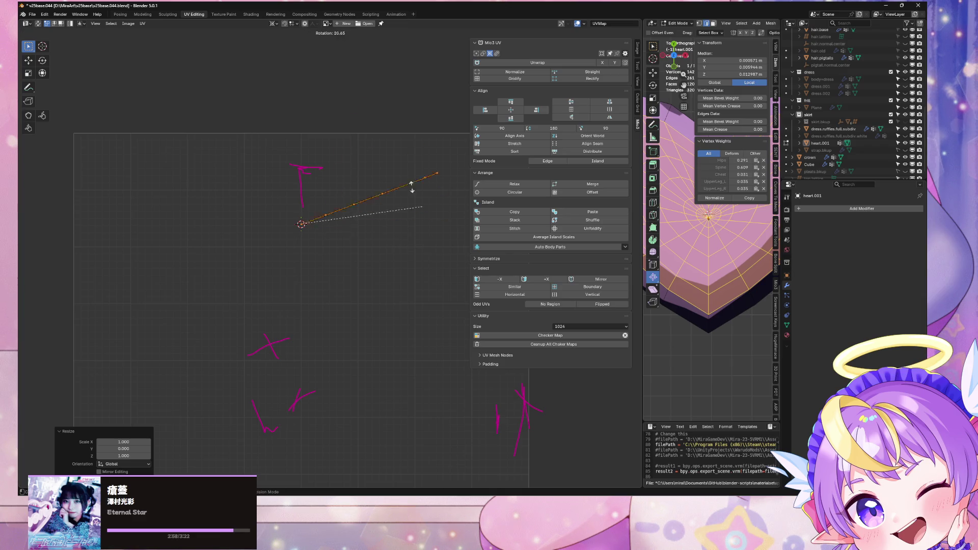
text(180)
key(Return)
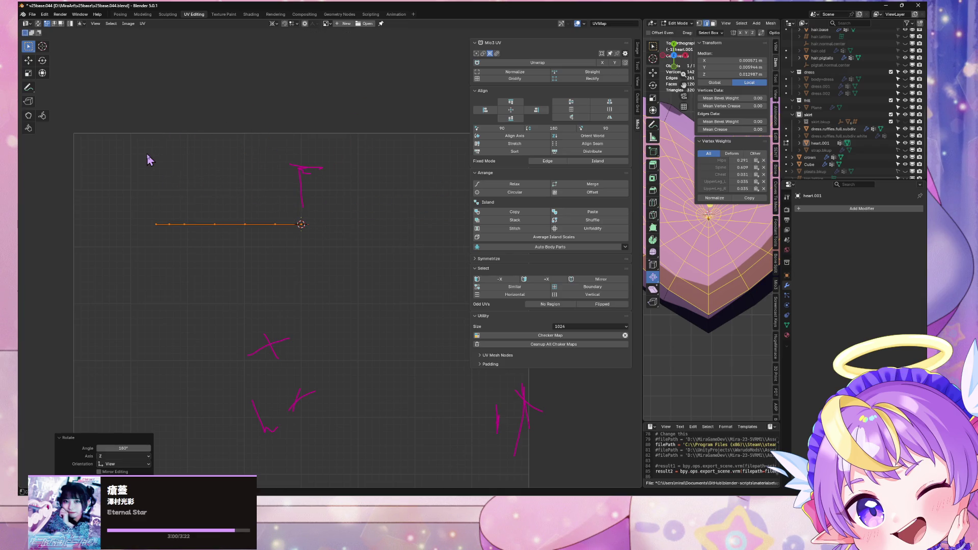
scroll(219, 162, down, 4)
Stretch the UV line 1.469 times along X and move it 0.2893 down in Y
key(s)
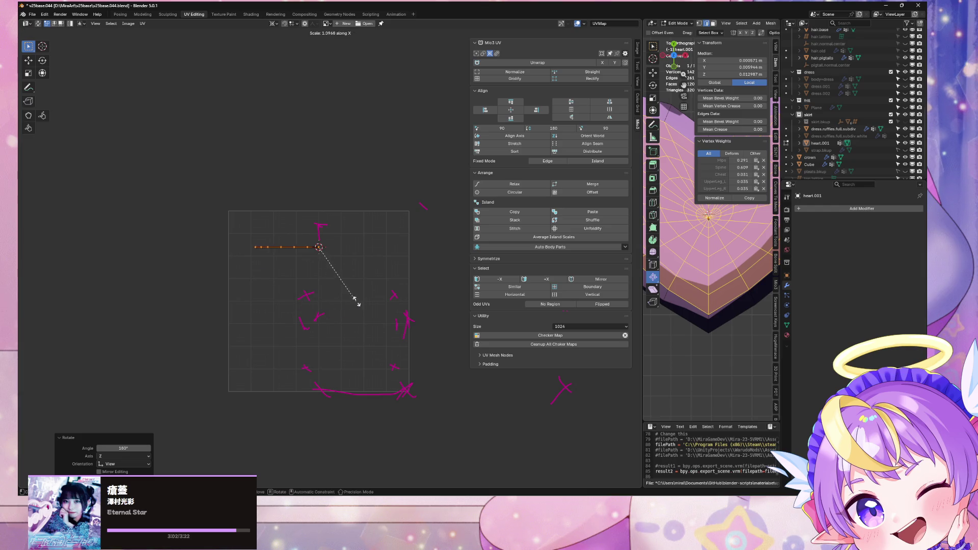
click(395, 304)
key(g)
key(y)
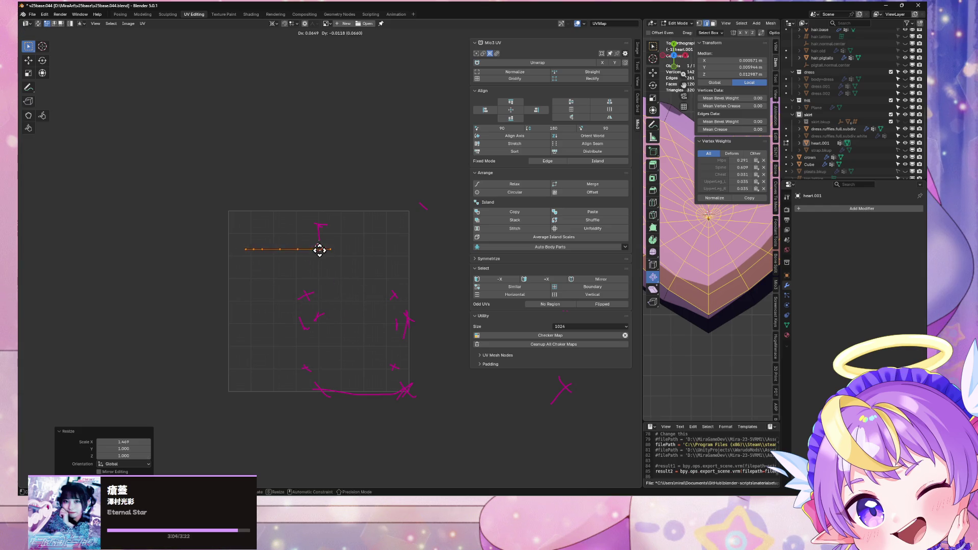
click(305, 302)
scroll(330, 263, down, 1)
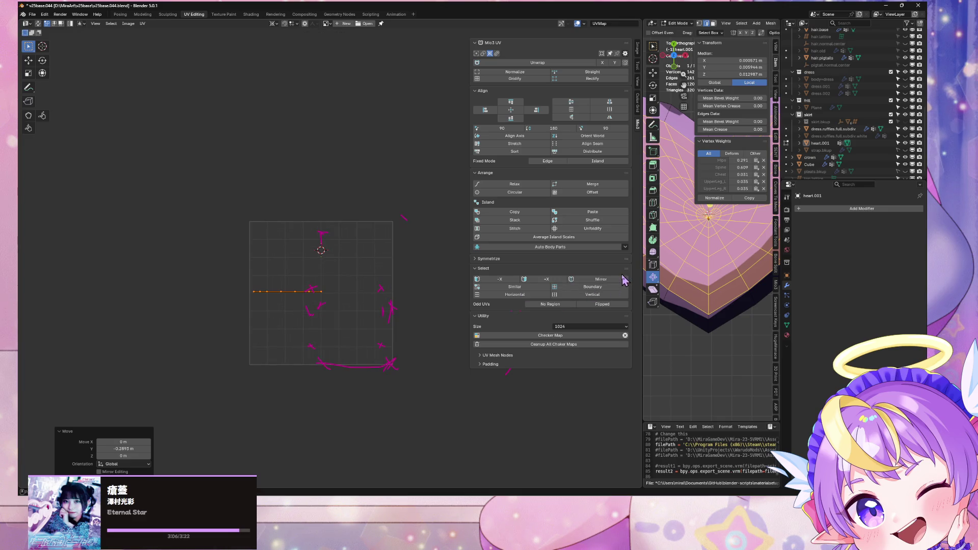
click(142, 14)
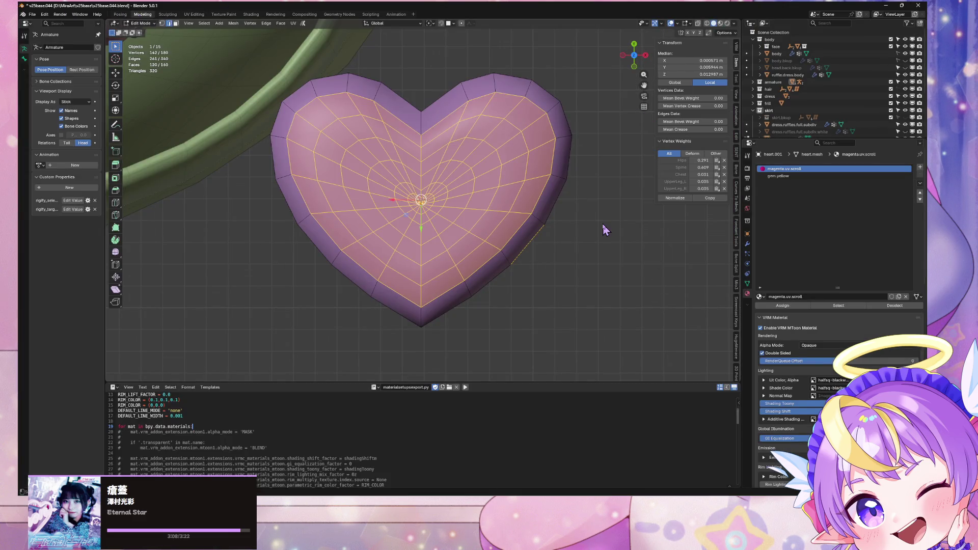
Preview the heart with its materials and stretch its UVs along X
key(Tab)
click(721, 23)
middle_drag(535, 128, 569, 167)
scroll(570, 167, up, 1)
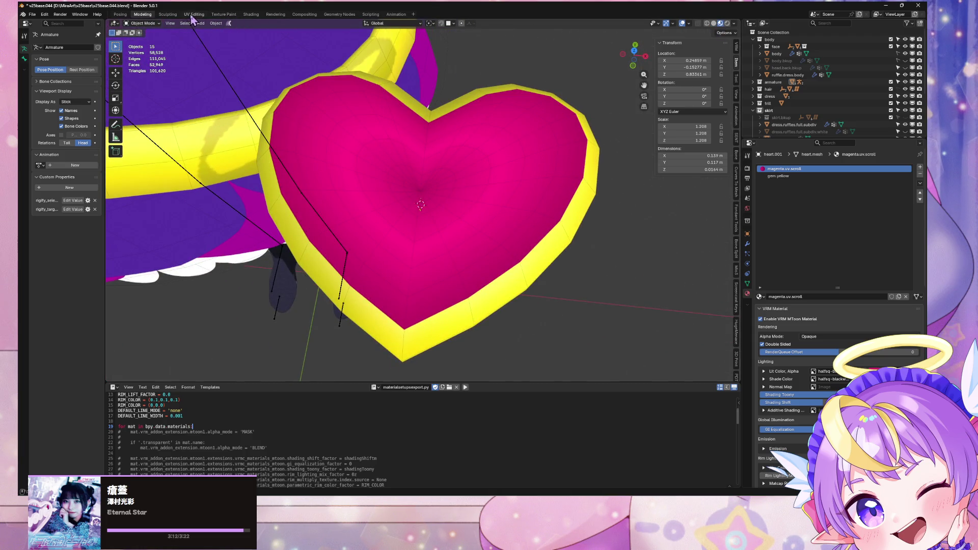
click(193, 14)
key(s)
key(x)
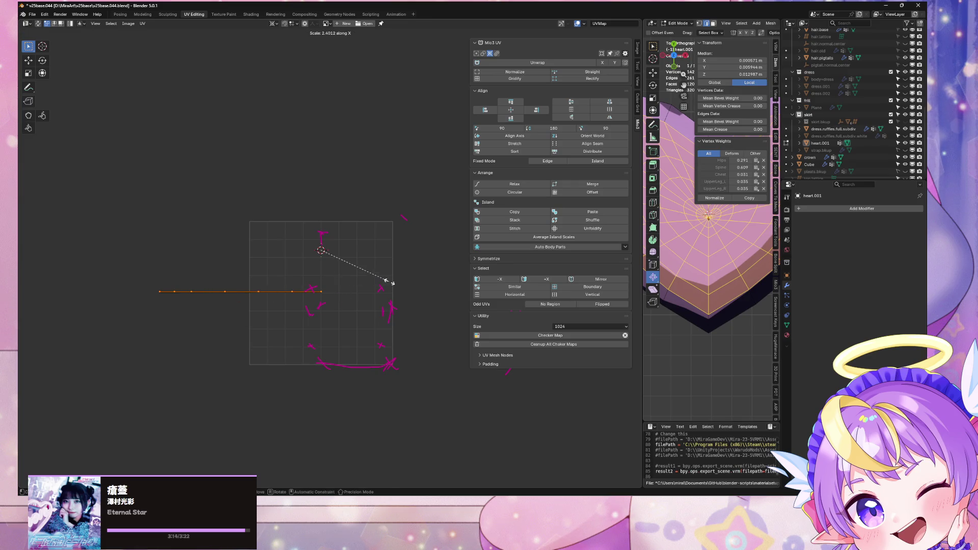
click(376, 281)
key(Tab)
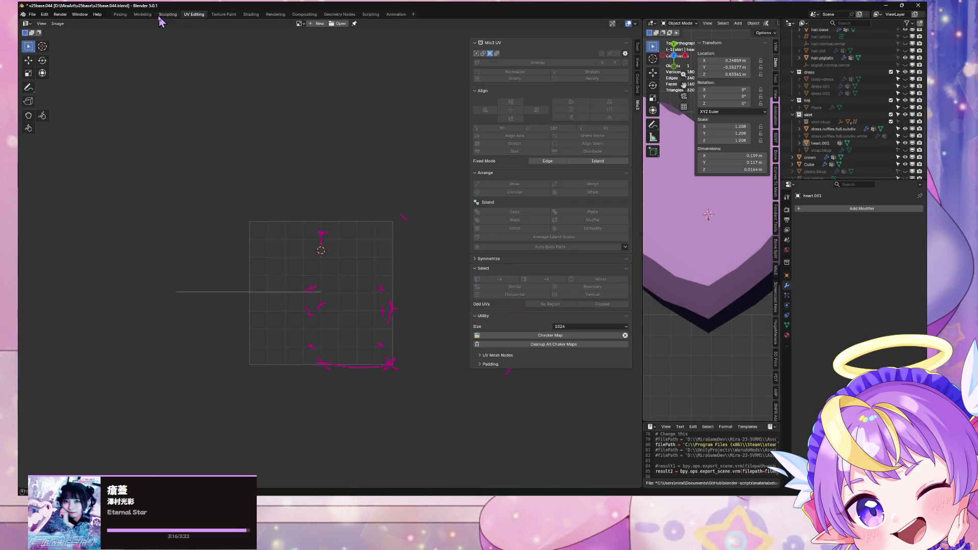
click(143, 15)
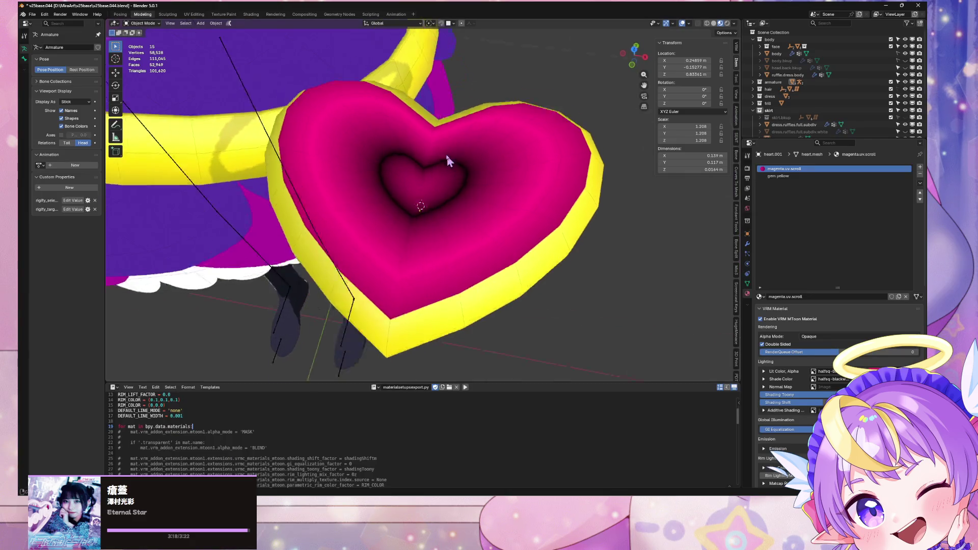
Widen the 3D view beside the UVs in material preview and stretch the UVs further along X
click(194, 15)
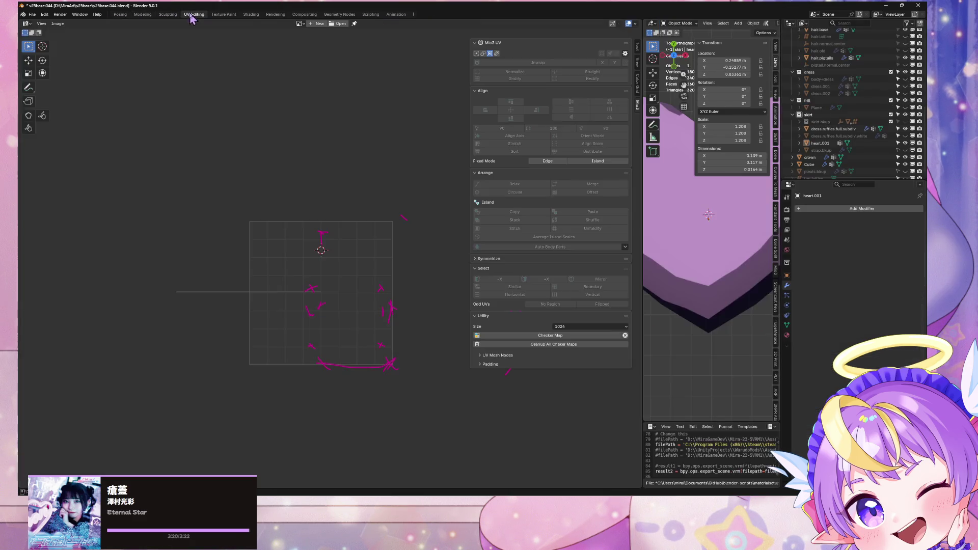
mouse_move(642, 179)
mouse_down()
mouse_move(415, 179)
mouse_move(425, 180)
mouse_up()
click(760, 23)
key(Tab)
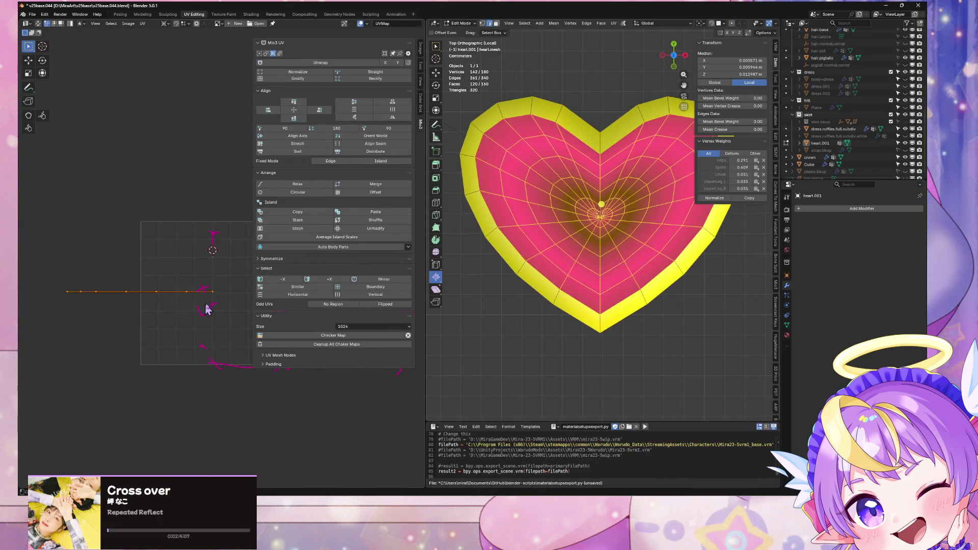
key(s)
key(x)
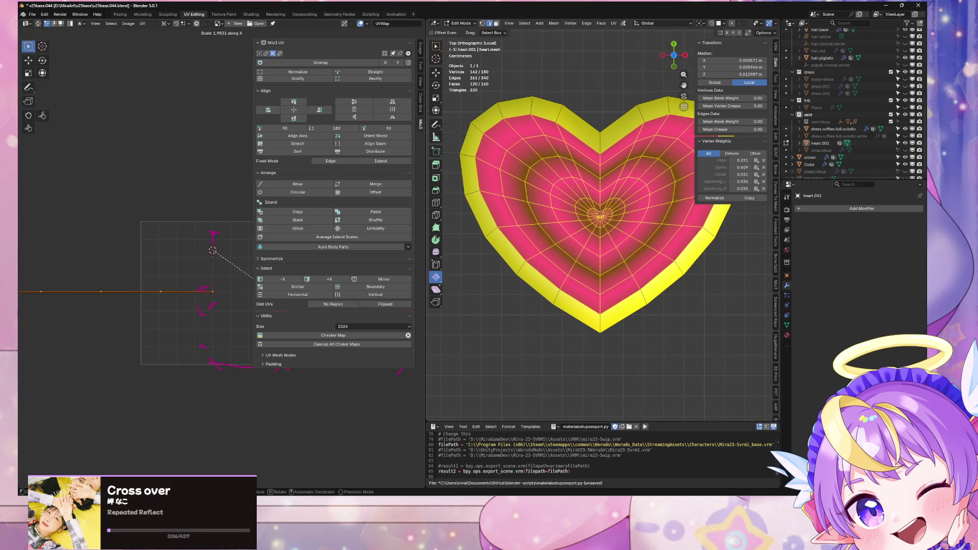
click(213, 251)
key(Tab)
Orbit and toggle edit mode to inspect the heart's concentric heart-shaped rings
scroll(507, 288, down, 3)
mouse_move(546, 284)
middle_down()
mouse_move(528, 205)
mouse_move(581, 241)
middle_up()
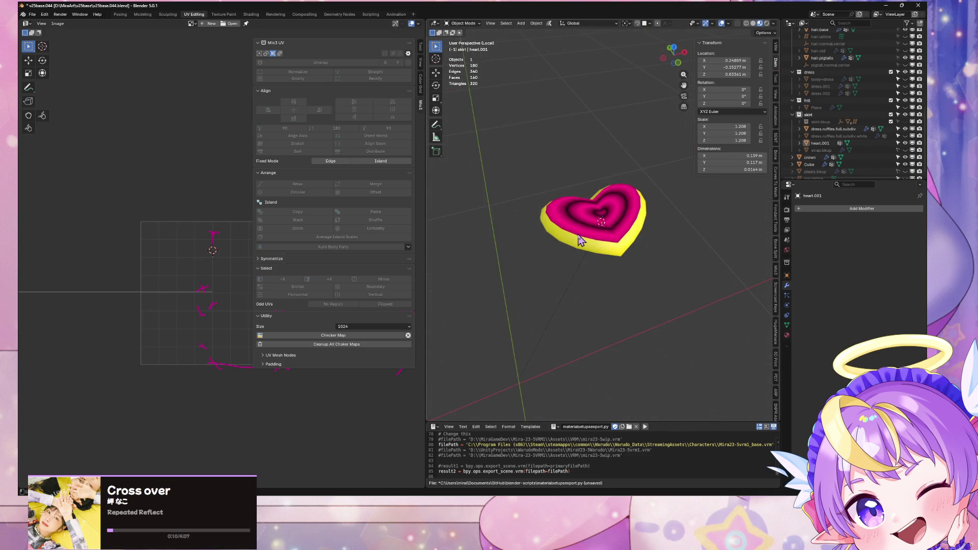
key(Tab)
key(Tab)
middle_drag(651, 251, 635, 262)
scroll(653, 273, up, 3)
key(Tab)
key(Tab)
mouse_move(676, 305)
middle_down()
mouse_move(679, 255)
mouse_move(679, 312)
middle_up()
Add a Mirror modifier to the heart, mirroring across Z instead of X
click(856, 210)
mouse_move(841, 208)
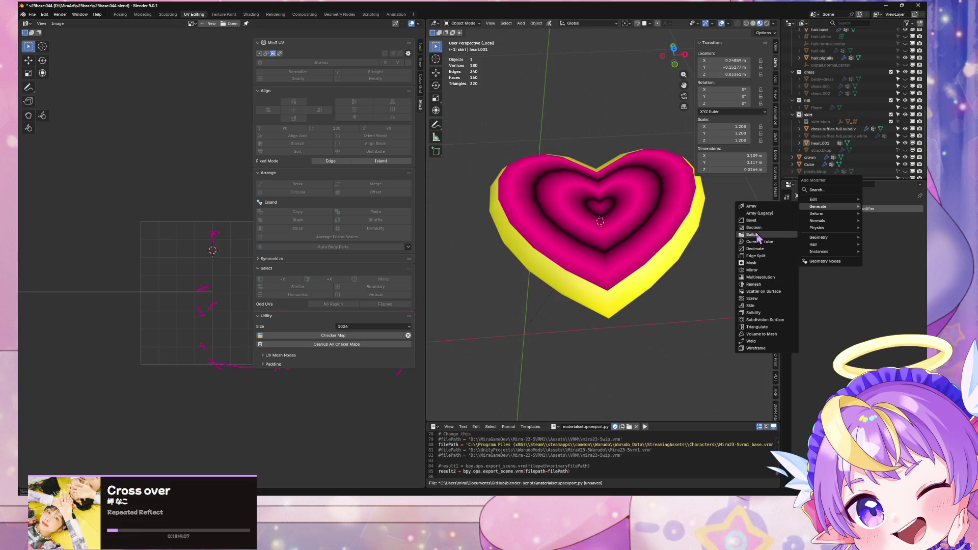
click(770, 271)
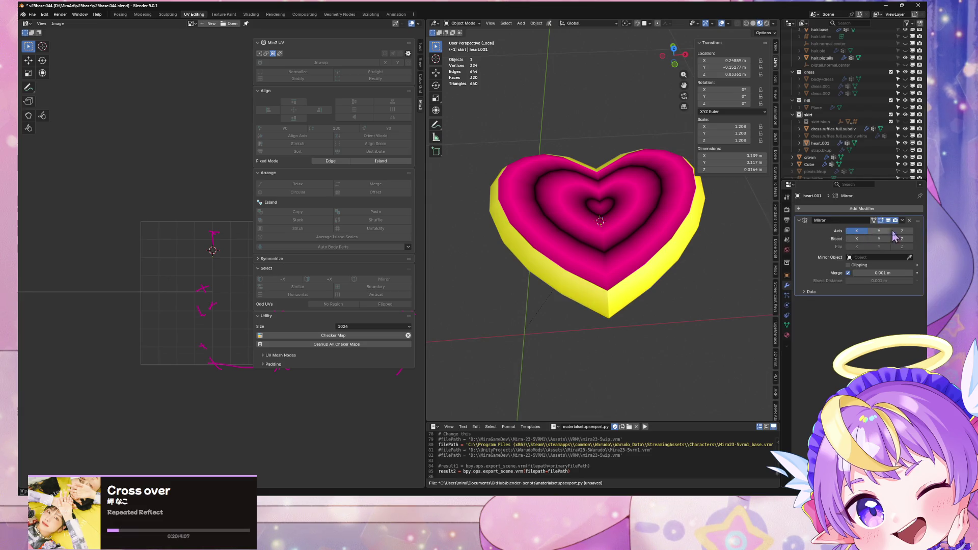
click(857, 231)
click(902, 231)
mouse_move(616, 291)
middle_down()
mouse_move(623, 236)
mouse_move(643, 230)
mouse_move(650, 262)
mouse_move(637, 301)
middle_up()
Add a NormalEdit modifier to the heart.001 object
click(643, 229)
click(856, 208)
mouse_move(856, 213)
mouse_move(832, 223)
click(764, 220)
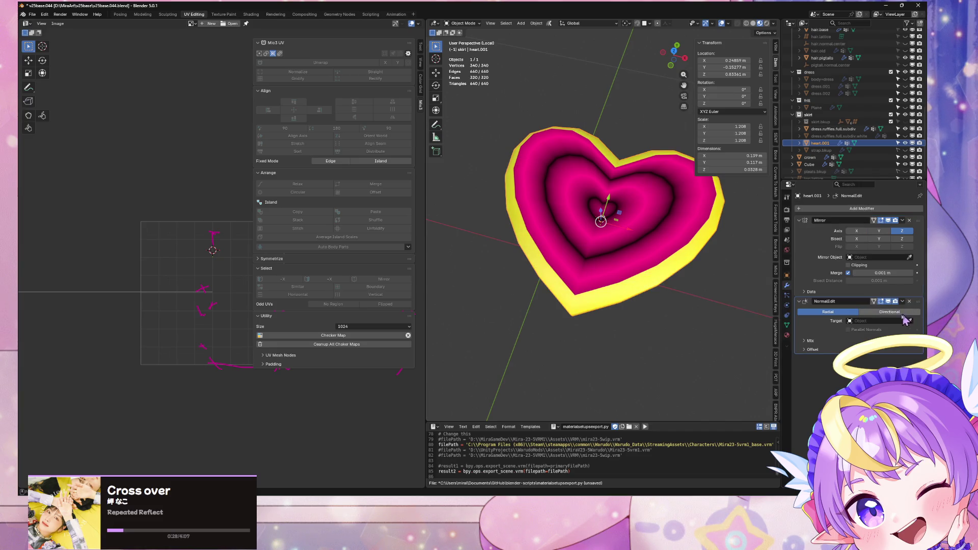
middle_drag(695, 284, 679, 255)
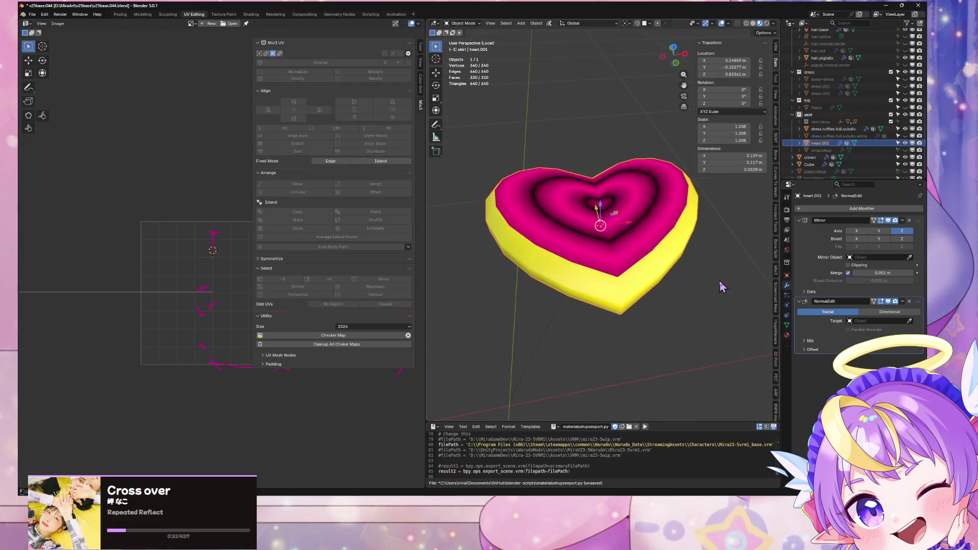
Apply the Mirror modifier and merge by distance, then undo both to restore the modifier
click(713, 250)
click(902, 220)
click(899, 228)
middle_drag(648, 286, 640, 279)
key(Tab)
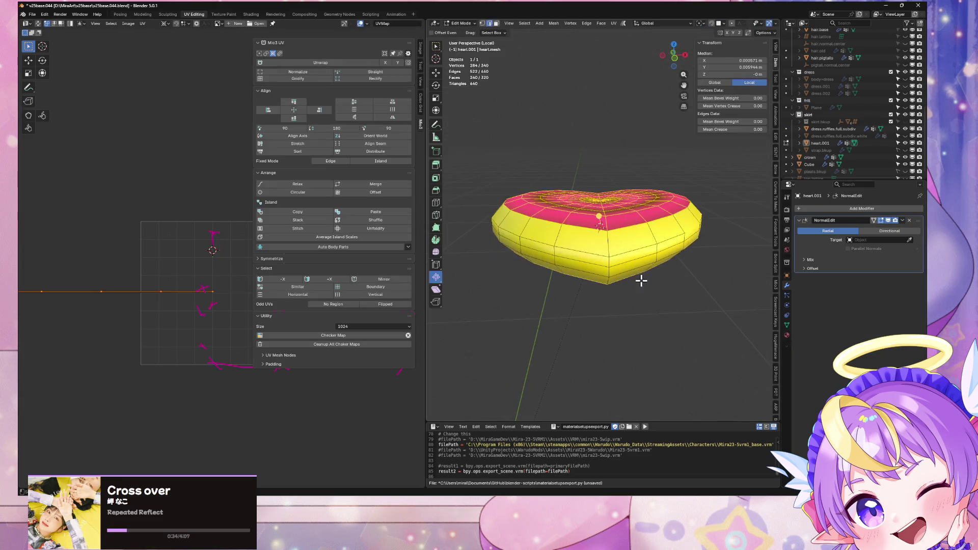
key(m)
click(648, 319)
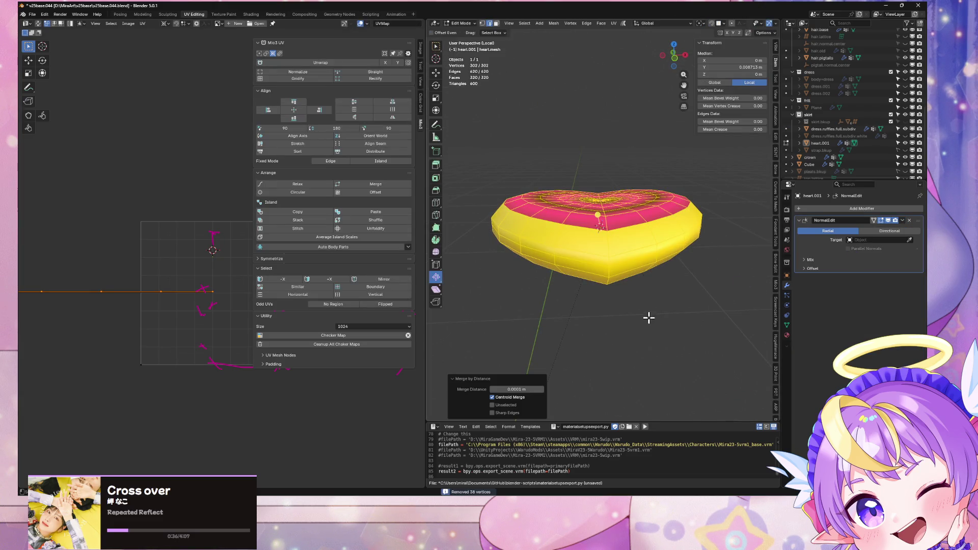
key(KP_7)
scroll(657, 254, up, 4)
key(ctrl+z)
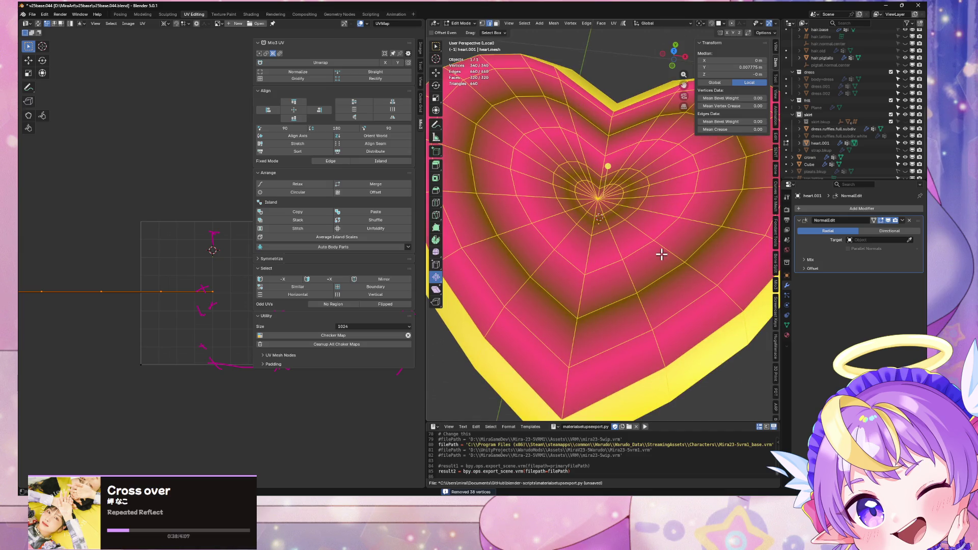
key(ctrl+z)
key(ctrl+z)
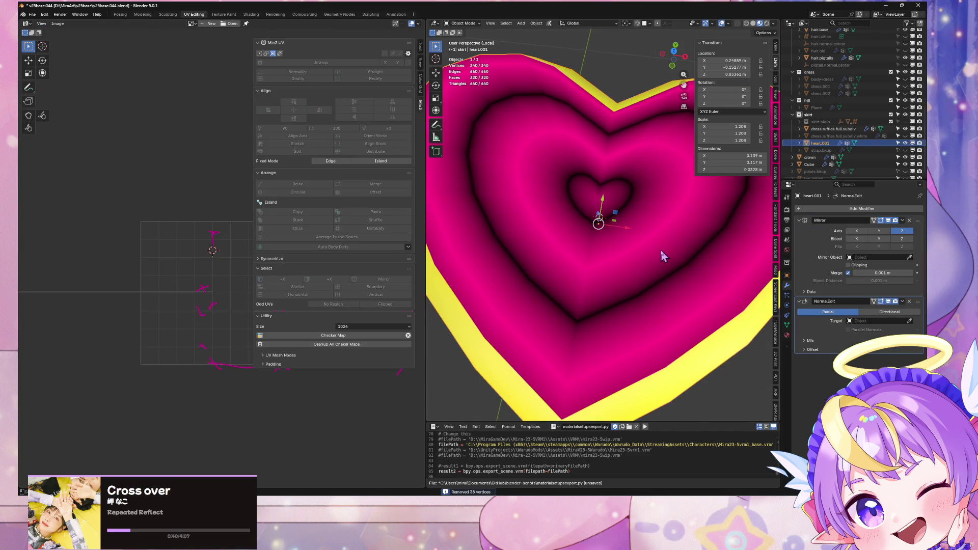
key(Tab)
key(Tab)
scroll(661, 252, down, 3)
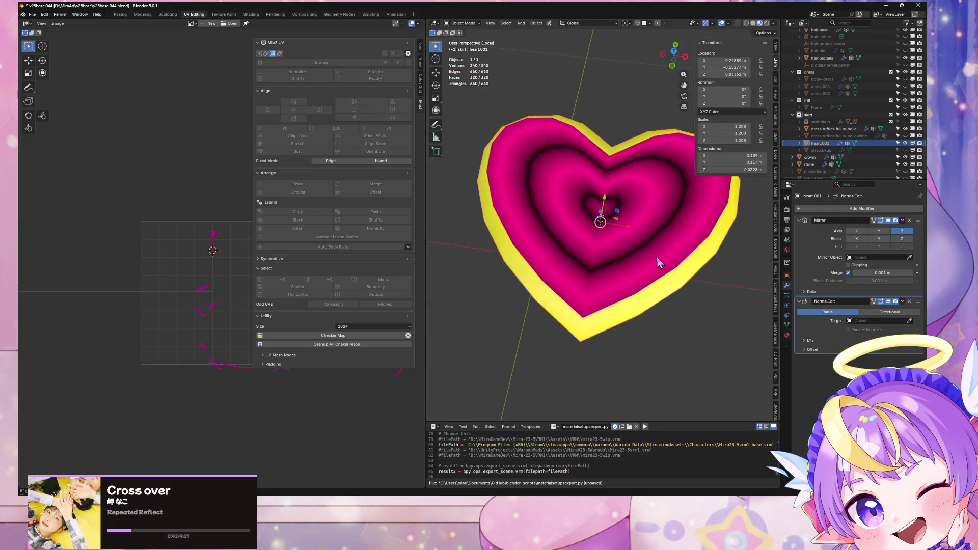
middle_drag(663, 255, 665, 215)
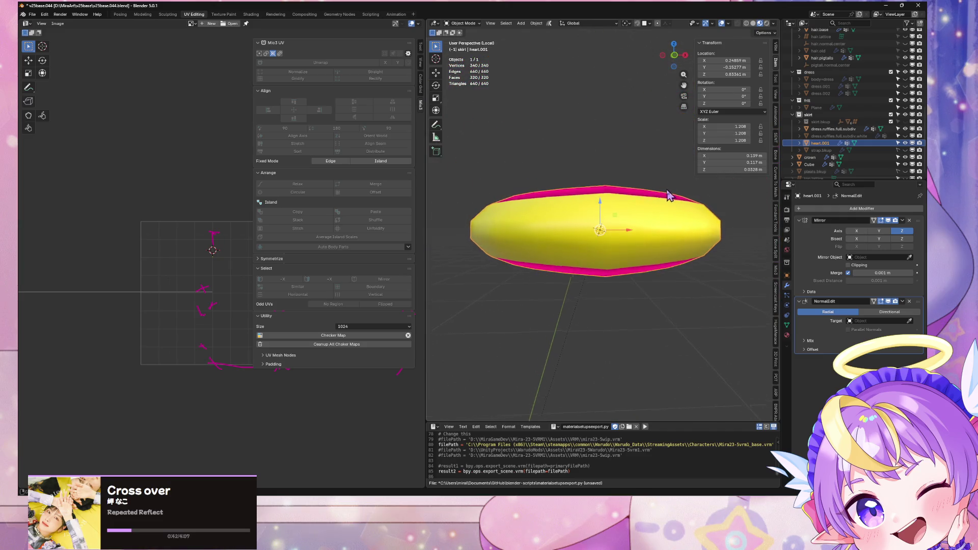
From a front view, apply the Mirror modifier into the heart mesh
click(674, 55)
key(Tab)
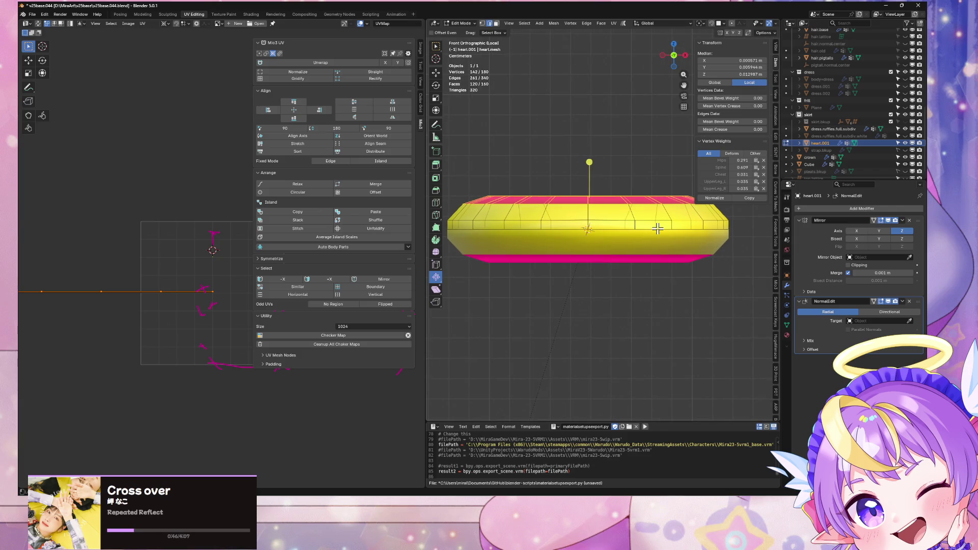
click(903, 223)
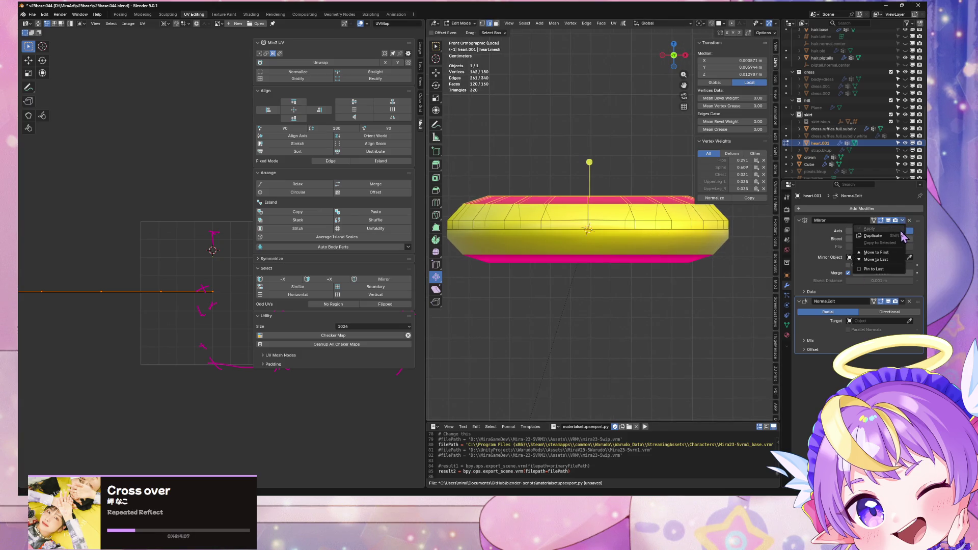
key(Tab)
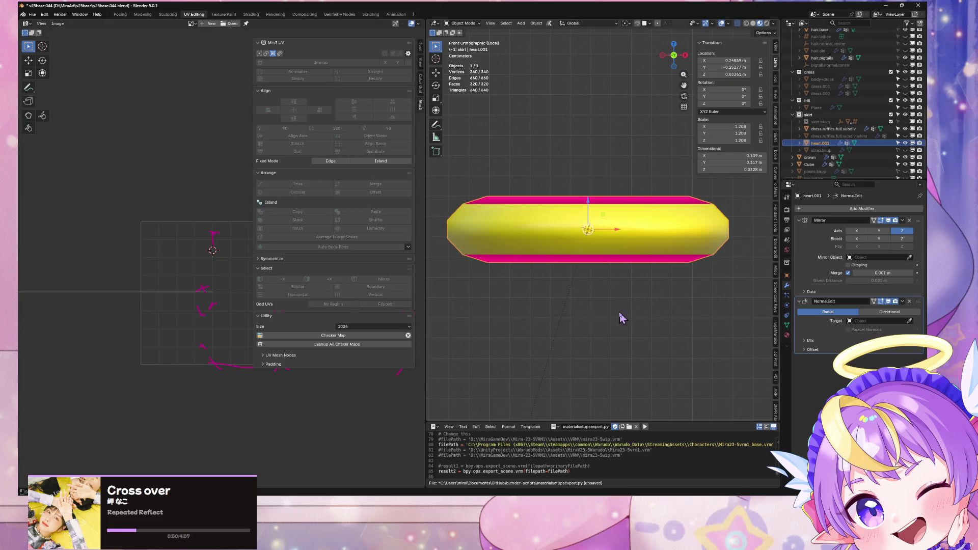
click(902, 221)
click(887, 232)
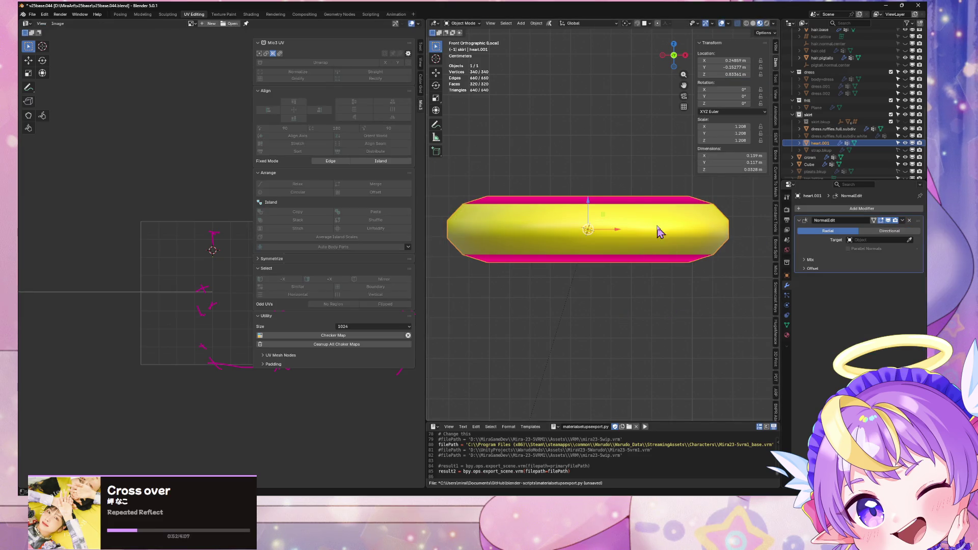
Box-select the middle row of seam vertices and merge them by distance
key(Tab)
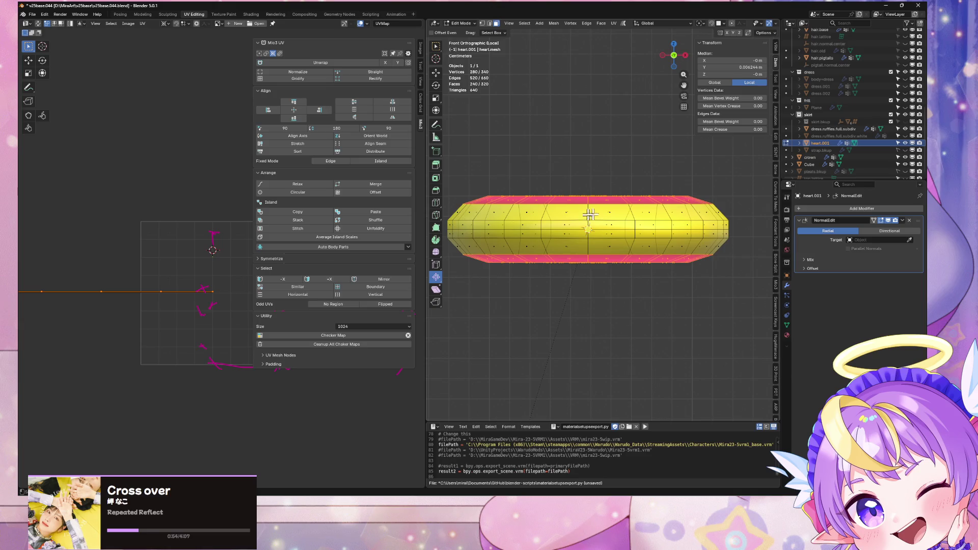
key(ctrl+z)
drag(545, 229, 490, 229)
scroll(633, 225, up, 3)
scroll(704, 220, down, 2)
middle_drag(636, 221, 627, 245)
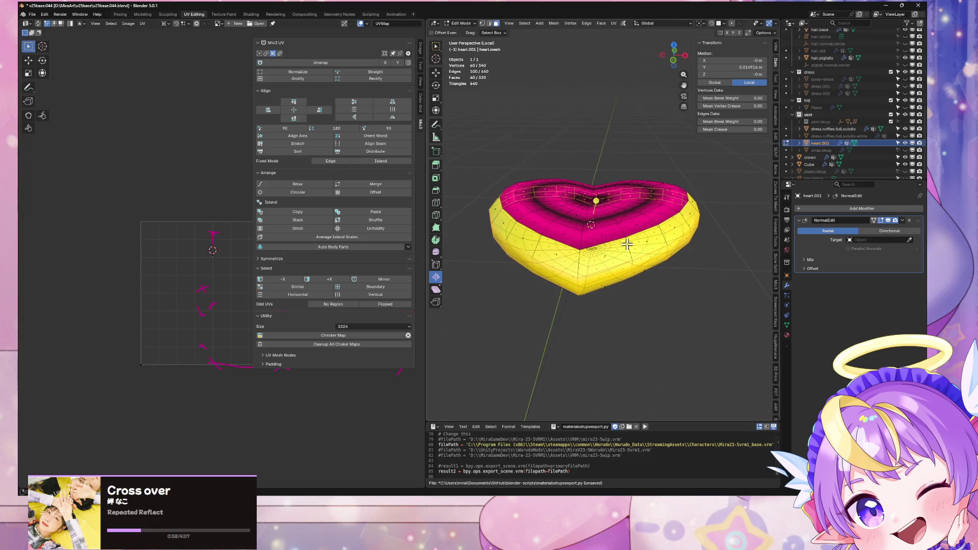
key(F3)
key(Escape)
key(m)
click(638, 244)
mouse_move(637, 234)
middle_down()
mouse_move(653, 221)
mouse_move(717, 214)
mouse_move(658, 227)
mouse_move(652, 215)
mouse_move(685, 251)
mouse_move(709, 226)
mouse_move(688, 203)
middle_up()
Leave the heart's local view, face the whole character from the front and select the heart buckle
key(Tab)
key(KP_Decimal)
key(KP_Divide)
scroll(681, 196, up, 3)
mouse_move(710, 249)
middle_down()
mouse_move(670, 212)
mouse_move(682, 257)
middle_up()
click(683, 267)
Scale the heart buckle down on the belt
key(g)
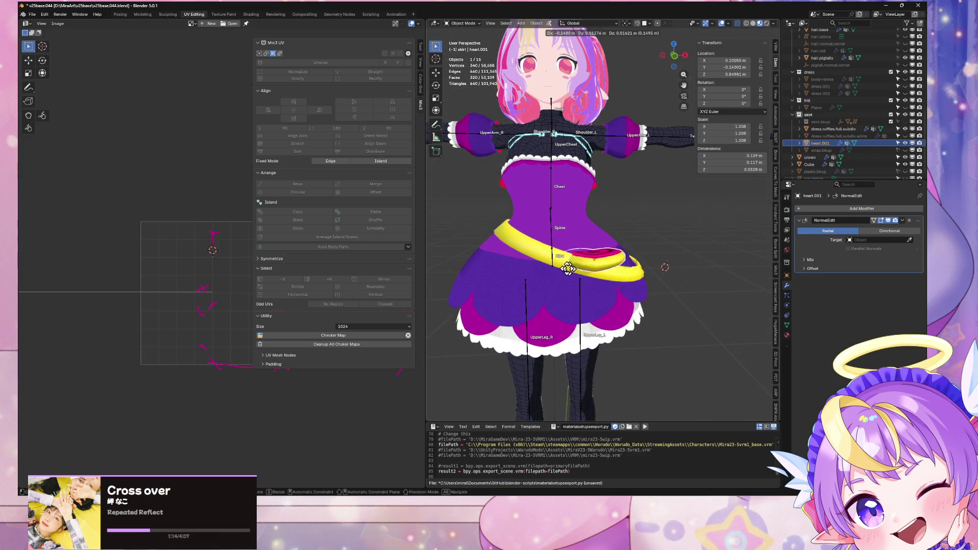
key(Escape)
key(s)
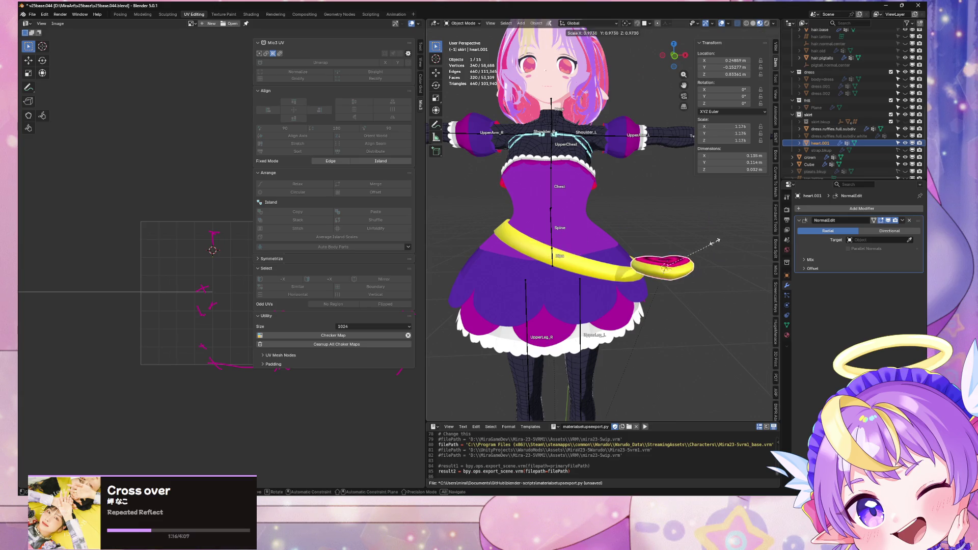
click(704, 248)
mouse_move(703, 247)
middle_down()
mouse_move(698, 278)
mouse_move(660, 200)
middle_up()
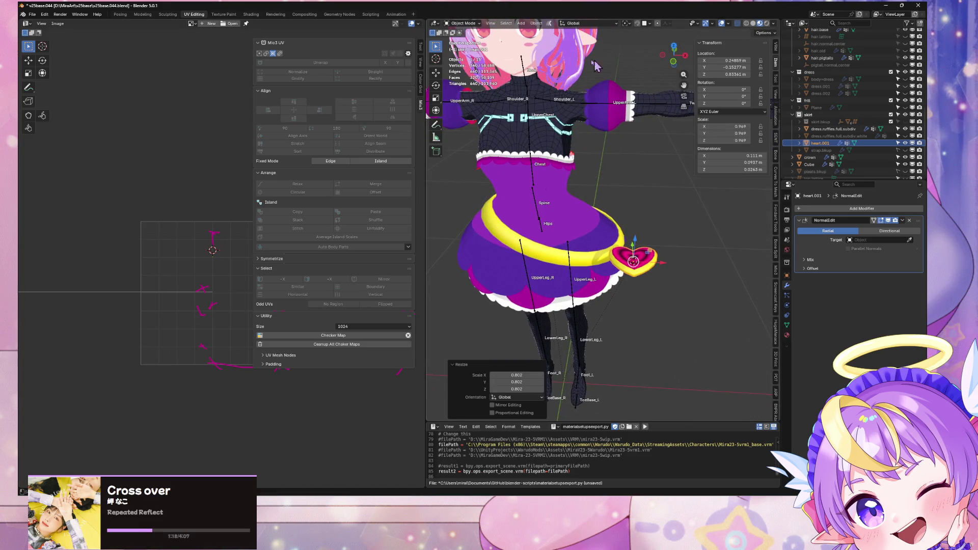
Apply the heart buckle's rotation and scale via Object > Apply
click(536, 23)
mouse_move(571, 60)
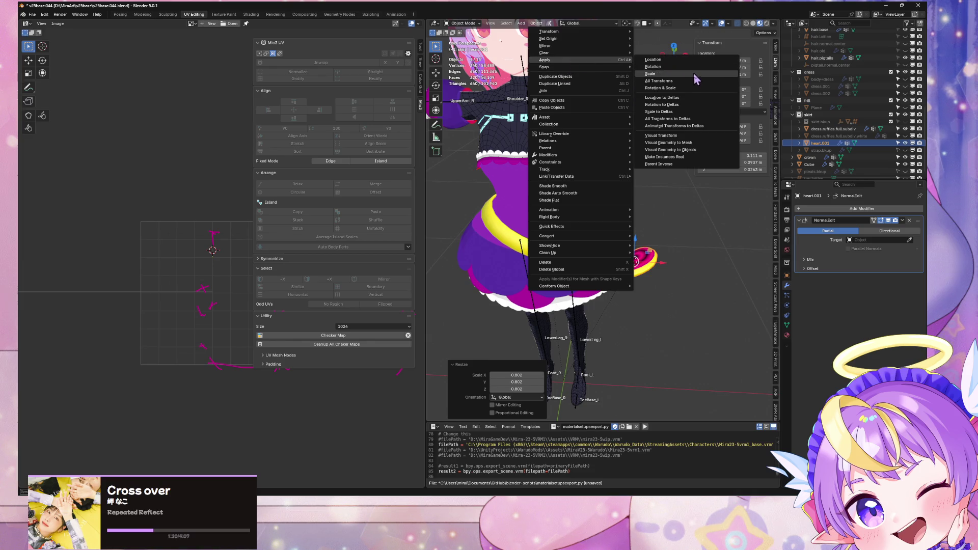
click(666, 88)
Shrink the heart further to 0.889 and save as v25base.044.blend
key(s)
click(698, 240)
key(ctrl+s)
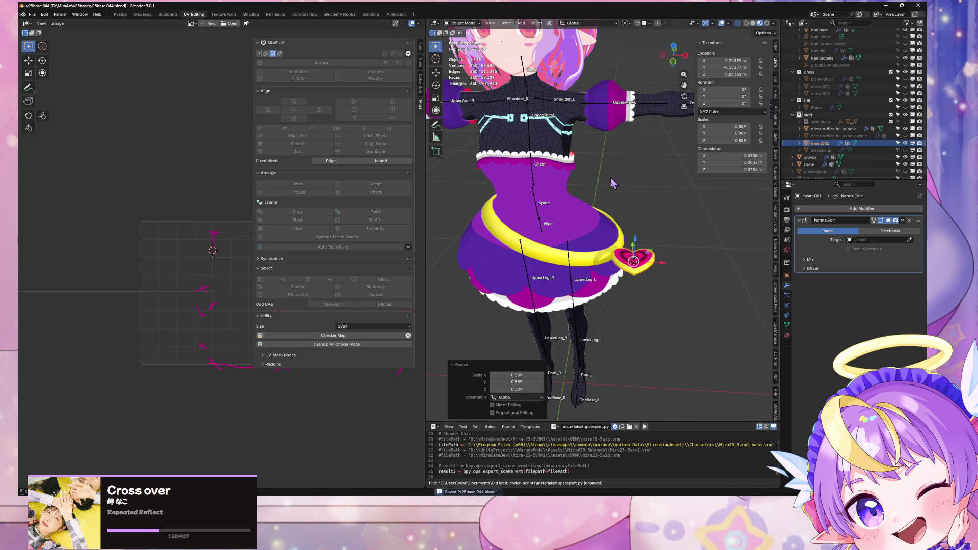
mouse_move(614, 85)
middle_down()
mouse_move(586, 153)
mouse_move(518, 29)
middle_up()
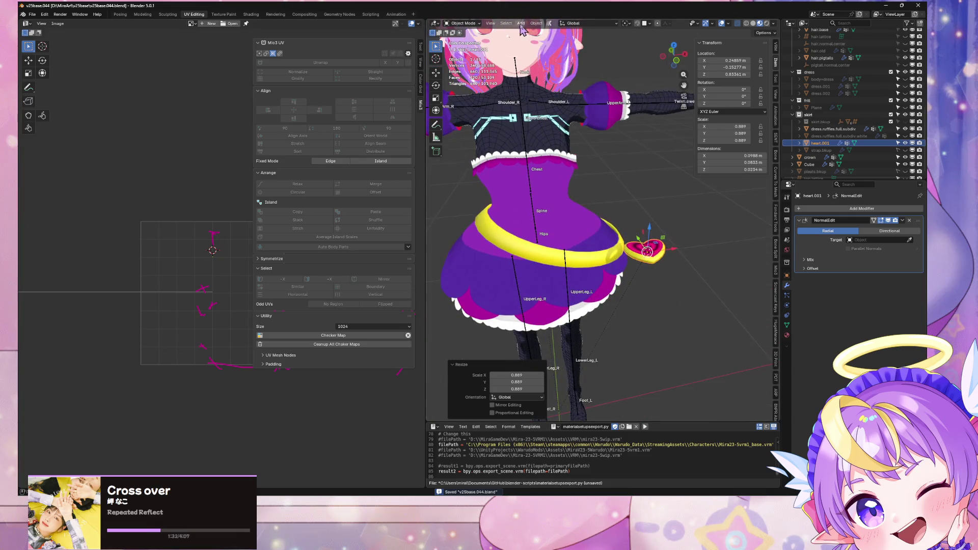
Apply the heart buckle's rotation and scale again
click(536, 23)
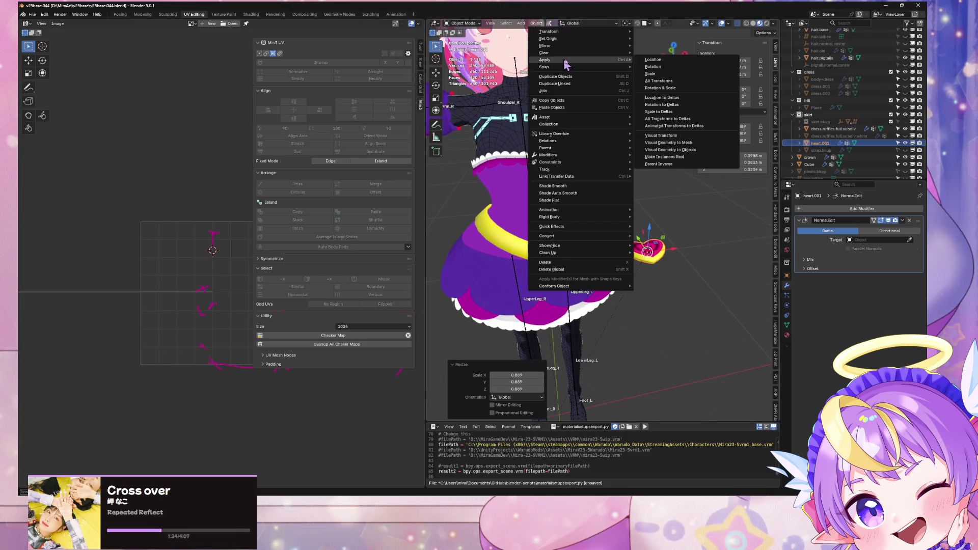
click(663, 92)
middle_drag(651, 229, 653, 257)
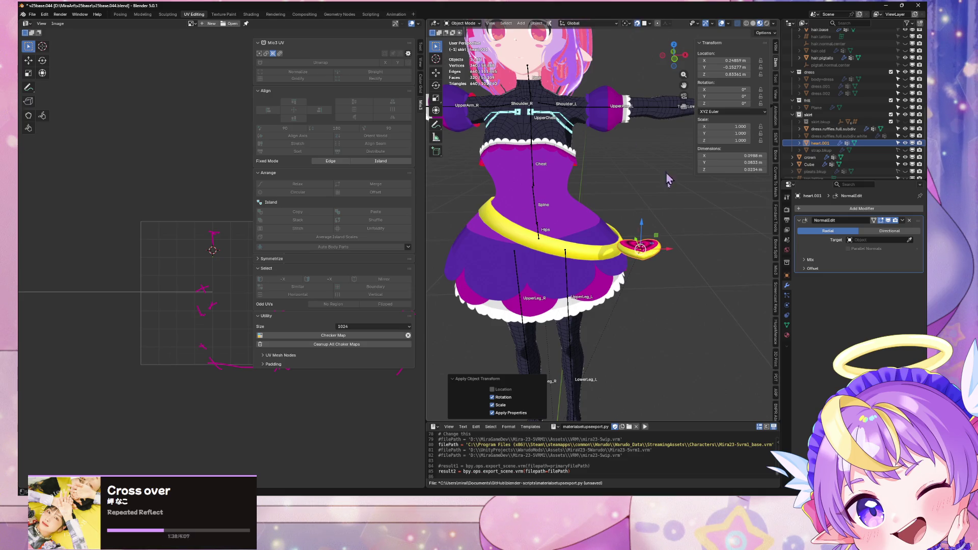
Move the heart buckle so it sits on the yellow belt
key(g)
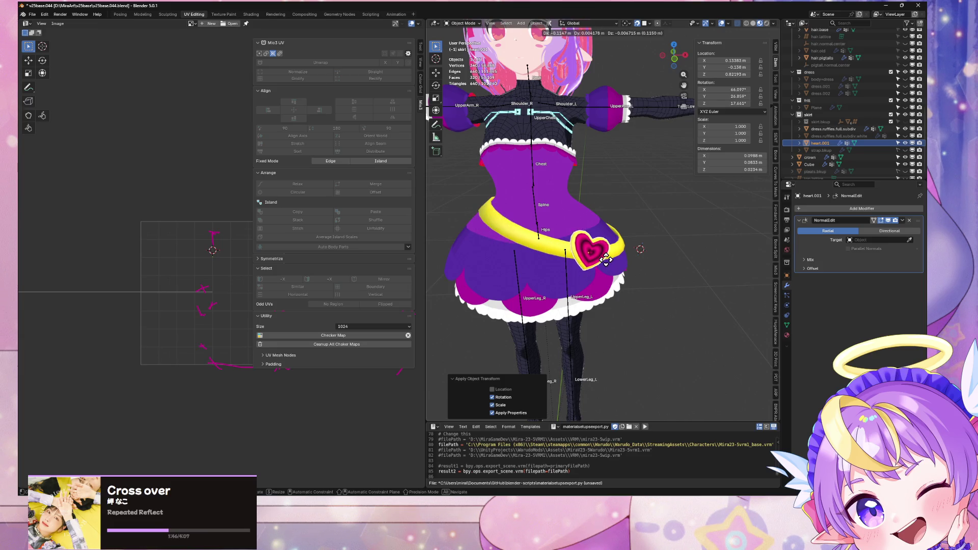
click(599, 260)
mouse_move(598, 260)
middle_down()
mouse_move(661, 242)
mouse_move(629, 258)
mouse_move(638, 251)
mouse_move(621, 177)
middle_up()
scroll(661, 241, up, 3)
Isolate the heart in local view and select its centre vertex in Edit Mode
key(KP_Divide)
key(Tab)
scroll(632, 224, up, 4)
scroll(627, 224, up, 5)
click(613, 255)
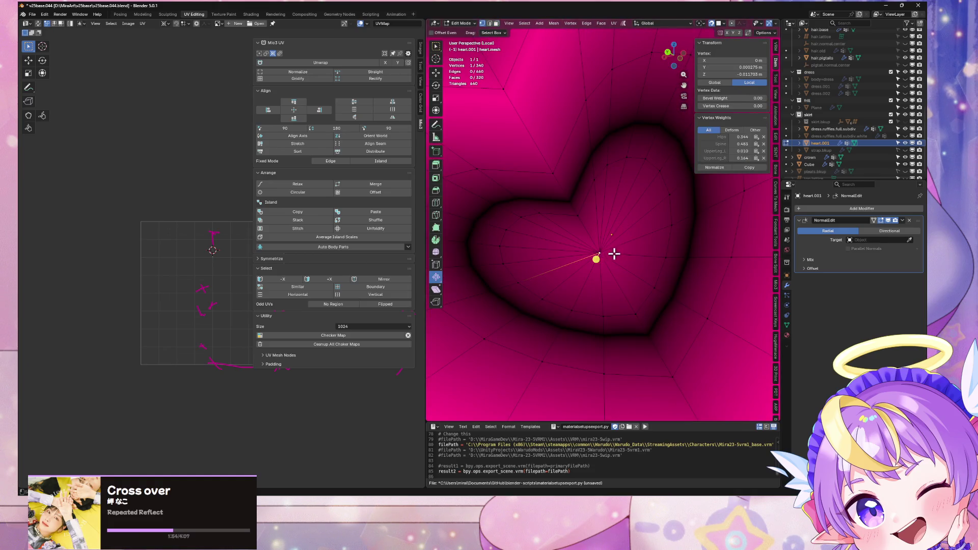
scroll(616, 270, down, 5)
mouse_move(622, 258)
middle_down()
mouse_move(640, 240)
mouse_move(620, 262)
mouse_move(568, 284)
mouse_move(679, 224)
mouse_move(574, 232)
middle_up()
Set the heart's origin to the 3D cursor from Object mode
key(Tab)
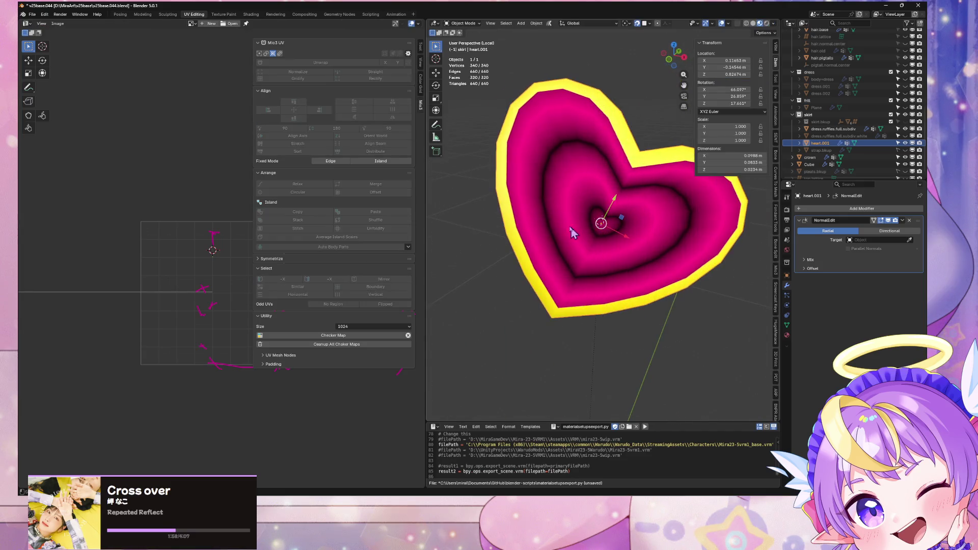
click(534, 22)
mouse_move(551, 45)
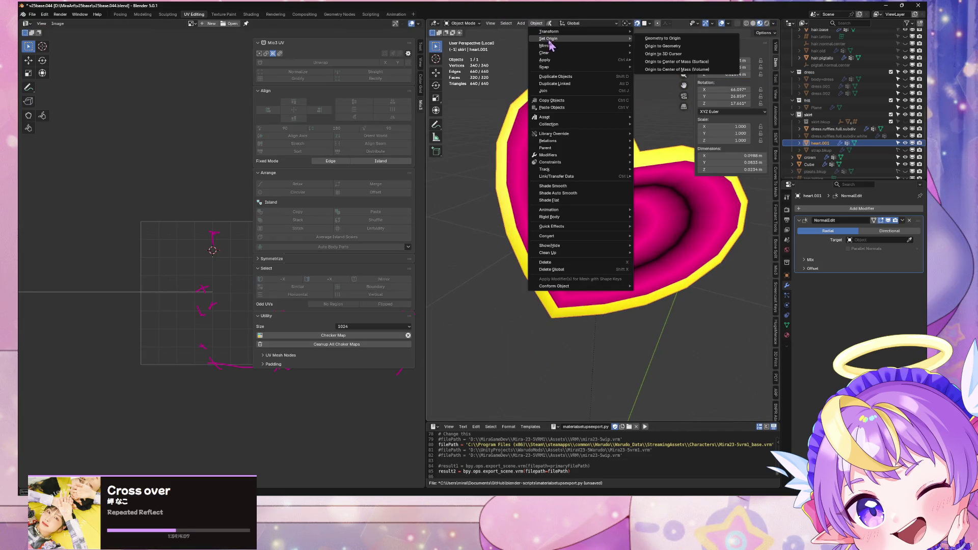
click(668, 58)
Toggle Edit Mode and local view to check the heart edge-on
key(Tab)
key(Tab)
key(KP_Divide)
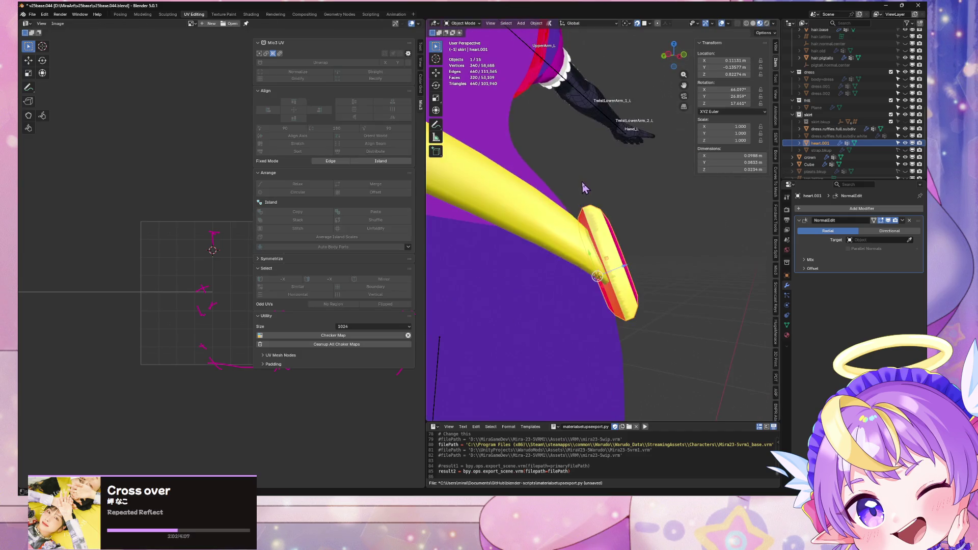
key(Tab)
key(Tab)
mouse_move(578, 234)
middle_down()
mouse_move(636, 274)
mouse_move(634, 214)
mouse_move(679, 203)
middle_up()
key(Tab)
key(KP_Divide)
key(Tab)
key(Tab)
key(Tab)
key(Tab)
Select the rim faces by material and assign them the gem.yellow material
key(ctrl+l)
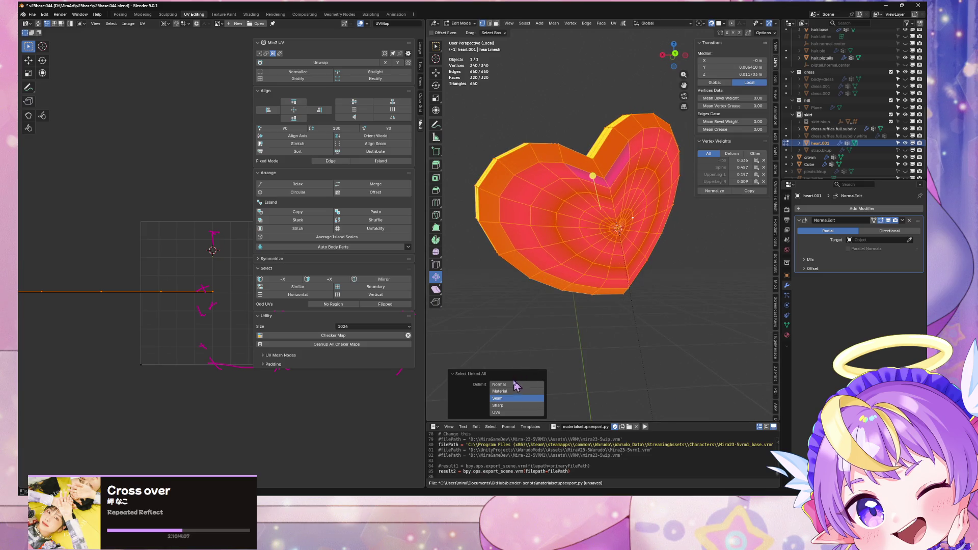
click(512, 392)
click(788, 336)
mouse_move(641, 246)
middle_down()
mouse_move(694, 275)
mouse_move(714, 260)
mouse_move(651, 225)
mouse_move(659, 206)
mouse_move(646, 245)
mouse_move(614, 234)
mouse_move(669, 239)
middle_up()
click(828, 217)
click(819, 262)
Reselect the yellow rim part by material and shift it slightly
key(Tab)
key(Tab)
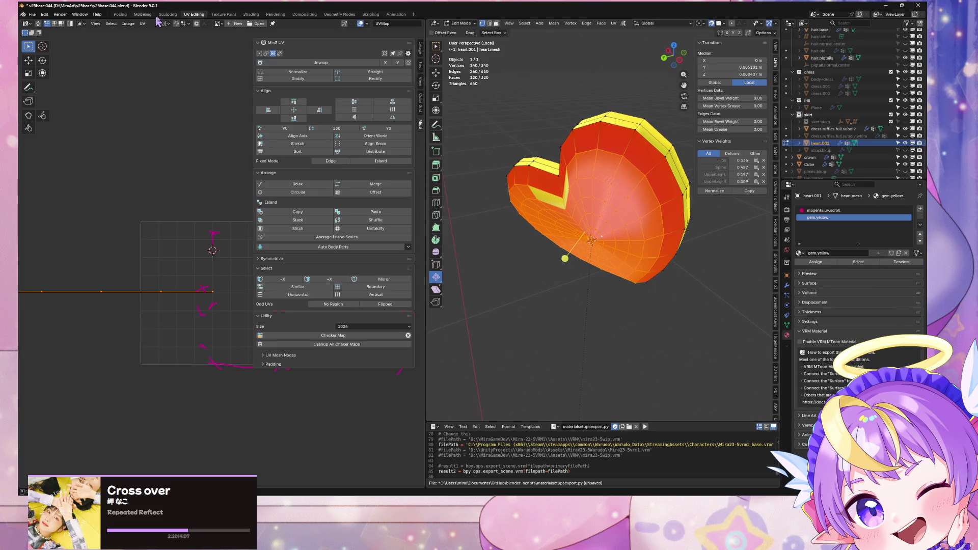
mouse_move(652, 276)
middle_down()
mouse_move(754, 252)
mouse_move(434, 239)
middle_up()
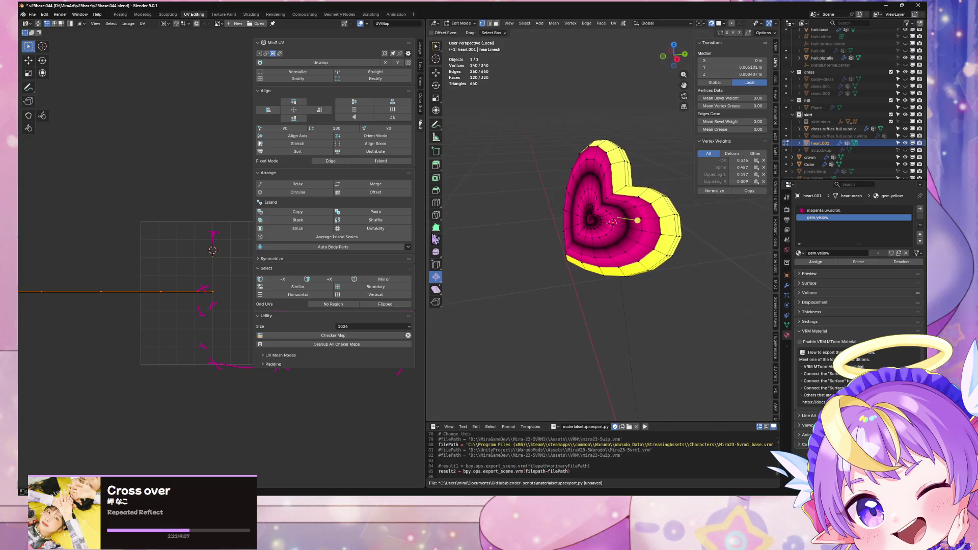
scroll(608, 240, up, 5)
key(a)
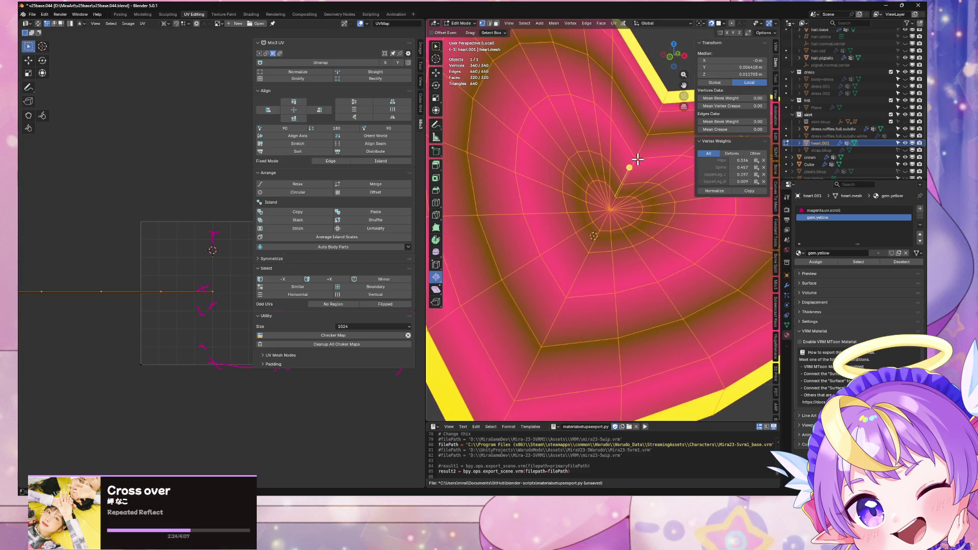
scroll(629, 157, down, 1)
scroll(638, 161, down, 2)
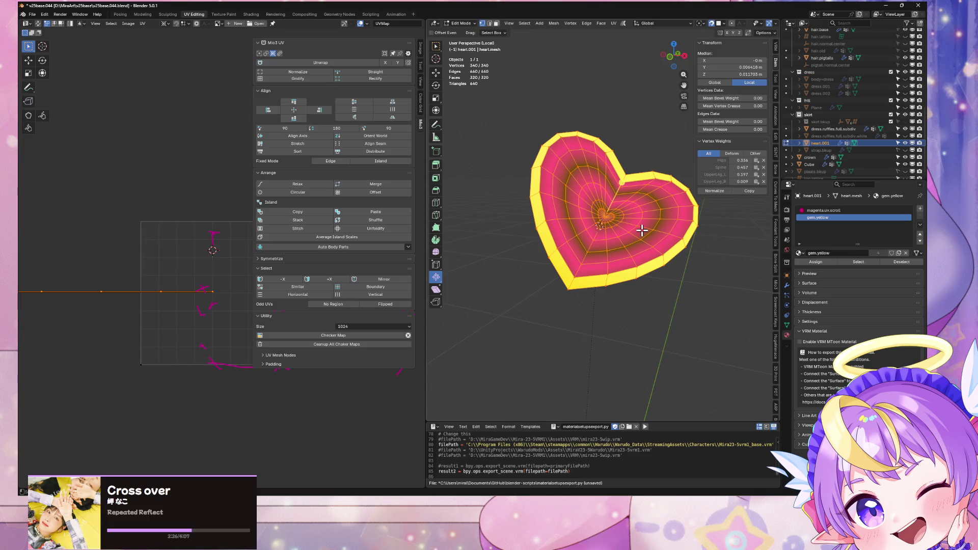
click(638, 226)
key(ctrl+l)
key(g)
click(470, 236)
Widen the selection to the whole mesh, then pick a single vertex on the heart
mouse_move(470, 236)
middle_down()
mouse_move(666, 229)
mouse_move(601, 233)
middle_up()
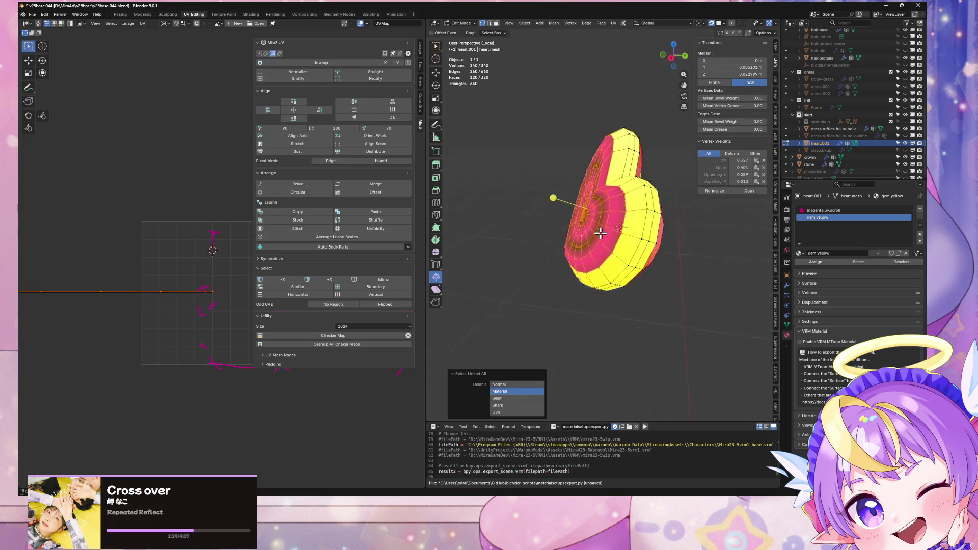
click(517, 385)
middle_drag(626, 282, 616, 270)
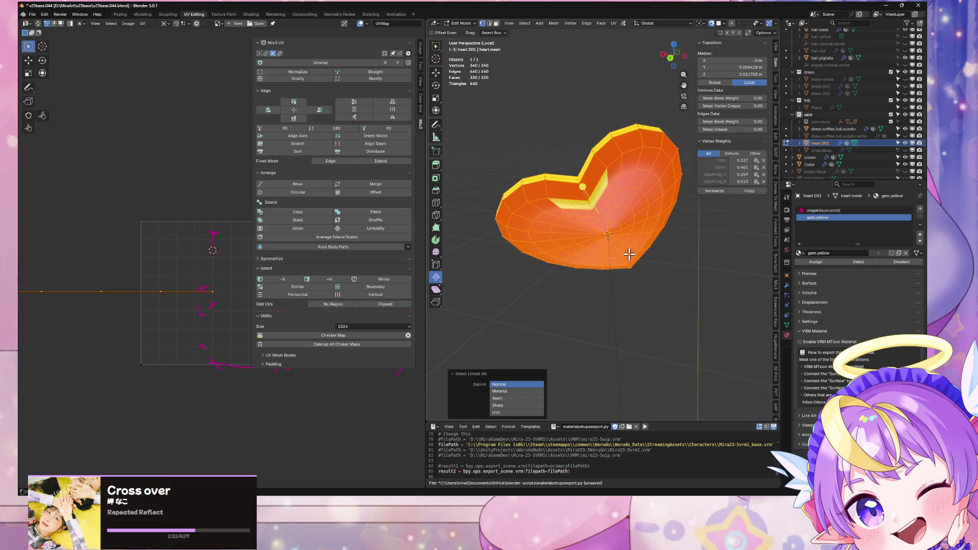
click(630, 253)
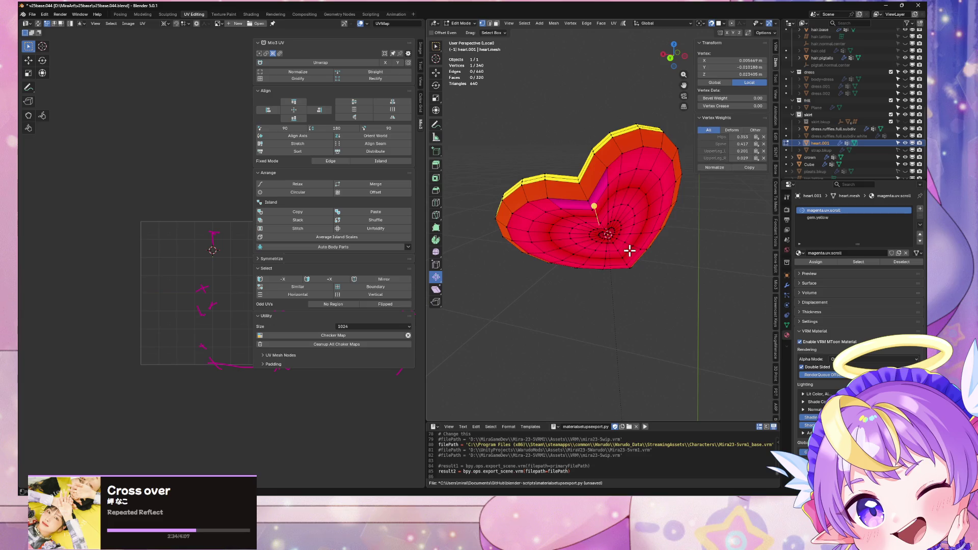
In local Edit Mode, select all heart geometry and use Recalculate Outside on its normals
key(KP_Divide)
key(Tab)
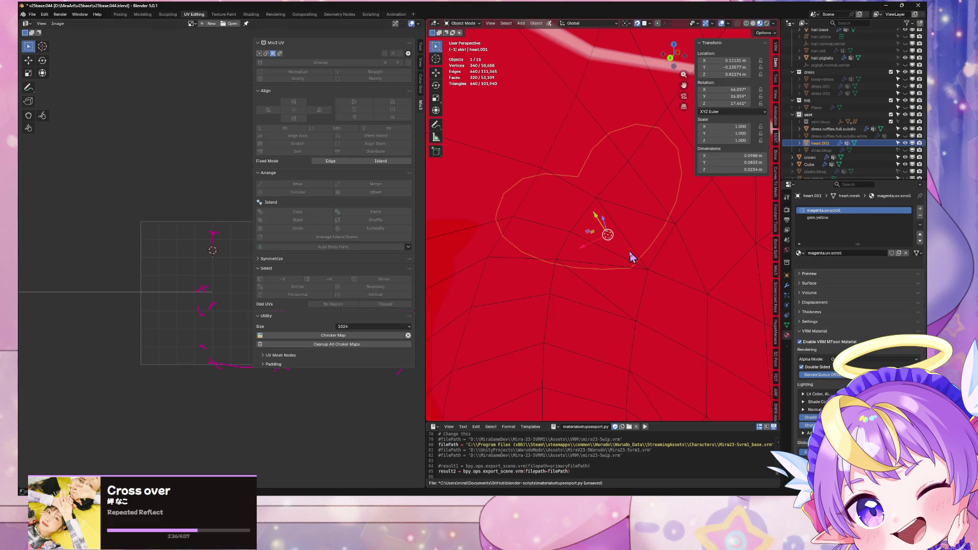
scroll(631, 257, down, 5)
middle_drag(618, 245, 678, 239)
scroll(704, 233, up, 3)
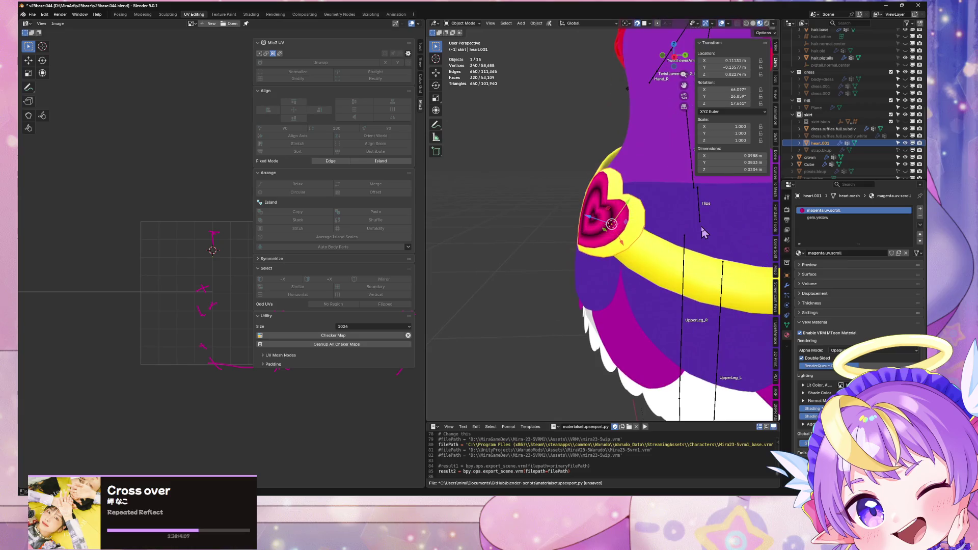
key(Tab)
key(Tab)
key(Tab)
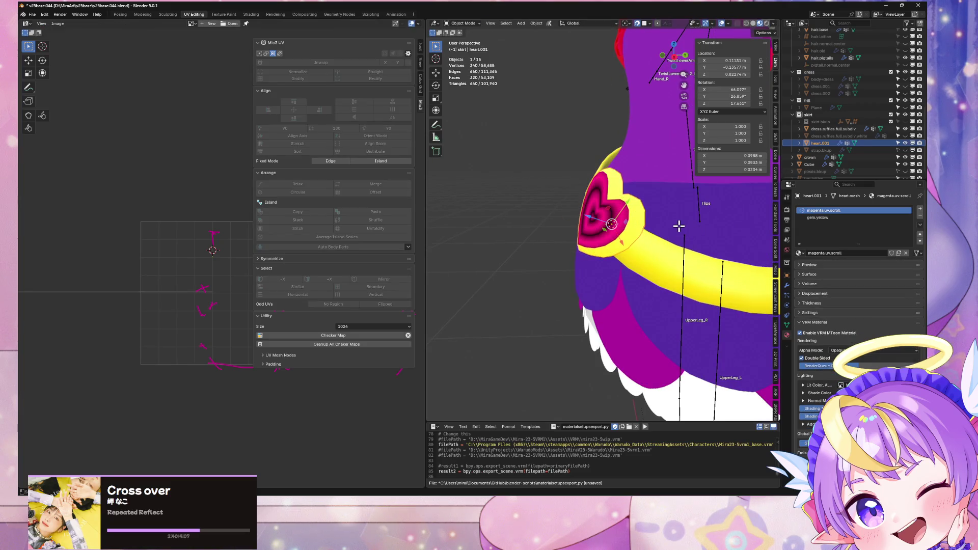
key(KP_Divide)
middle_drag(650, 225, 576, 210)
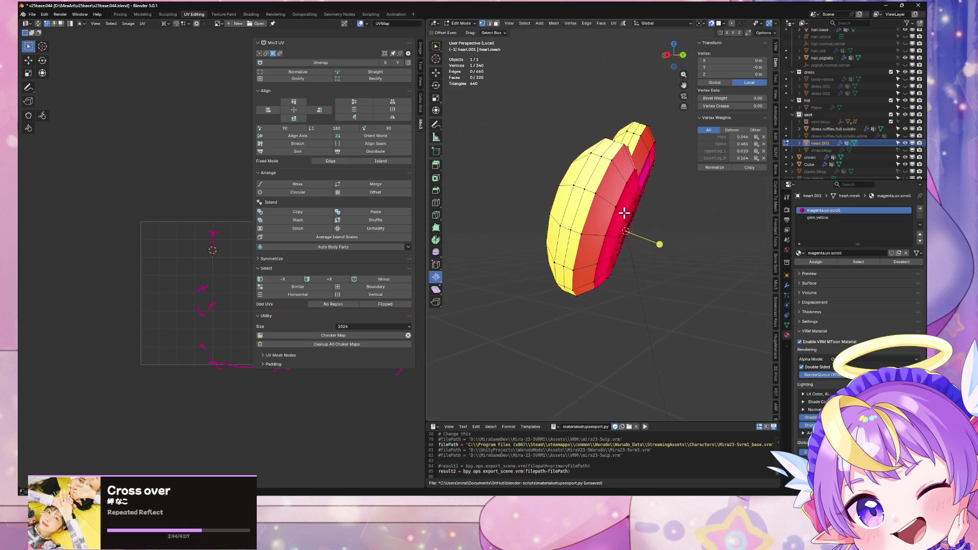
key(a)
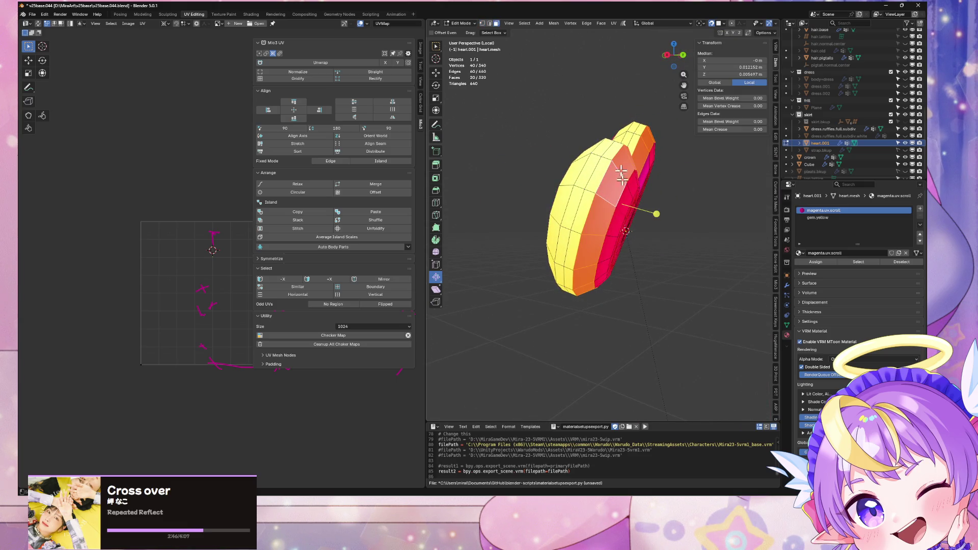
key(alt+n)
click(645, 257)
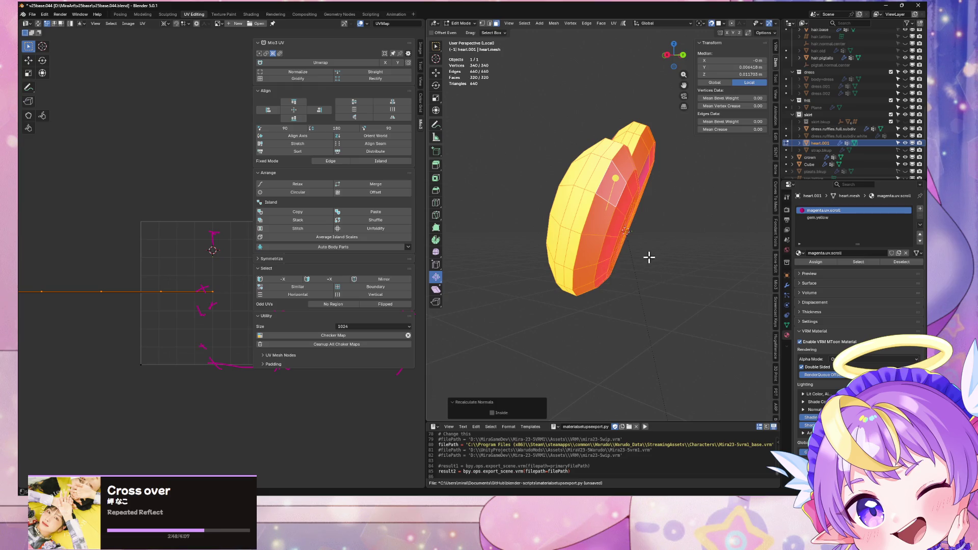
key(Tab)
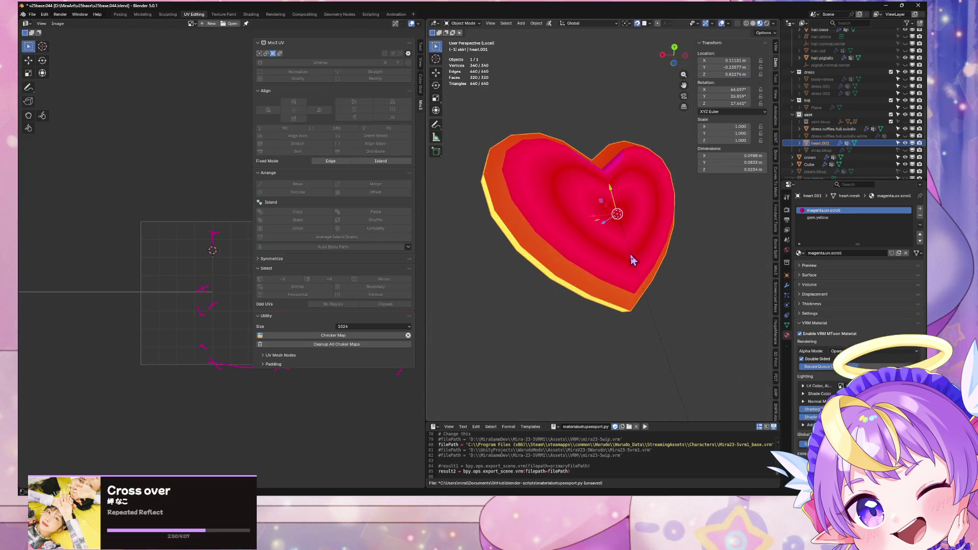
Inspect the heart's modifier stack
mouse_move(658, 245)
middle_down()
mouse_move(622, 225)
mouse_move(535, 249)
mouse_move(601, 219)
mouse_move(664, 266)
mouse_move(567, 231)
mouse_move(634, 277)
mouse_move(703, 299)
mouse_move(751, 237)
mouse_move(650, 219)
mouse_move(567, 229)
mouse_move(595, 267)
middle_up()
key(Tab)
click(788, 287)
key(Tab)
key(Tab)
Select the rim faces with Material delimit and assign gem.yellow to them
click(435, 49)
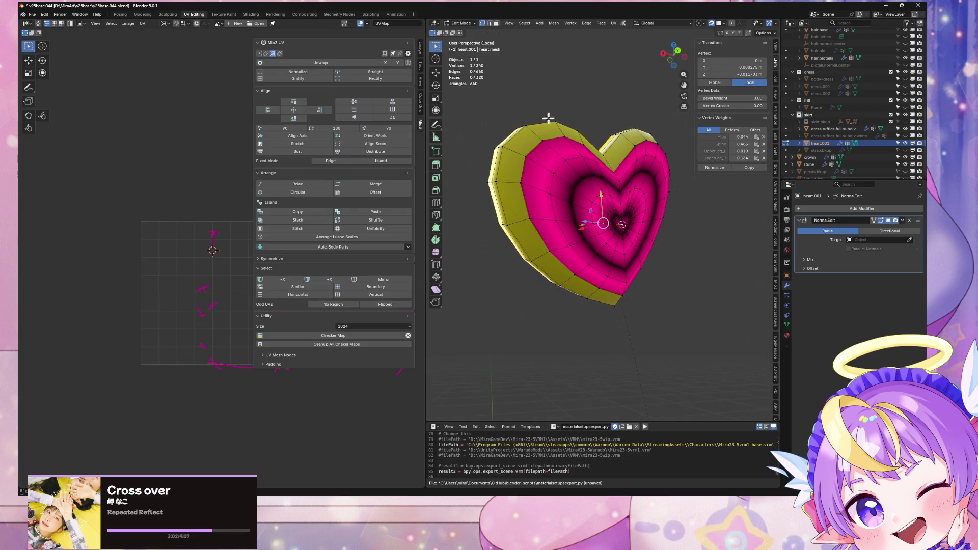
mouse_move(583, 190)
middle_down()
mouse_move(690, 235)
mouse_move(579, 192)
middle_up()
click(568, 192)
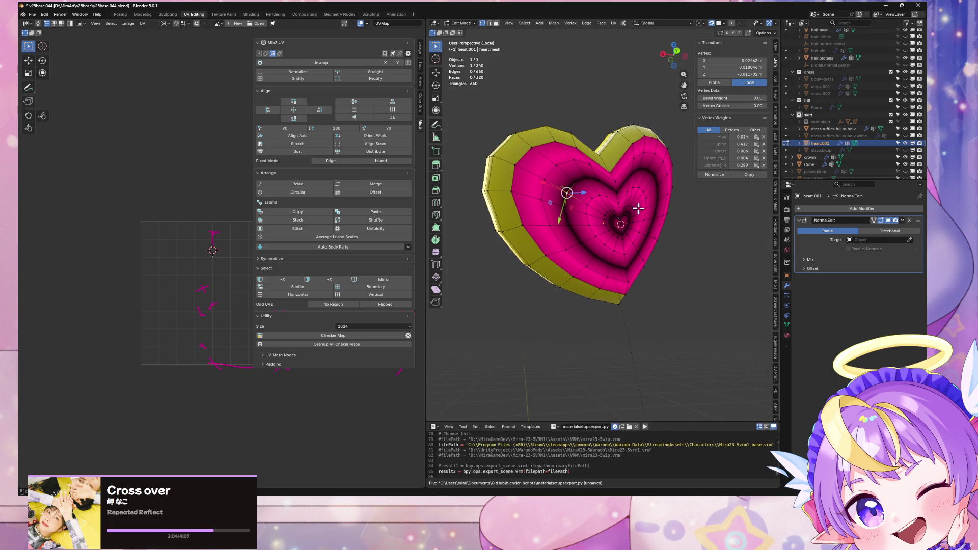
key(ctrl+l)
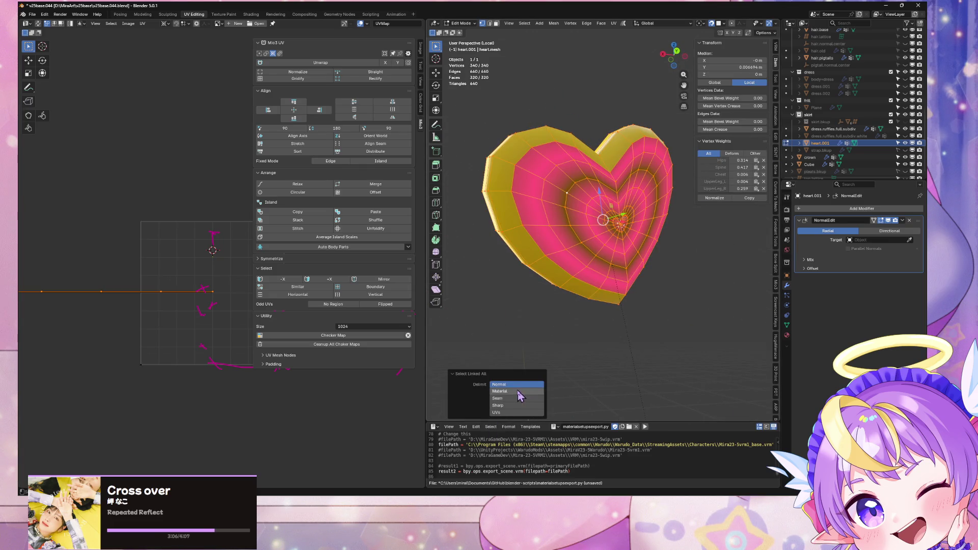
click(515, 392)
click(788, 335)
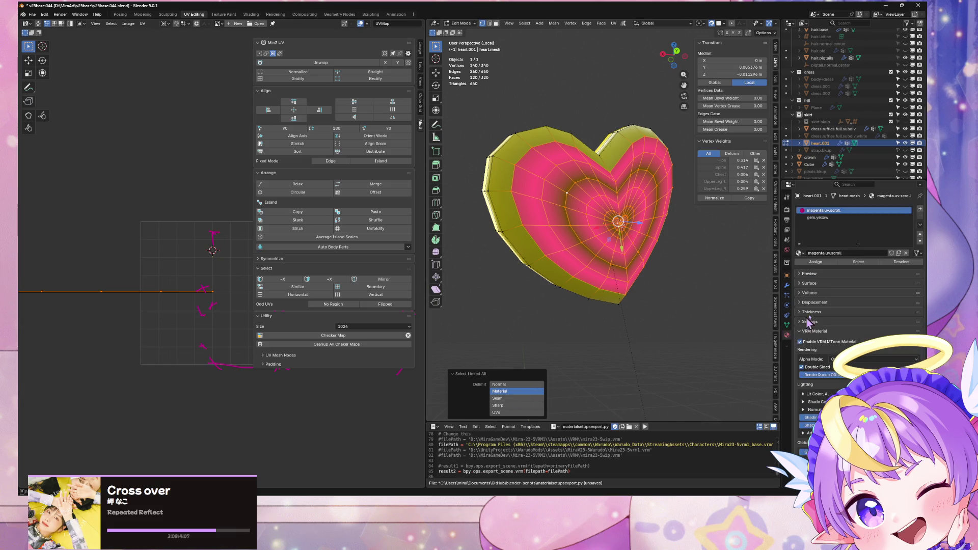
click(844, 223)
click(815, 261)
Exit local view to show the full character with the buckle on the belt
key(Tab)
mouse_move(648, 290)
middle_down()
mouse_move(734, 348)
mouse_move(669, 293)
mouse_move(696, 266)
mouse_move(687, 311)
mouse_move(638, 313)
mouse_move(644, 298)
mouse_move(664, 294)
middle_up()
key(KP_Divide)
scroll(643, 295, down, 5)
scroll(643, 294, up, 4)
key(Tab)
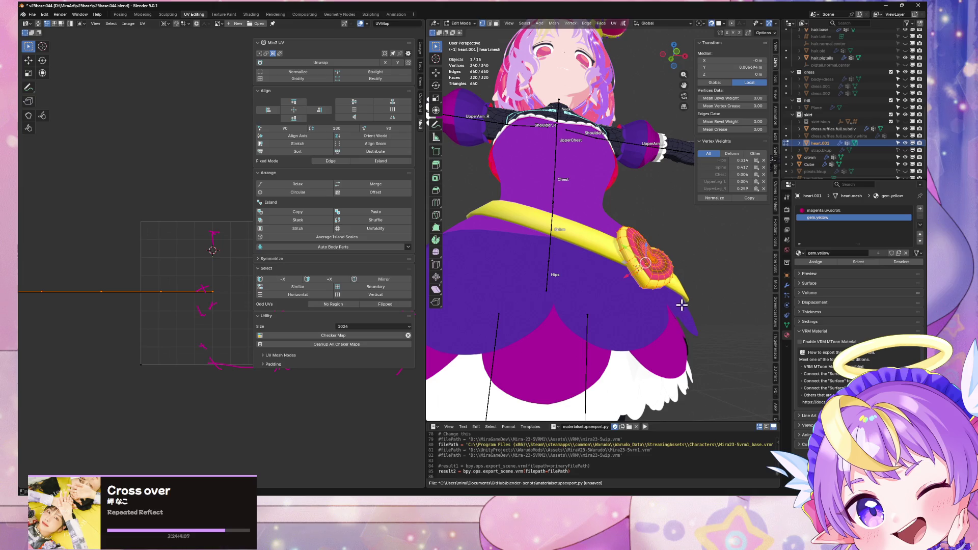
Recalculate the heart's normals and isolate it in local view
right_click(676, 304)
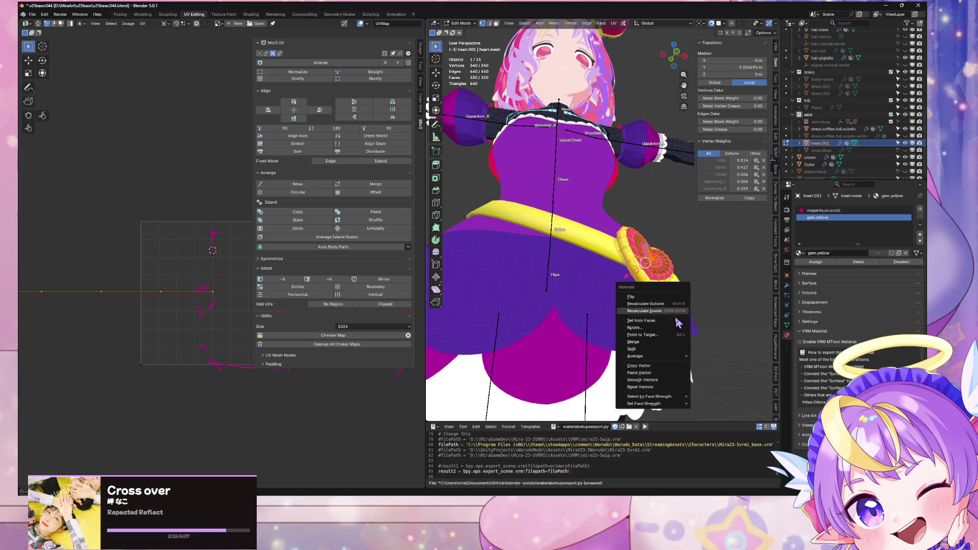
click(662, 392)
key(Tab)
mouse_move(662, 391)
middle_down()
mouse_move(602, 291)
mouse_move(627, 243)
middle_up()
key(KP_Divide)
Snap the 3D cursor to the heart's centre vertex
key(Tab)
scroll(600, 229, up, 10)
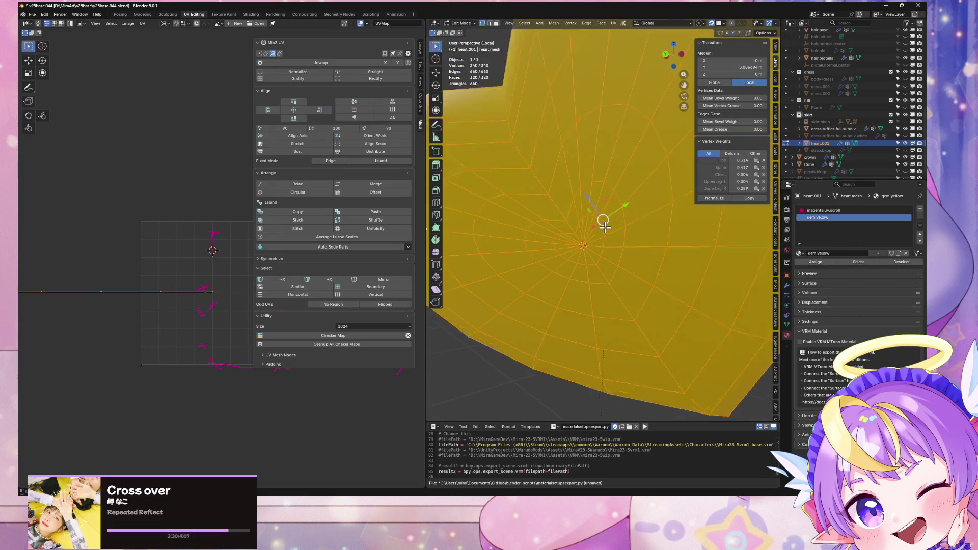
click(561, 276)
key(grave)
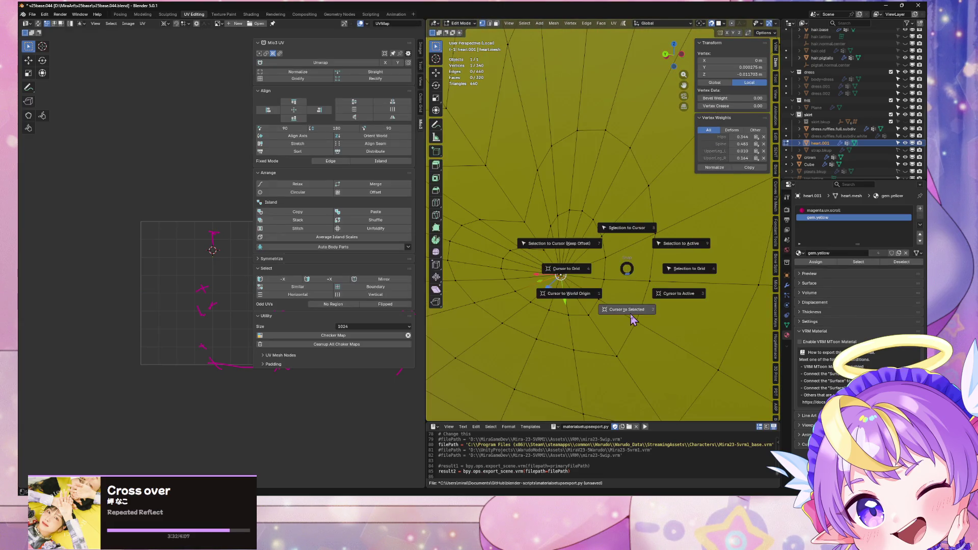
click(633, 321)
mouse_move(635, 284)
middle_down()
mouse_move(568, 296)
mouse_move(666, 290)
middle_up()
key(Tab)
Apply the heart's NormalEdit modifier and return it to Object mode
click(787, 285)
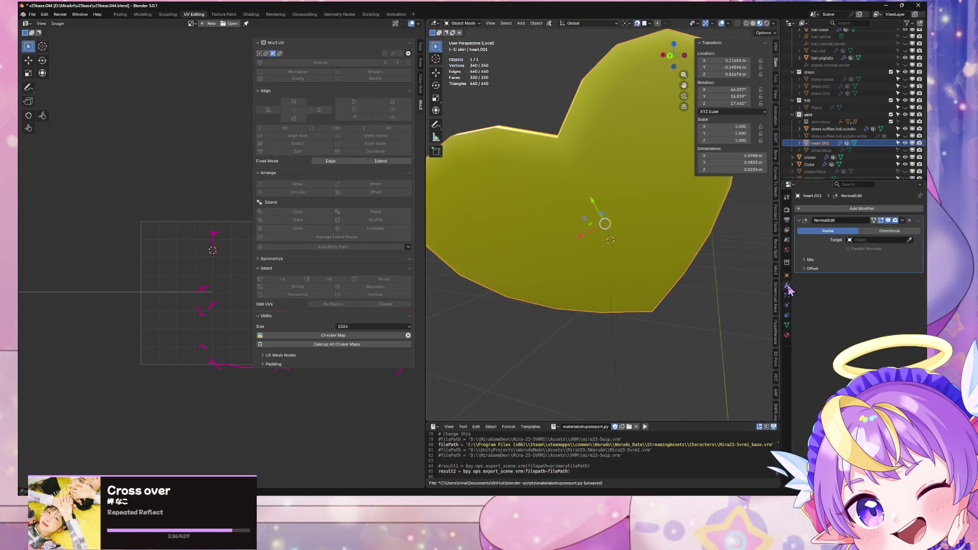
click(903, 220)
click(893, 229)
middle_drag(650, 255, 623, 255)
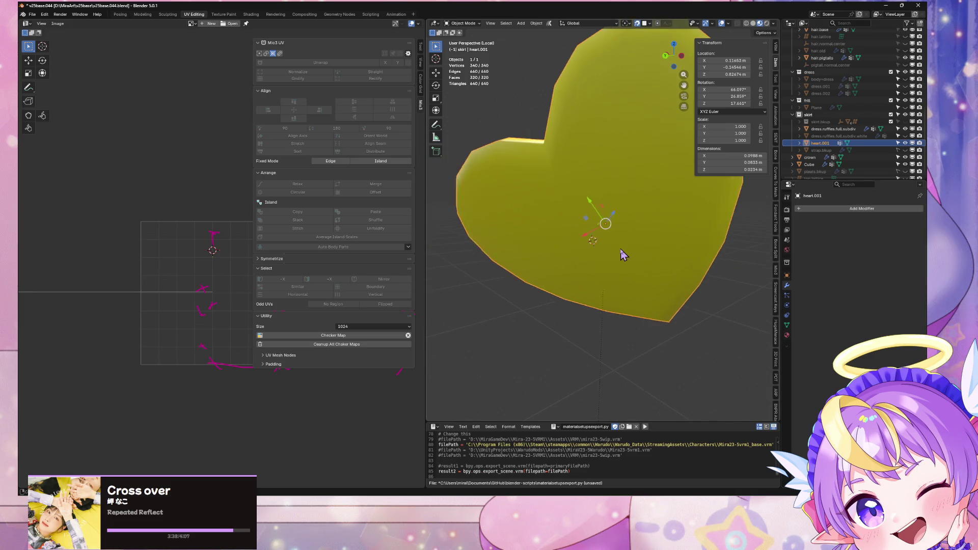
key(Tab)
key(ctrl+Tab)
click(683, 268)
middle_drag(683, 267, 495, 65)
Set the heart's origin to the 3D cursor and exit local view to show the whole model
click(538, 23)
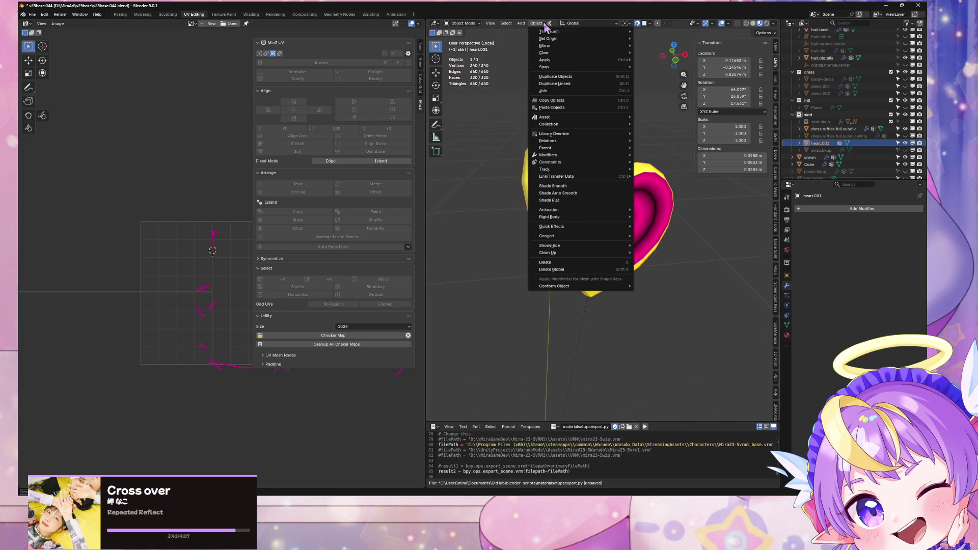
mouse_move(555, 44)
click(663, 53)
click(595, 202)
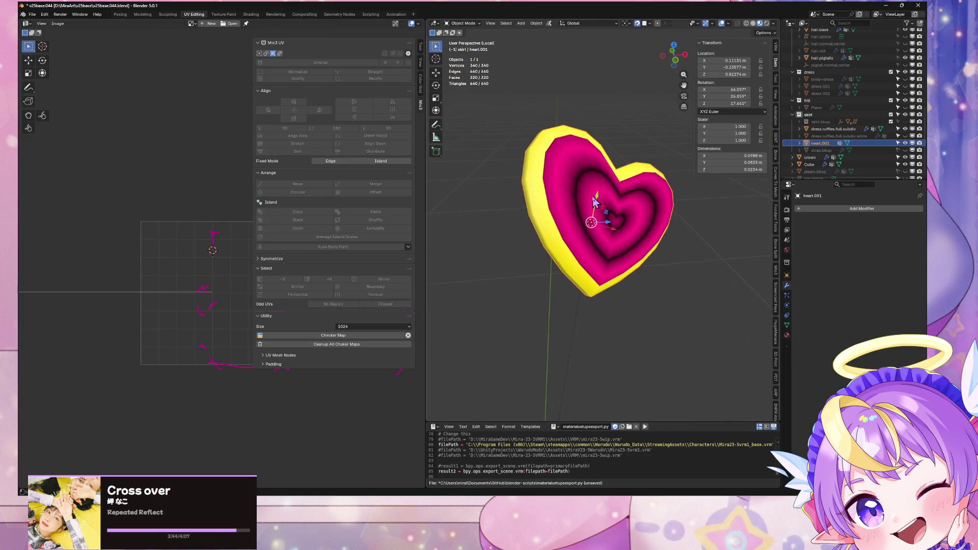
key(KP_Divide)
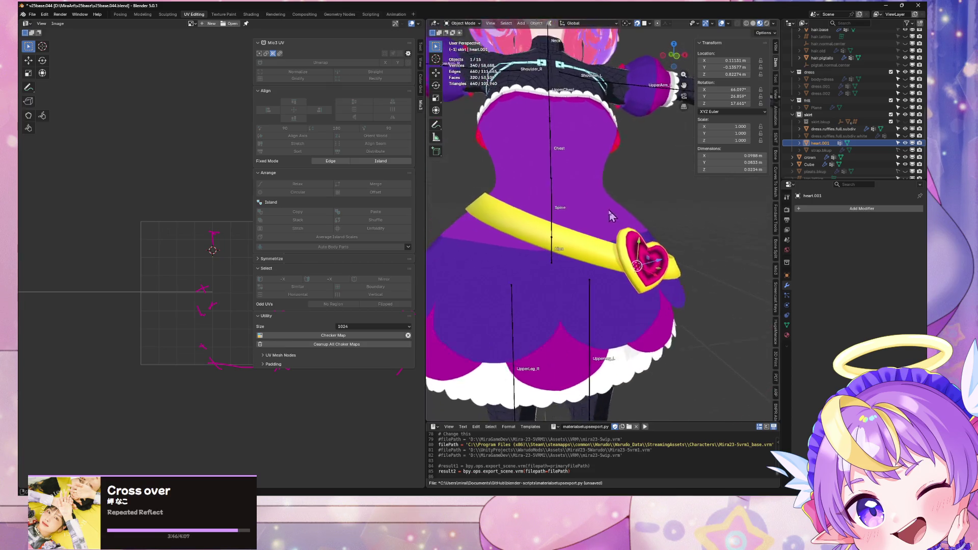
Move the heart onto the belt front and tilt it around its local X and Y axes
middle_drag(568, 271, 615, 283)
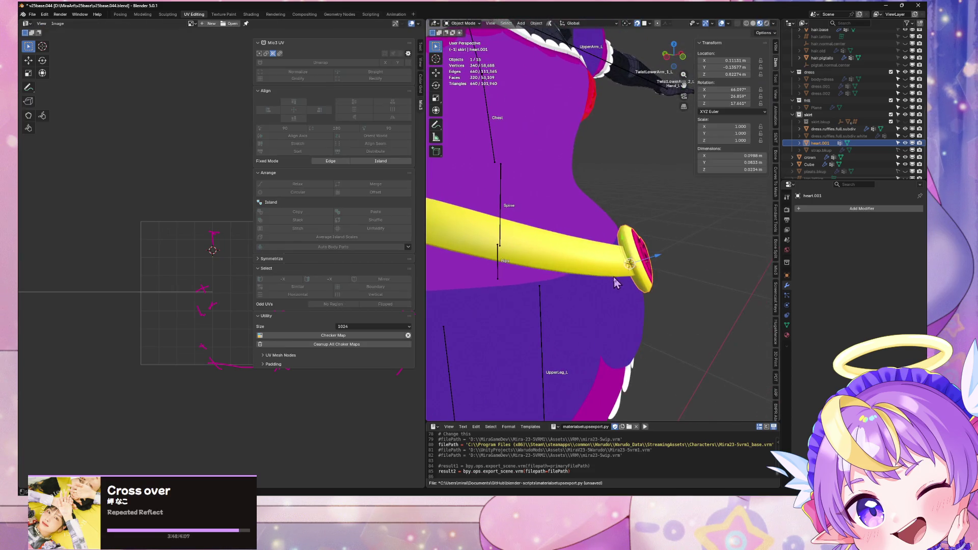
mouse_move(638, 39)
middle_down()
mouse_move(560, 245)
mouse_move(530, 256)
mouse_move(586, 260)
middle_up()
key(g)
click(531, 256)
click(587, 23)
mouse_move(637, 153)
middle_down()
mouse_move(601, 188)
mouse_move(621, 194)
middle_up()
key(r)
key(x)
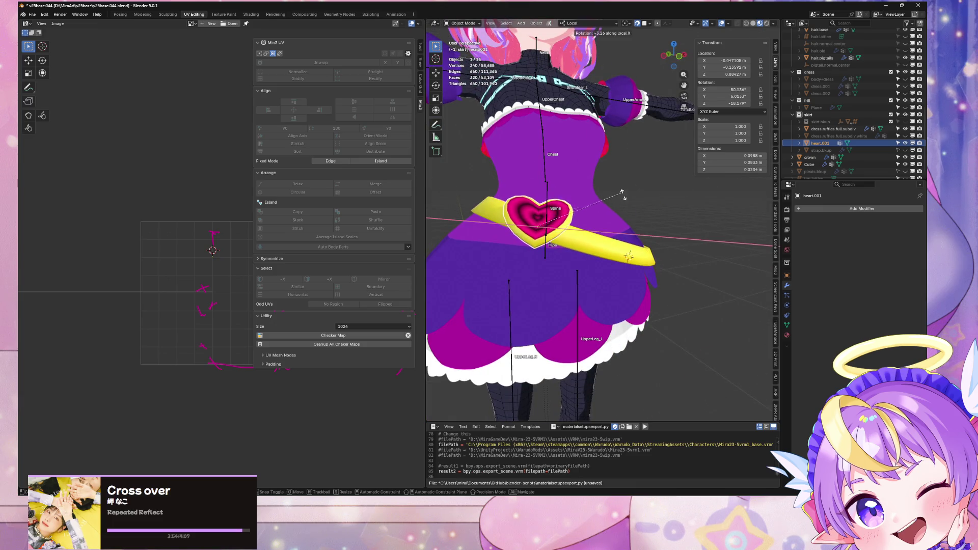
key(y)
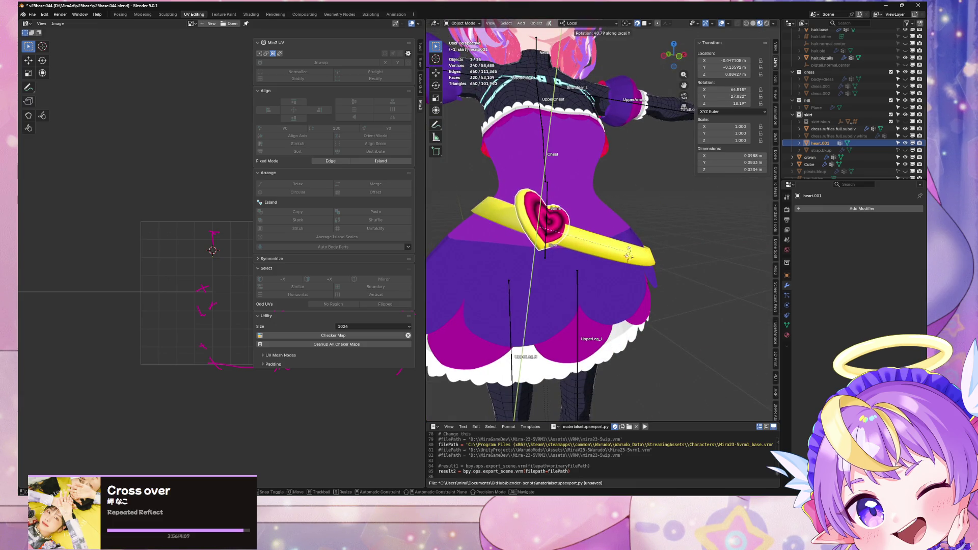
click(610, 250)
Rotate the heart about its local Z axis and check its placement on the belt
middle_drag(610, 250, 614, 227)
key(r)
key(z)
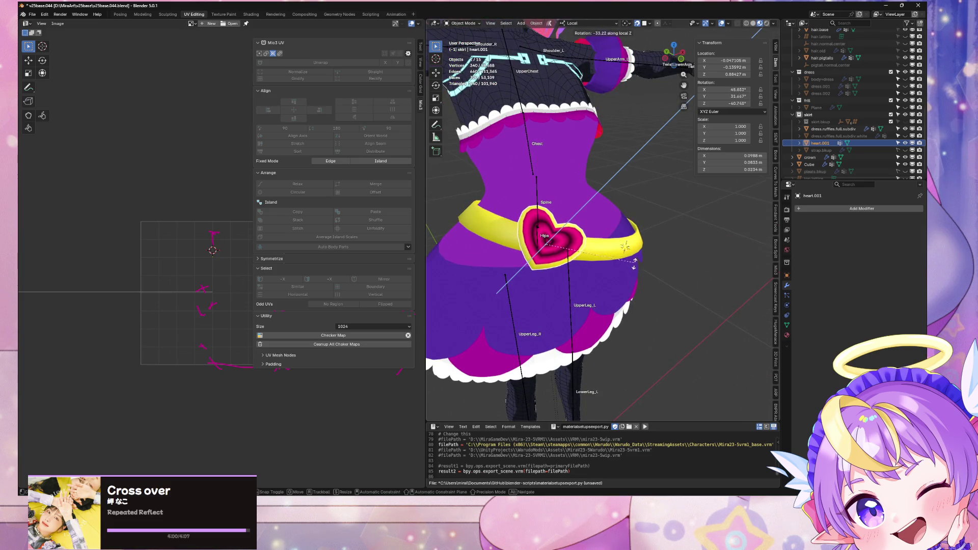
click(625, 251)
mouse_move(624, 251)
middle_down()
mouse_move(571, 243)
mouse_move(607, 243)
middle_up()
scroll(610, 243, down, 5)
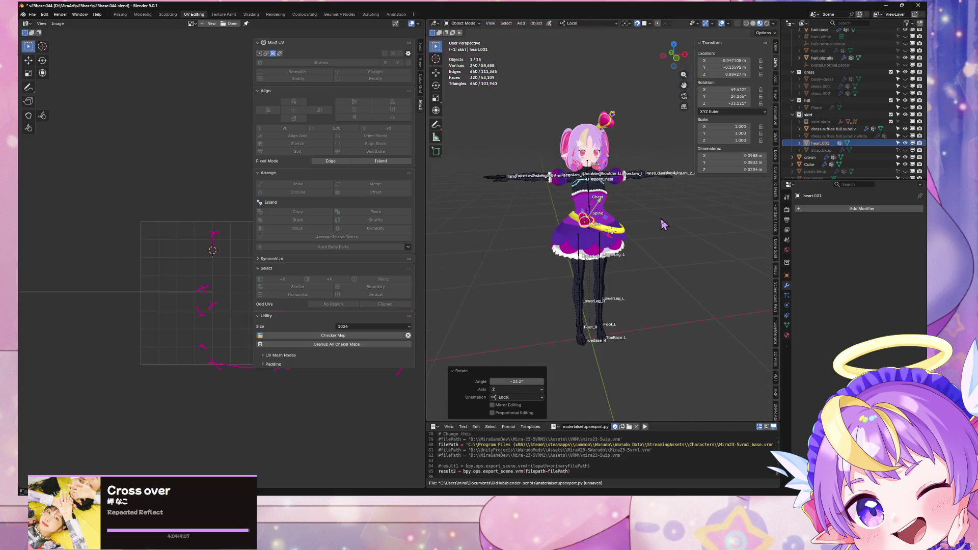
click(644, 207)
scroll(644, 207, up, 5)
Reposition the heart on the belt in front orthographic view
click(676, 59)
click(508, 242)
middle_drag(508, 242, 567, 256)
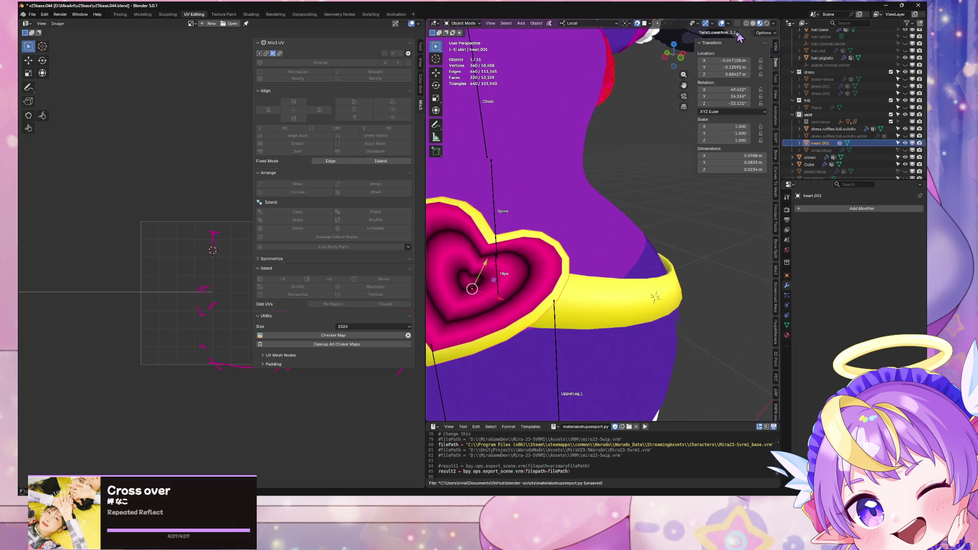
click(681, 59)
key(g)
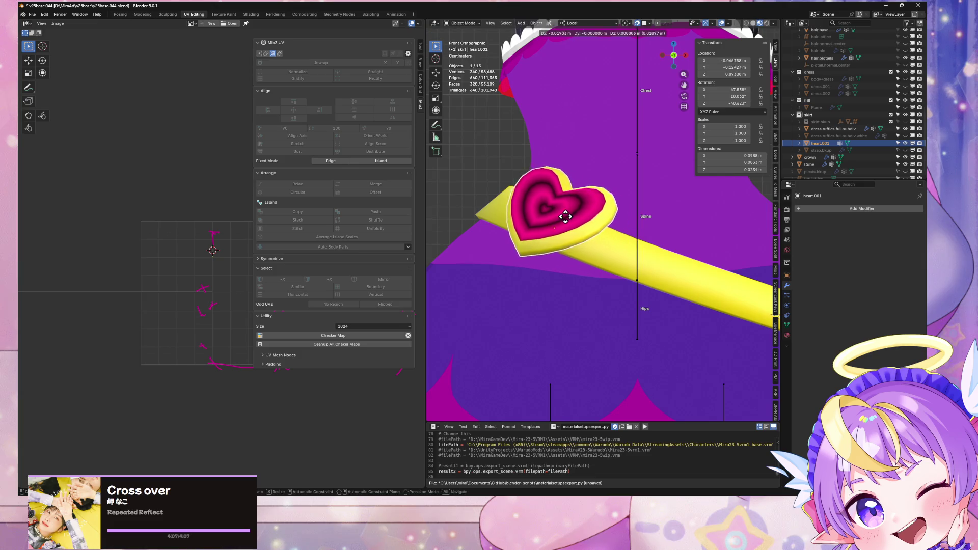
click(557, 217)
middle_drag(557, 216, 693, 69)
scroll(582, 199, down, 5)
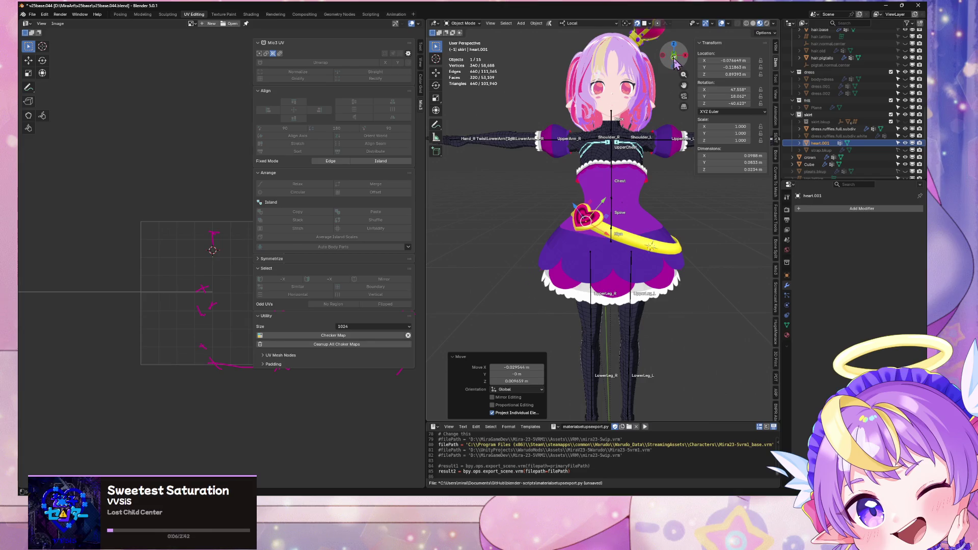
click(675, 57)
scroll(619, 214, up, 4)
Shift the heart further left and up on the belt, undoing its last Z tilt
key(g)
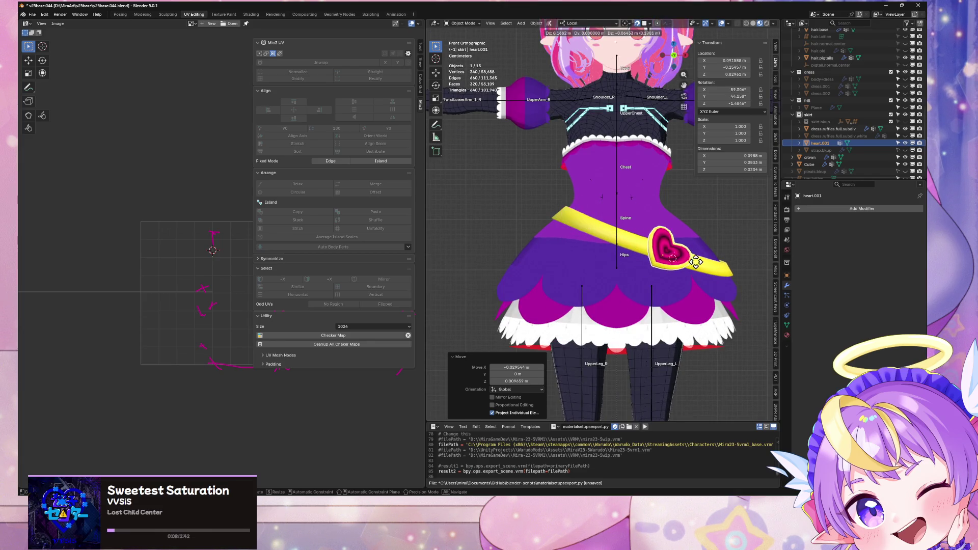
click(683, 262)
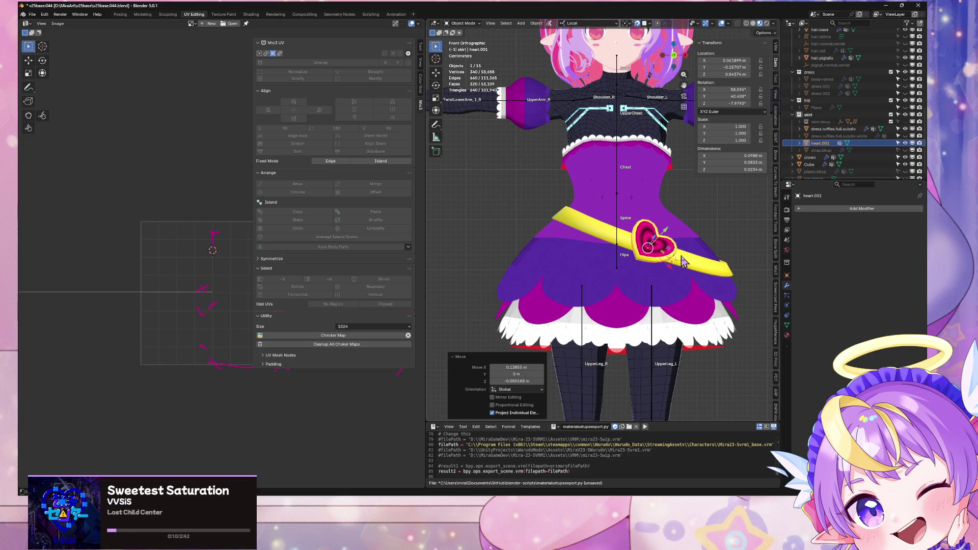
key(r)
key(z)
click(696, 244)
key(s)
key(Escape)
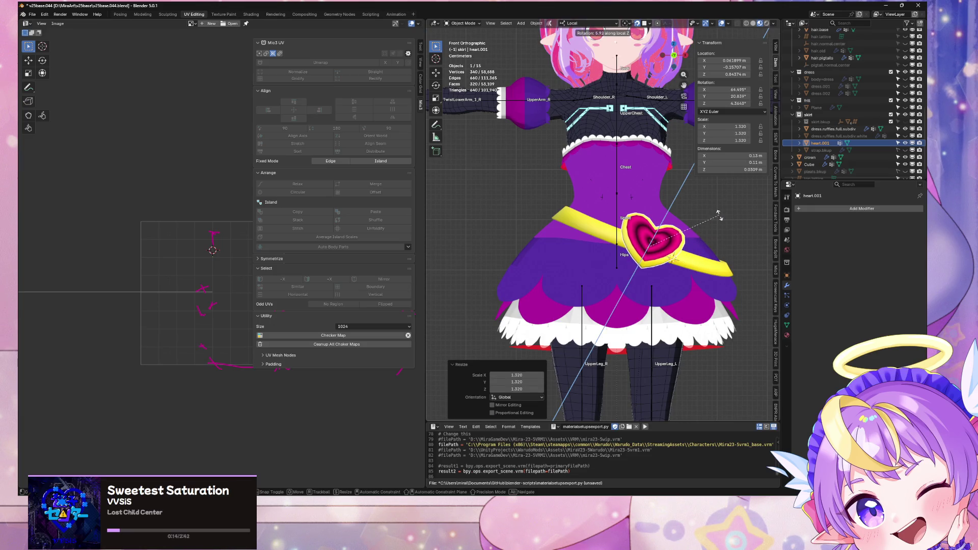
key(ctrl+z)
click(723, 240)
mouse_move(723, 241)
middle_down()
mouse_move(535, 250)
mouse_move(642, 255)
middle_up()
click(641, 255)
Apply the heart's 1.329 scale so it reads 1.000
click(537, 23)
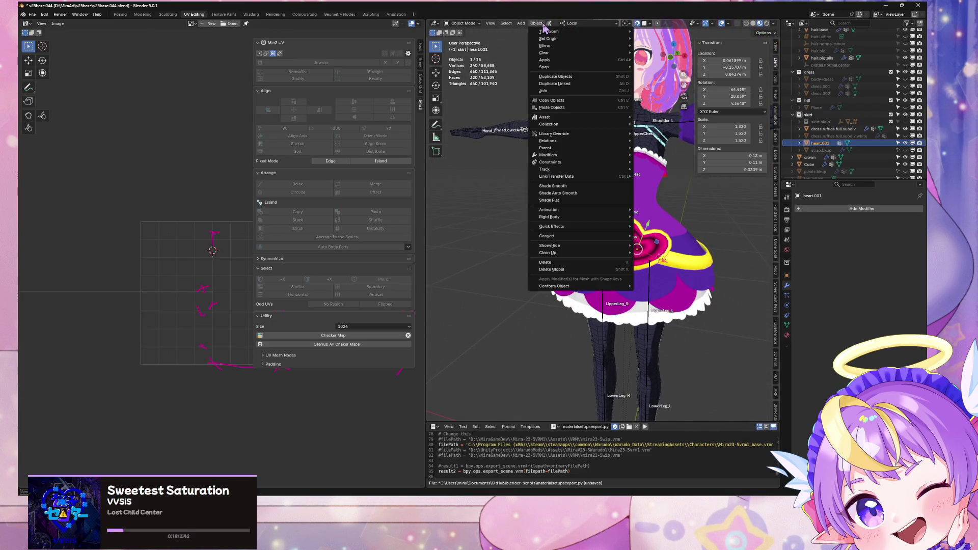
mouse_move(556, 63)
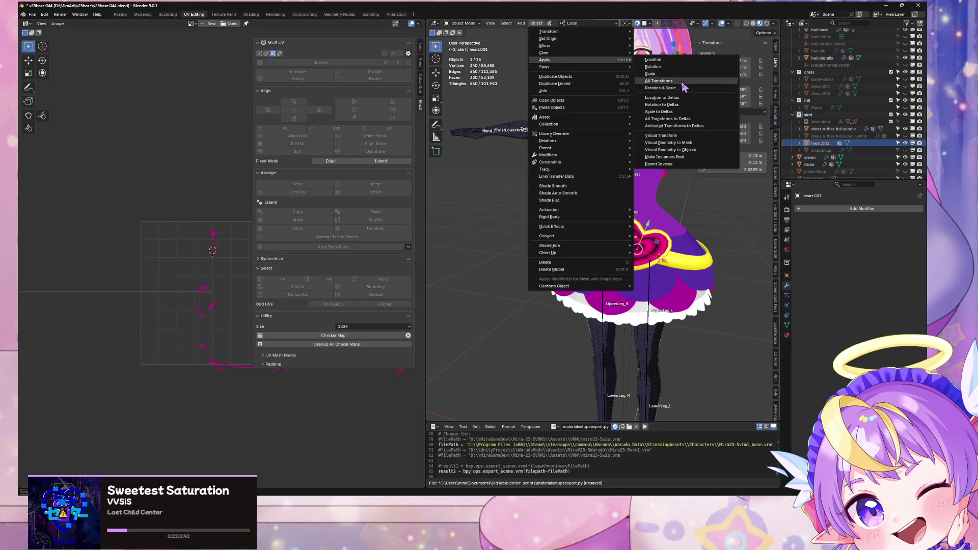
click(646, 186)
click(537, 23)
mouse_move(586, 60)
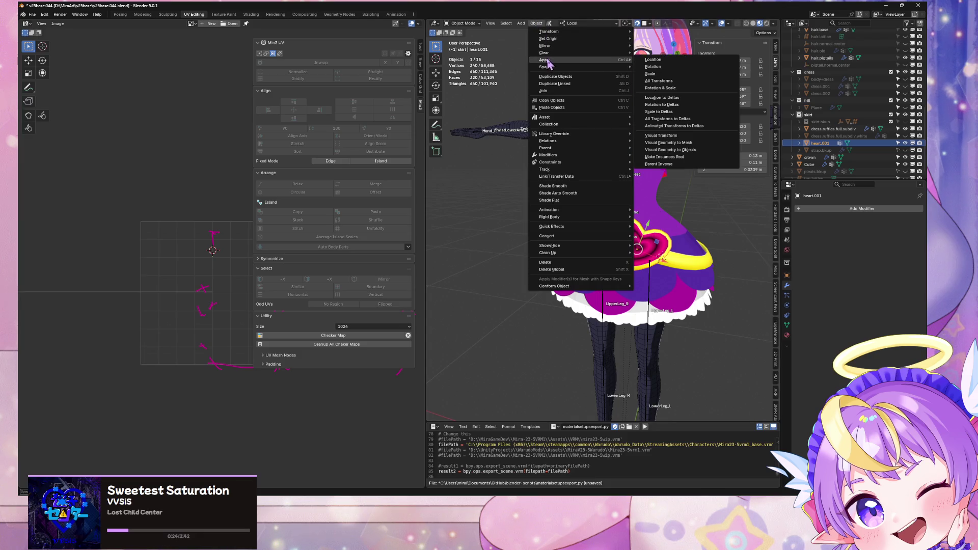
click(694, 76)
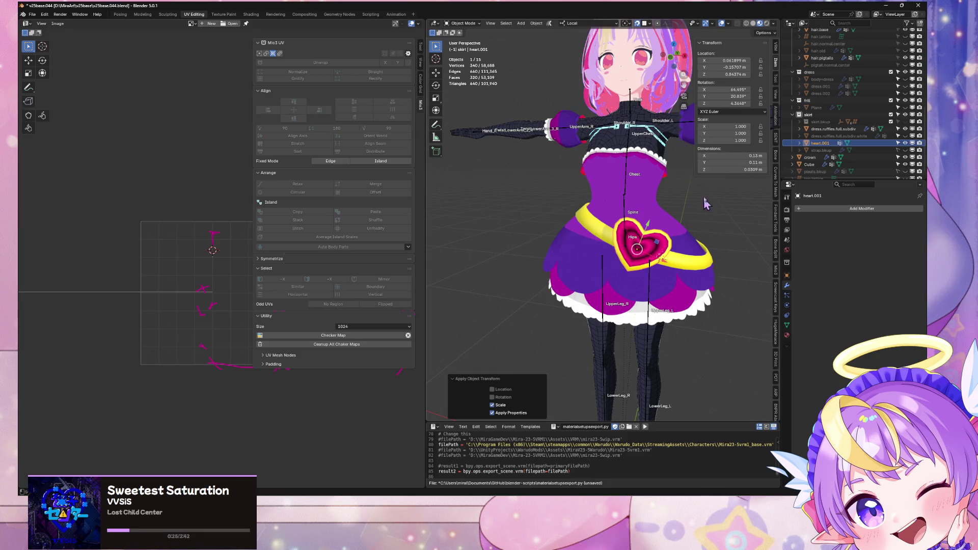
Switch to solid shading in the Modeling workspace and select the dress and body meshes
click(754, 23)
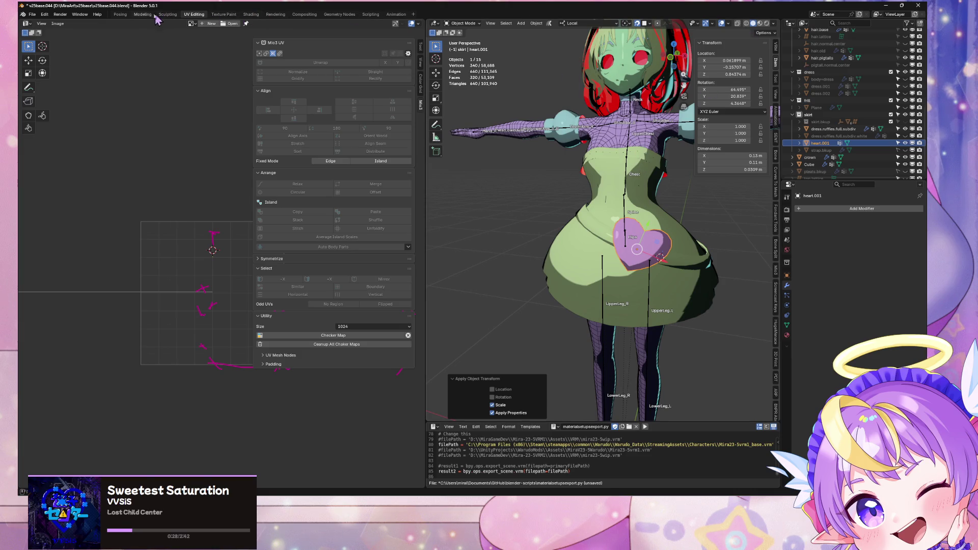
click(142, 14)
mouse_move(438, 163)
middle_down()
mouse_move(525, 200)
mouse_move(417, 163)
mouse_move(528, 188)
middle_up()
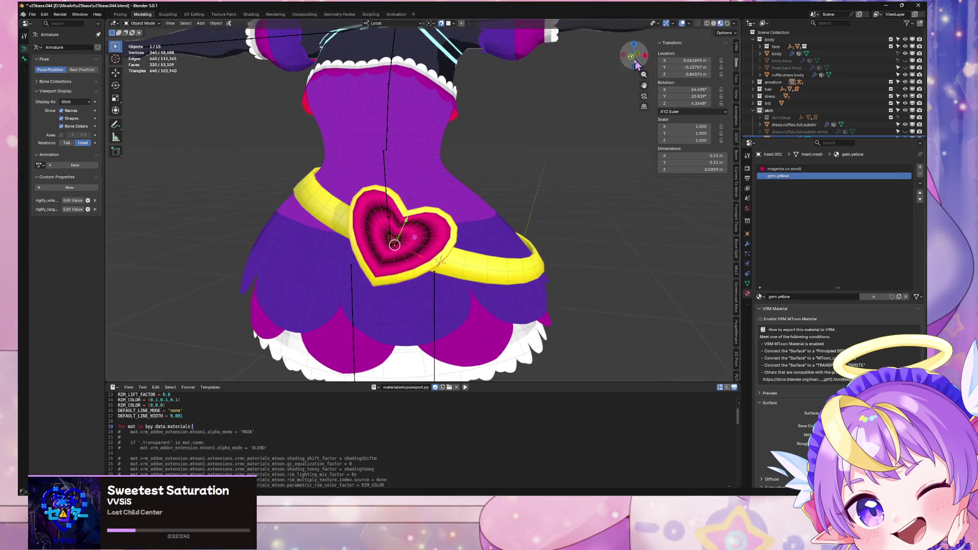
click(637, 62)
scroll(504, 147, down, 5)
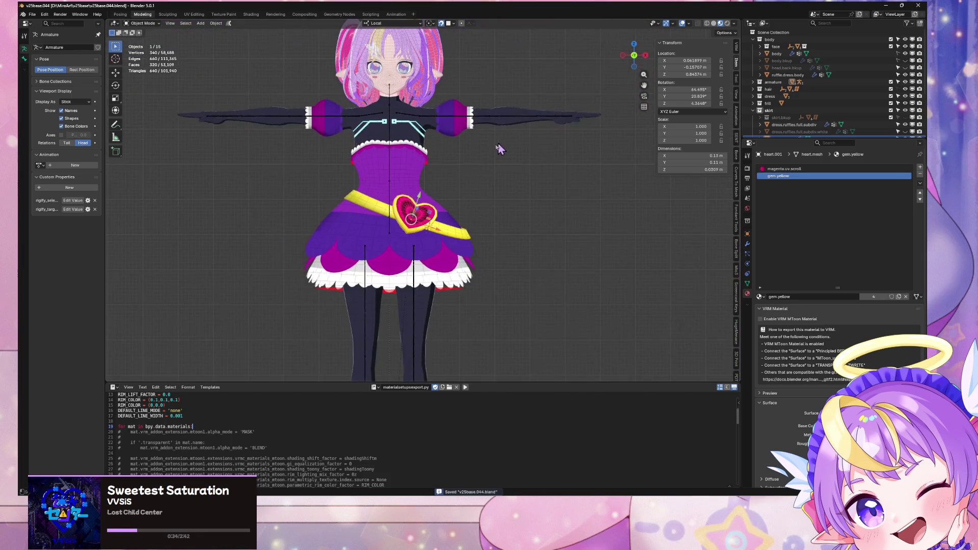
click(714, 23)
scroll(526, 149, up, 5)
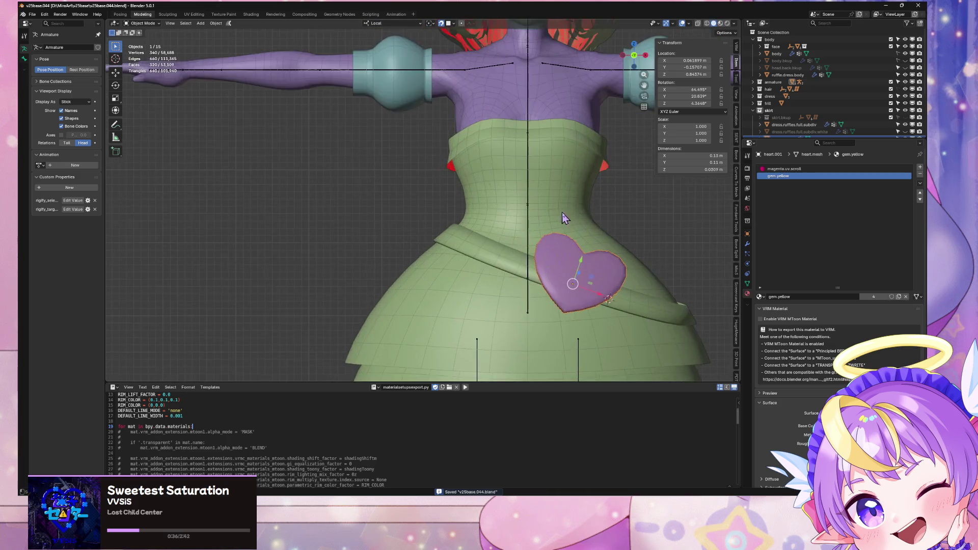
scroll(495, 191, down, 1)
click(495, 191)
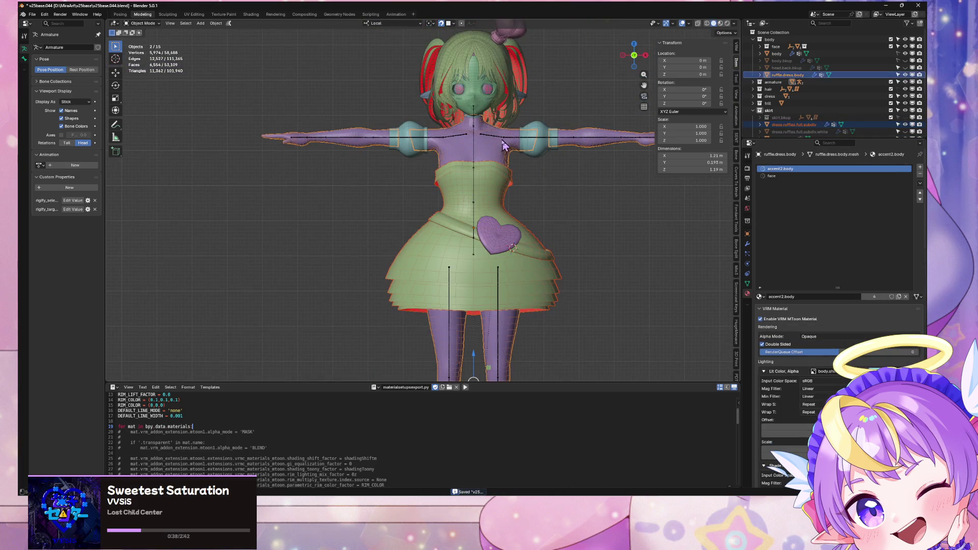
click(503, 145)
click(486, 151)
key(Tab)
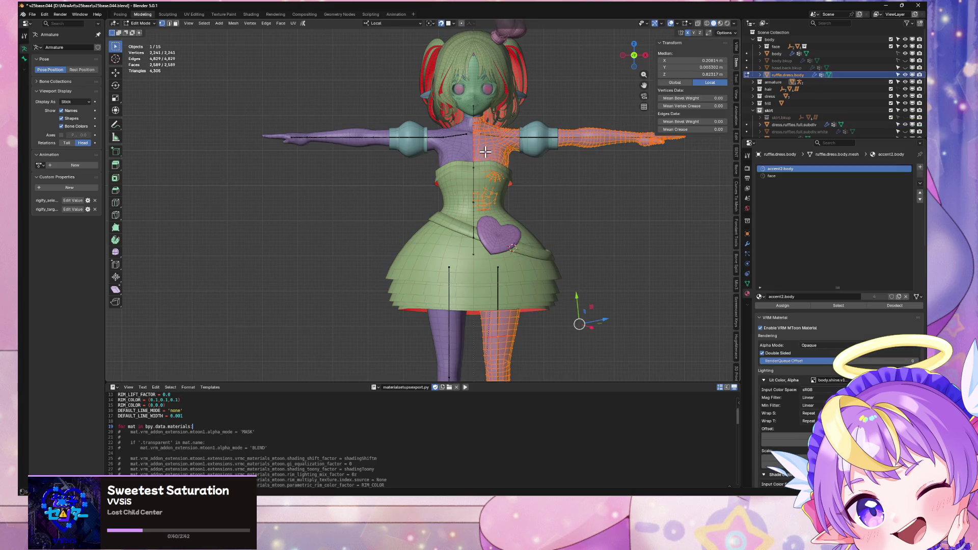
key(Tab)
key(Tab)
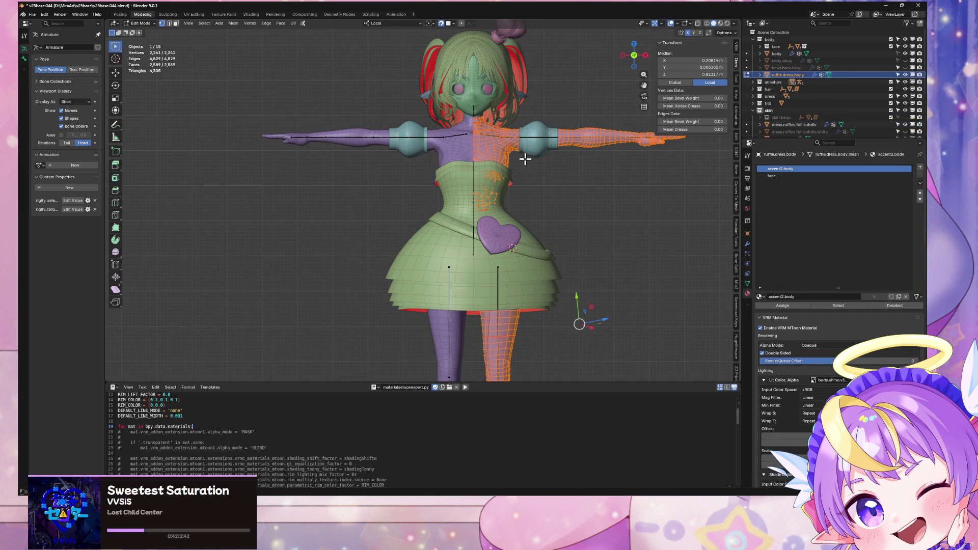
Inspect the dress neck vertices in X-ray, then frame the dress ruffles
scroll(530, 218, up, 6)
shift+middle_drag(531, 233, 388, 227)
key(alt+z)
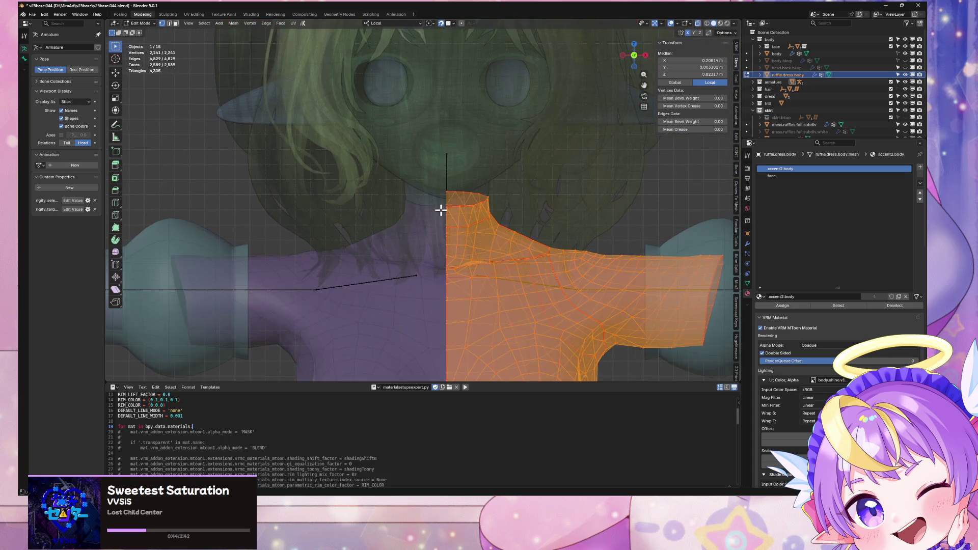
mouse_move(447, 193)
mouse_down()
mouse_move(489, 205)
mouse_move(492, 242)
mouse_up()
scroll(489, 205, down, 4)
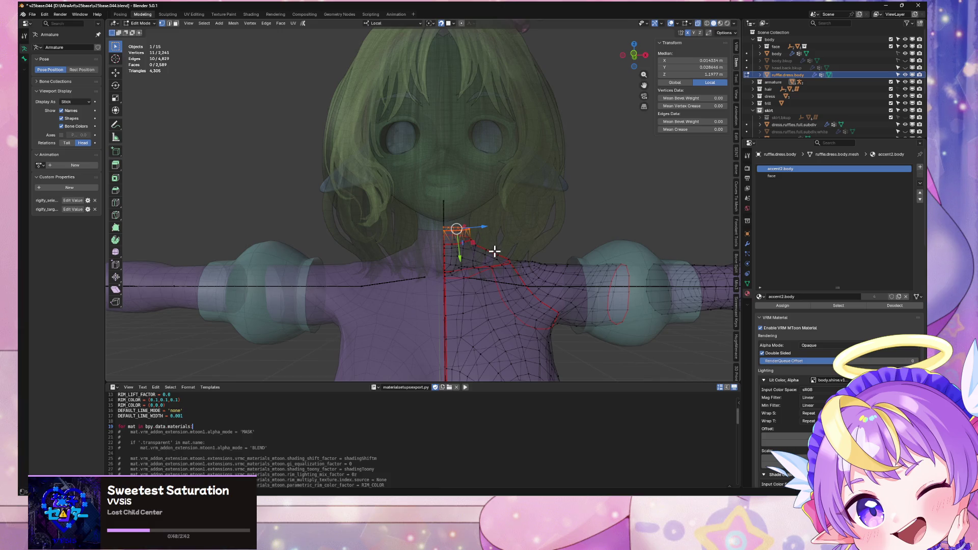
key(Tab)
scroll(499, 261, down, 5)
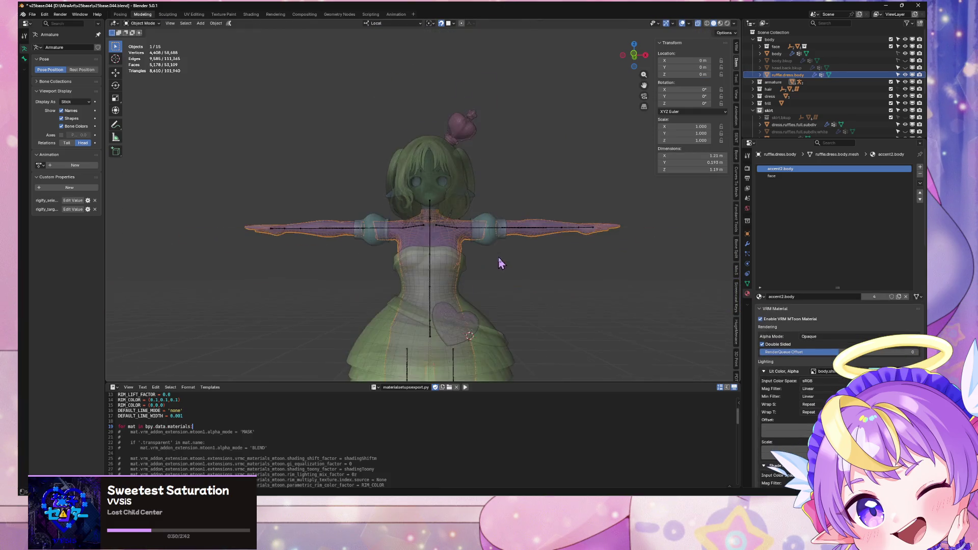
scroll(502, 275, up, 3)
scroll(496, 287, up, 1)
click(494, 287)
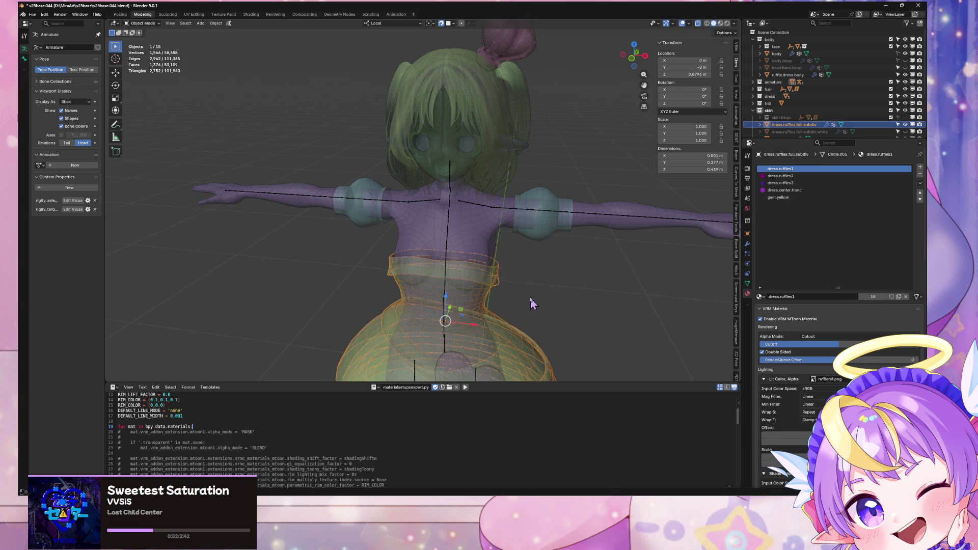
key(KP_Decimal)
click(559, 283)
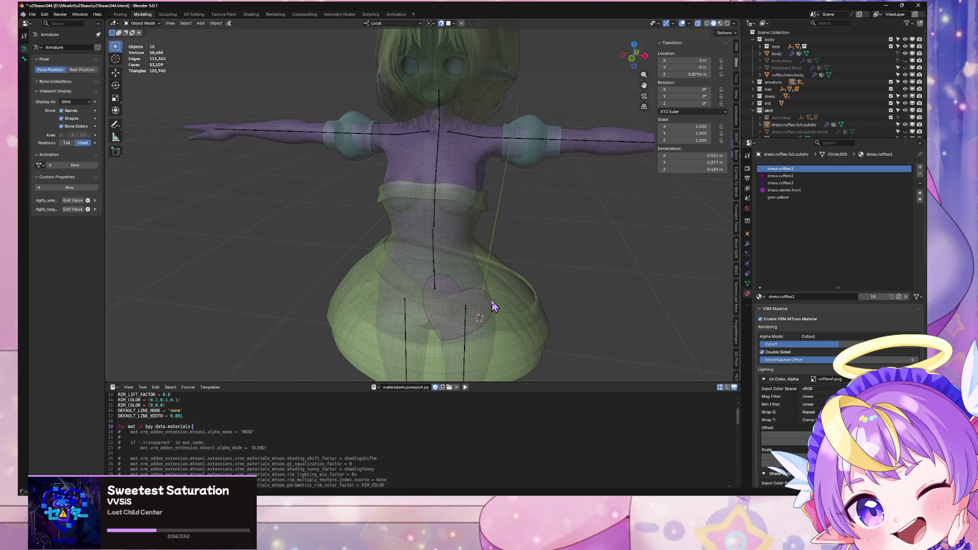
key(alt+z)
Select the heart, dress and body together with the armature and check its bones
click(479, 306)
click(575, 286)
scroll(542, 227, down, 2)
mouse_move(646, 73)
mouse_down()
mouse_move(545, 201)
mouse_move(479, 219)
mouse_up()
click(471, 214)
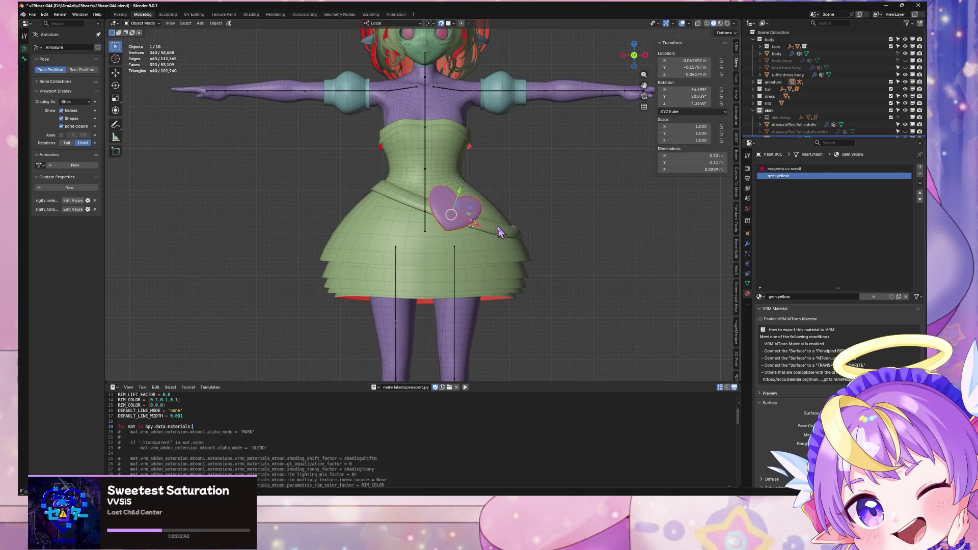
shift+click(504, 232)
shift+middle_drag(476, 162, 494, 227)
shift+click(472, 162)
shift+click(472, 162)
shift+click(468, 173)
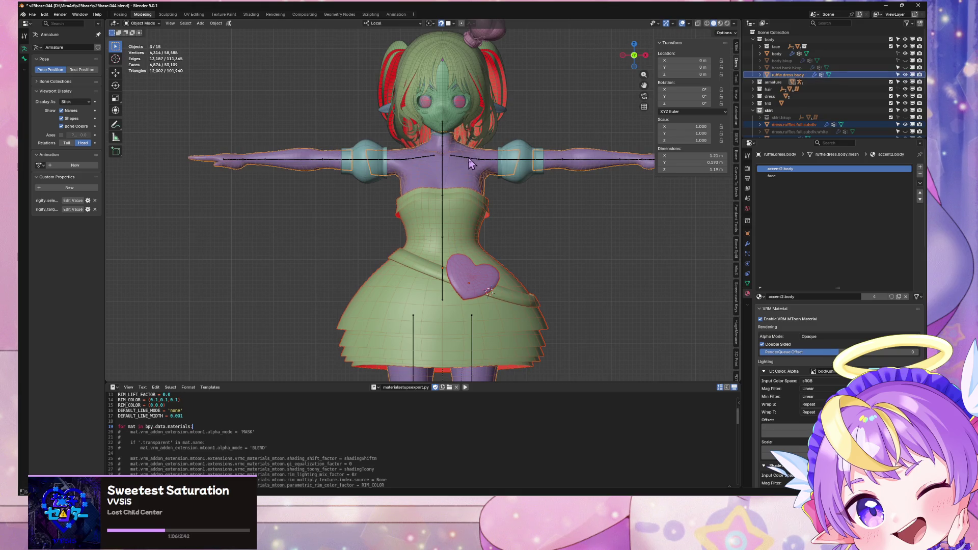
key(Tab)
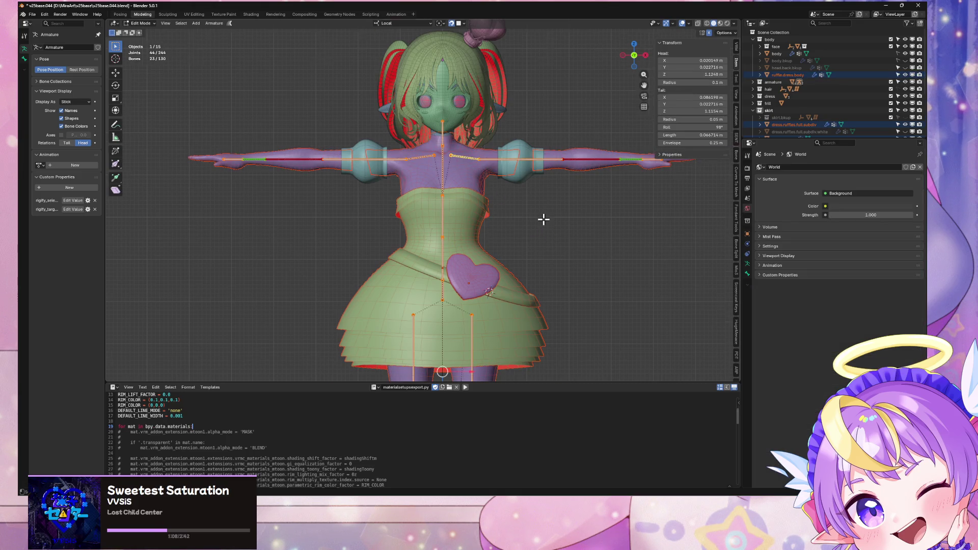
scroll(544, 219, up, 3)
key(Tab)
scroll(543, 219, down, 2)
Reselect the dress, body and heart meshes, cancelling an accidental move
click(545, 219)
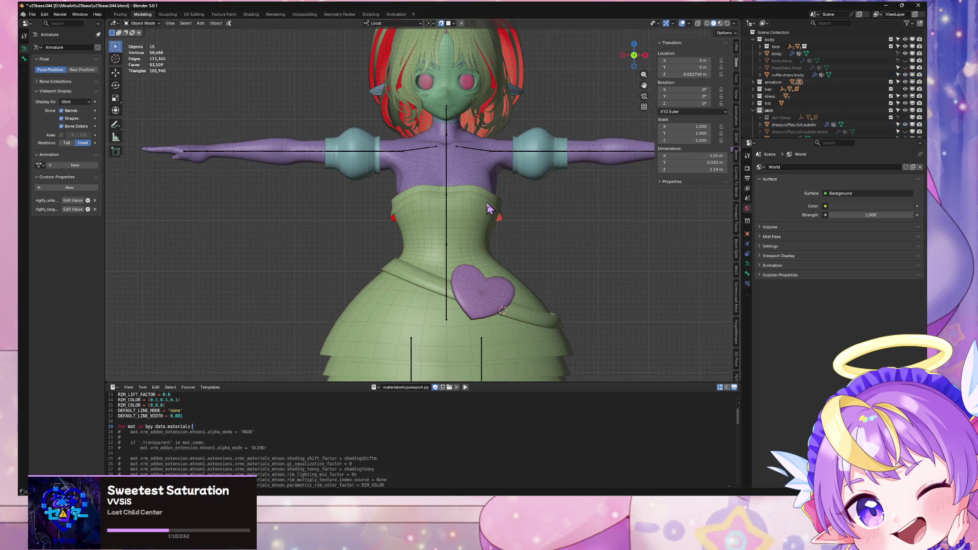
click(483, 202)
shift+click(485, 211)
shift+click(490, 298)
shift+click(530, 319)
scroll(530, 319, down, 3)
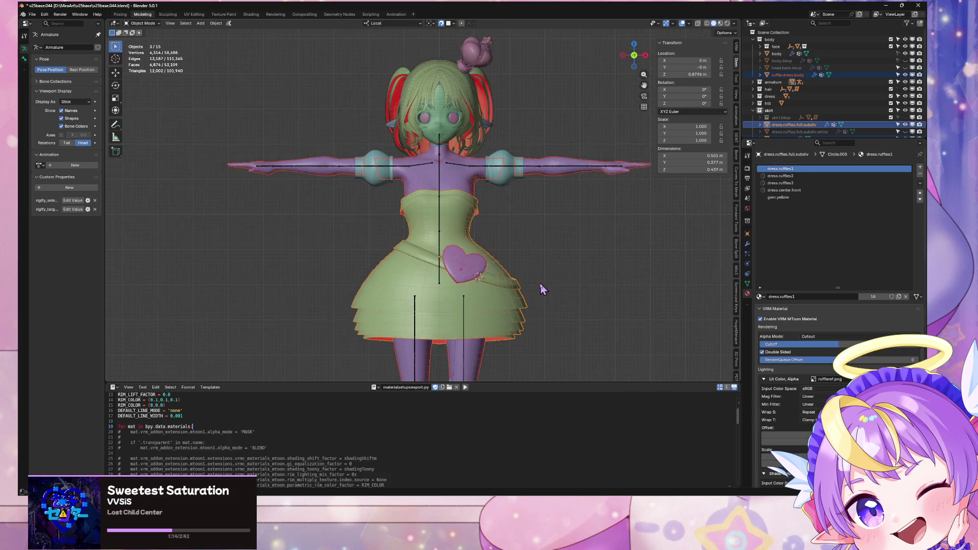
key(r)
key(r)
key(g)
key(Escape)
key(ctrl+z)
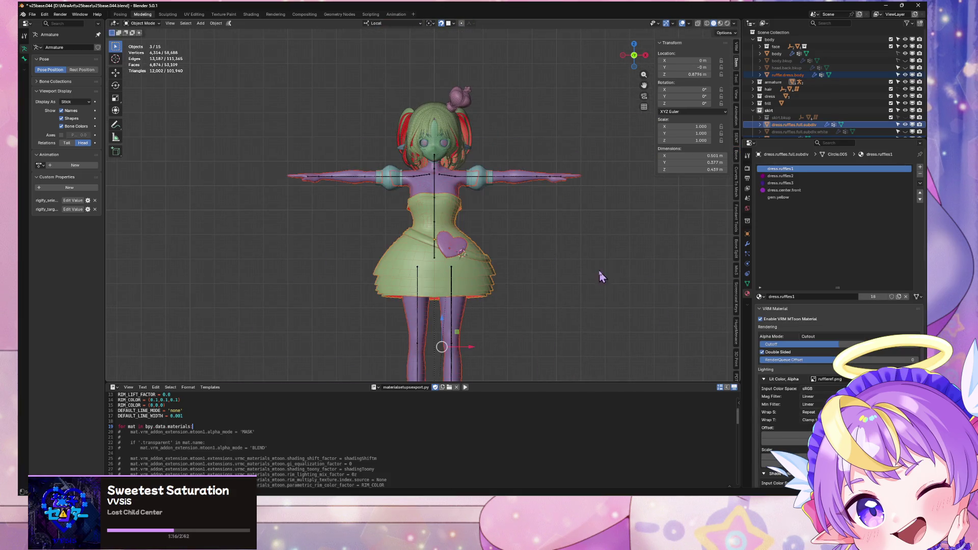
scroll(542, 252, up, 5)
Check the meshes in edit mode, reselect the dress meshes and armature, then clear the selection
key(Tab)
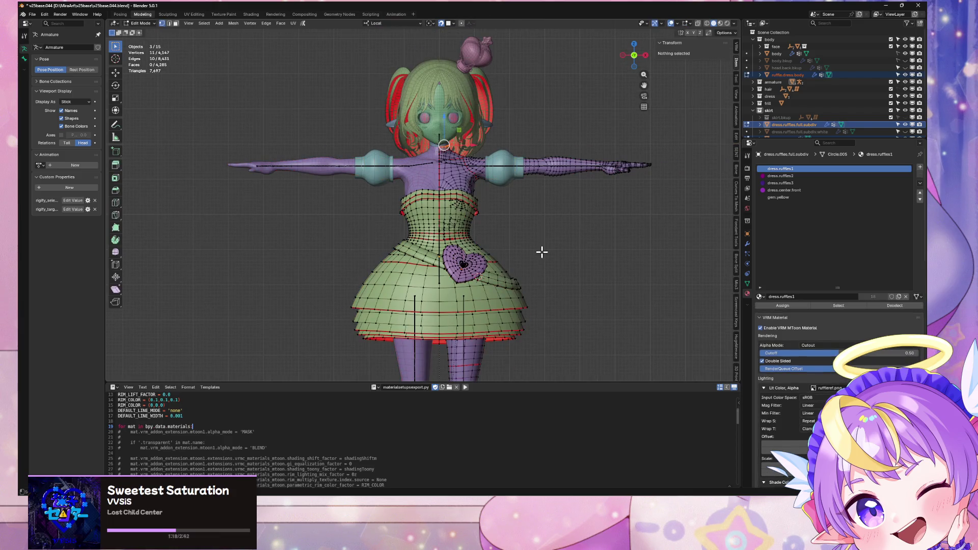
mouse_move(543, 252)
middle_down()
mouse_move(529, 173)
mouse_move(537, 264)
mouse_move(526, 227)
mouse_move(532, 241)
middle_up()
key(Tab)
key(Tab)
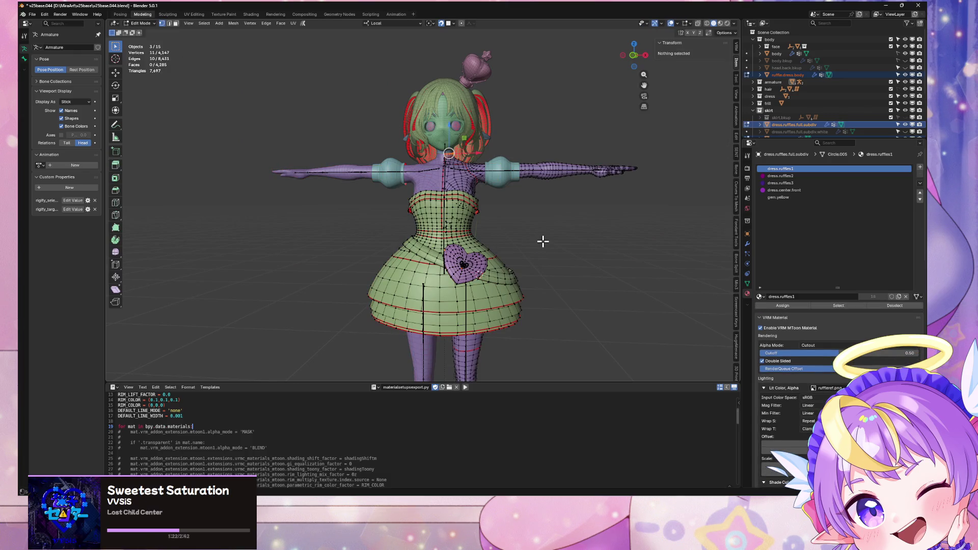
scroll(543, 242, up, 1)
scroll(546, 243, up, 4)
key(Tab)
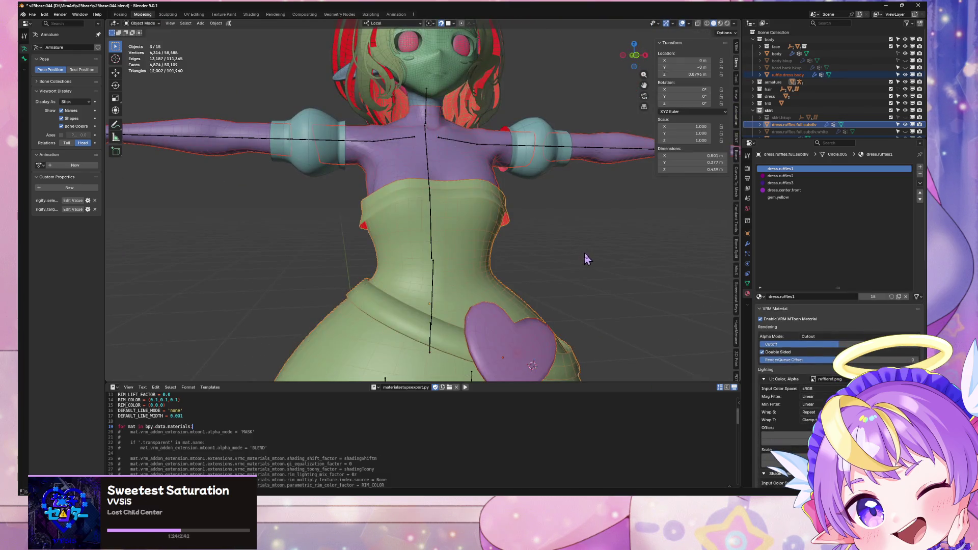
scroll(591, 250, down, 4)
click(482, 176)
shift+click(484, 175)
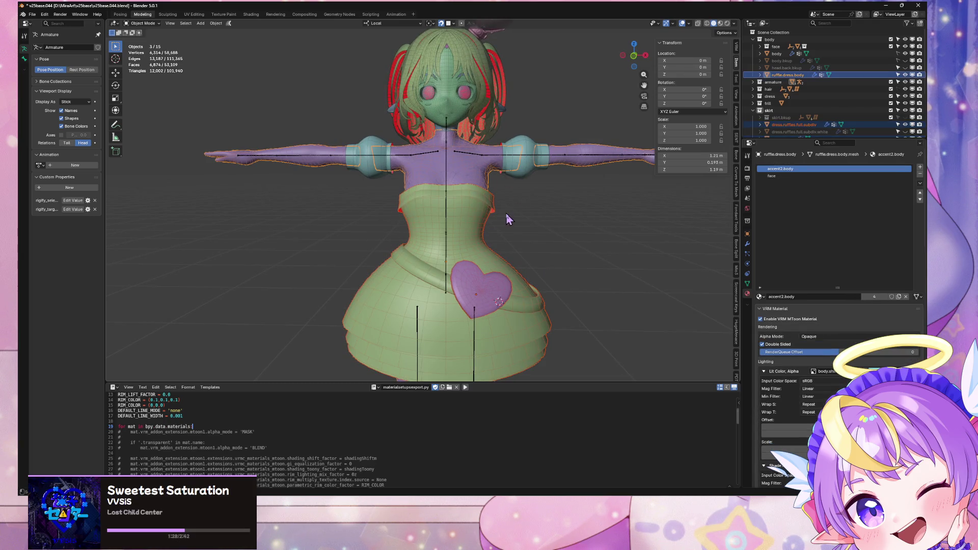
scroll(509, 222, down, 2)
shift+click(465, 173)
key(Tab)
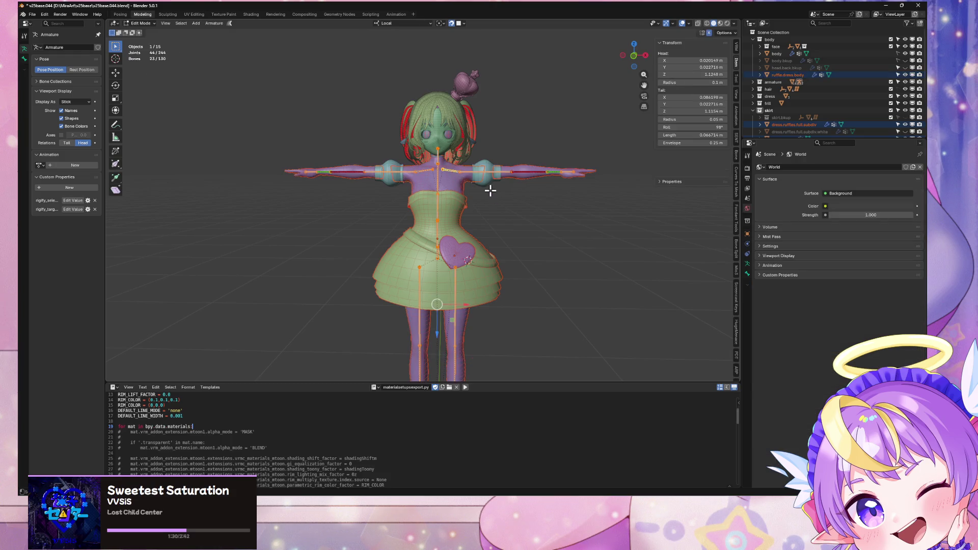
click(527, 211)
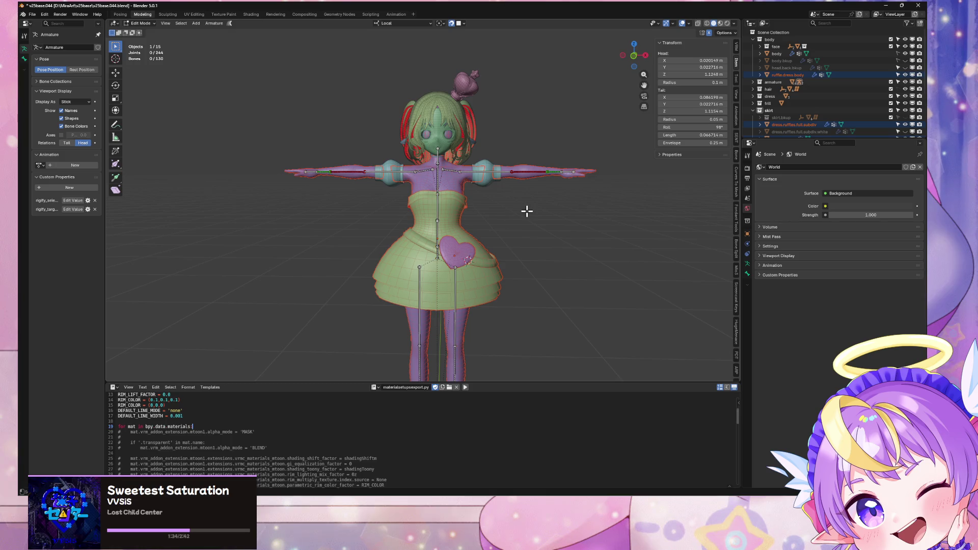
key(Tab)
click(527, 210)
Select the armature, dress meshes and heart buckle, then switch to front view
click(467, 178)
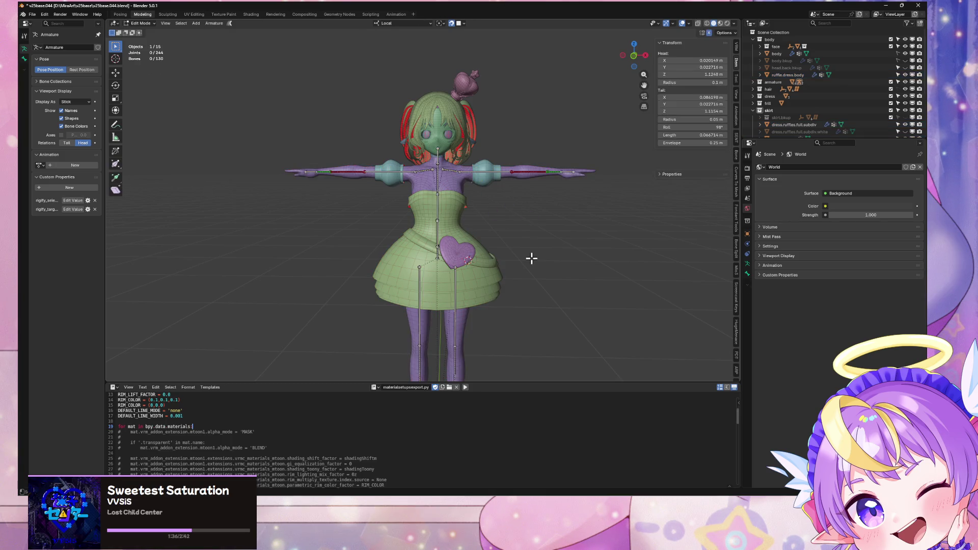
click(493, 241)
click(444, 187)
shift+click(460, 204)
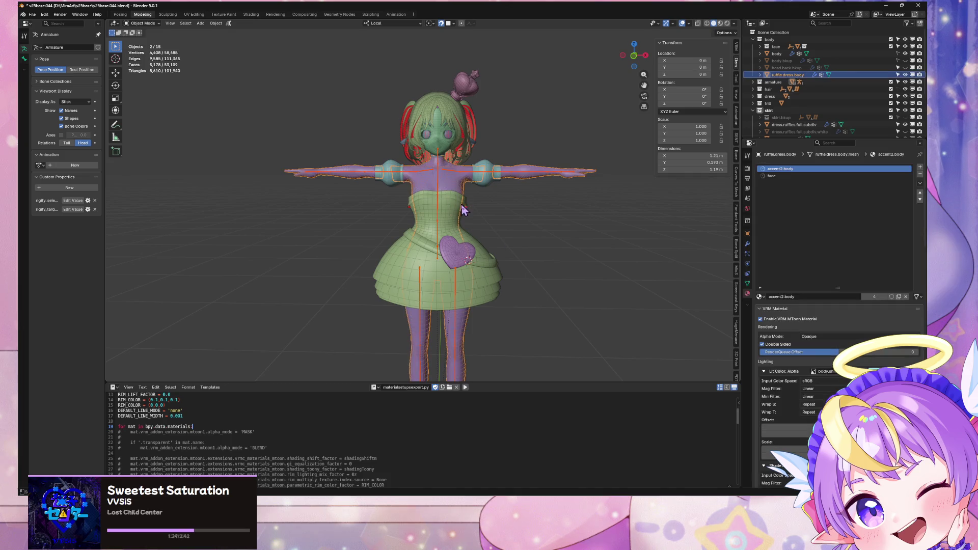
shift+click(465, 265)
scroll(482, 219, down, 3)
key(KP_1)
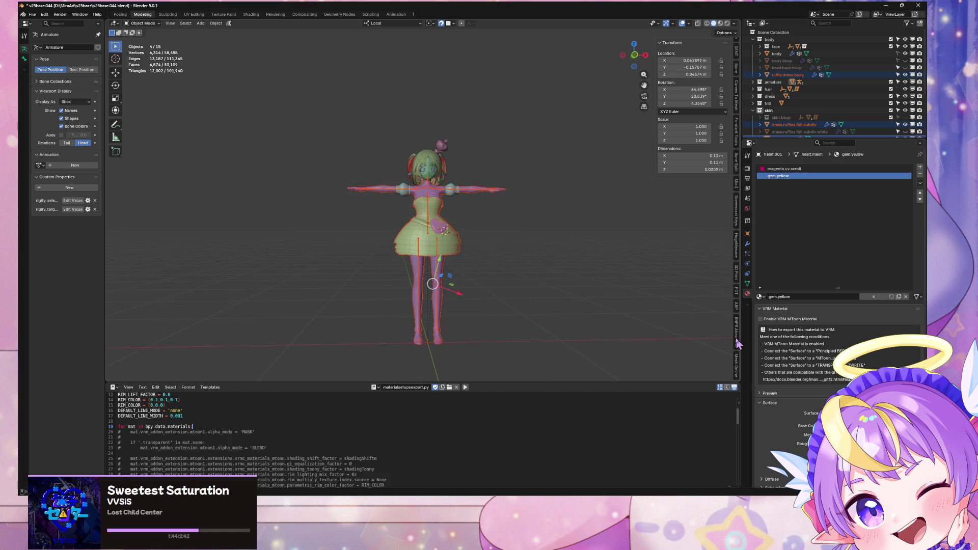
Save the file and run Voxel Heat Diffuse Skinning on the selected meshes
click(738, 344)
click(738, 360)
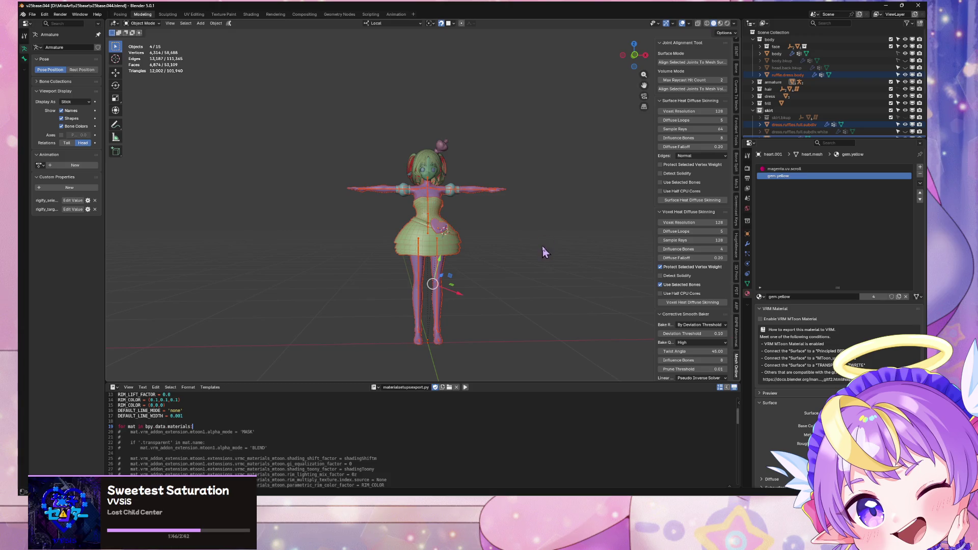
key(ctrl+s)
scroll(570, 254, up, 4)
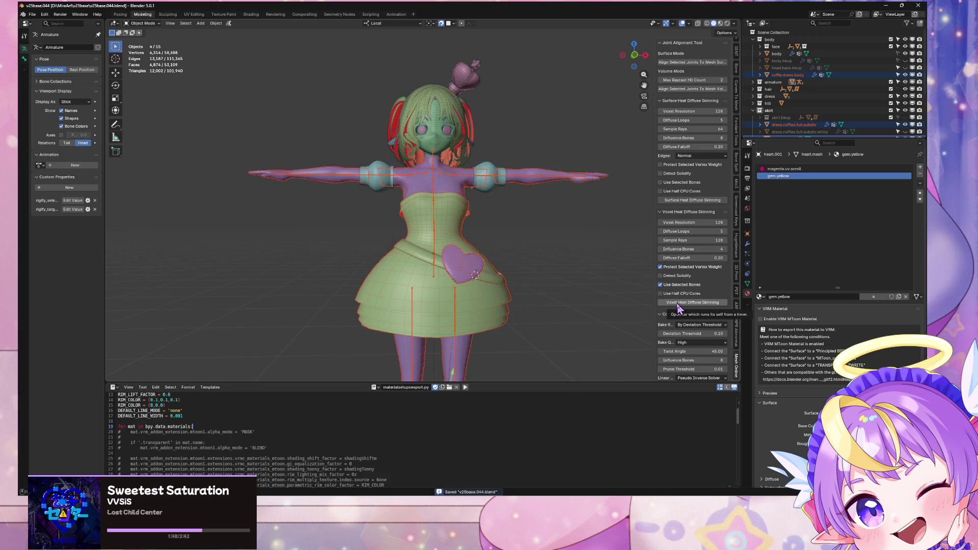
click(679, 303)
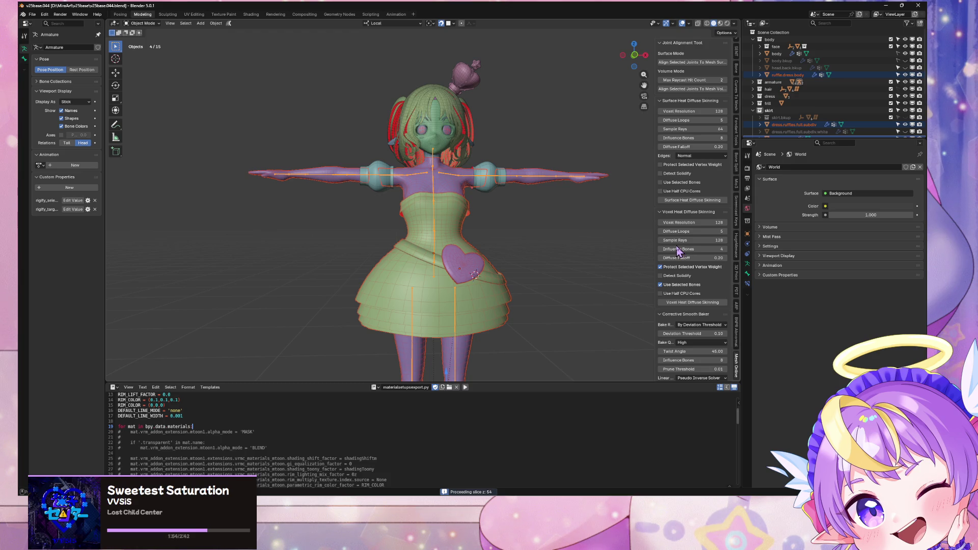
Run the Corrective Smooth bake, then clear the selection
scroll(679, 251, down, 2)
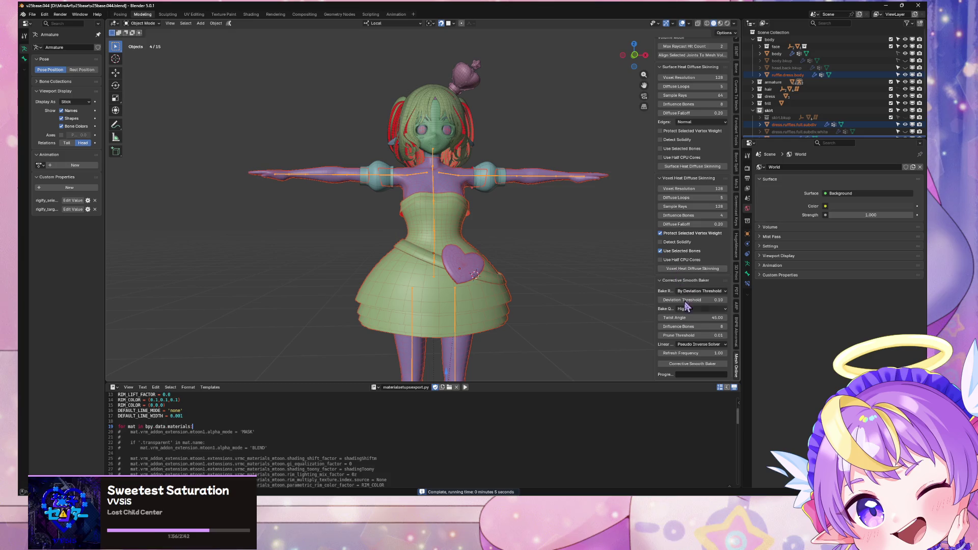
scroll(531, 262, down, 4)
scroll(535, 262, up, 2)
click(704, 363)
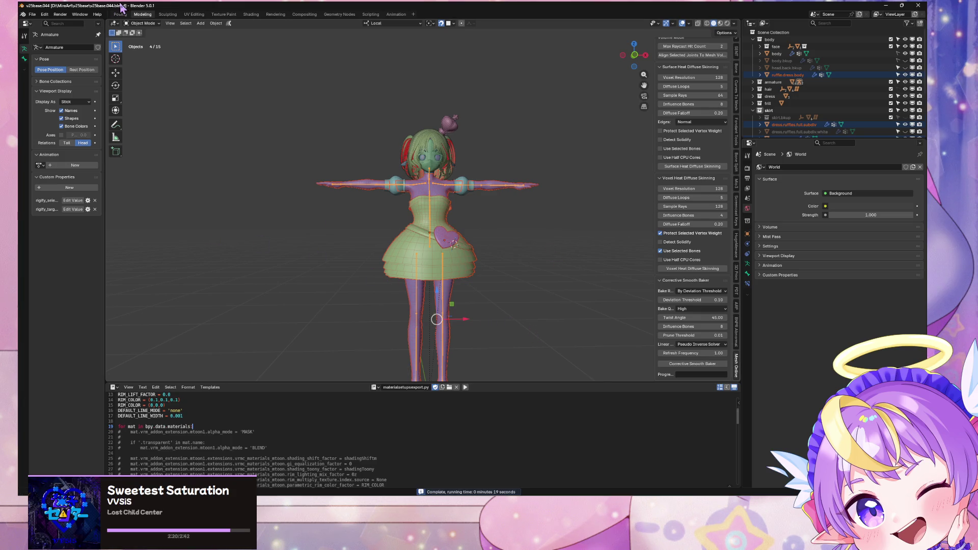
click(395, 338)
Save, export glTF 2.0 over v25baseGLTF.glb, and switch to Unity
mouse_move(376, 323)
middle_down()
mouse_move(339, 327)
mouse_move(376, 317)
middle_up()
scroll(376, 317, up, 2)
key(ctrl+s)
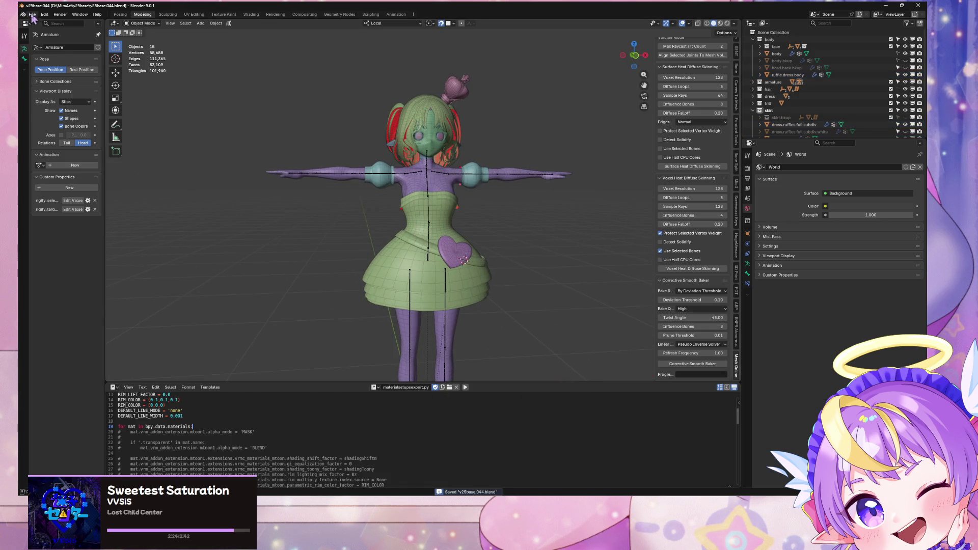
click(32, 14)
mouse_move(46, 122)
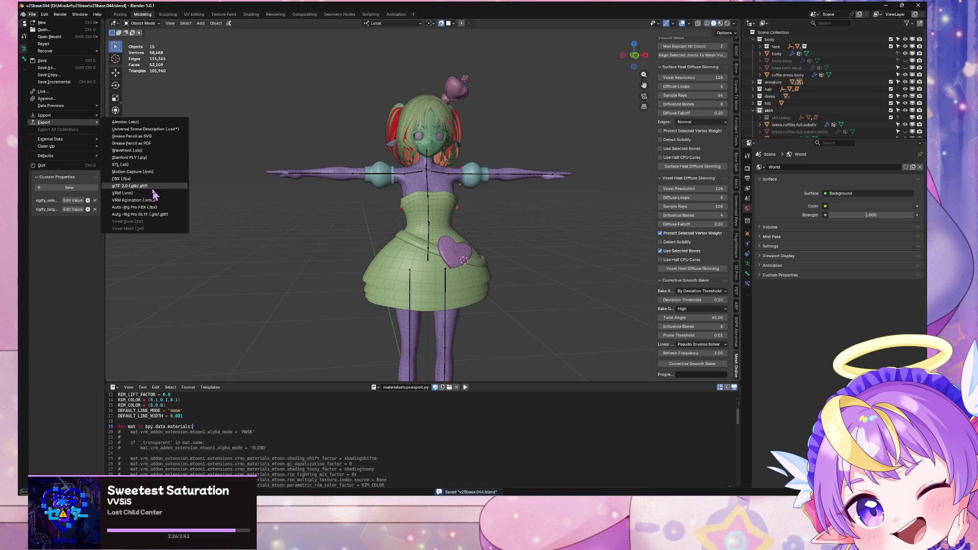
click(144, 186)
double_click(345, 194)
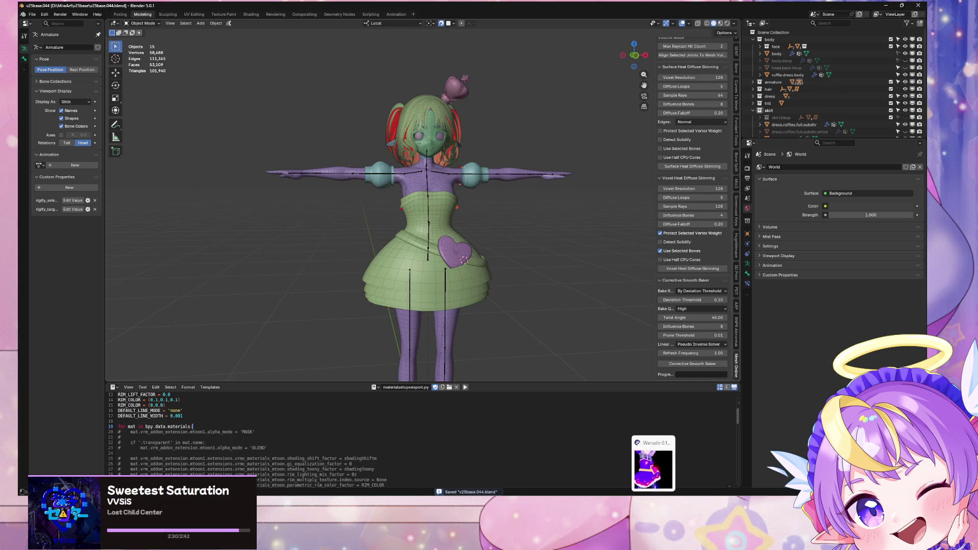
click(528, 491)
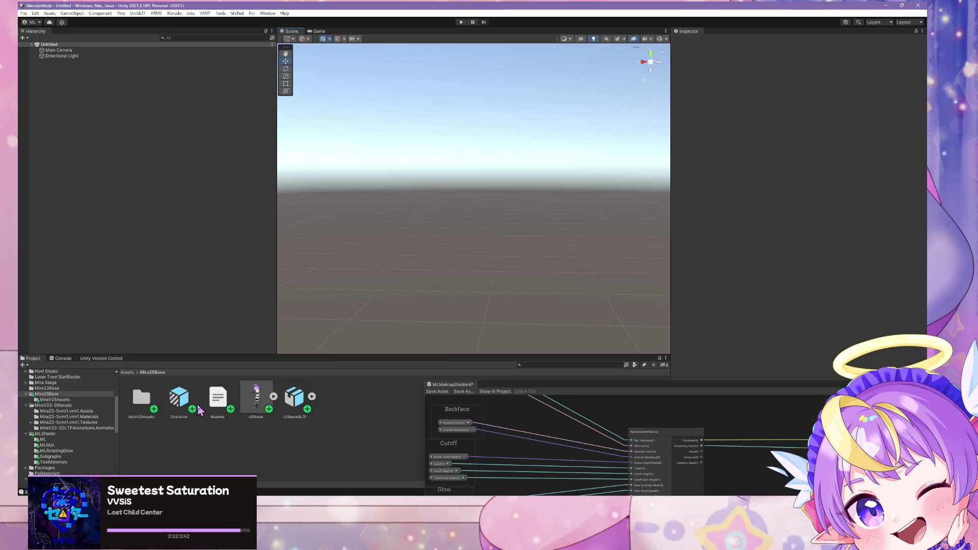
Place the Character model into the Unity scene and zoom to inspect it
drag(129, 224, 258, 214)
scroll(453, 203, up, 10)
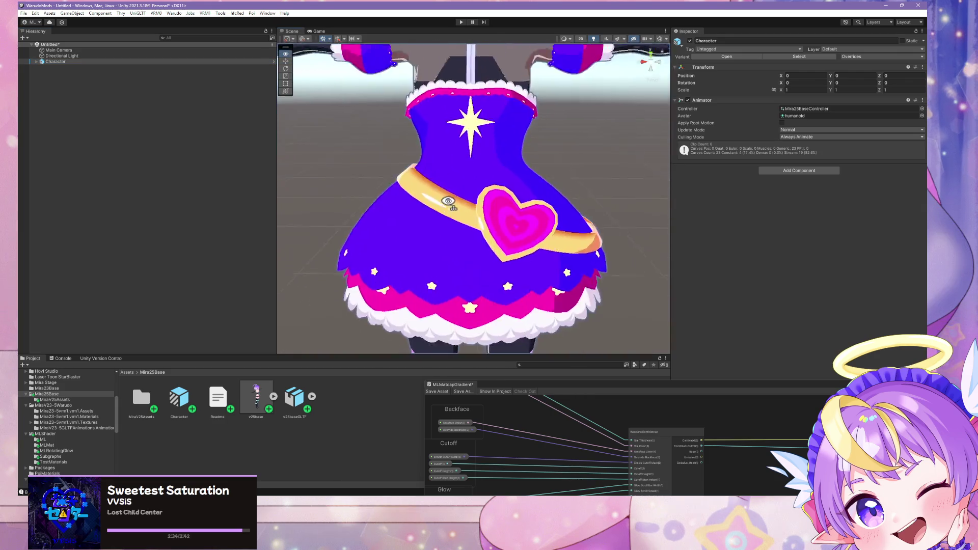
scroll(453, 203, down, 8)
scroll(452, 202, up, 10)
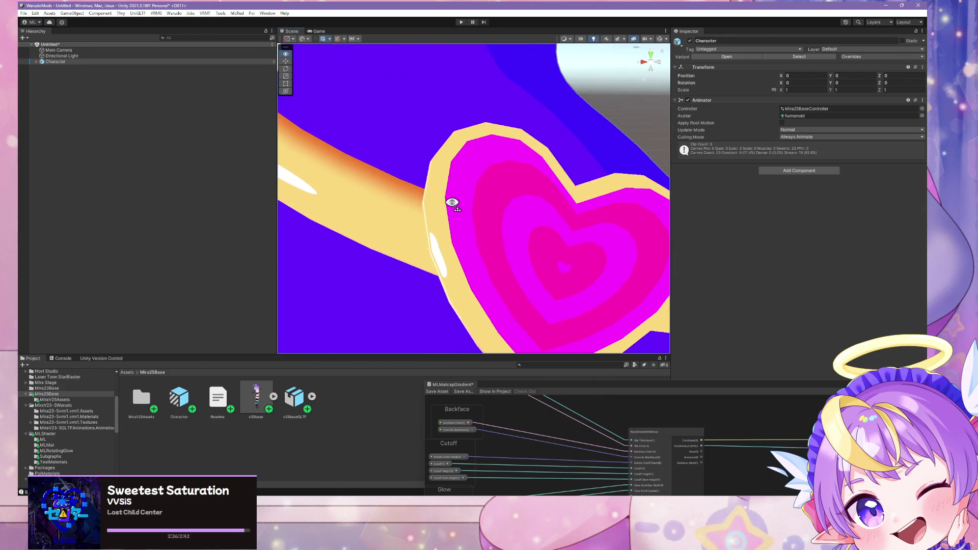
scroll(453, 203, down, 10)
scroll(453, 203, down, 10)
scroll(452, 203, up, 10)
scroll(452, 203, down, 10)
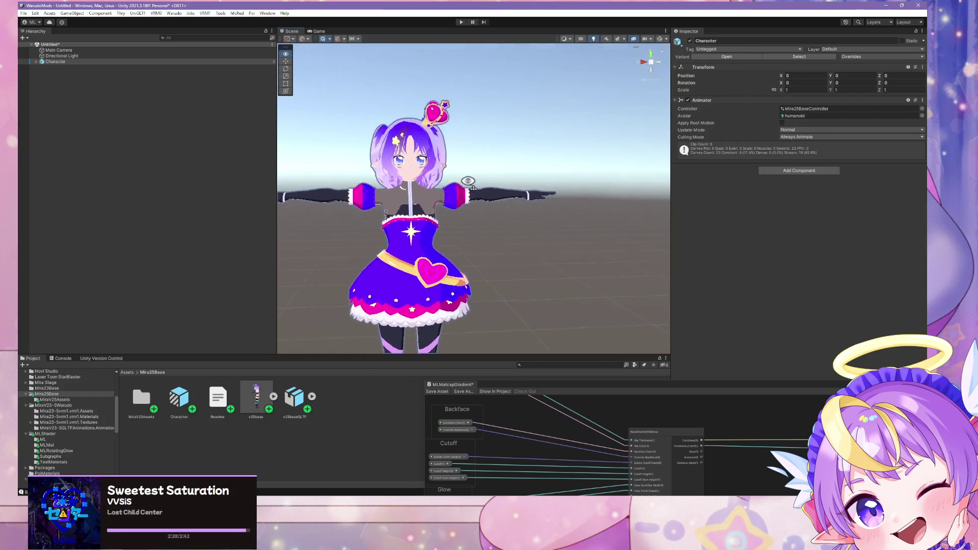
Build the Mira25Base character mod from the Warudo menu, then switch to Spotify
click(174, 13)
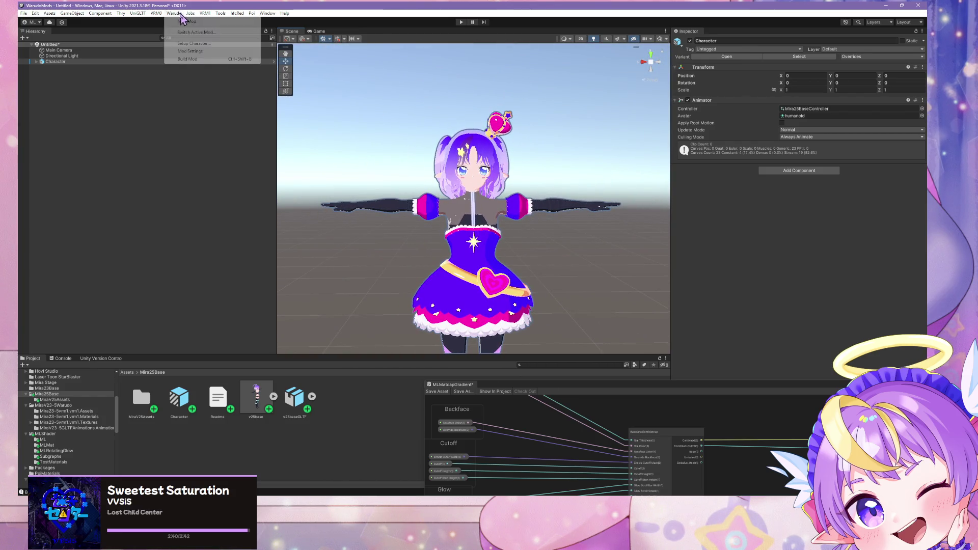
click(192, 61)
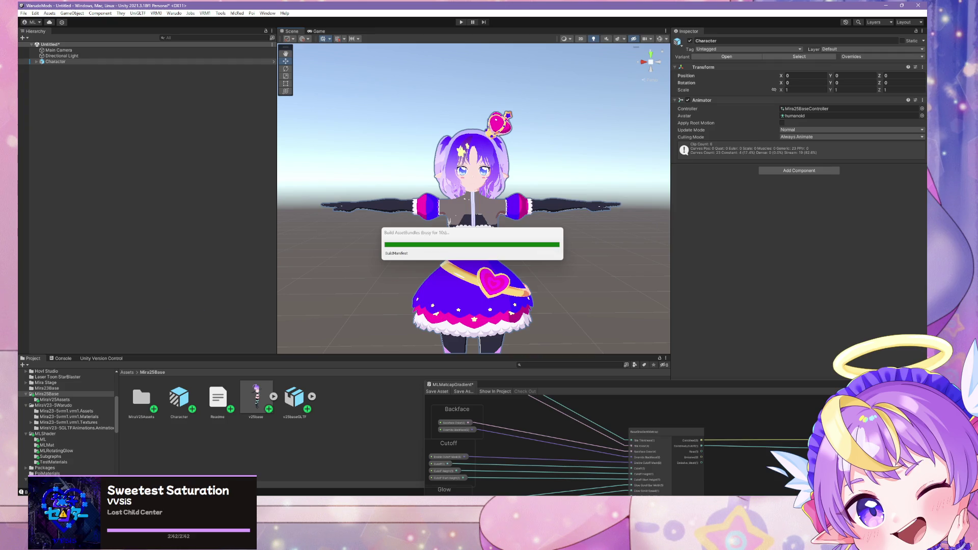
key(alt+Tab)
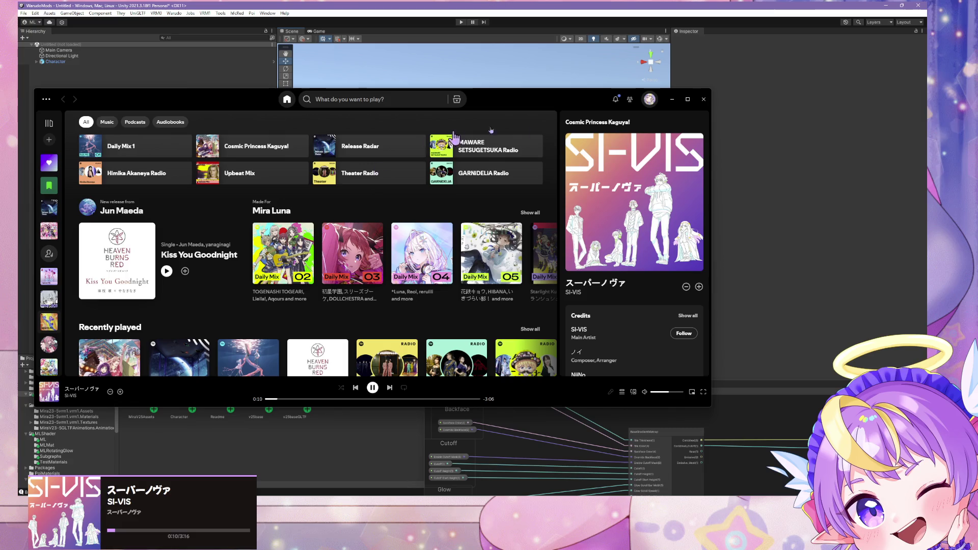
Add スーパーノヴァ to Liked Songs and open the SI-VIS artist page
click(120, 392)
scroll(616, 322, down, 2)
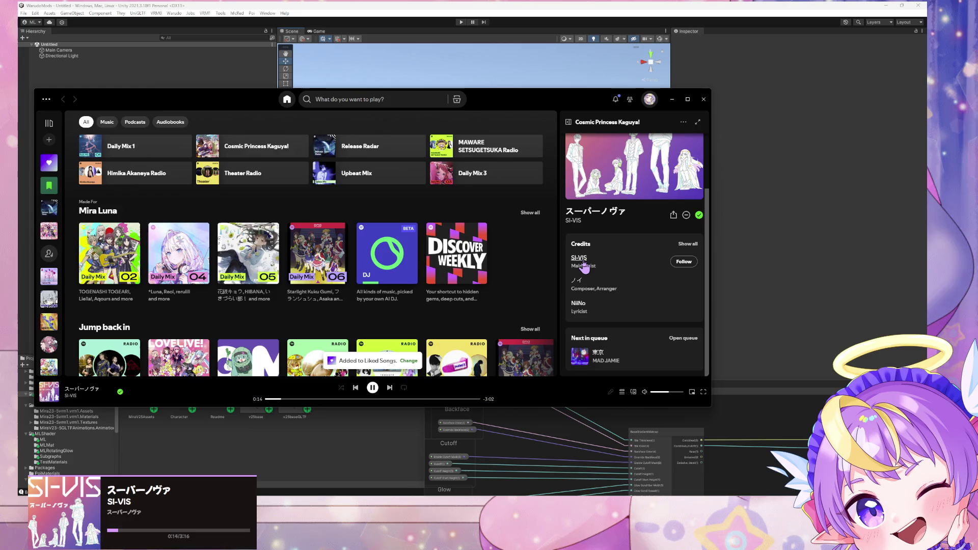
click(583, 261)
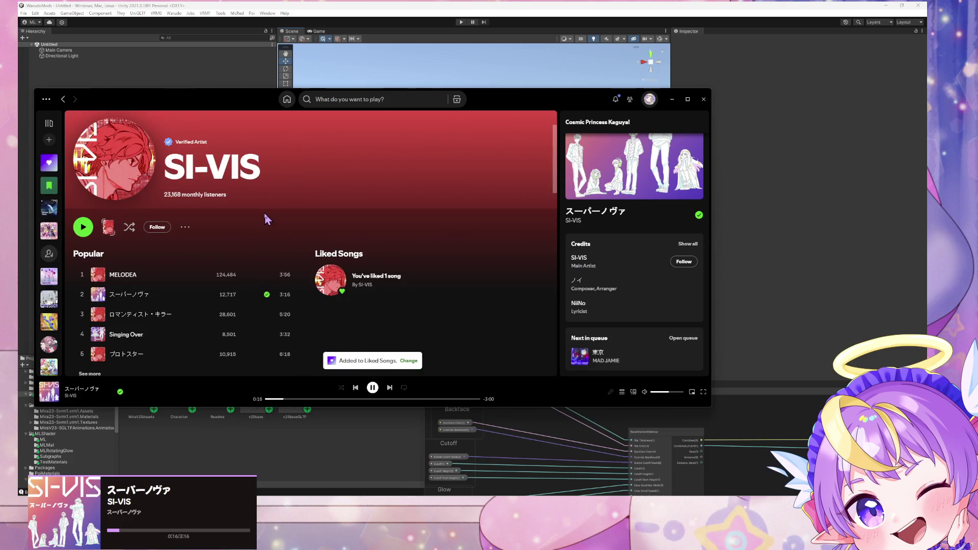
scroll(264, 213, down, 5)
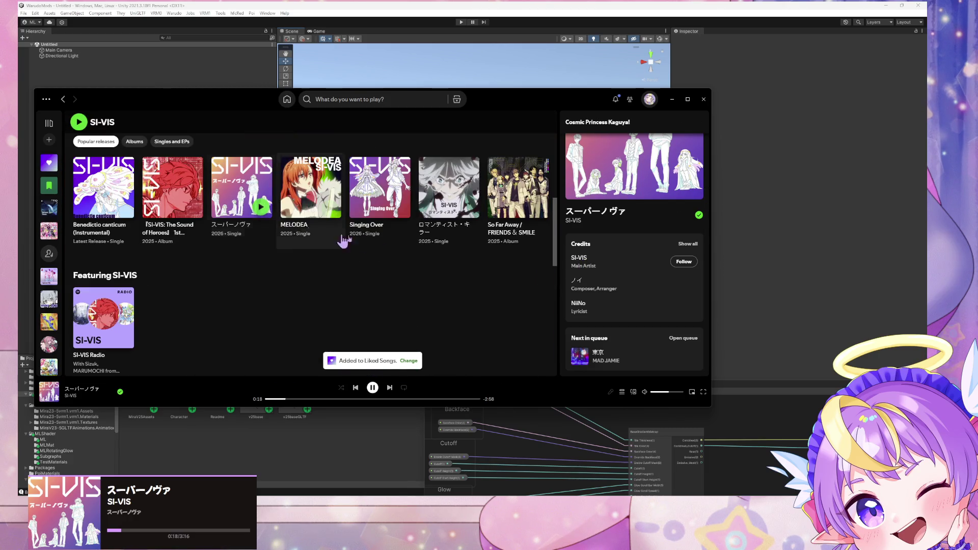
scroll(461, 216, up, 2)
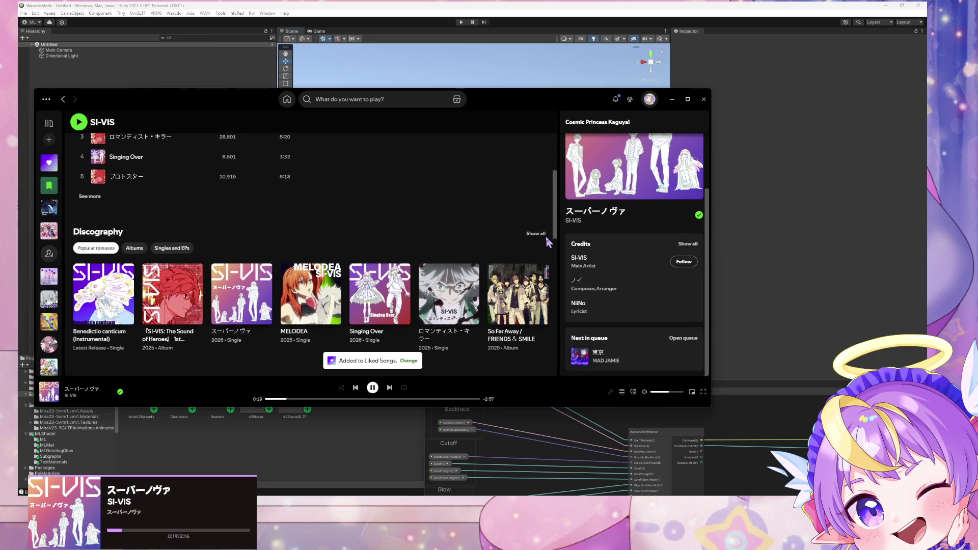
click(395, 8)
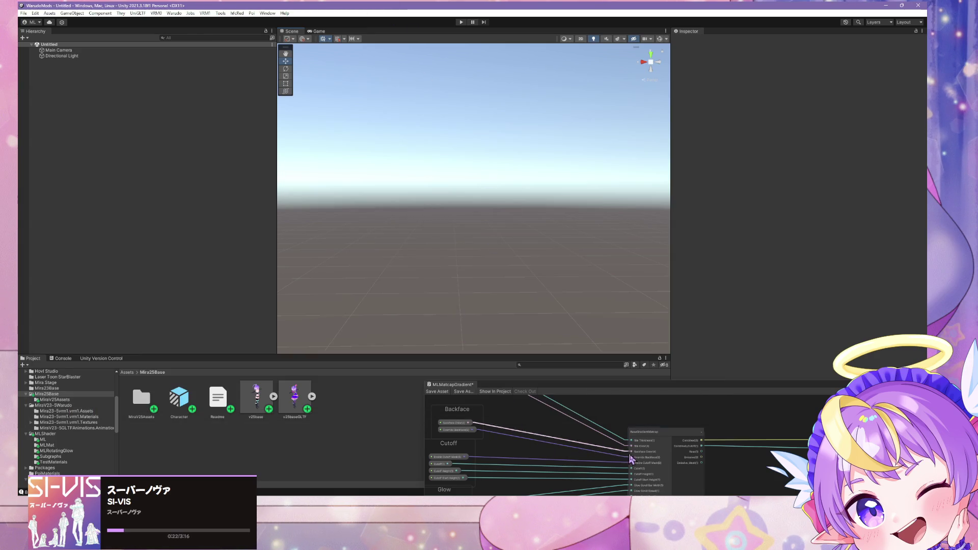
key(alt+Tab)
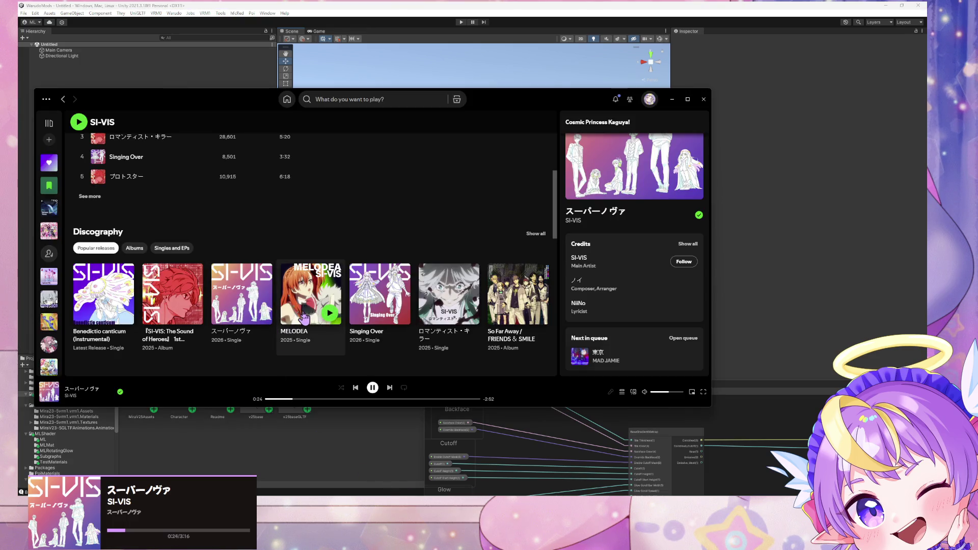
Browse SI-VIS's full discography, then go back to the artist page
click(536, 234)
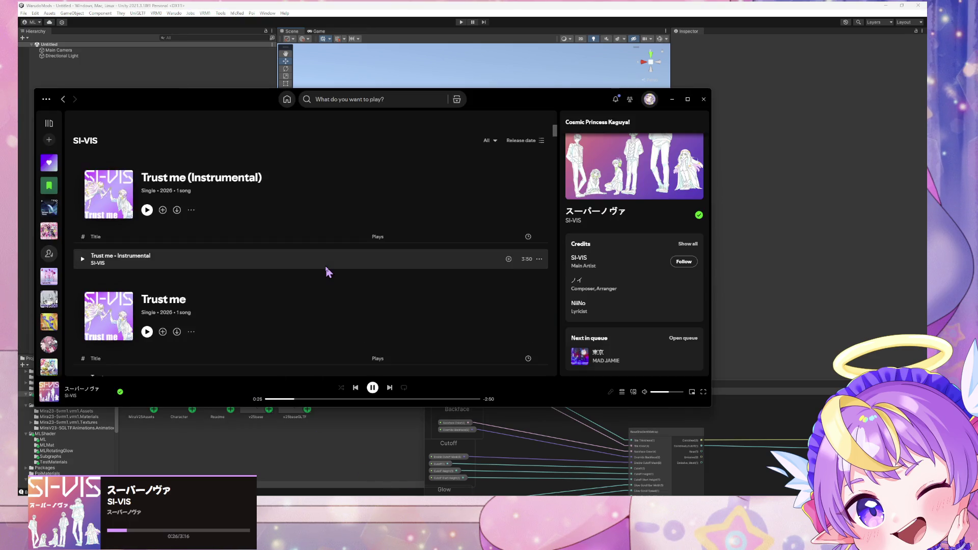
scroll(326, 276, down, 10)
scroll(322, 285, down, 15)
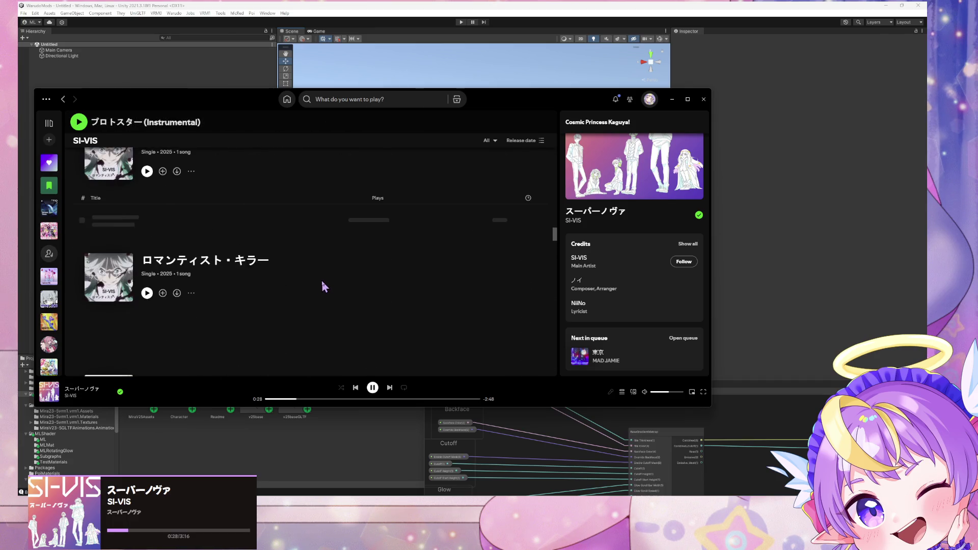
scroll(328, 283, down, 10)
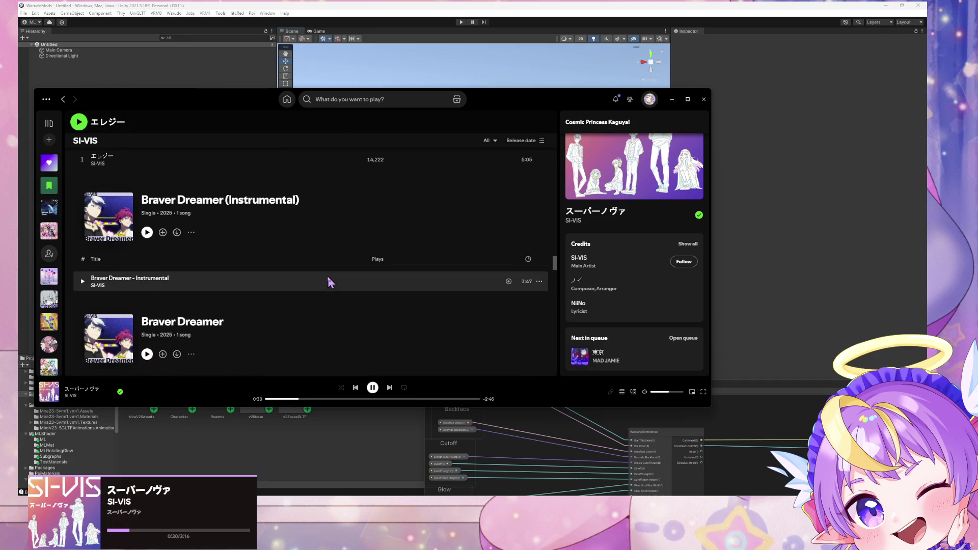
scroll(321, 283, down, 10)
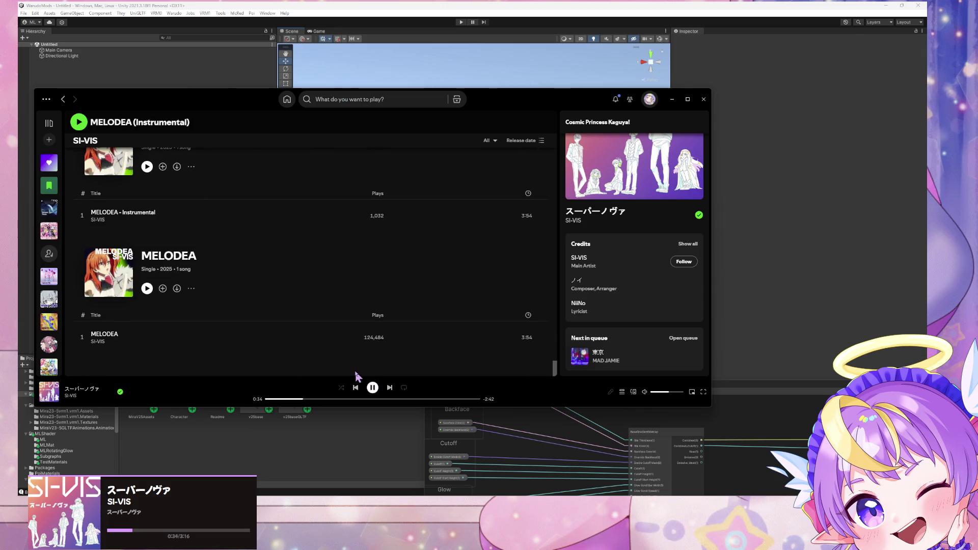
scroll(316, 308, up, 1)
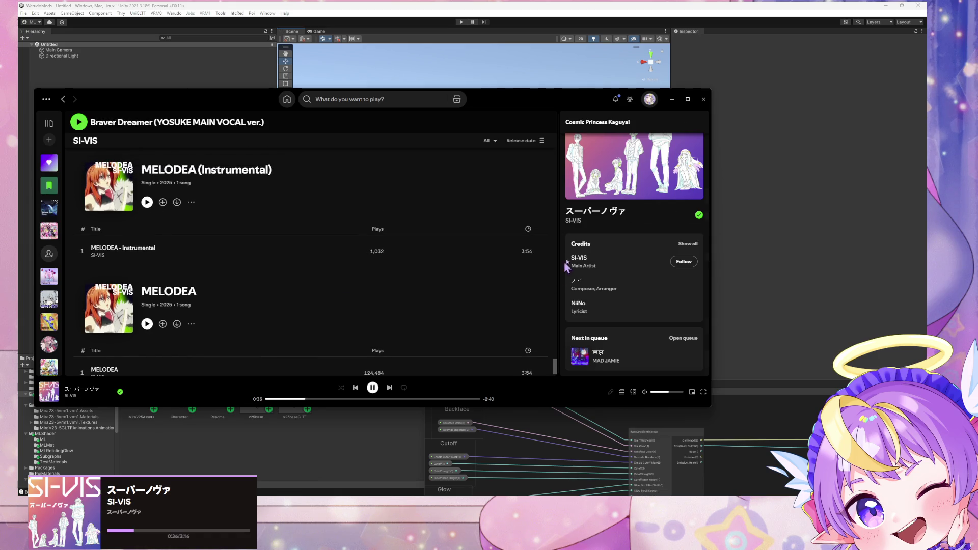
scroll(590, 209, up, 2)
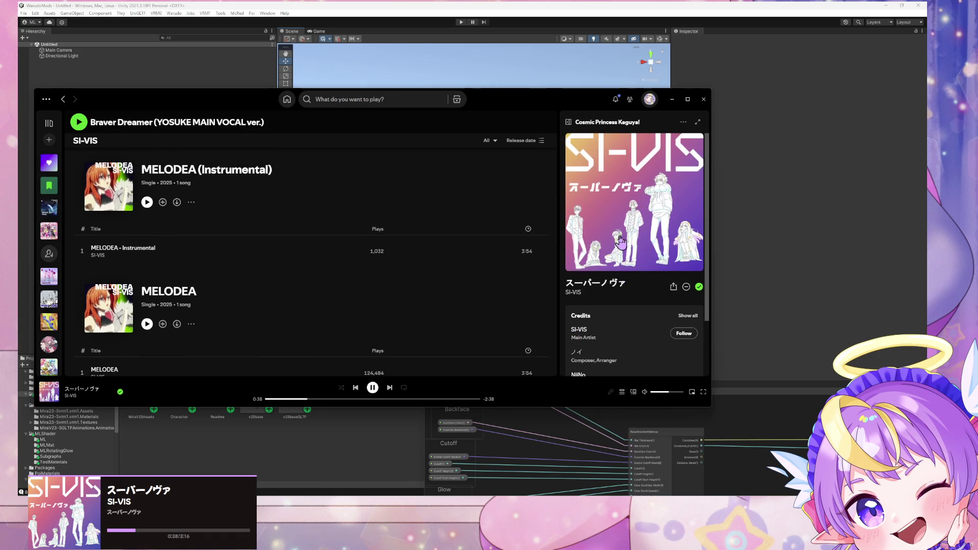
scroll(591, 263, down, 2)
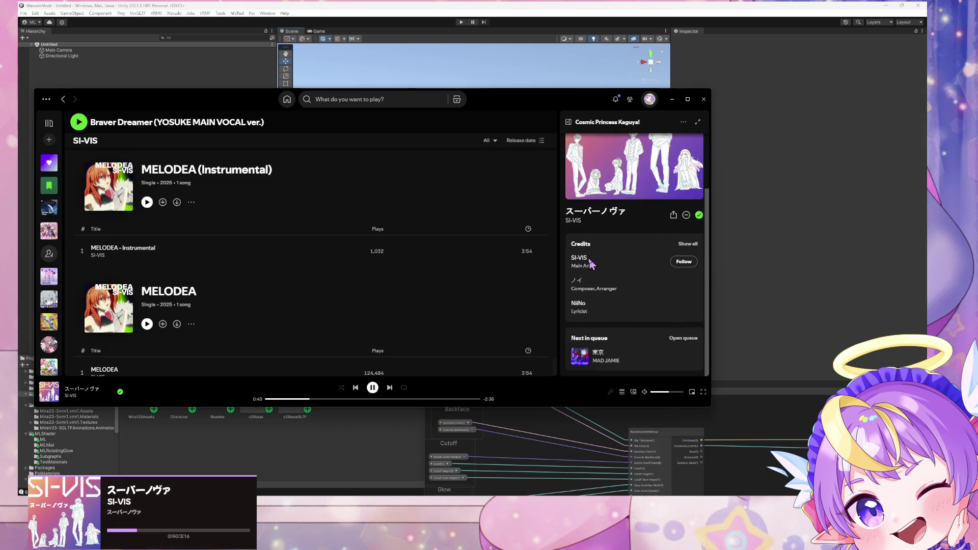
click(606, 246)
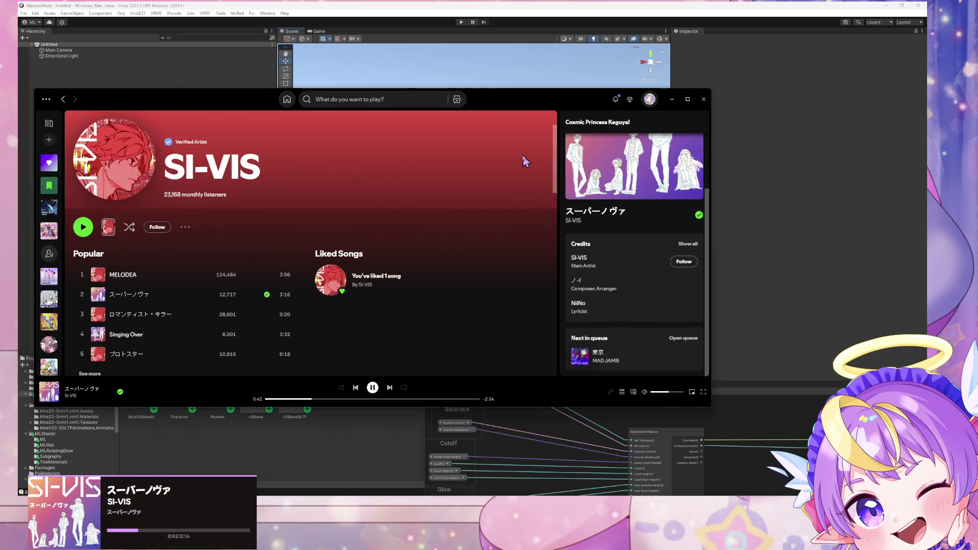
scroll(528, 196, down, 5)
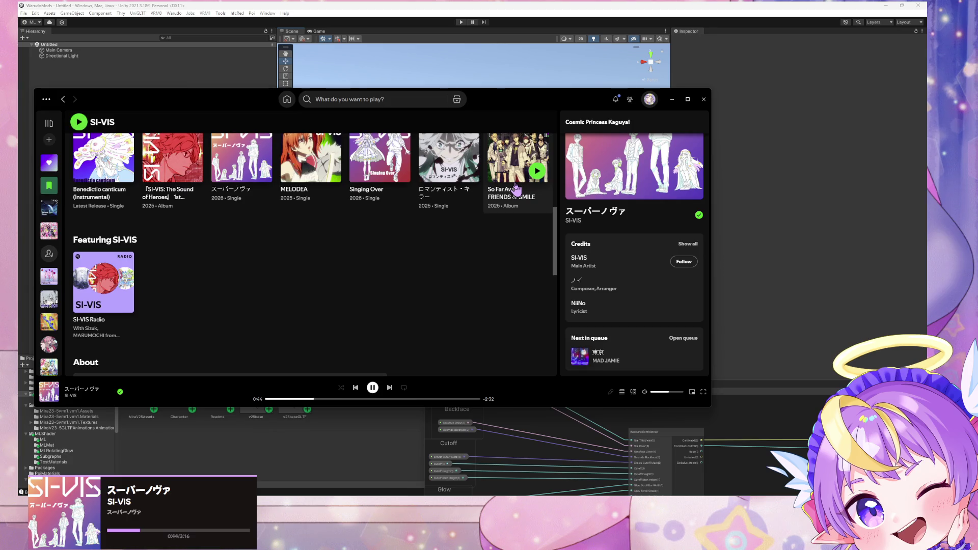
scroll(516, 189, up, 5)
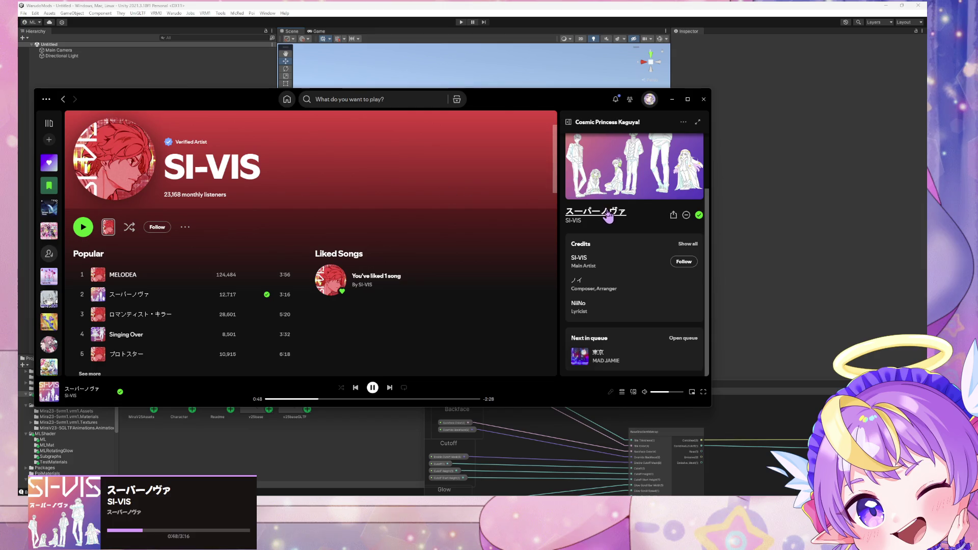
Review the Warudo character preview, then add the Character prefab to Unity's hierarchy and frame it
click(461, 459)
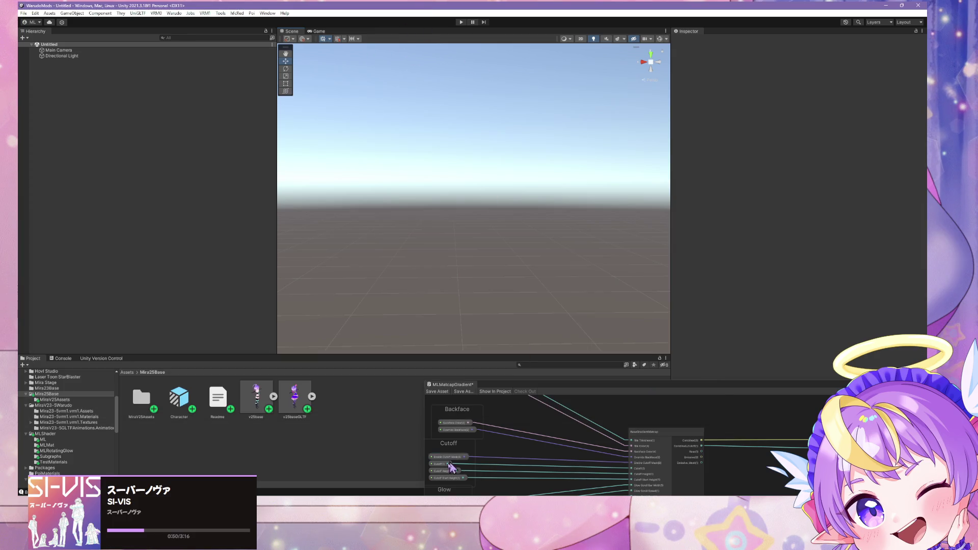
mouse_move(435, 494)
mouse_move(398, 475)
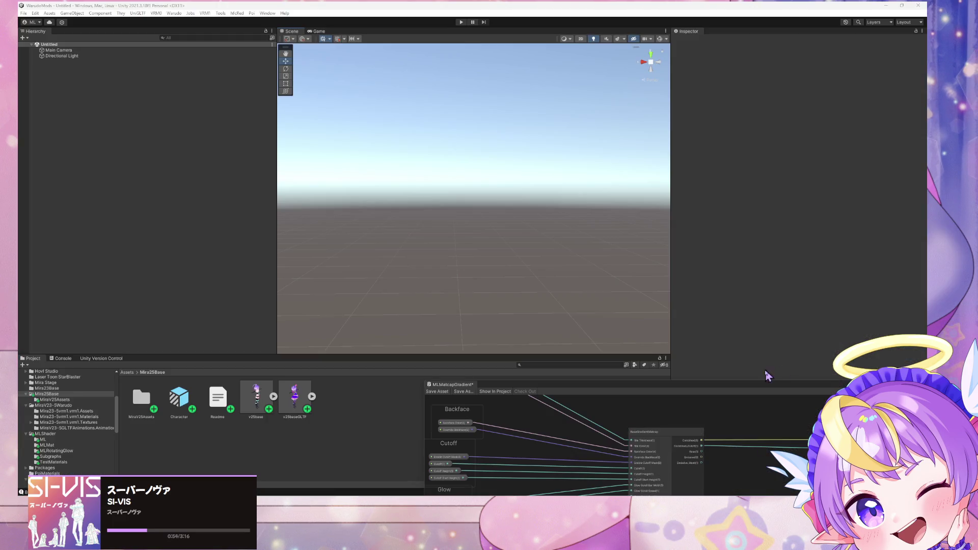
key(alt+Tab)
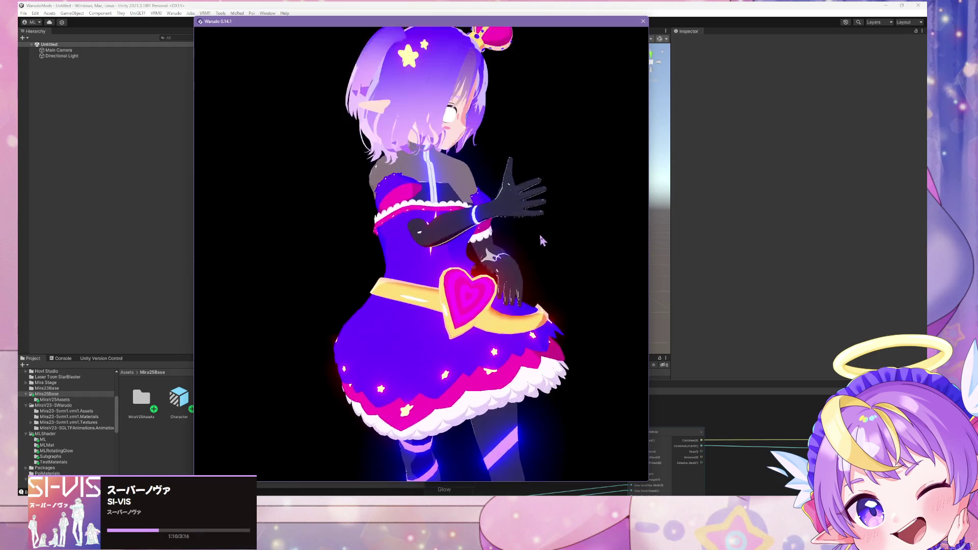
click(748, 266)
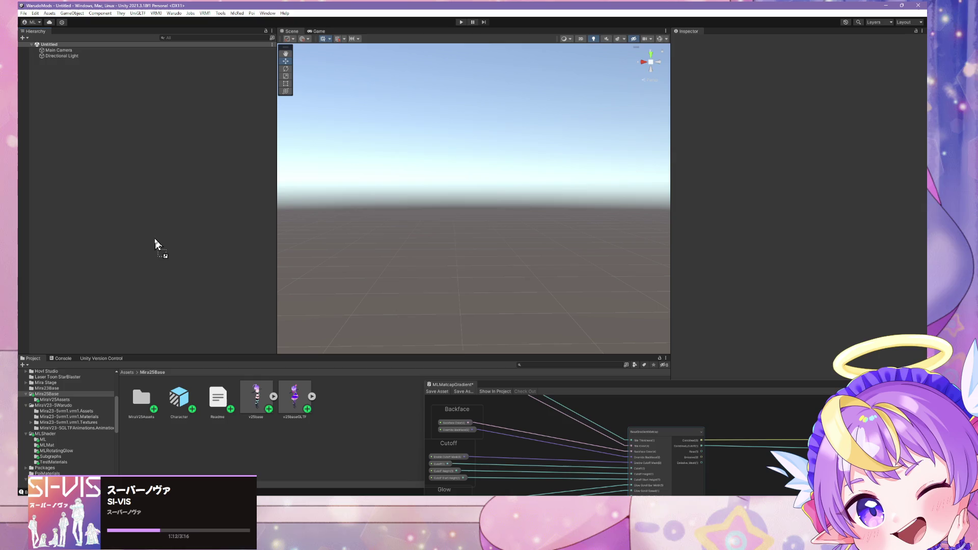
drag(155, 238, 155, 240)
key(f)
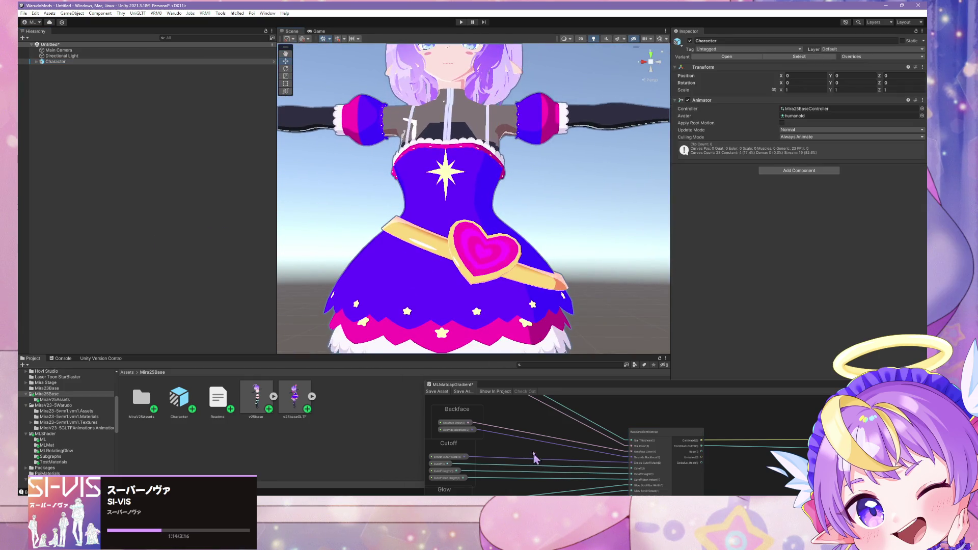
key(alt+Tab)
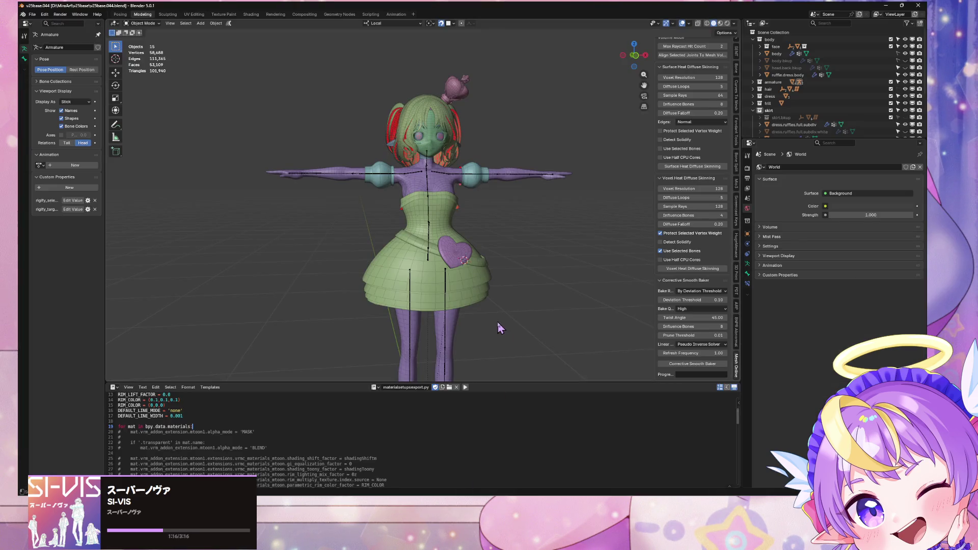
Select the heart buckle, move it onto the dress and scale it down
mouse_move(556, 339)
middle_down()
mouse_move(601, 337)
mouse_move(565, 336)
mouse_move(515, 257)
middle_up()
scroll(571, 333, up, 5)
scroll(568, 337, down, 2)
scroll(514, 257, up, 2)
scroll(563, 323, down, 2)
scroll(552, 311, up, 2)
click(504, 285)
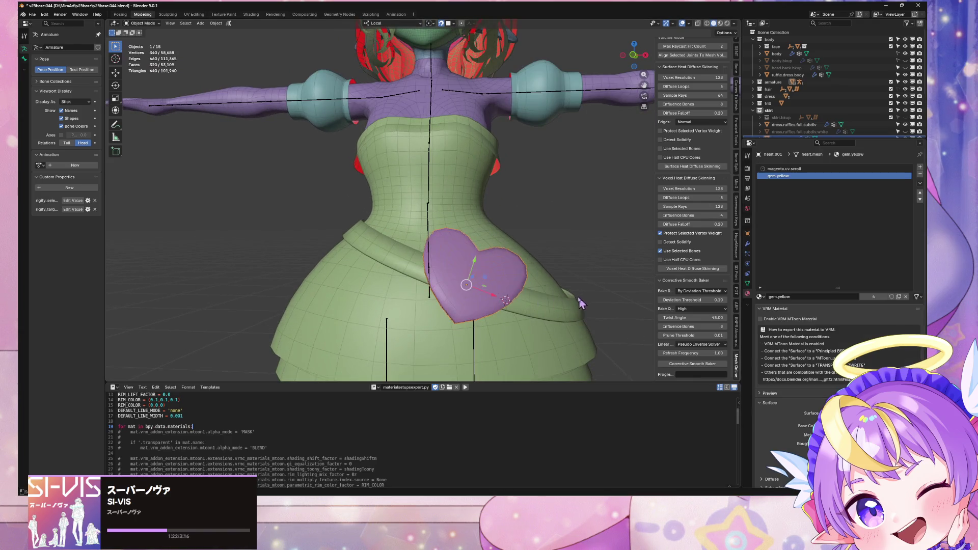
middle_drag(584, 305, 442, 273)
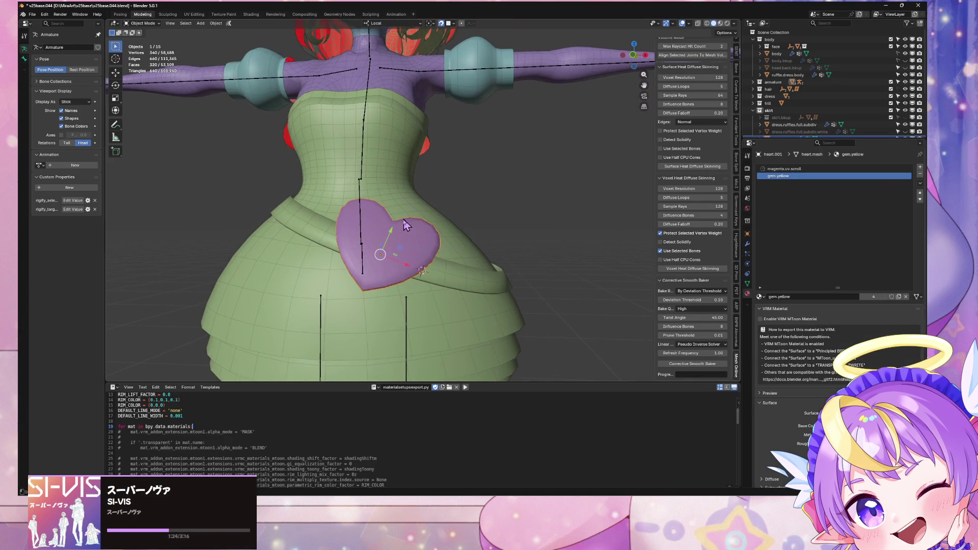
key(g)
click(466, 245)
key(s)
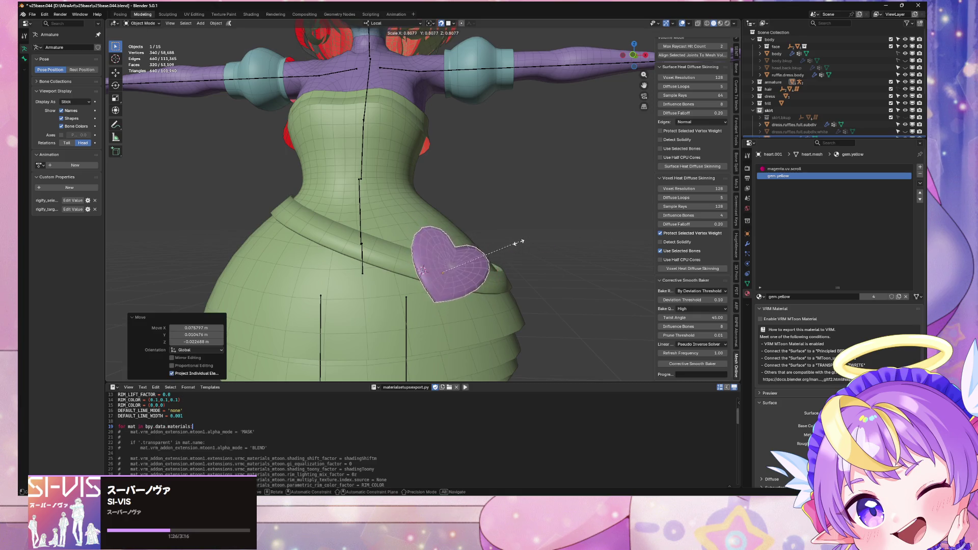
click(516, 250)
Rotate the heart 12.4° on local Z and move it up-left onto the bodice
key(r)
key(z)
key(z)
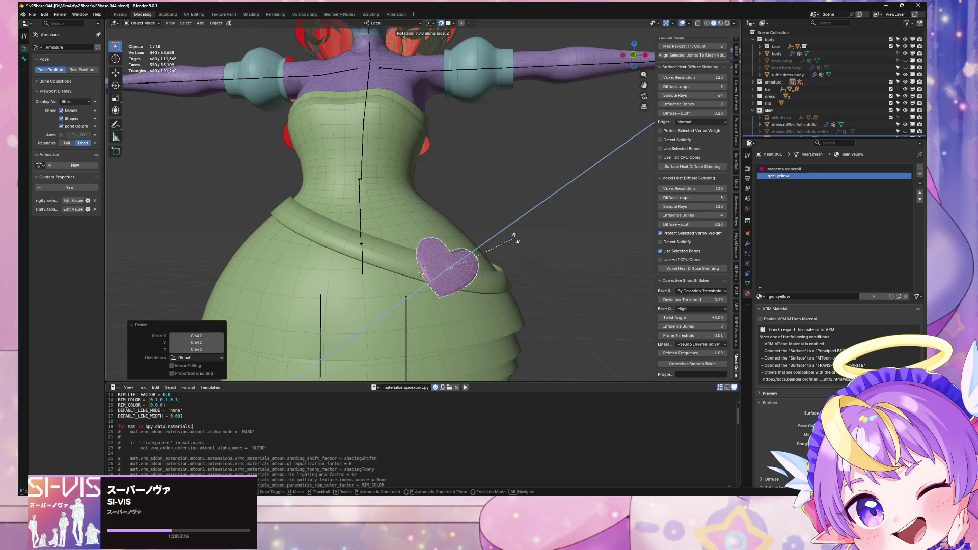
click(513, 230)
scroll(512, 230, down, 3)
middle_drag(513, 230, 610, 248)
key(KP_1)
scroll(519, 234, up, 5)
middle_drag(519, 233, 527, 234)
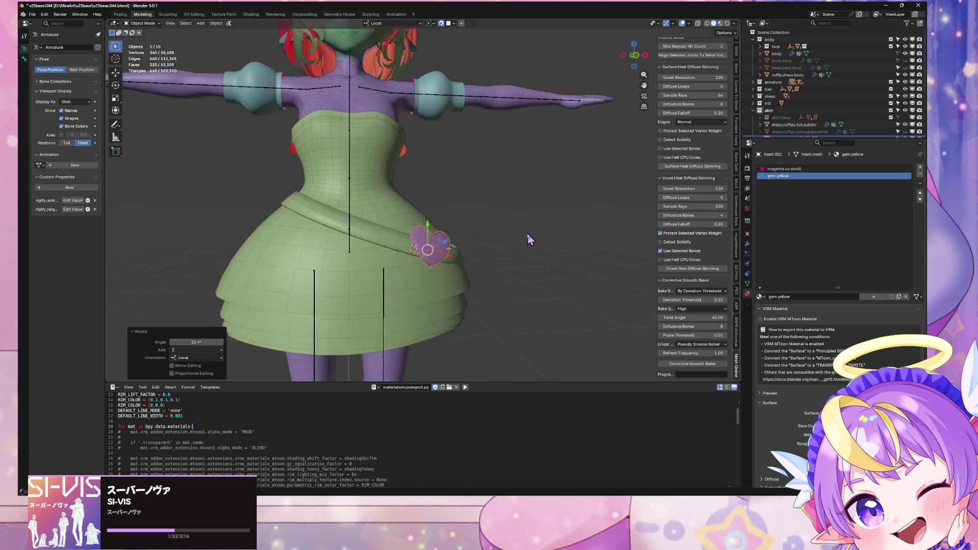
click(527, 233)
mouse_move(432, 259)
mouse_down()
mouse_move(306, 230)
mouse_move(266, 208)
mouse_up()
Re-rotate the heart on local Z and scale it up slightly to 1.009
key(r)
key(z)
key(z)
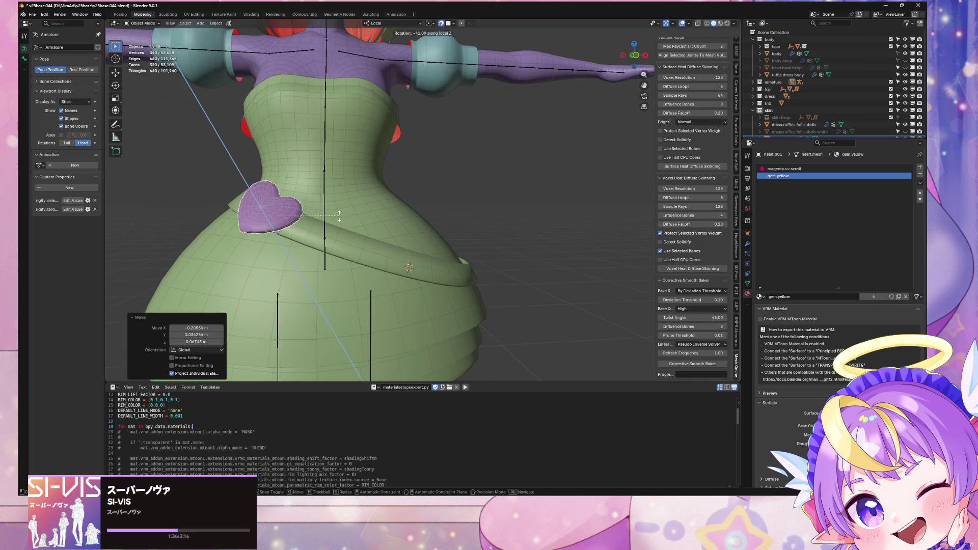
click(344, 211)
key(s)
click(351, 212)
Nudge the heart along its Y axis to sit flush on the belt, staying in Object Mode
middle_drag(352, 212, 455, 224)
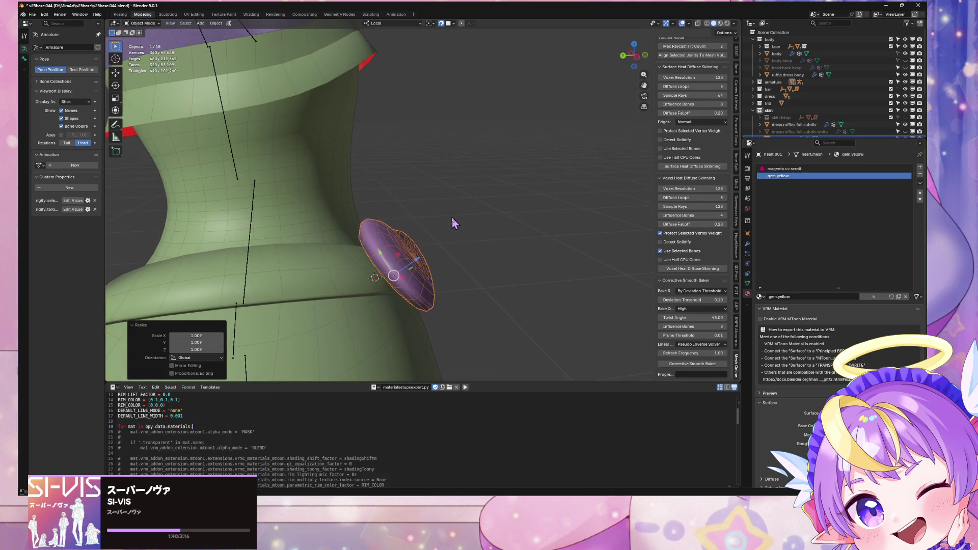
key(g)
key(y)
click(388, 245)
mouse_move(389, 244)
middle_down()
mouse_move(428, 197)
mouse_move(421, 236)
mouse_move(400, 224)
middle_up()
key(s)
key(Escape)
key(Tab)
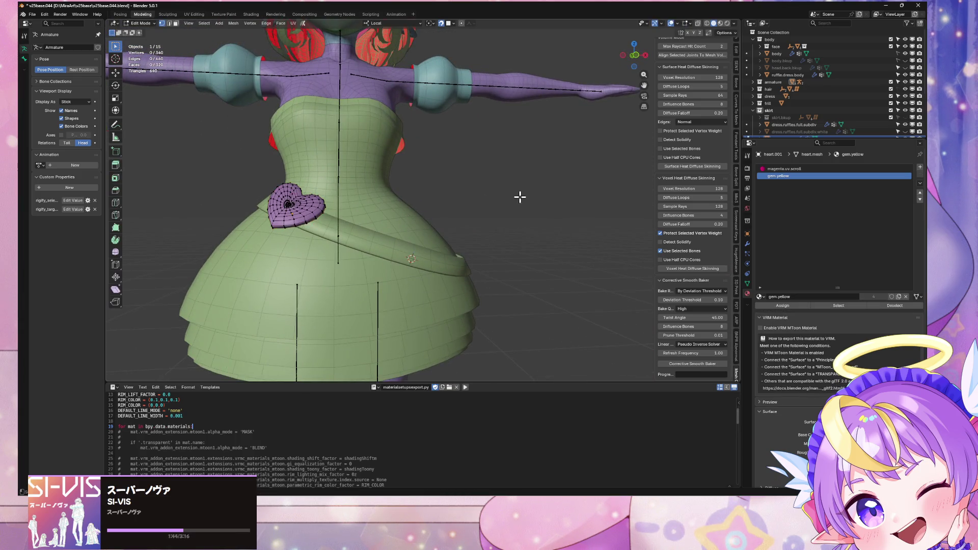
key(Tab)
middle_drag(526, 195, 506, 206)
scroll(506, 206, down, 4)
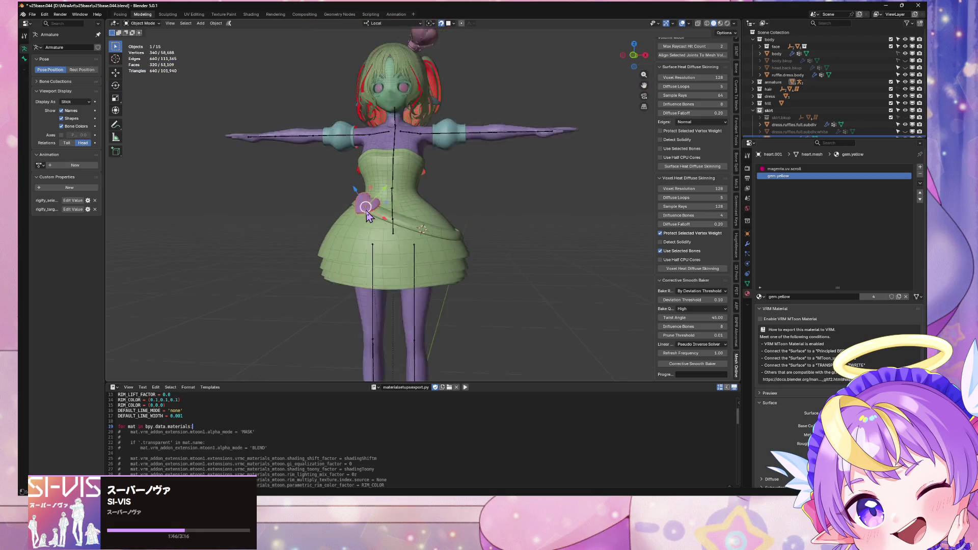
Delete all vertex groups from the dress ruffles
scroll(381, 206, up, 5)
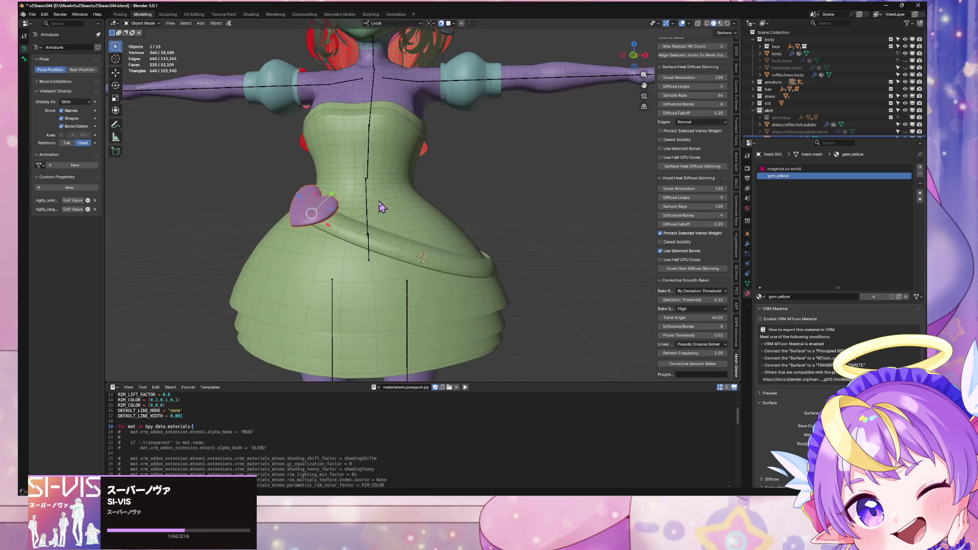
click(747, 284)
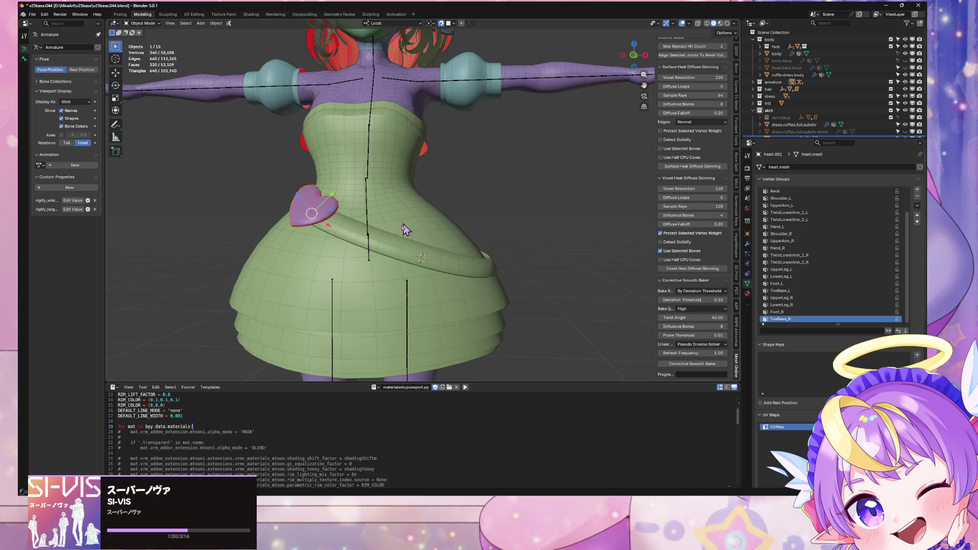
shift+click(369, 245)
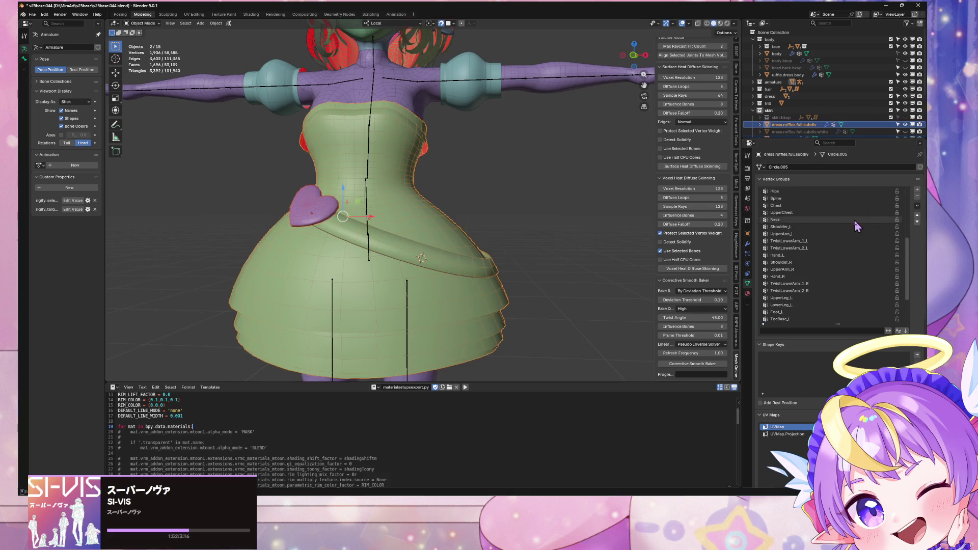
scroll(858, 223, down, 10)
click(918, 205)
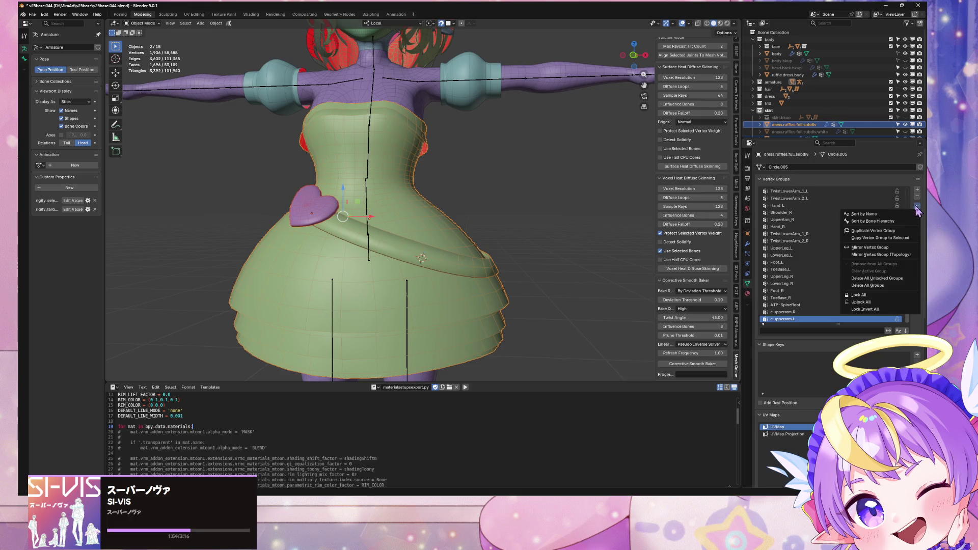
click(896, 286)
Delete all unlocked vertex groups from ruffle.dress.body, keeping its locked finger groups
shift+middle_drag(459, 150, 510, 165)
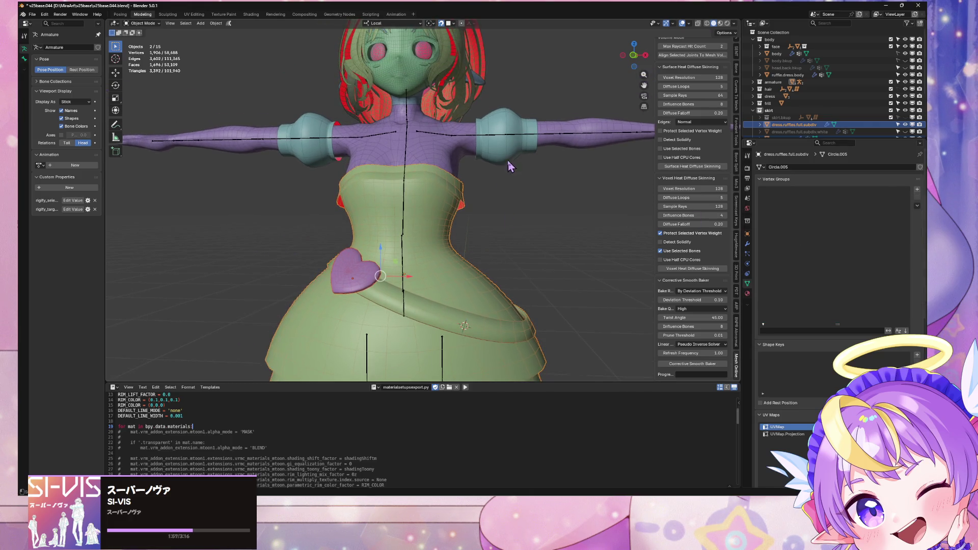
click(446, 155)
scroll(869, 236, down, 5)
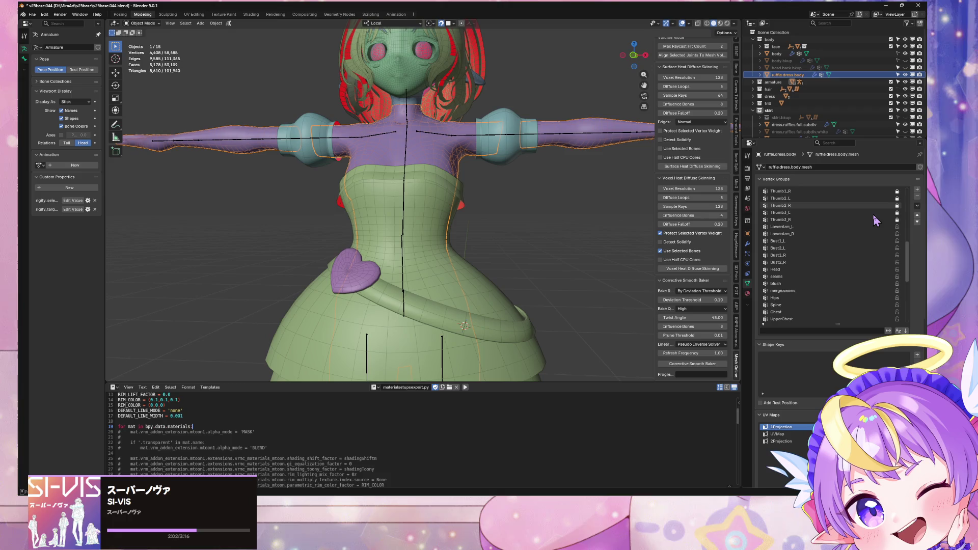
scroll(874, 218, down, 5)
click(917, 207)
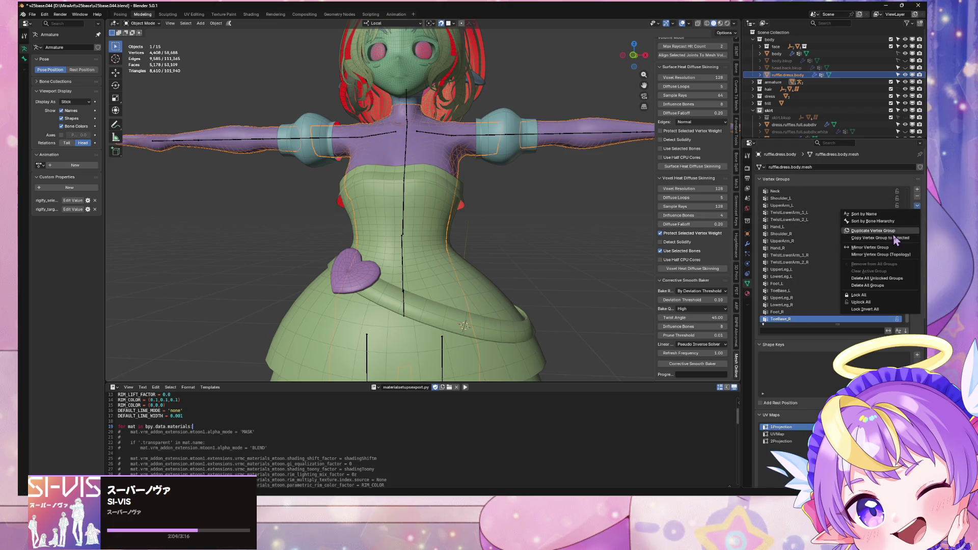
click(903, 283)
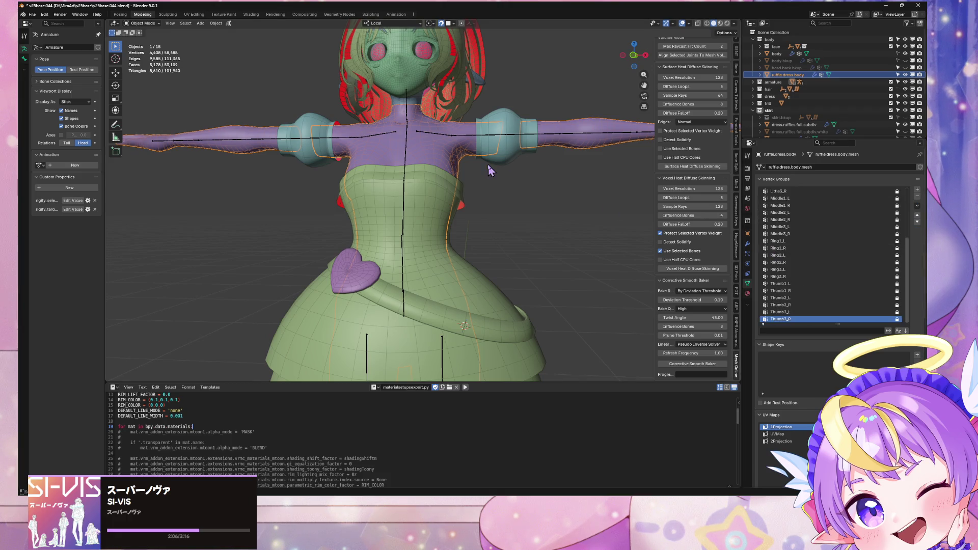
scroll(491, 165, down, 5)
click(32, 14)
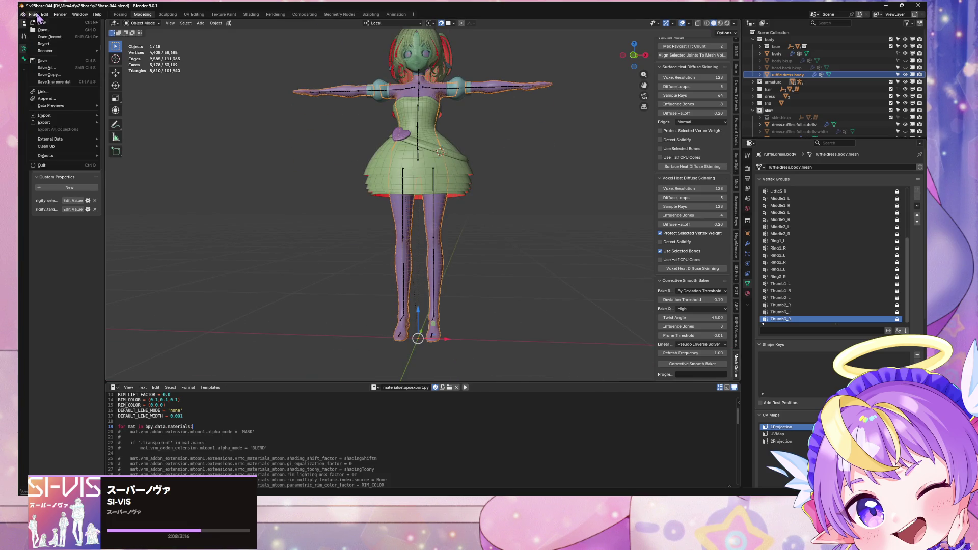
Save incrementally as v25base.045.blend and check the armature's bones in Edit Mode
click(54, 82)
scroll(412, 169, up, 2)
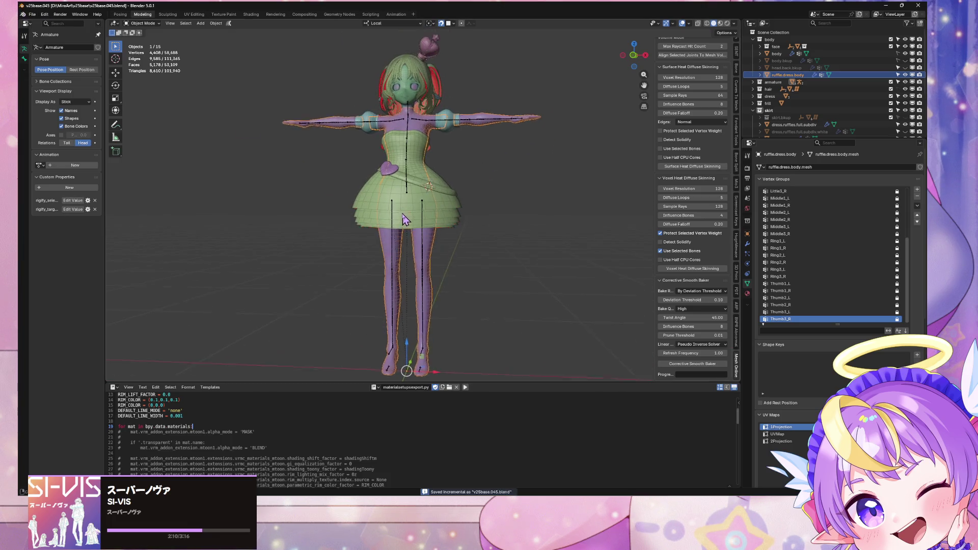
click(403, 174)
key(Tab)
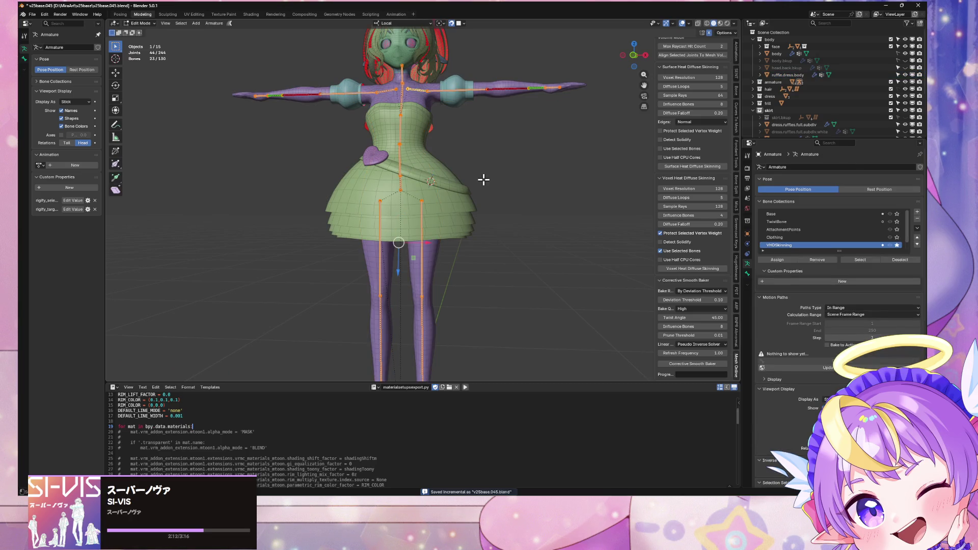
key(Tab)
scroll(480, 240, up, 4)
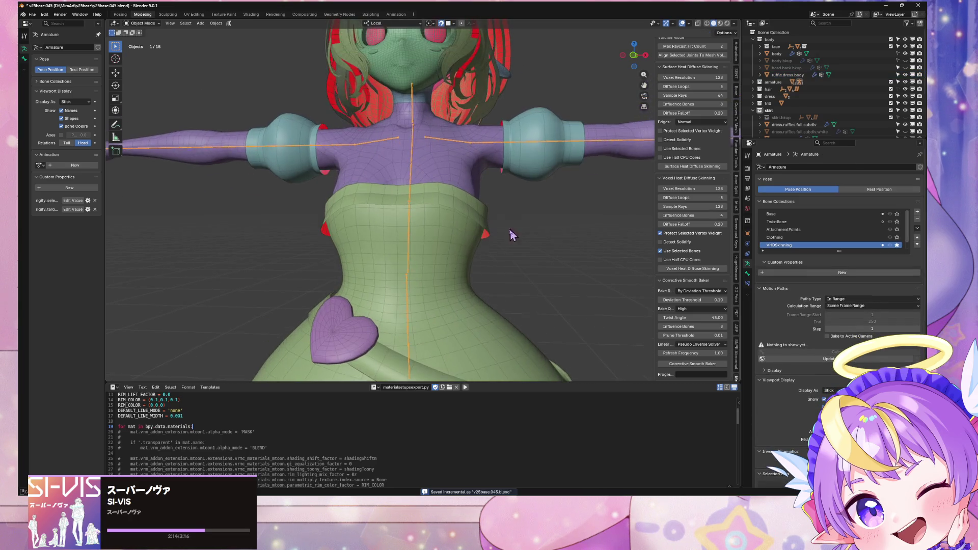
Select the dress body, then inspect the heart buckle's mesh in Edit Mode
click(450, 174)
scroll(449, 173, down, 5)
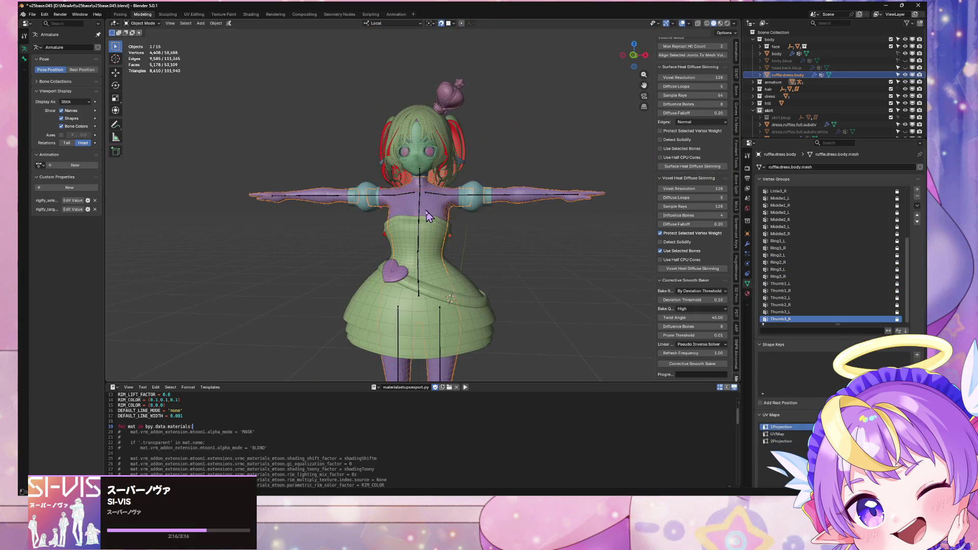
shift+middle_drag(493, 251, 483, 208)
click(383, 223)
key(Tab)
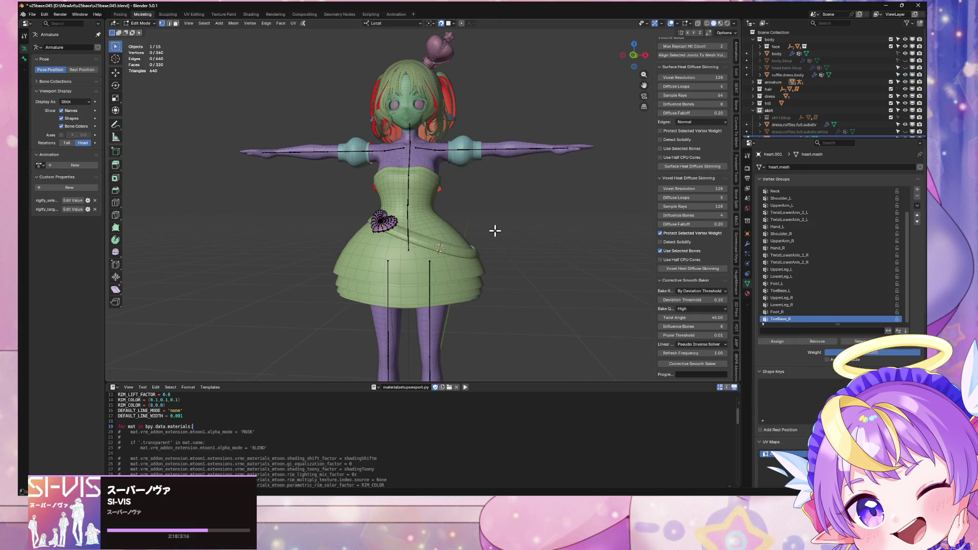
key(Tab)
Inspect the dress ruffles, then select heart, ruffles and dress body with the body active
click(504, 242)
key(Tab)
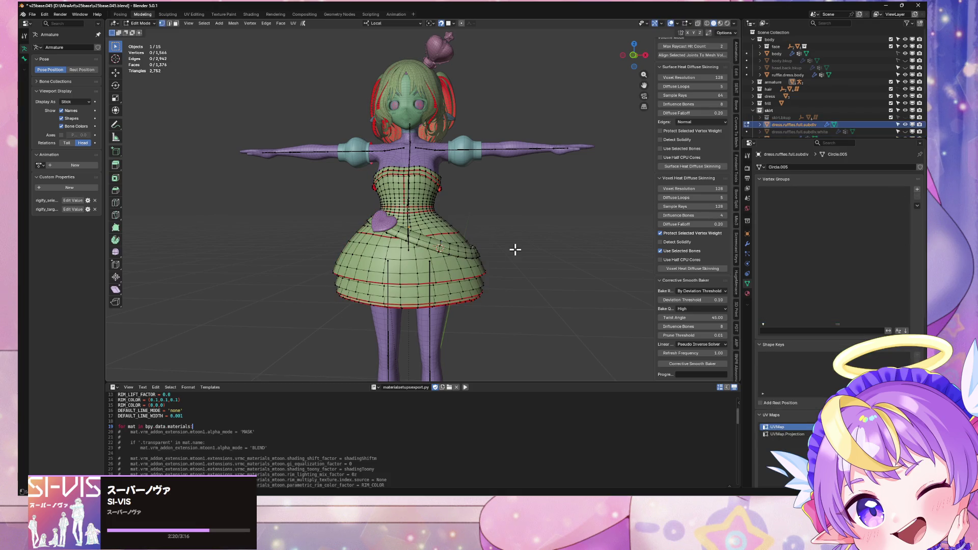
key(Tab)
click(383, 222)
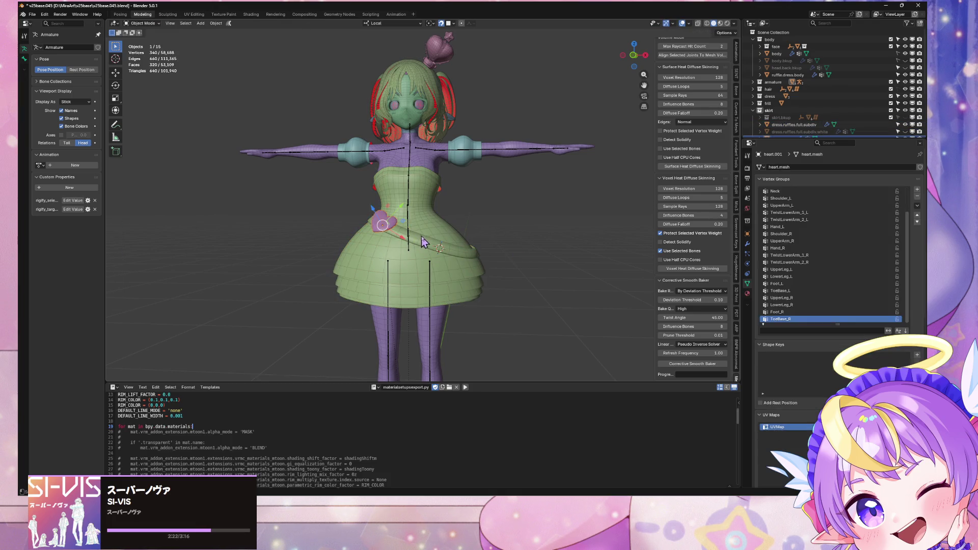
shift+click(412, 188)
shift+click(411, 162)
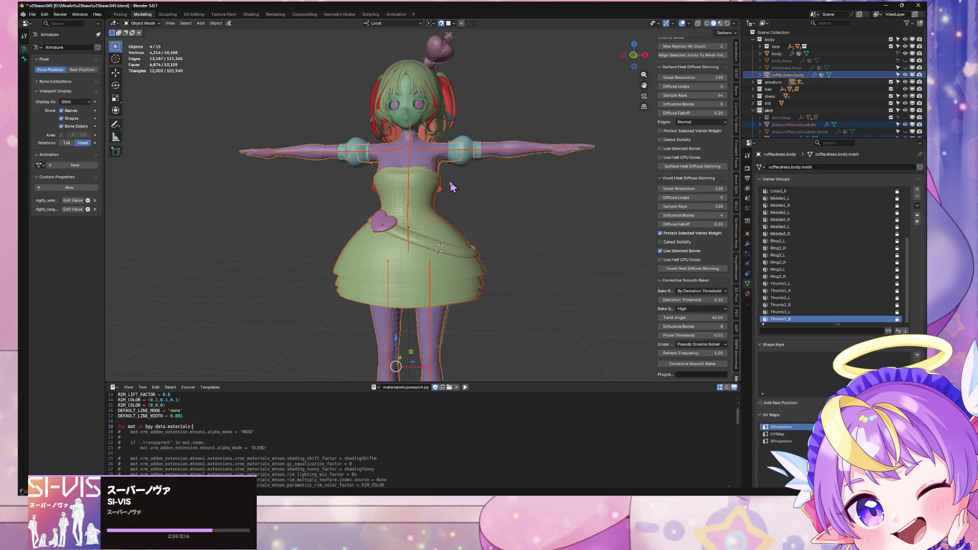
Run Voxel Heat Diffuse Skinning and Corrective Smooth Baker on the selected meshes, then open Undo History
click(688, 270)
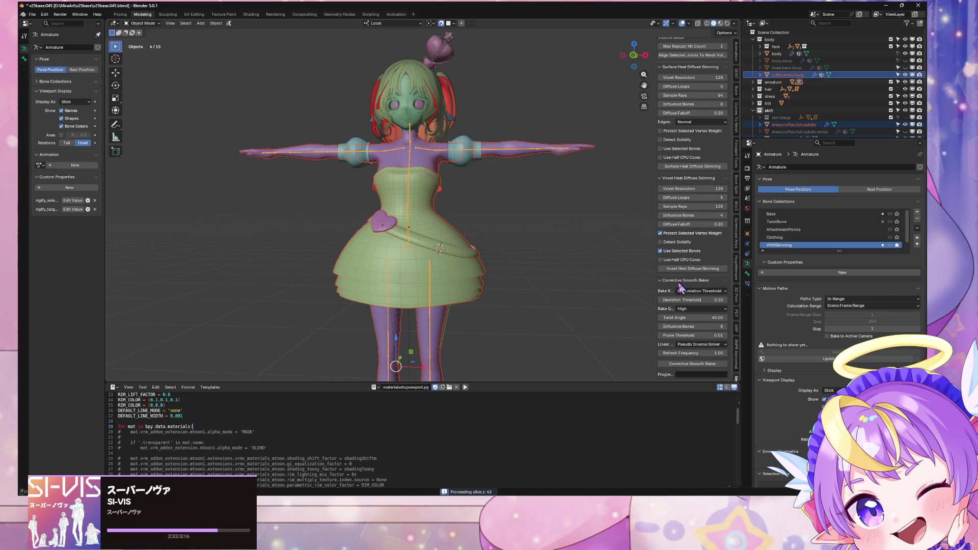
click(686, 365)
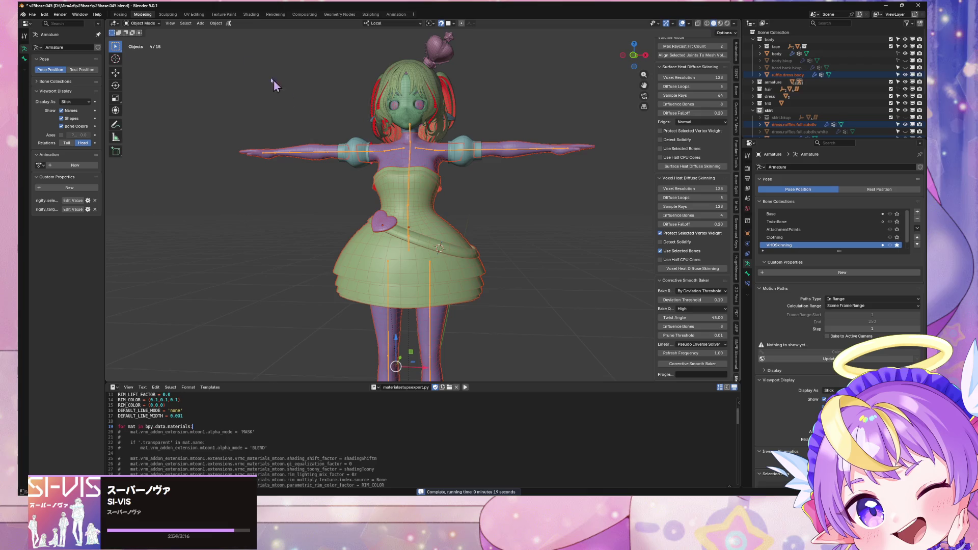
click(42, 15)
mouse_move(110, 38)
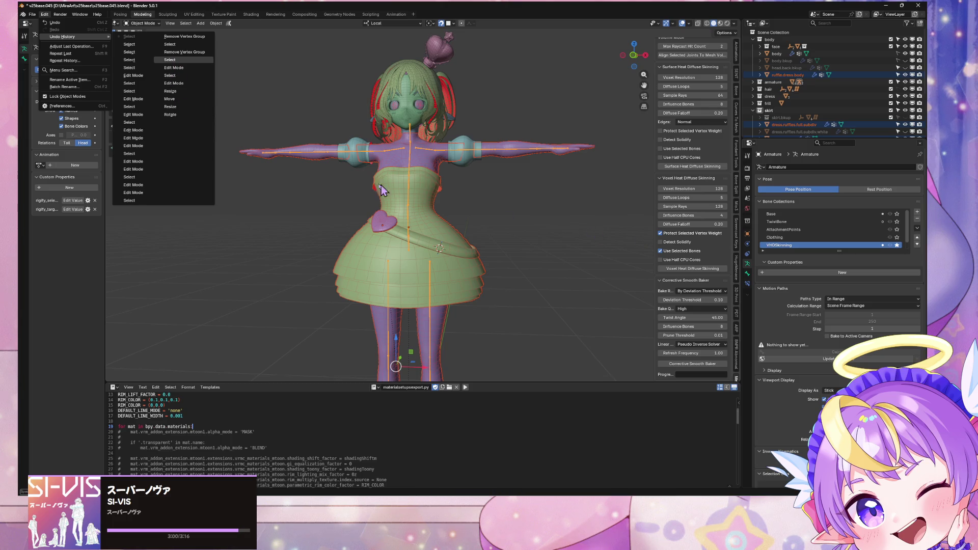
Revert to an earlier Undo History entry and add ruffle.dress.body to the selection
click(191, 133)
scroll(496, 167, up, 5)
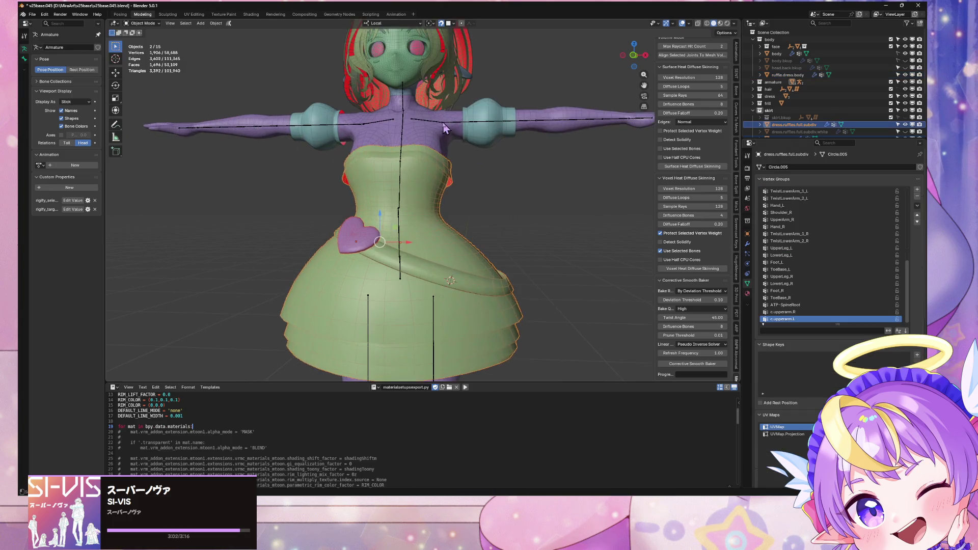
scroll(440, 127, down, 5)
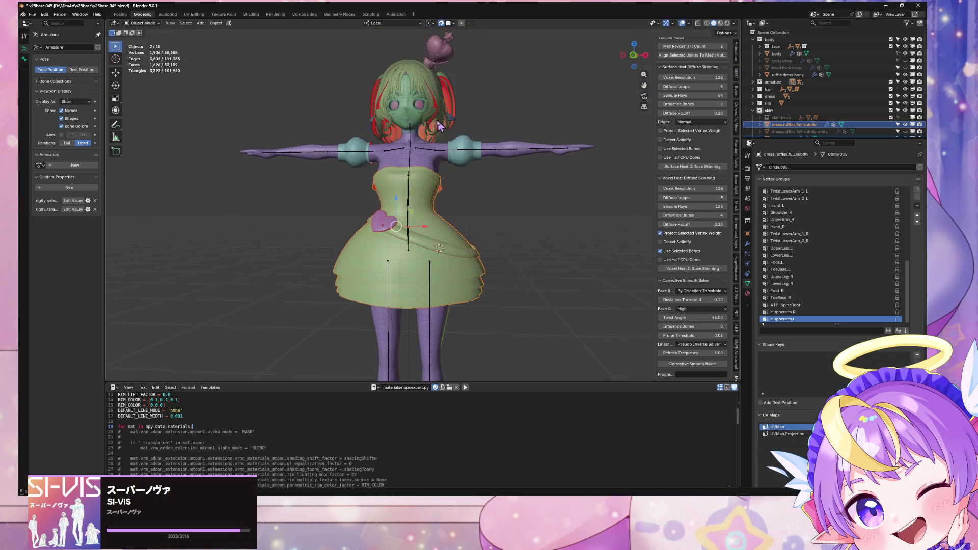
shift+click(425, 164)
key(Tab)
key(Tab)
key(Tab)
key(Tab)
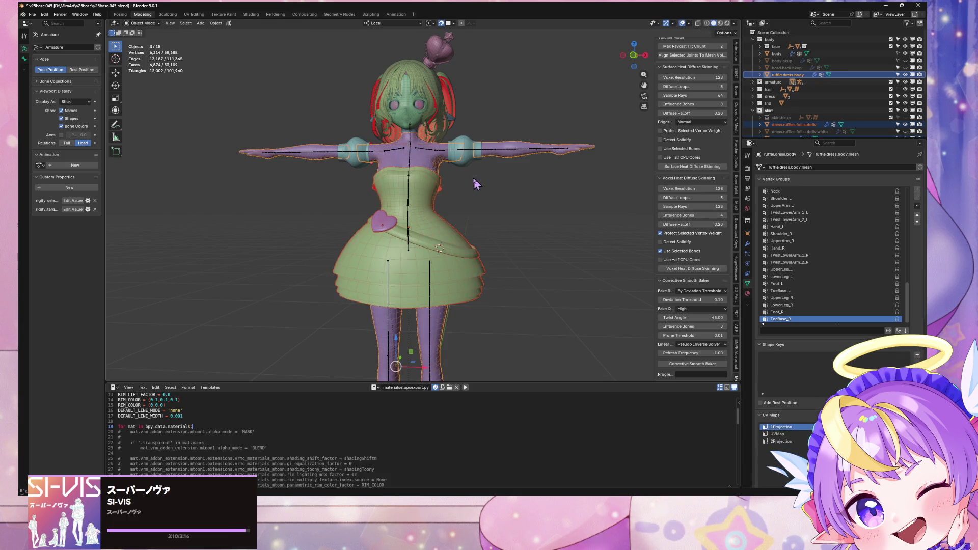